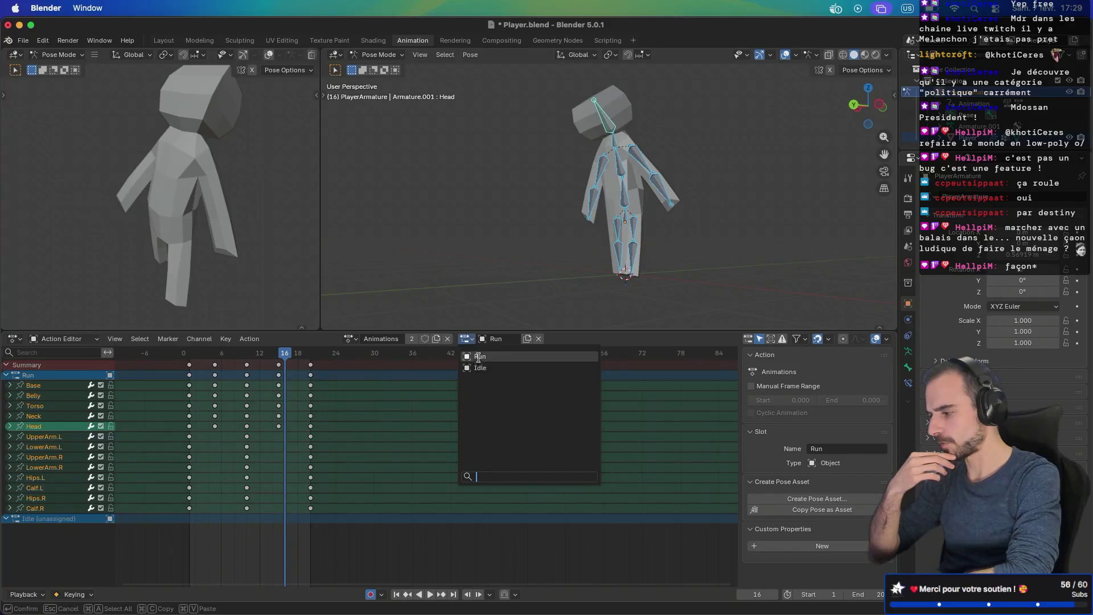
# Step: Switch to the Idle slot and delete every keyframe in the Animations action
pyautogui.click(480, 368)
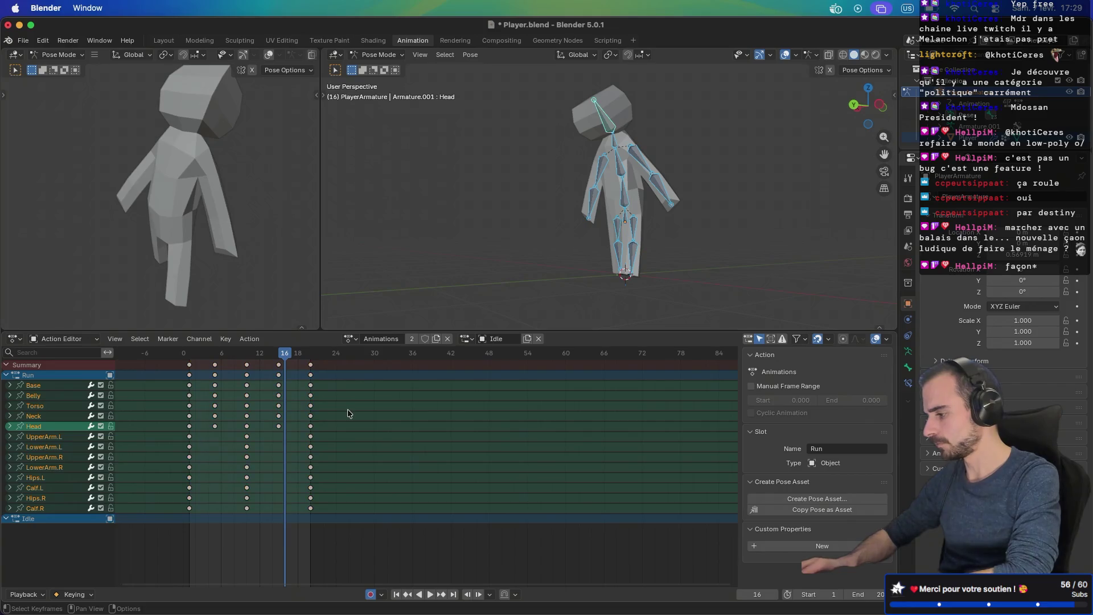
pyautogui.press('a')
pyautogui.press('x')
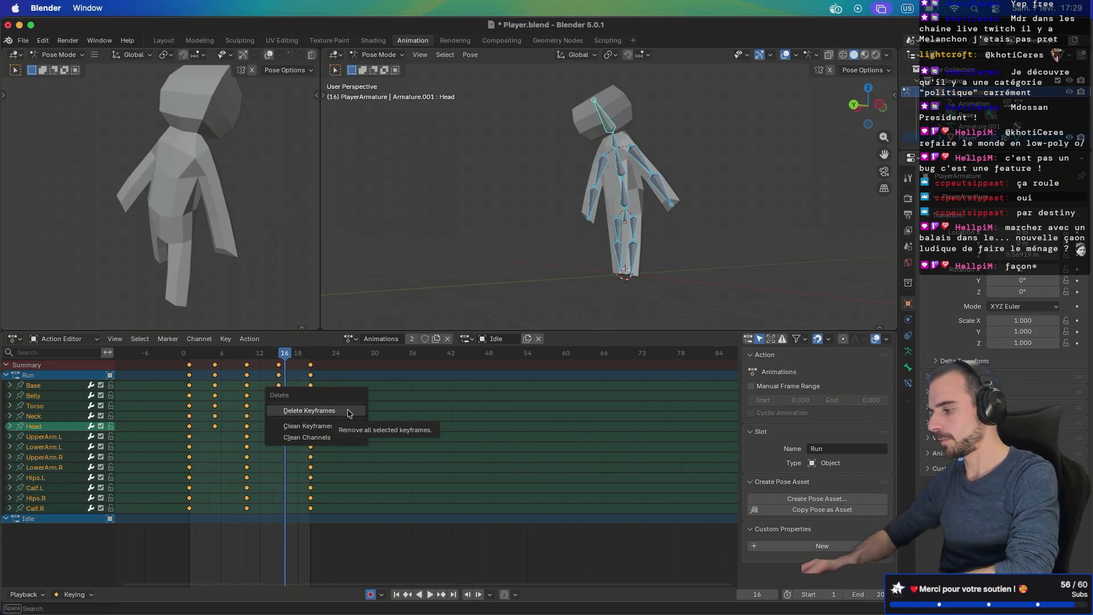
pyautogui.click(348, 413)
# Step: Move to frame 1 and clear the remaining bone transforms back to rest
pyautogui.click(189, 355)
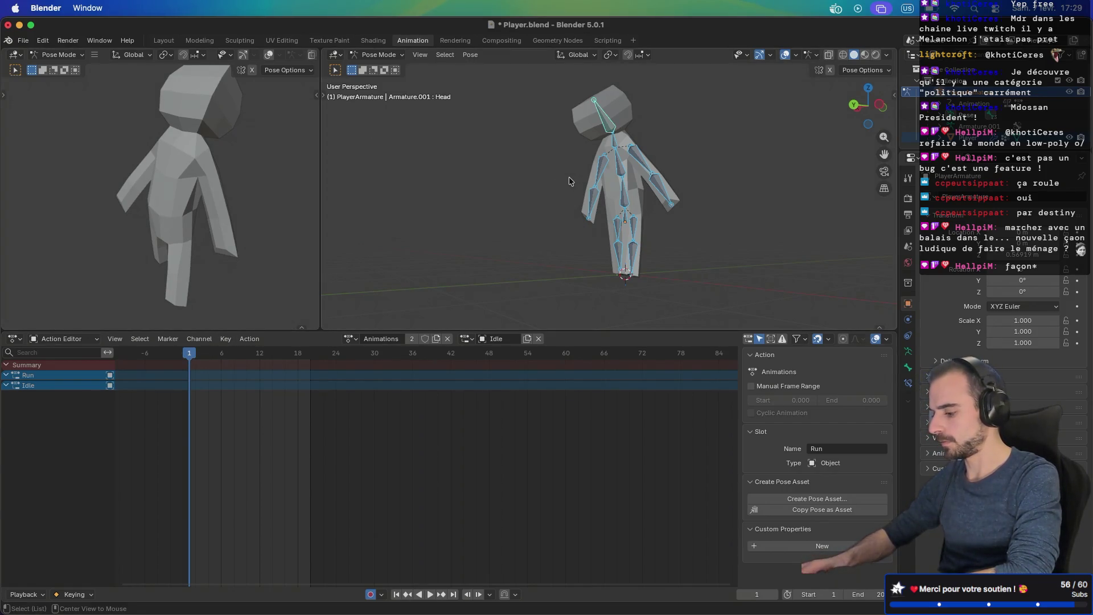
pyautogui.hotkey('alt', 'r')
pyautogui.press('i')
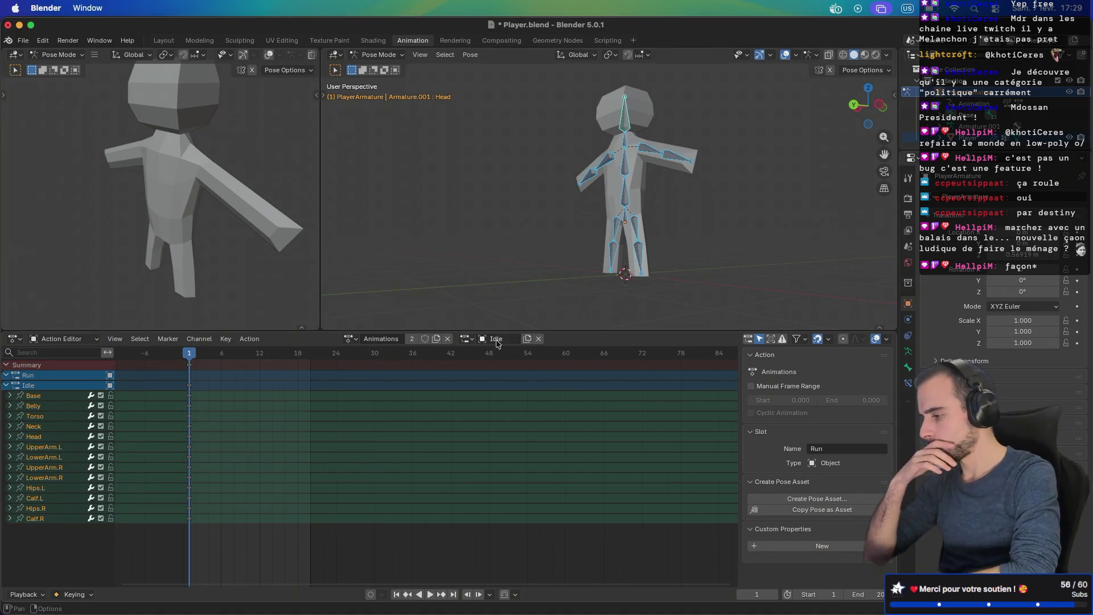
# Step: Switch the action to the Run slot, then make Idle the active slot
pyautogui.click(466, 338)
pyautogui.click(477, 356)
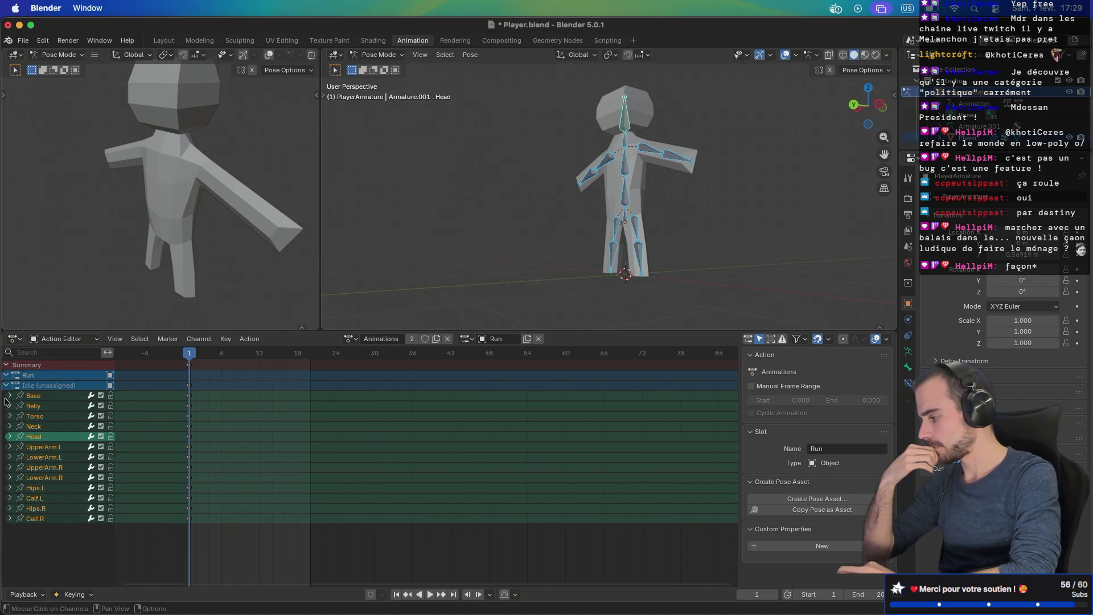
pyautogui.click(6, 375)
pyautogui.click(5, 387)
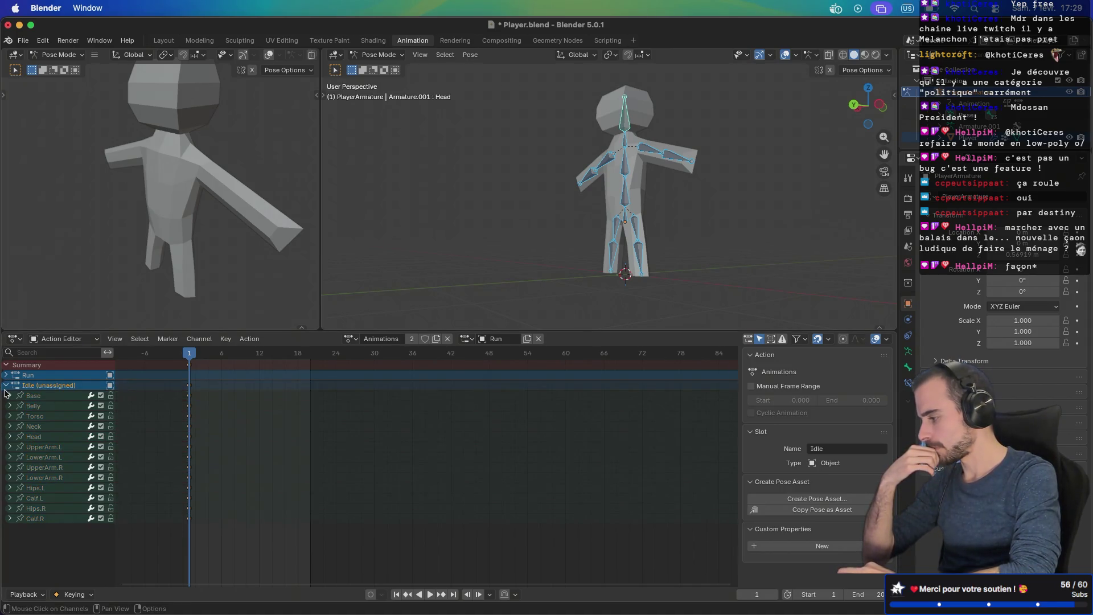
# Step: Collapse the Idle bone channels and undo the deletion to restore Run's keyframes
pyautogui.click(6, 385)
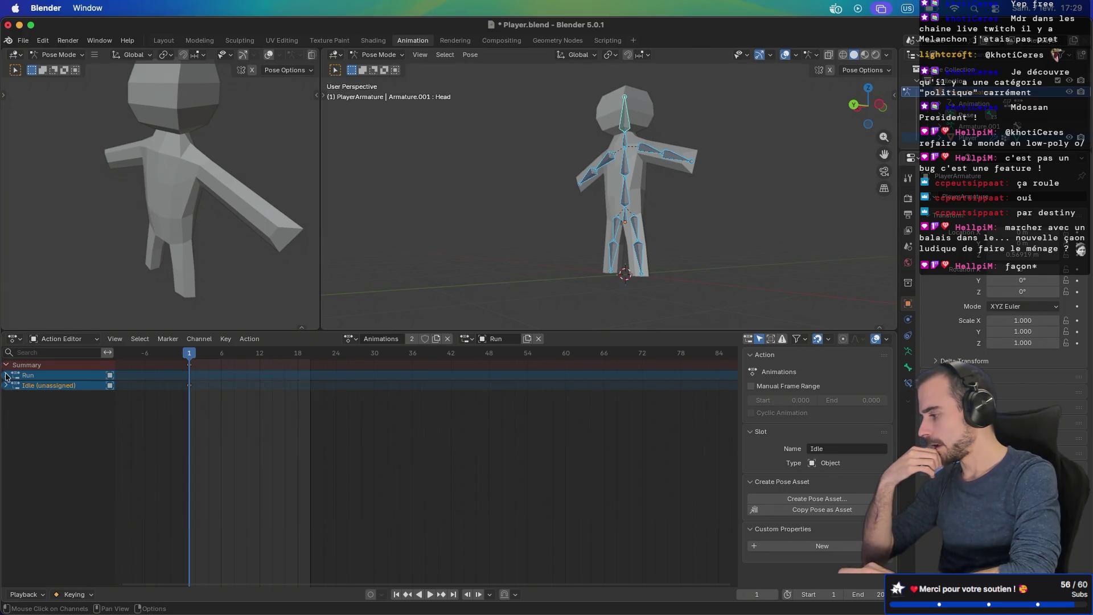
pyautogui.click(6, 386)
pyautogui.click(6, 386)
pyautogui.click(6, 385)
pyautogui.click(6, 385)
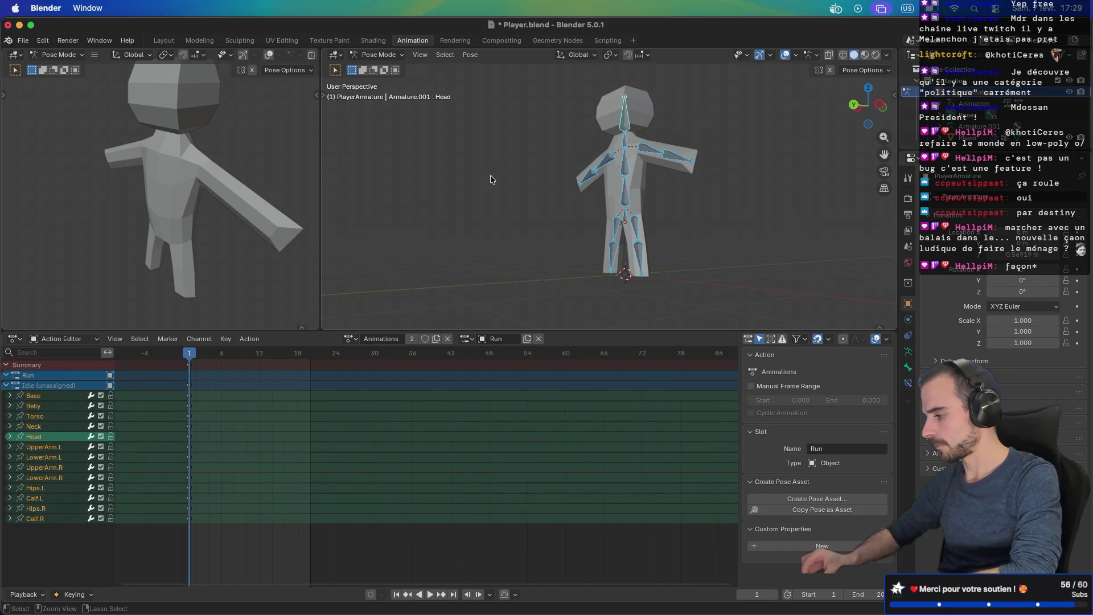
pyautogui.hotkey('ctrl', 'z')
pyautogui.hotkey('ctrl', 'z')
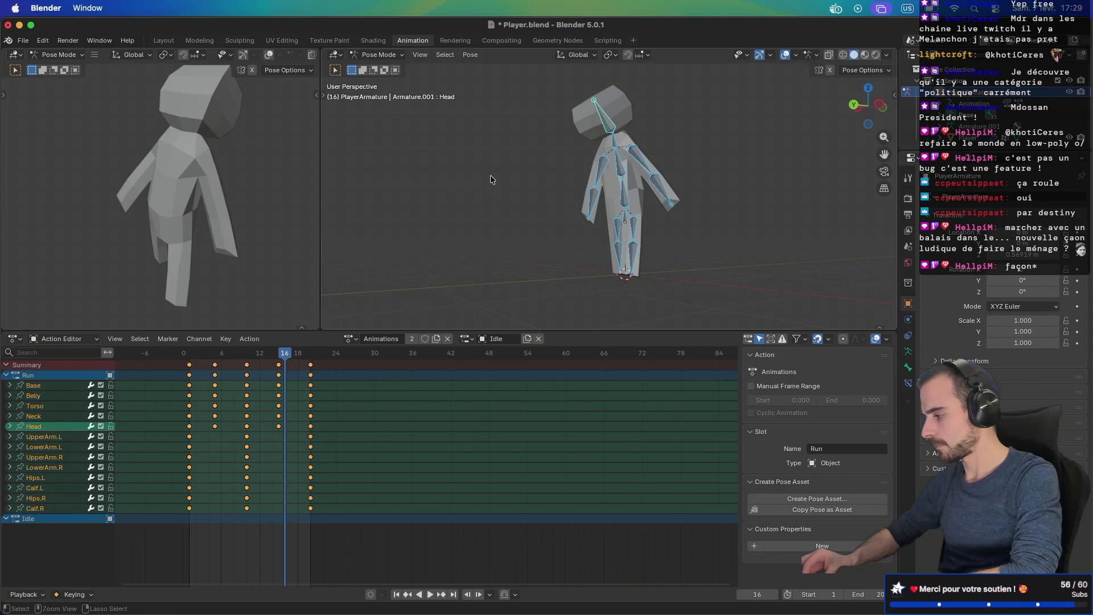
# Step: At frame 1, clear the bones' location and rotation back to the rest T-pose
pyautogui.click(6, 375)
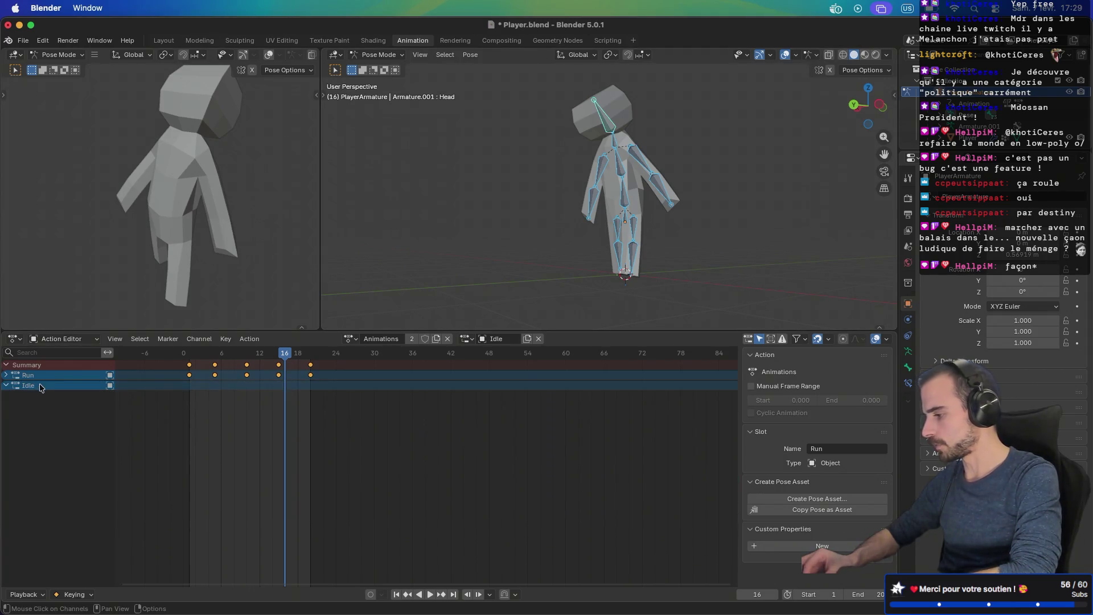
pyautogui.hotkey('shift', 'Left')
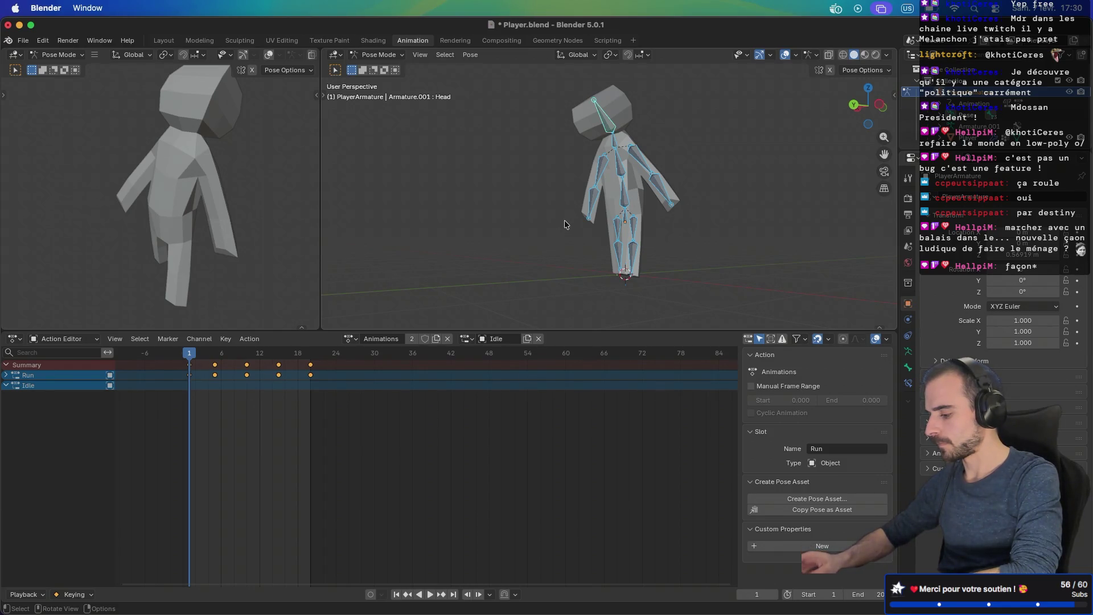
pyautogui.hotkey('alt', 'r')
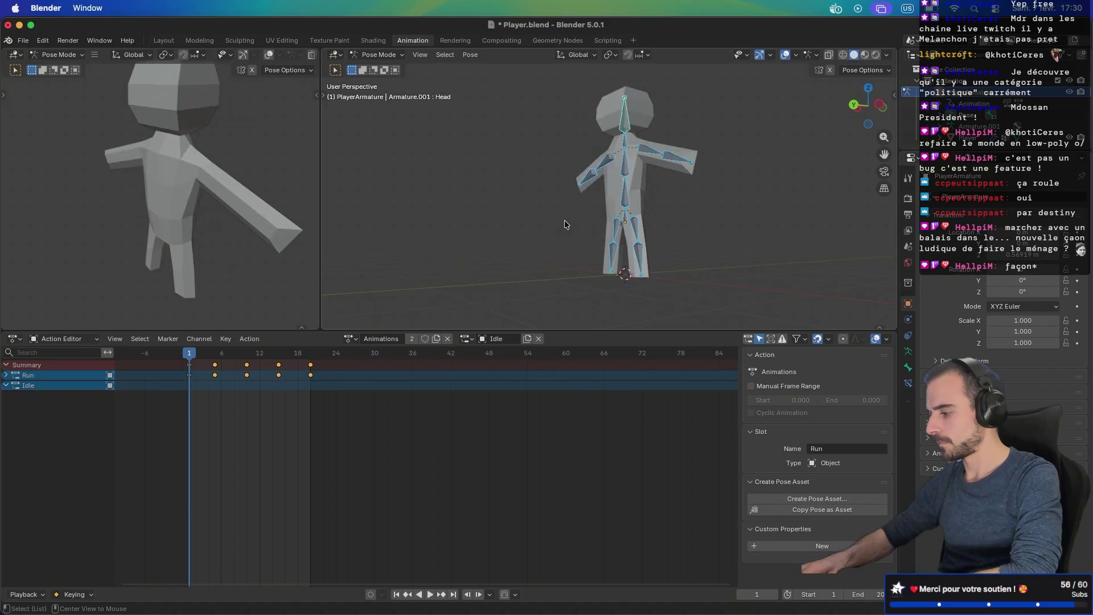
pyautogui.hotkey('alt', 's')
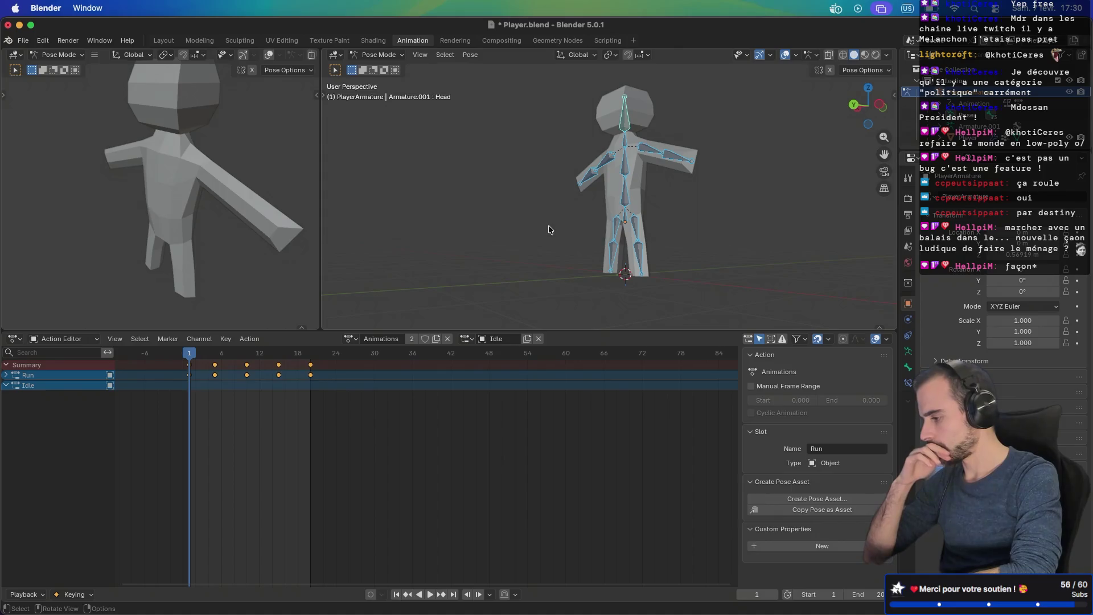
# Step: Key Location & Rotation for all bones at frame 1, then compare the Run and Idle slots
pyautogui.press('k')
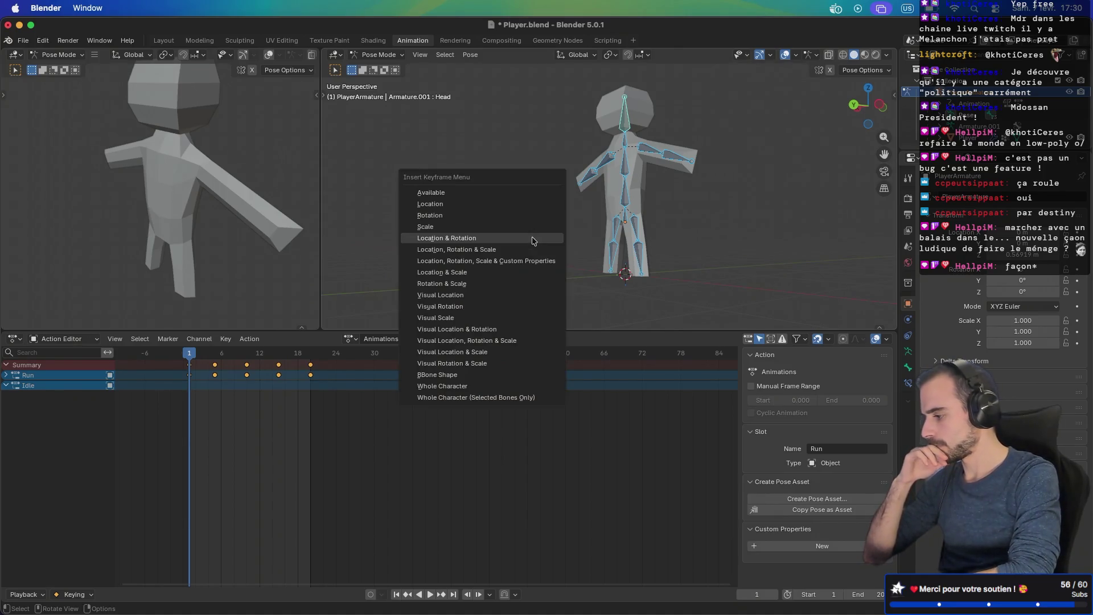
pyautogui.click(532, 237)
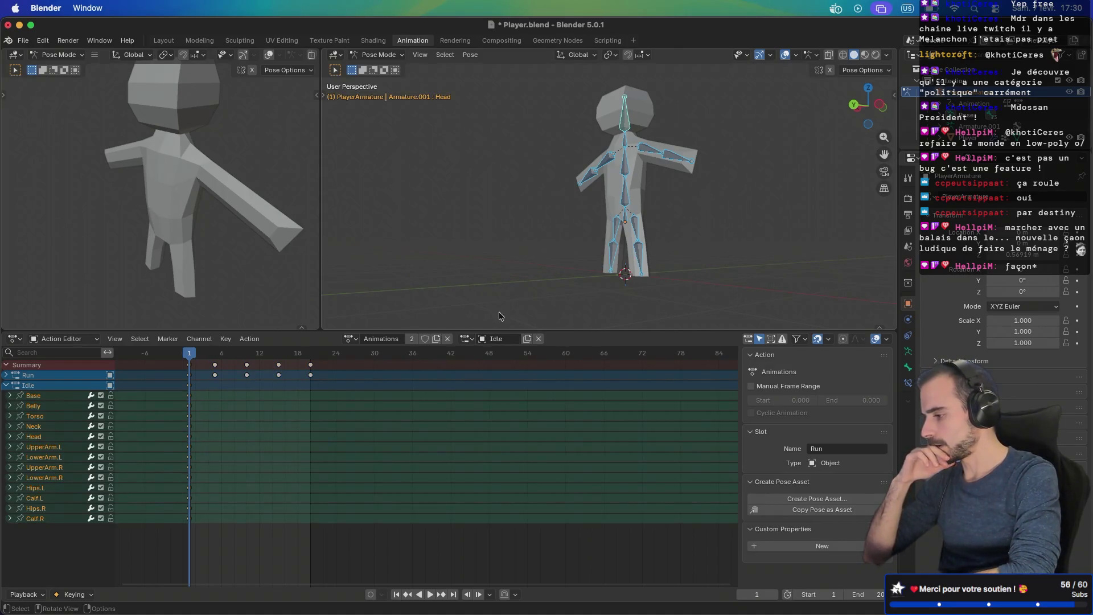
pyautogui.click(466, 340)
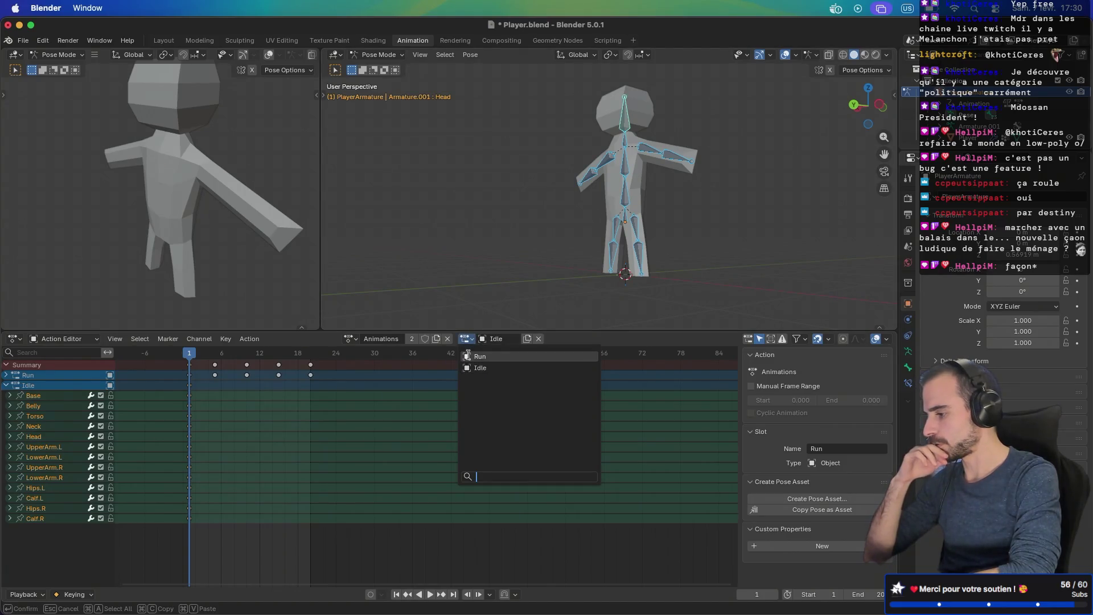
pyautogui.click(470, 357)
pyautogui.click(467, 338)
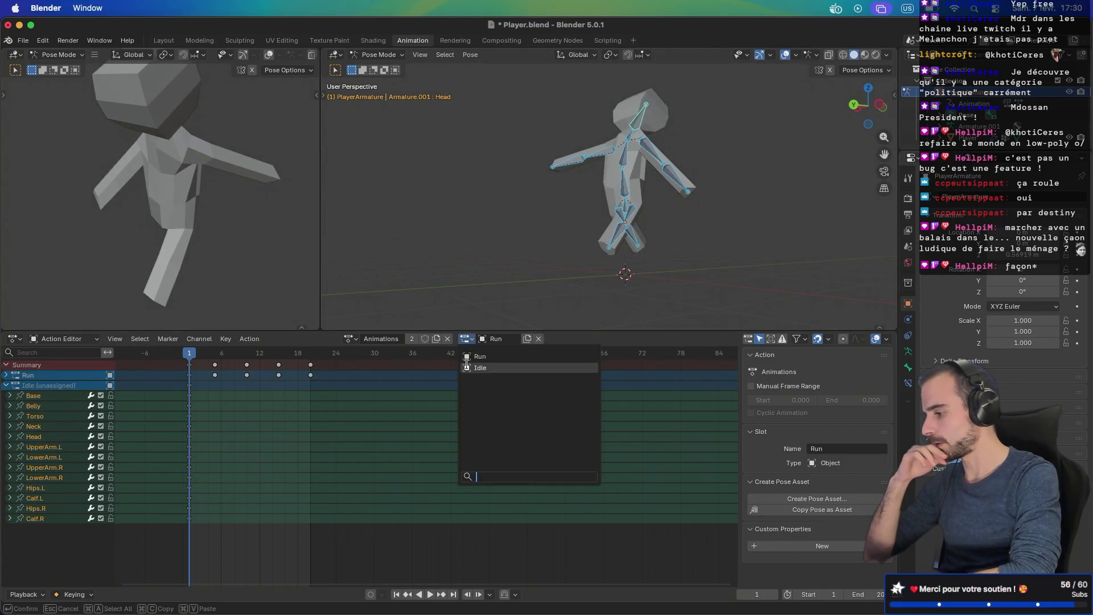
pyautogui.click(470, 367)
pyautogui.click(466, 340)
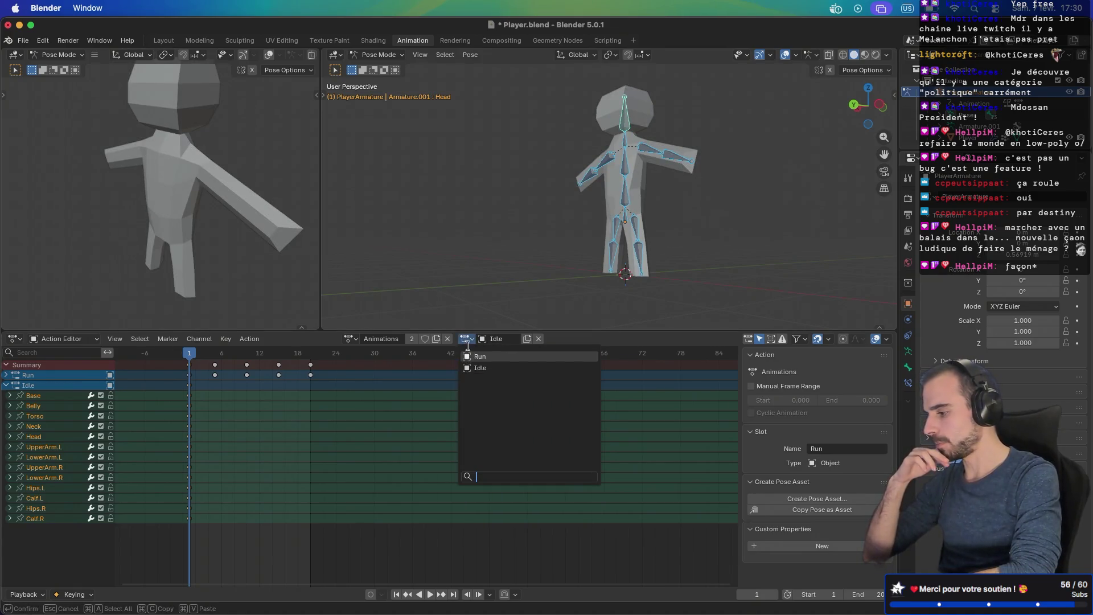
pyautogui.click(469, 366)
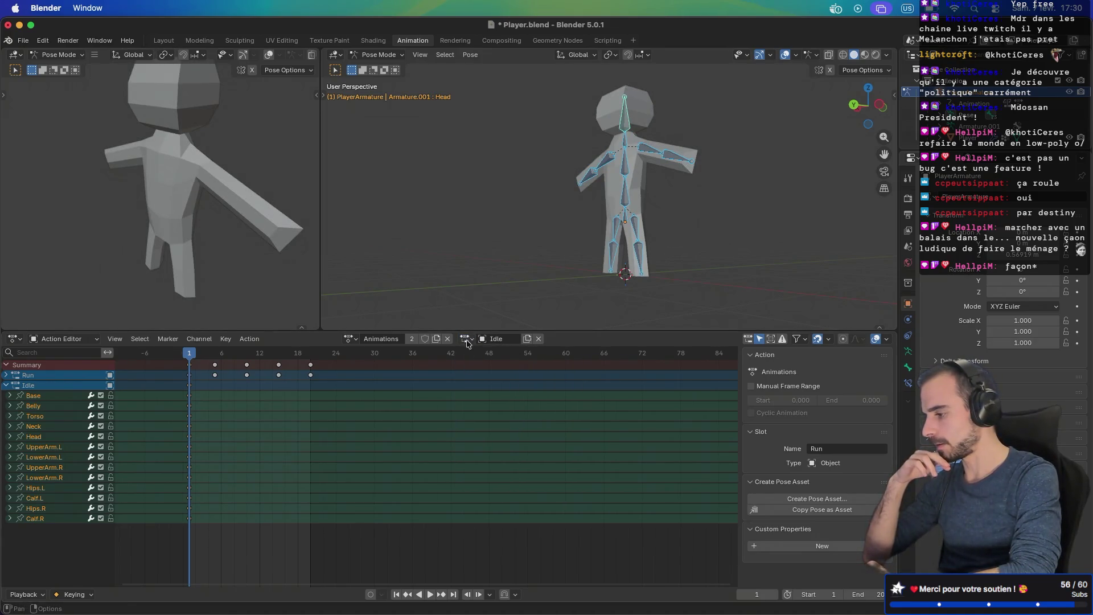
# Step: Play the animation while switching between Run and Idle, then restart from frame 1
pyautogui.click(467, 339)
pyautogui.click(470, 357)
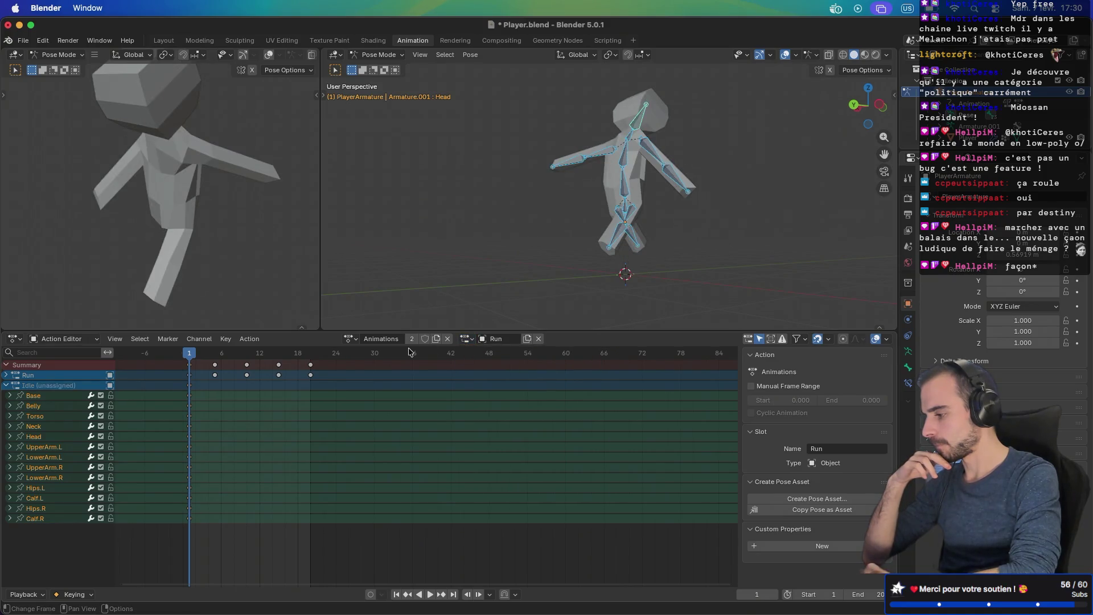
pyautogui.press('space')
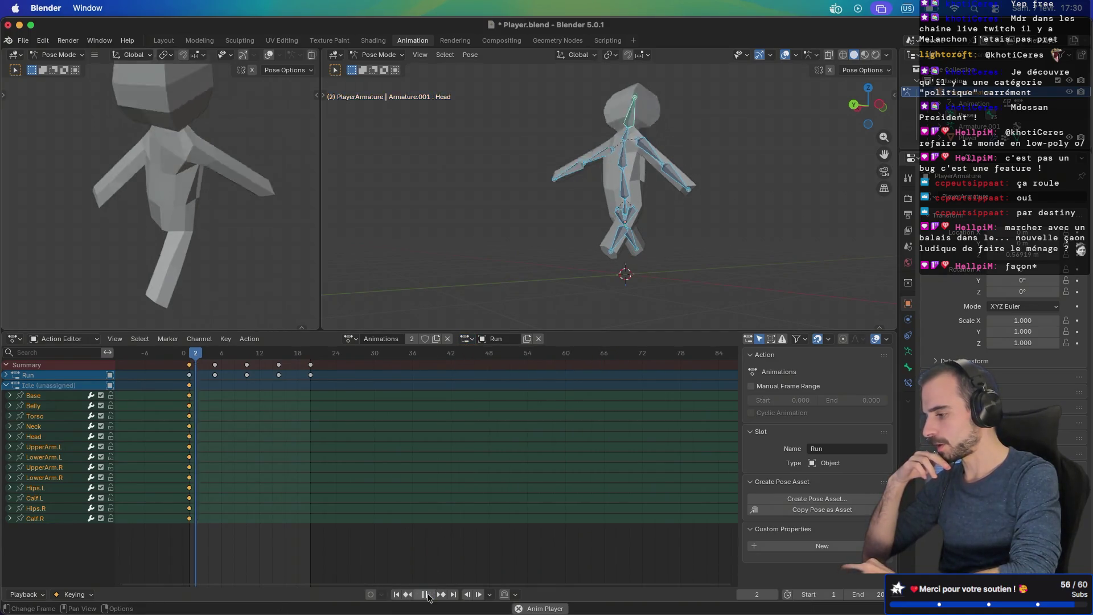
pyautogui.click(468, 338)
pyautogui.click(470, 366)
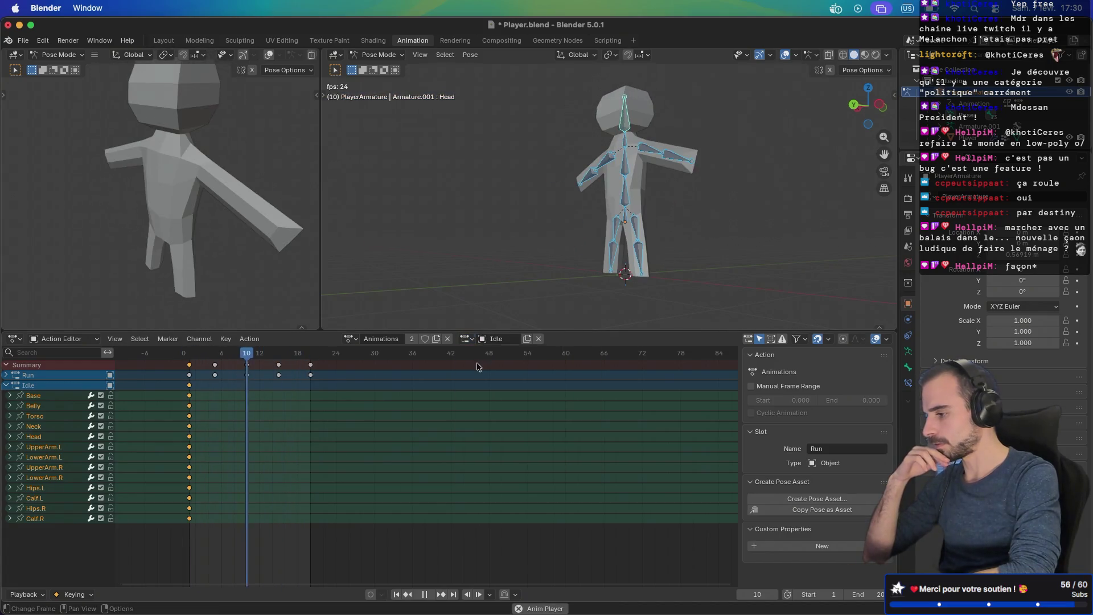
pyautogui.click(467, 339)
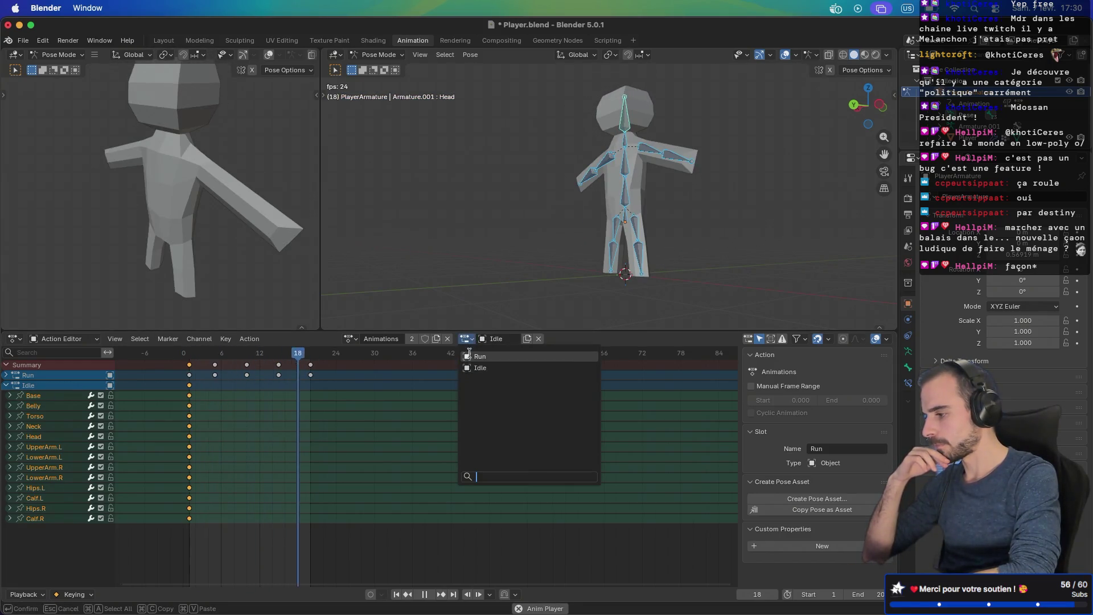
pyautogui.click(470, 357)
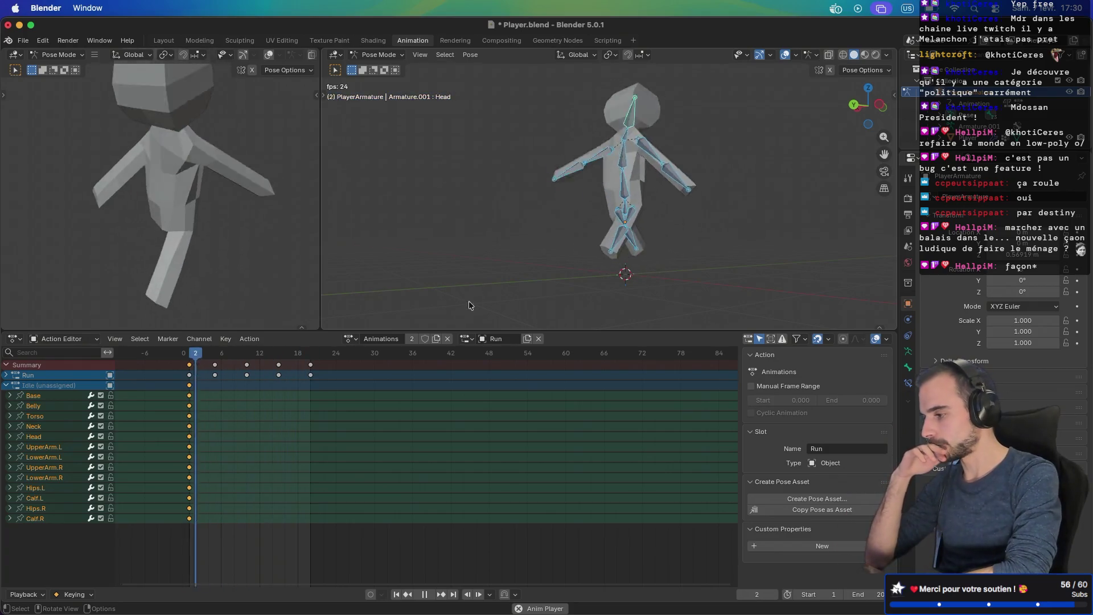
pyautogui.click(467, 338)
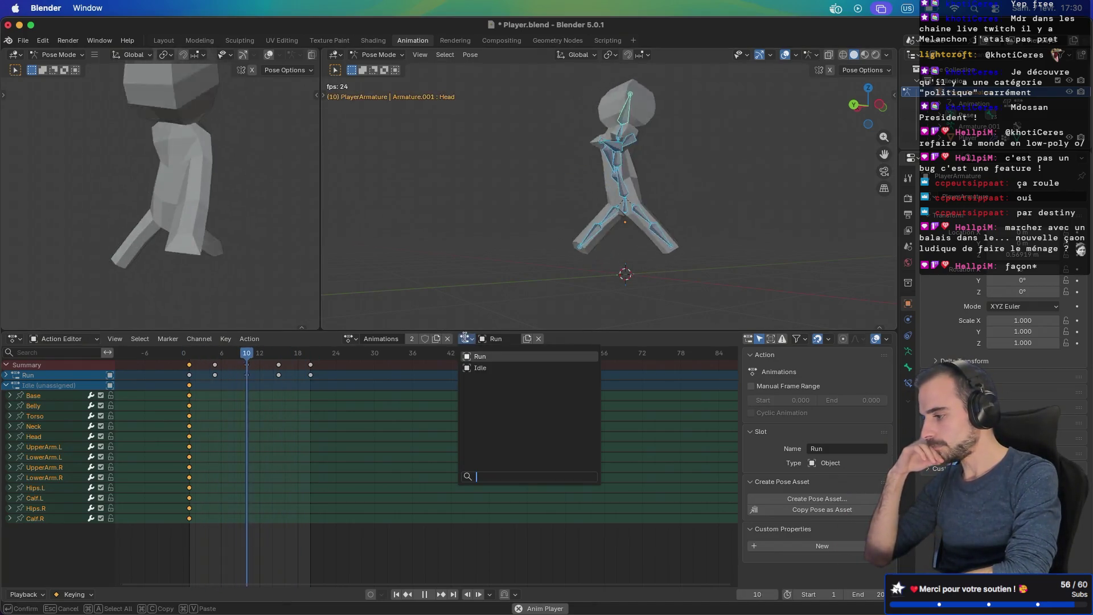
pyautogui.click(478, 368)
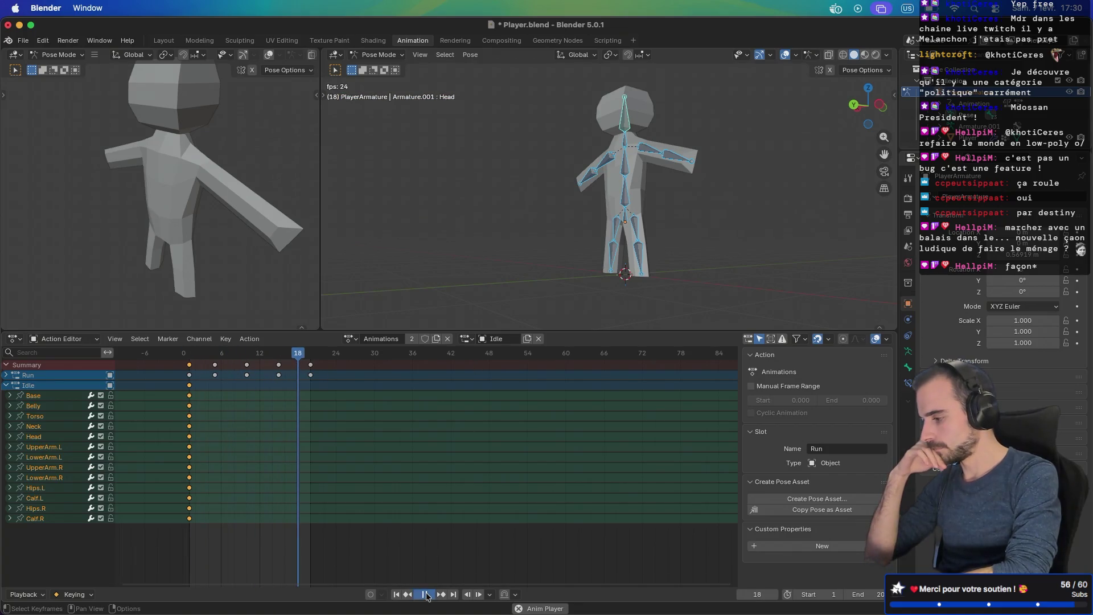
pyautogui.click(190, 352)
pyautogui.press('space')
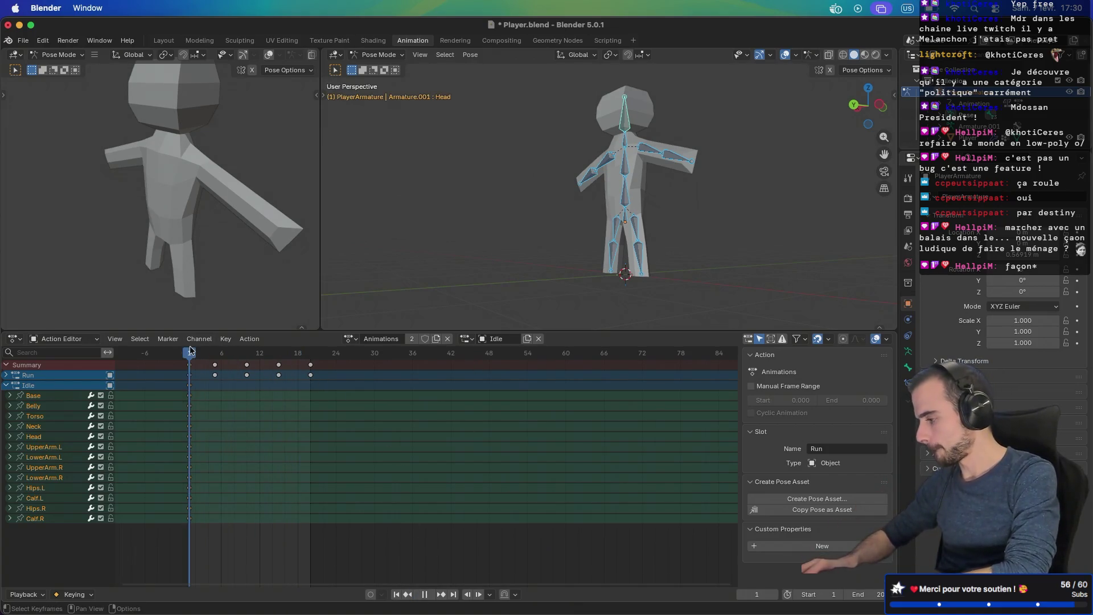
# Step: Move to frame 10, view the rig from the side and select the Base bone
pyautogui.moveTo(191, 350); pyautogui.dragTo(250, 349)
pyautogui.hscroll(3, 593, 212)
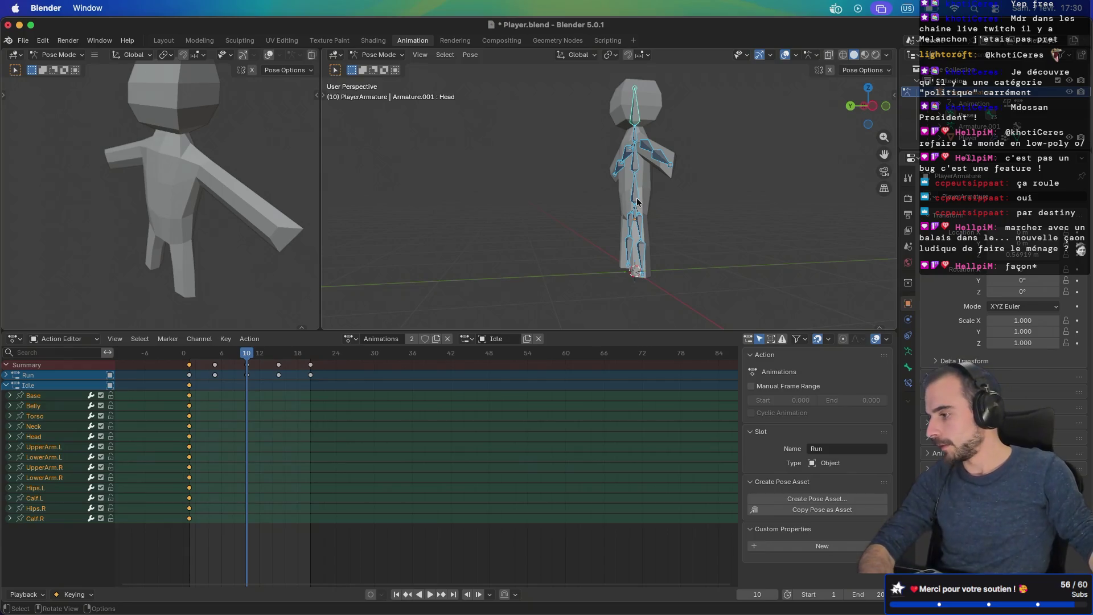
pyautogui.press('KP_3')
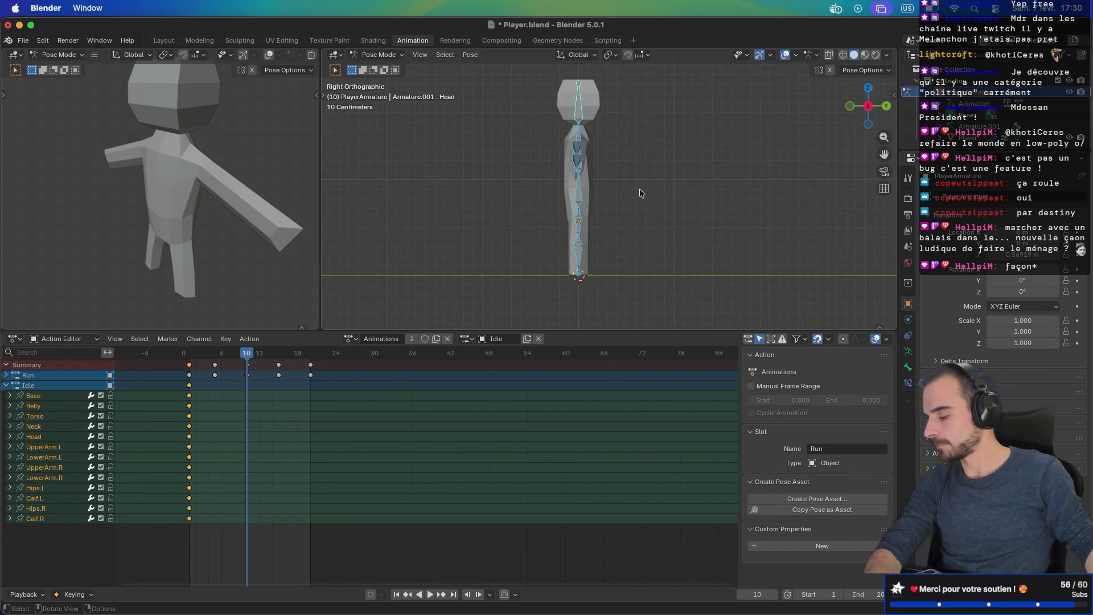
pyautogui.scroll(3, 585, 226)
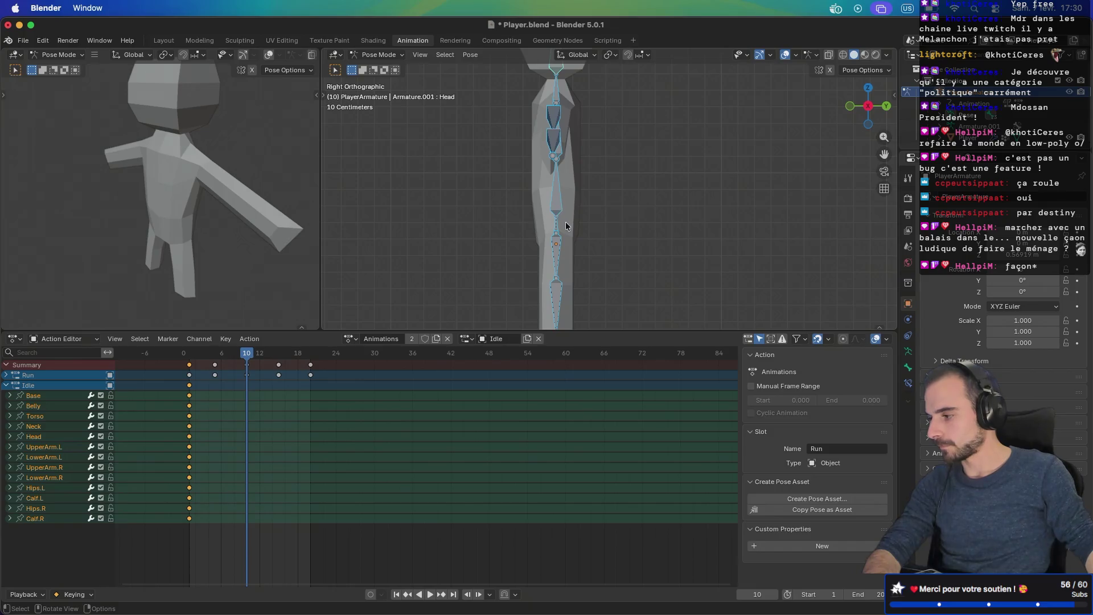
pyautogui.moveTo(566, 226); pyautogui.dragTo(610, 232)
pyautogui.click(576, 242)
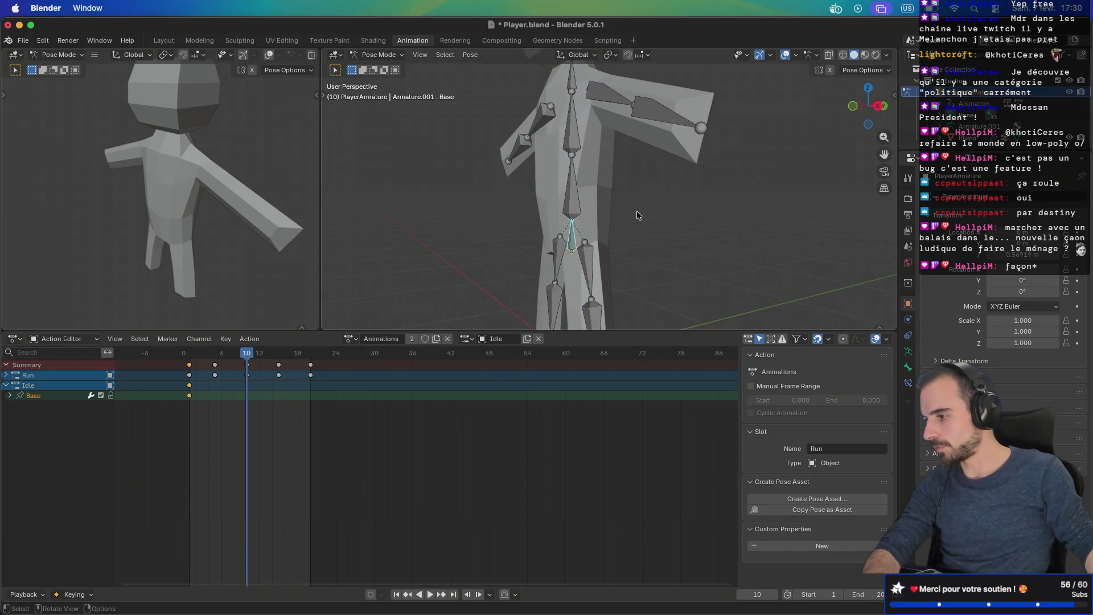
# Step: Return to the Right Orthographic view, centre the armature and begin moving Base
pyautogui.press('KP_1')
pyautogui.press('KP_3')
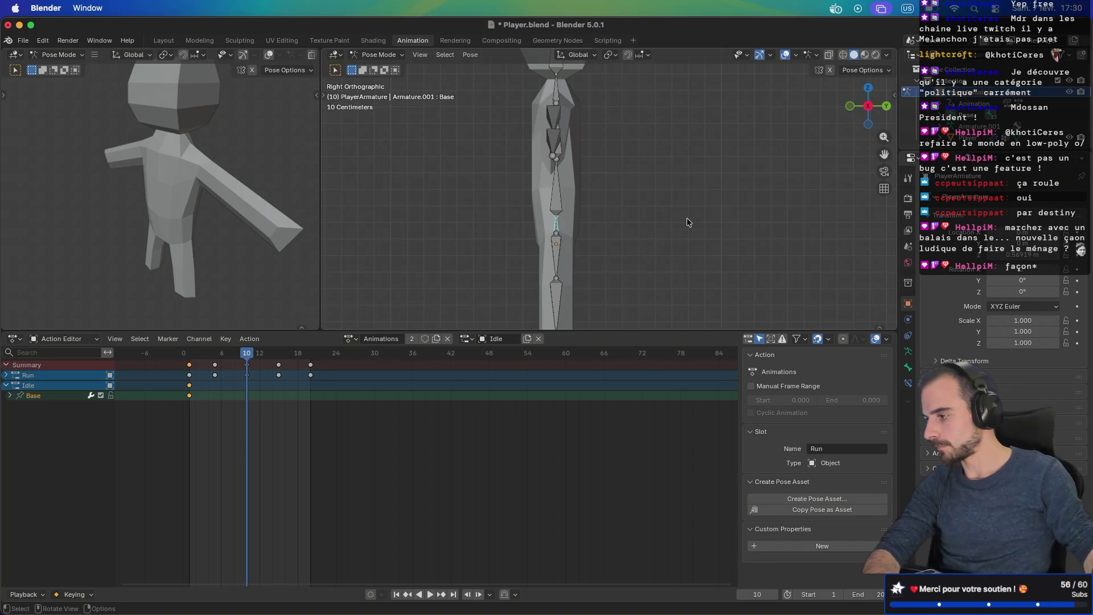
pyautogui.scroll(-4, 685, 220)
pyautogui.moveTo(691, 157); pyautogui.dragTo(685, 205)
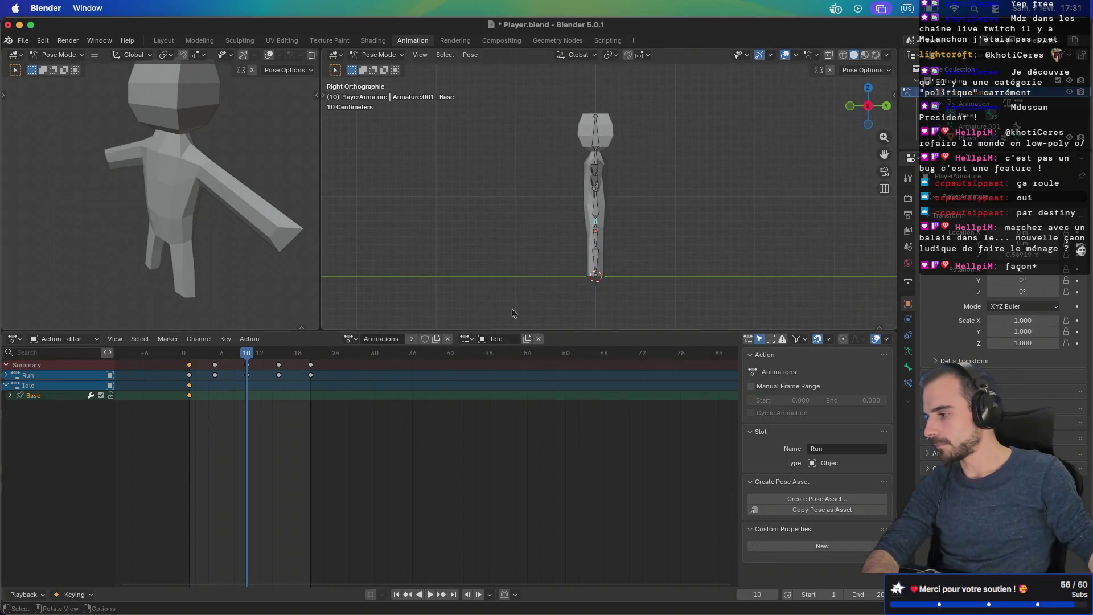
pyautogui.press('g')
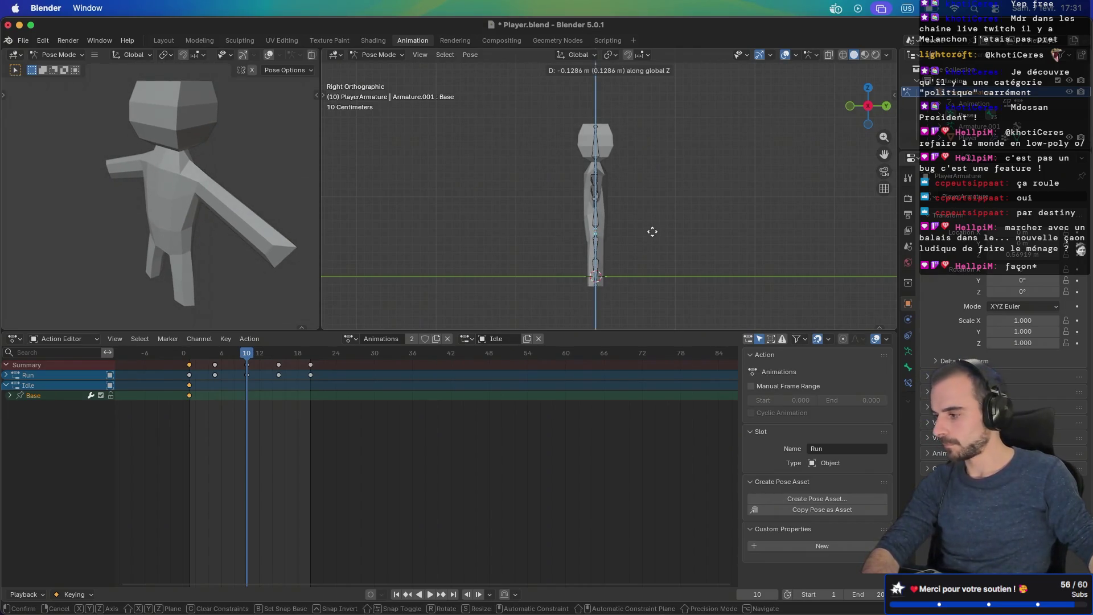
# Step: Lower the Base bone and bend the left calf Calf.L forward
pyautogui.click(652, 232)
pyautogui.click(600, 252)
pyautogui.press('g')
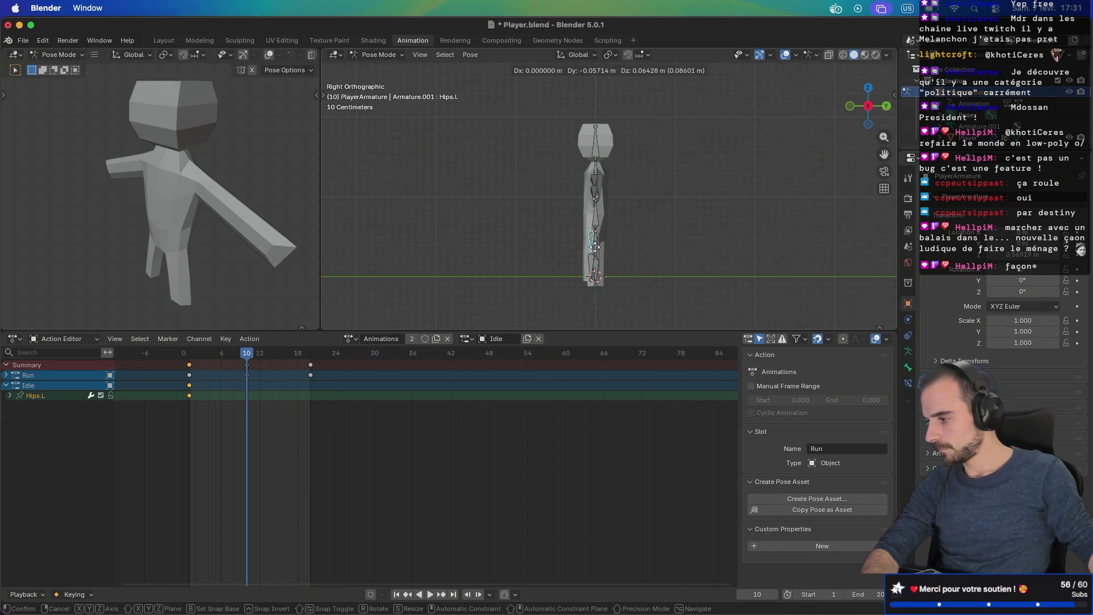
pyautogui.rightClick(589, 245)
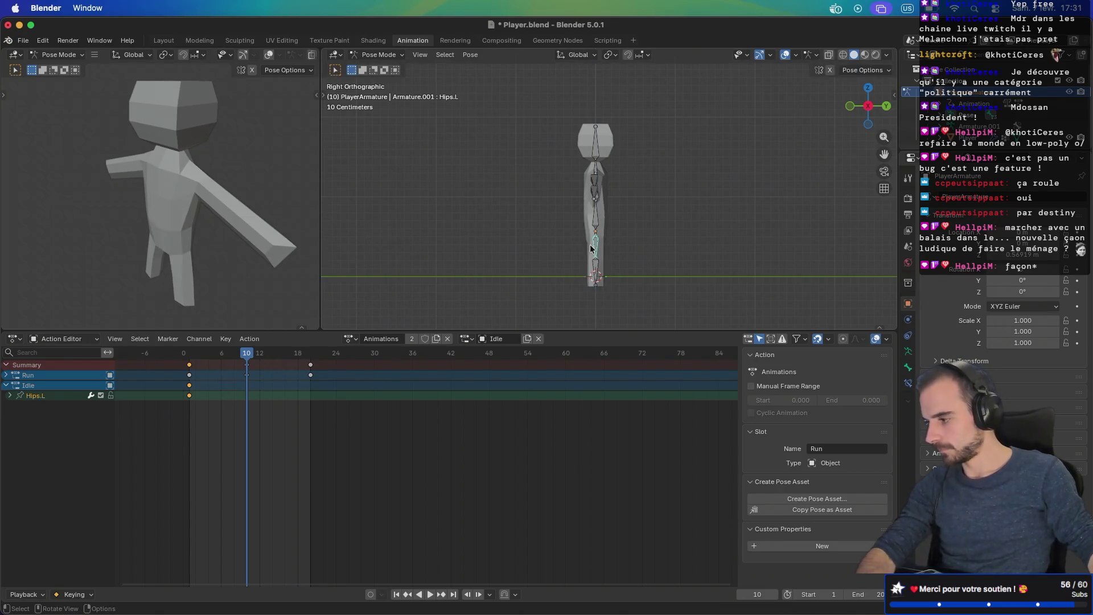
pyautogui.click(596, 257)
pyautogui.press('r')
pyautogui.click(582, 262)
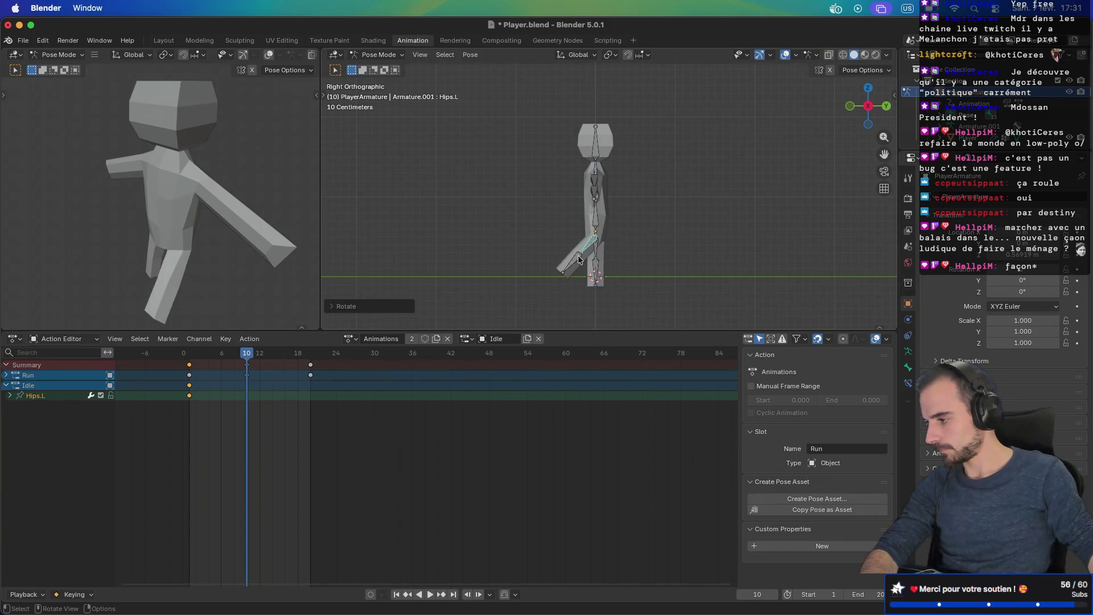
pyautogui.press('r')
pyautogui.click(603, 261)
# Step: Shift the character via Base, enlarge the 3D view and turn on Auto Keying
pyautogui.moveTo(603, 261)
pyautogui.mouseDown()
pyautogui.moveTo(801, 237)
pyautogui.moveTo(650, 245)
pyautogui.mouseUp()
pyautogui.click(604, 242)
pyautogui.press('g')
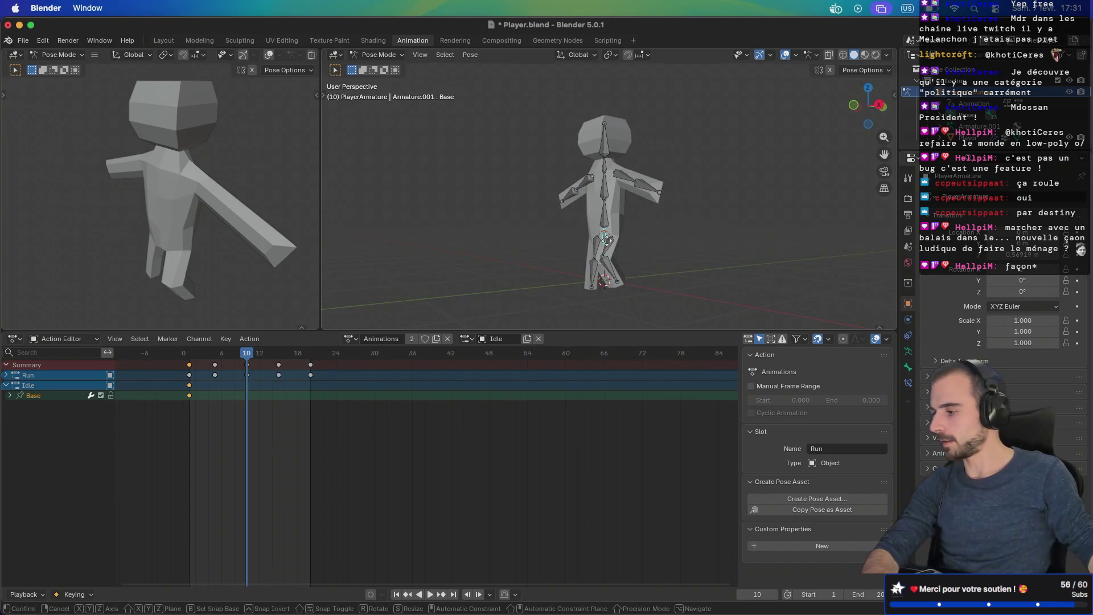
pyautogui.click(610, 240)
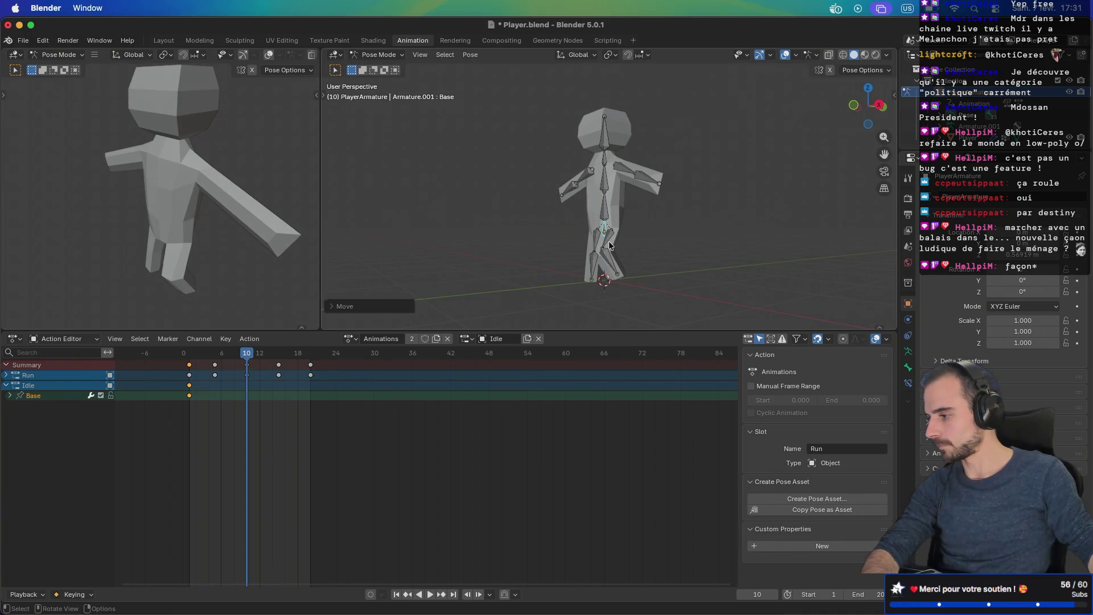
pyautogui.click(609, 245)
pyautogui.press('KP_3')
pyautogui.scroll(4, 610, 242)
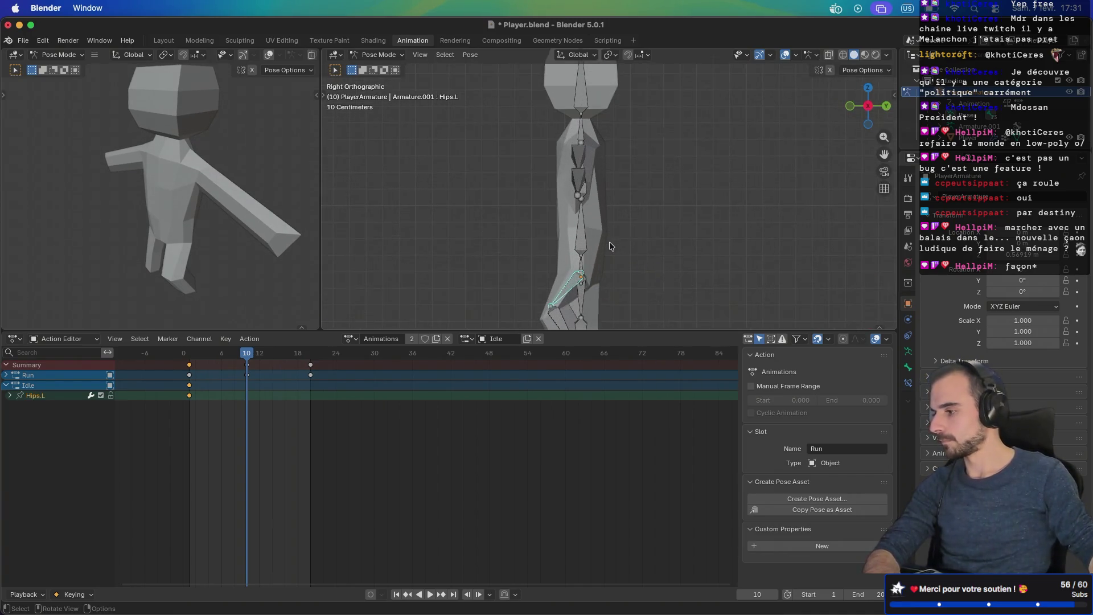
pyautogui.moveTo(585, 329); pyautogui.dragTo(583, 448)
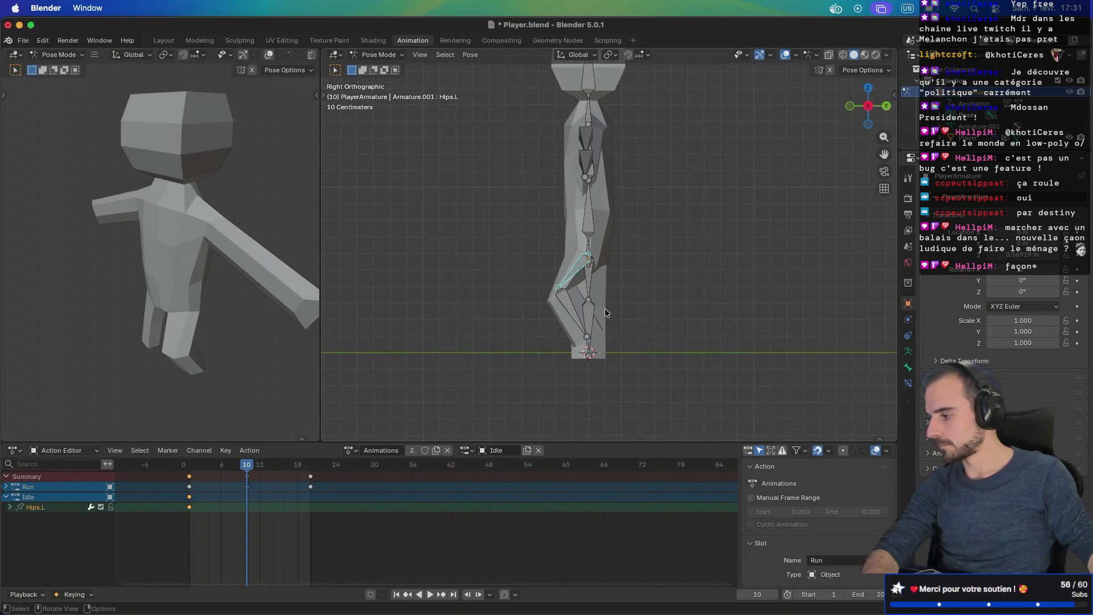
pyautogui.click(371, 594)
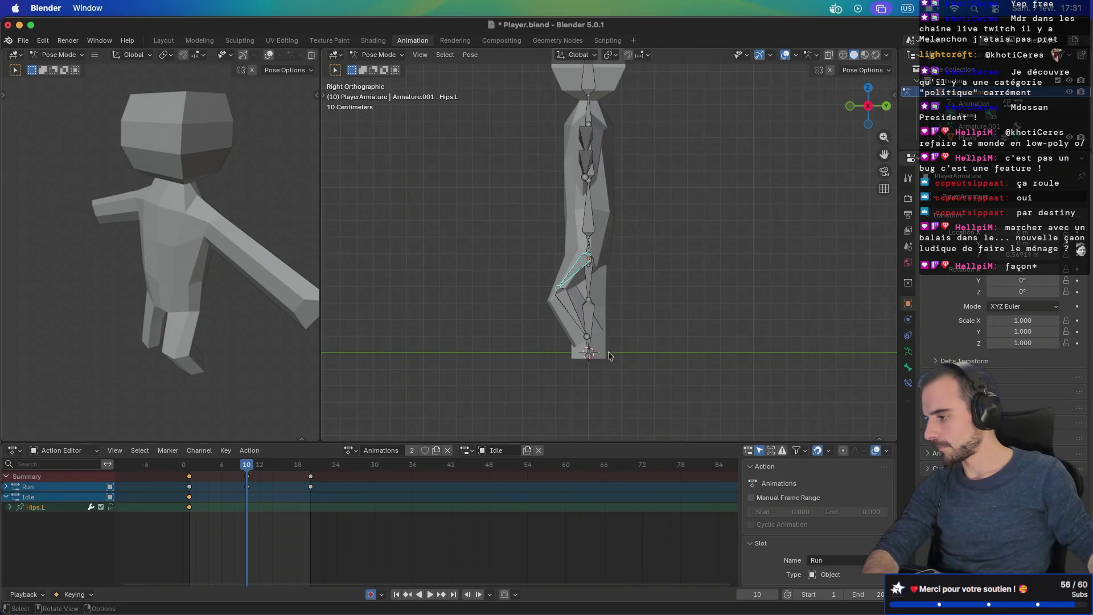
pyautogui.press('t')
# Step: Rotate Hips.L forward and bend Calf.L under it, keying frame 10
pyautogui.press('r')
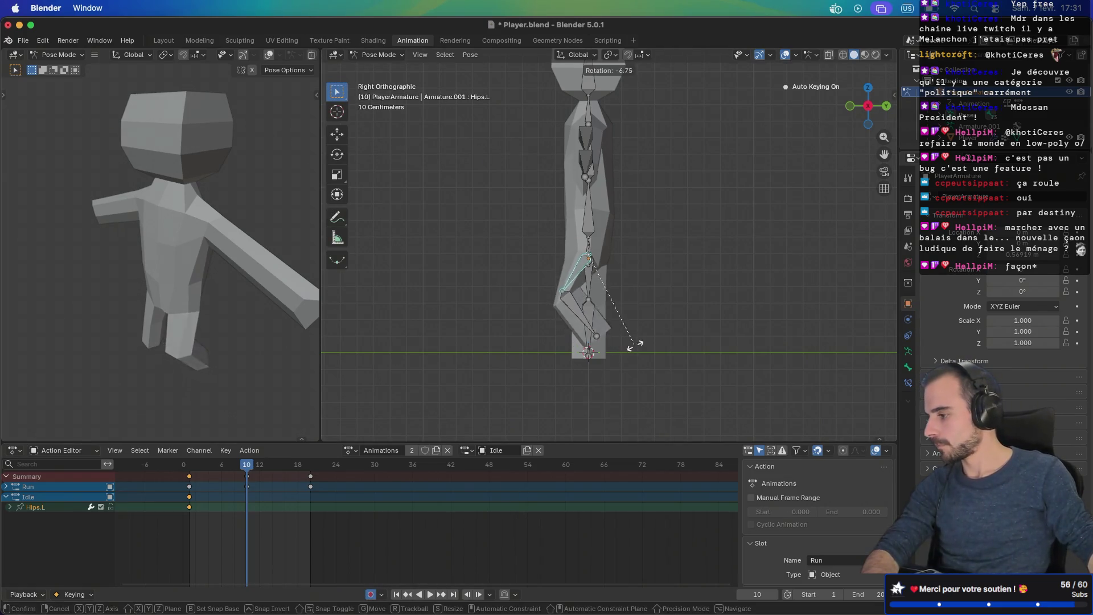
pyautogui.click(648, 344)
pyautogui.click(601, 323)
pyautogui.press('r')
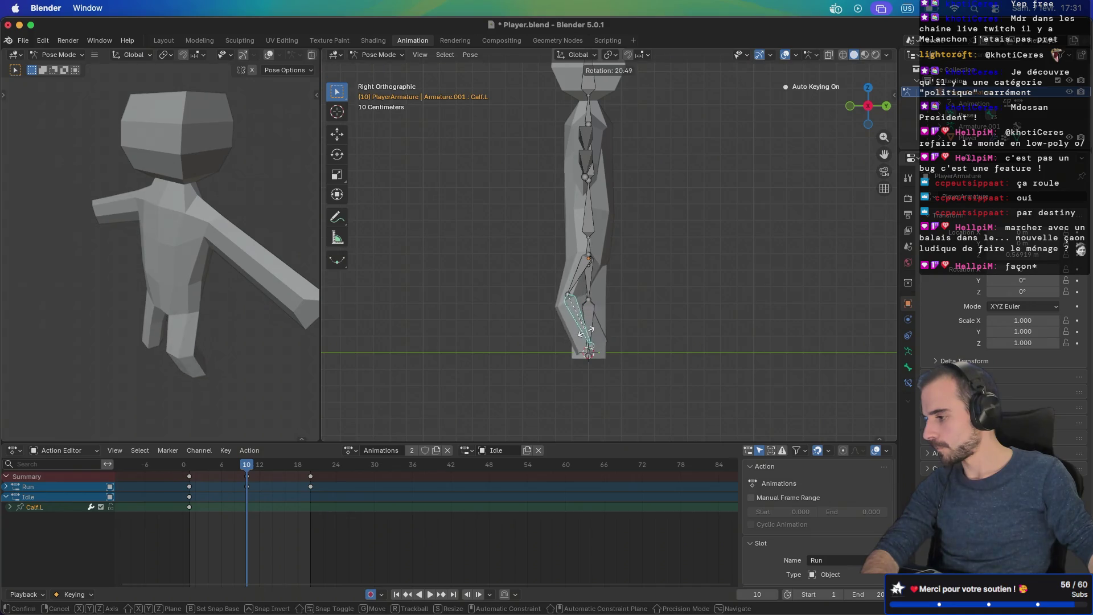
pyautogui.click(579, 334)
pyautogui.hscroll(10, 579, 334)
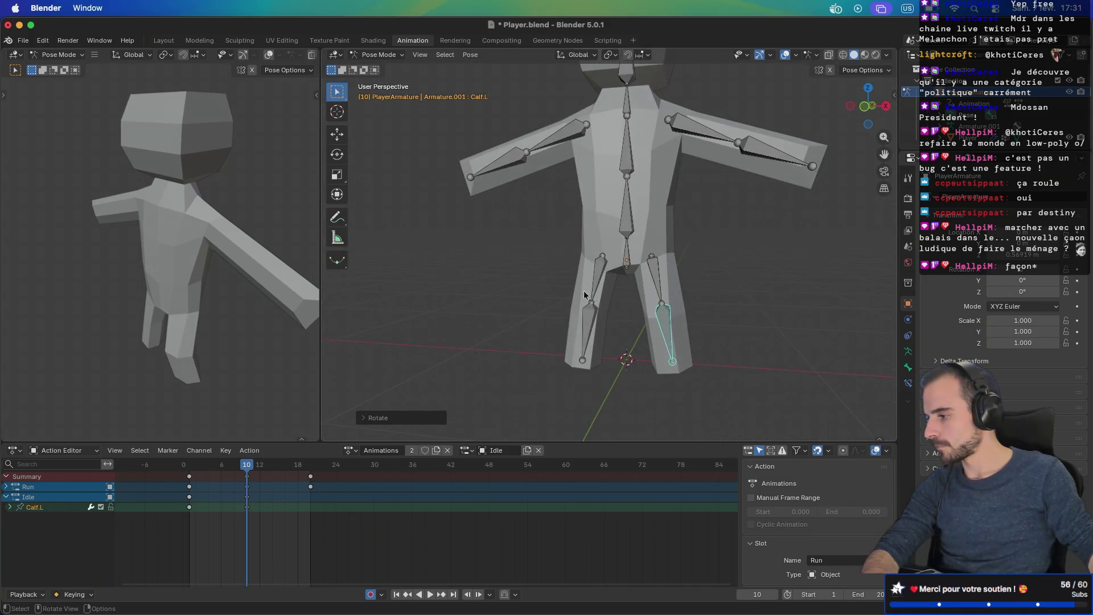
# Step: Bend the right calf Calf.R, viewed from the character's left side
pyautogui.click(604, 292)
pyautogui.press('ctrl+KP_3')
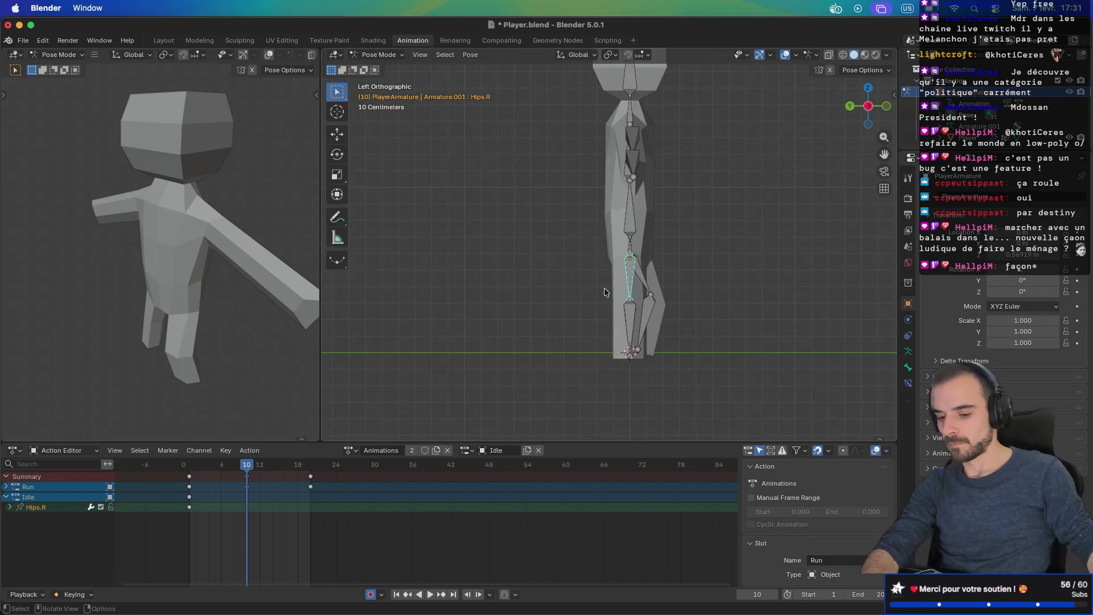
pyautogui.click(629, 324)
pyautogui.press('r')
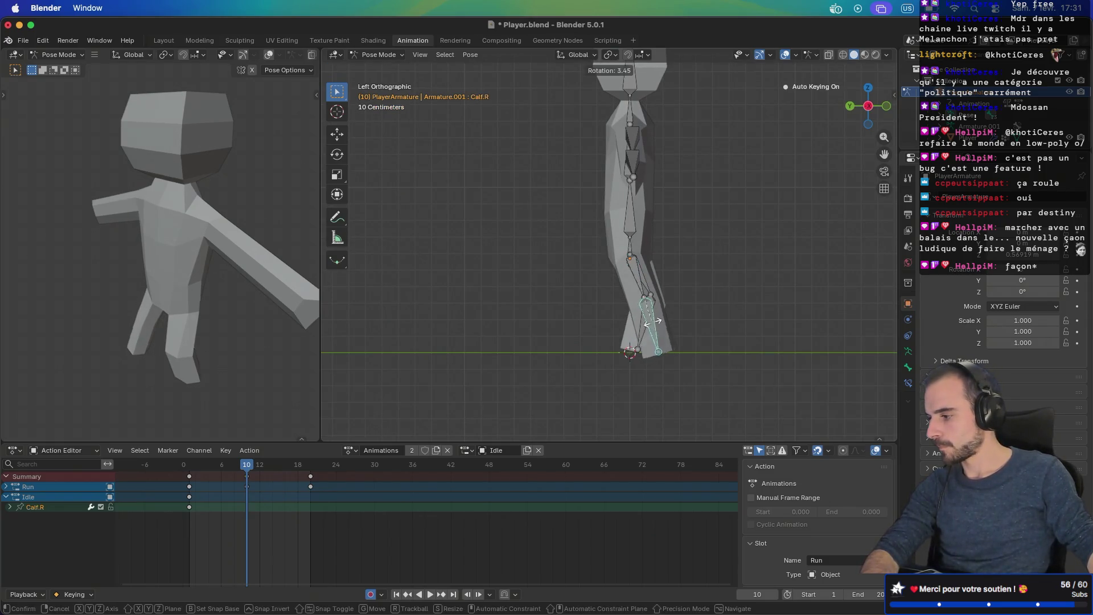
pyautogui.click(640, 326)
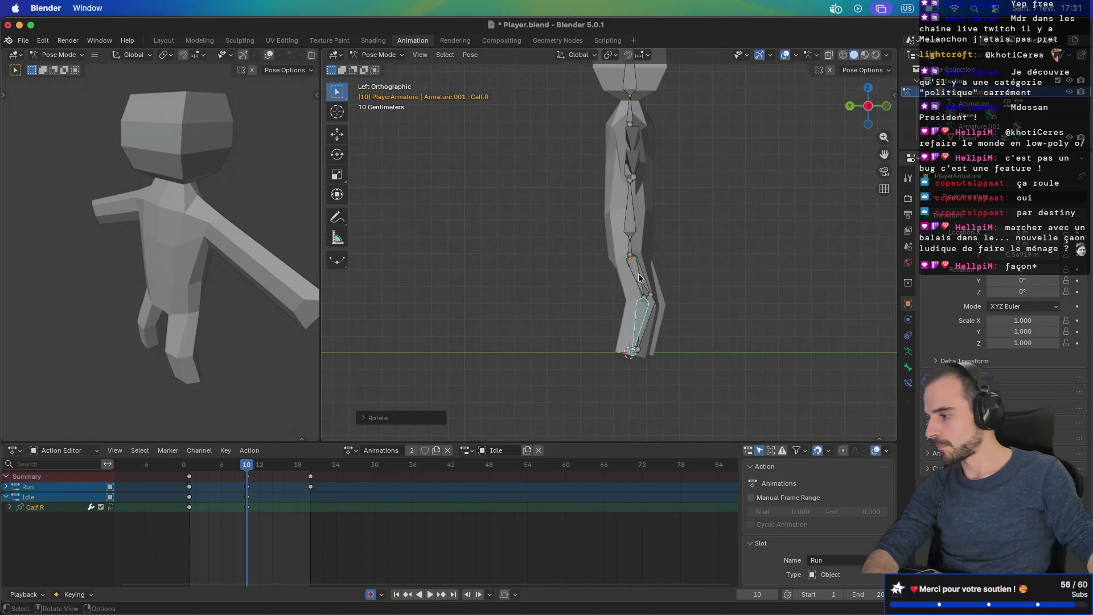
pyautogui.press('r')
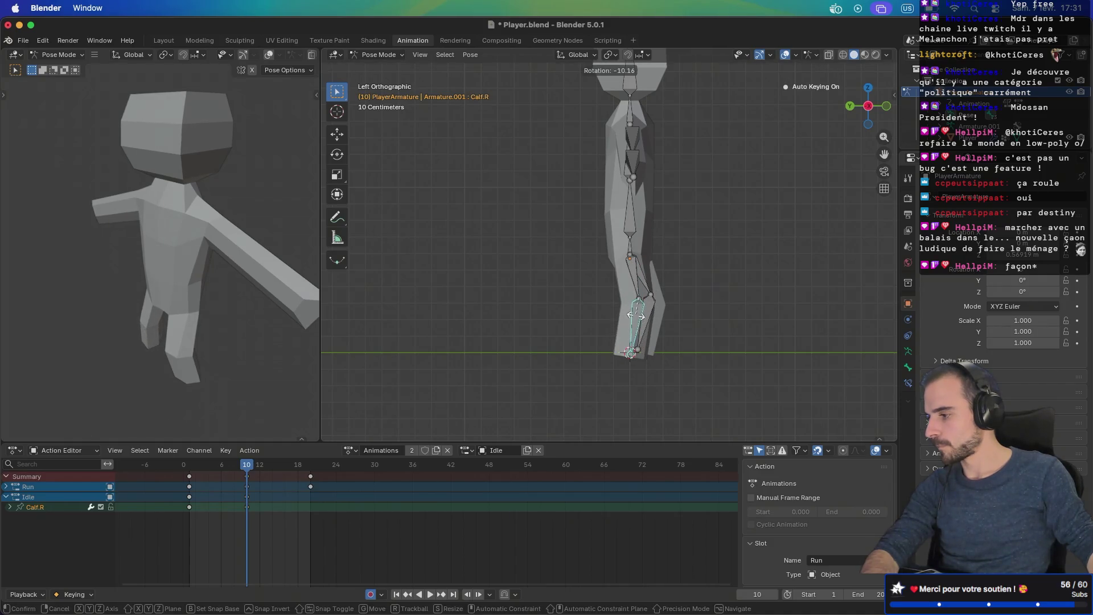
pyautogui.click(636, 316)
pyautogui.hscroll(10, 615, 240)
# Step: Lower UpperArm.R to the body and rotate LowerArm.R inward
pyautogui.click(588, 152)
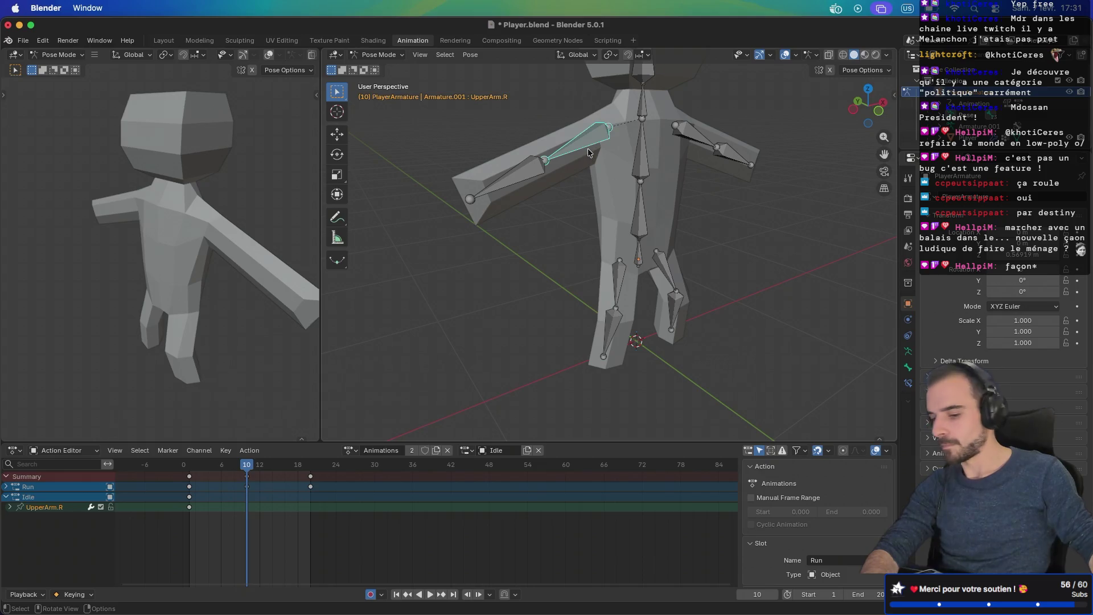
pyautogui.press('KP_1')
pyautogui.press('r')
pyautogui.click(566, 206)
pyautogui.click(566, 207)
pyautogui.press('r')
pyautogui.click(566, 217)
# Step: Lower the left upper arm to the body and rotate LowerArm.L
pyautogui.click(690, 152)
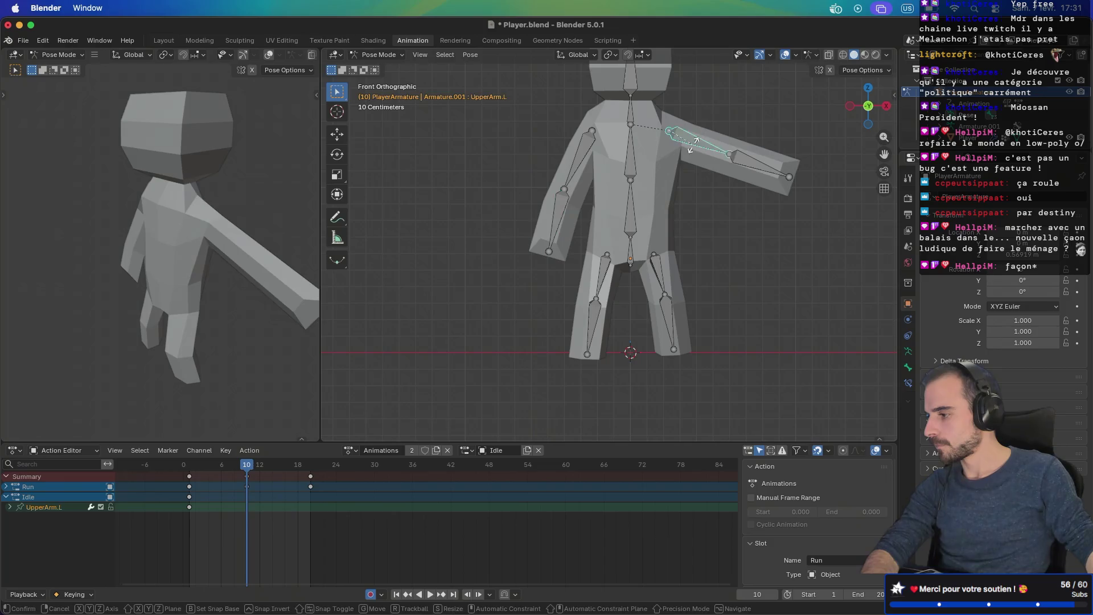
pyautogui.press('r')
pyautogui.click(699, 200)
pyautogui.click(705, 215)
pyautogui.press('r')
pyautogui.click(703, 215)
# Step: Tilt the Belly and Head bones, then scrub back to an early frame
pyautogui.moveTo(704, 215); pyautogui.dragTo(540, 207)
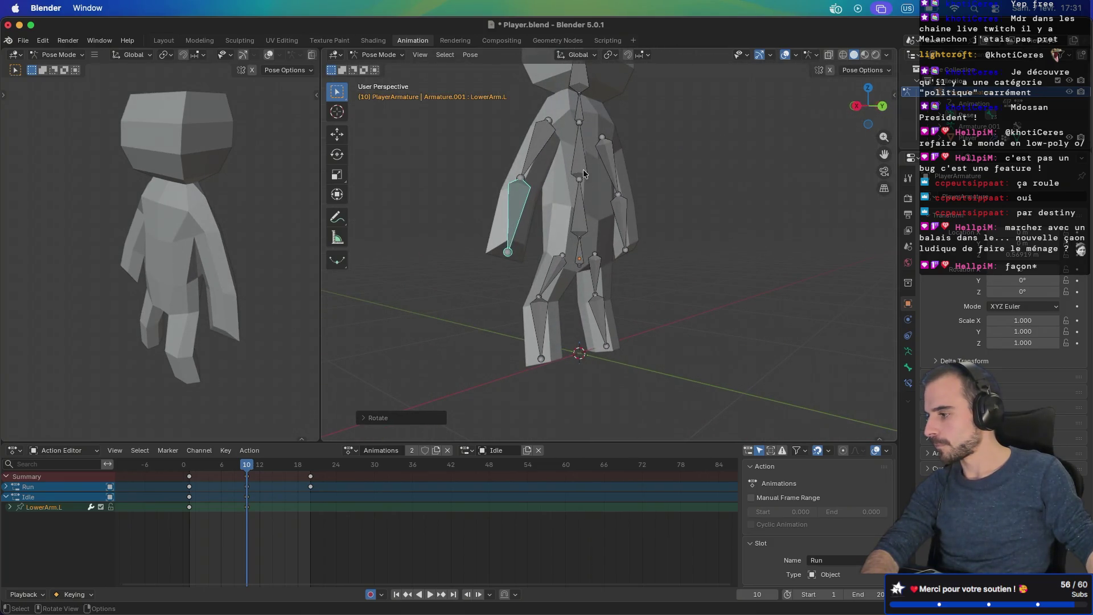
pyautogui.click(578, 206)
pyautogui.press('r')
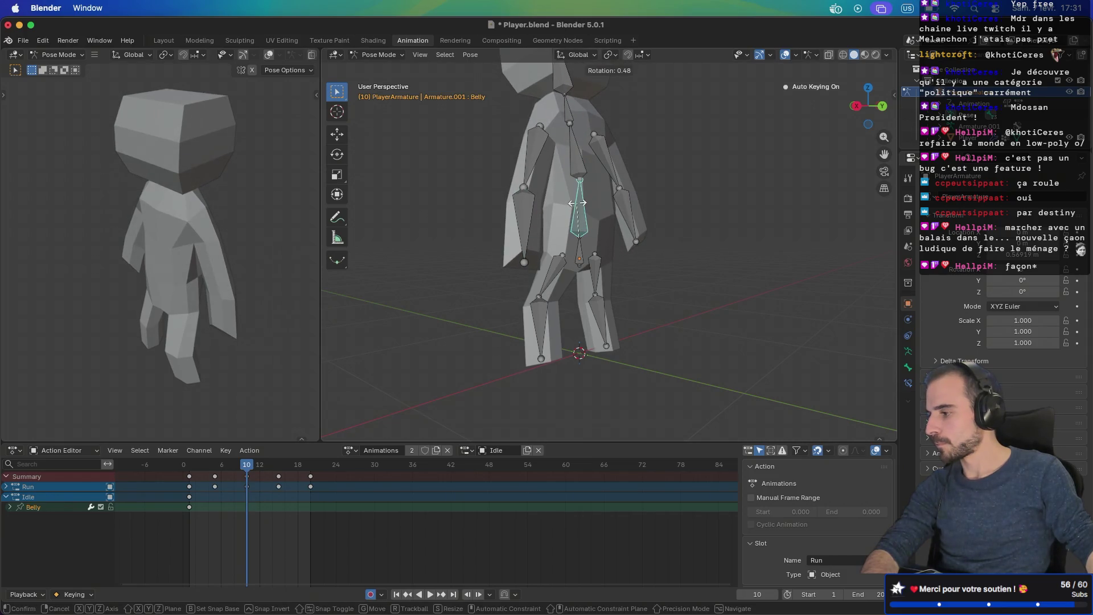
pyautogui.click(577, 202)
pyautogui.moveTo(578, 205)
pyautogui.mouseDown()
pyautogui.moveTo(627, 213)
pyautogui.moveTo(614, 193)
pyautogui.mouseUp()
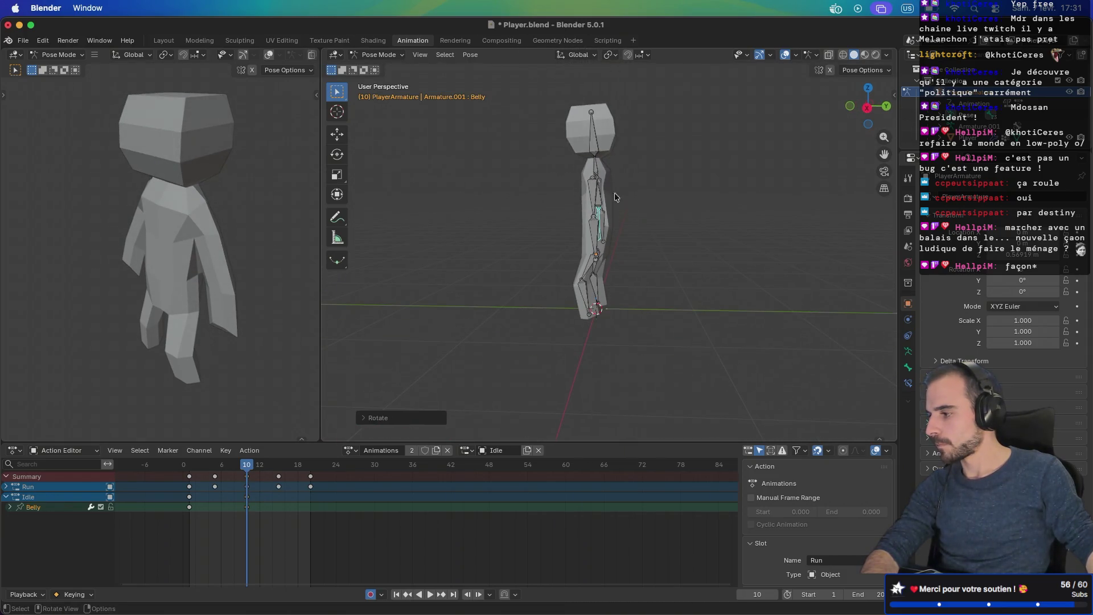
pyautogui.click(593, 135)
pyautogui.press('r')
pyautogui.click(592, 143)
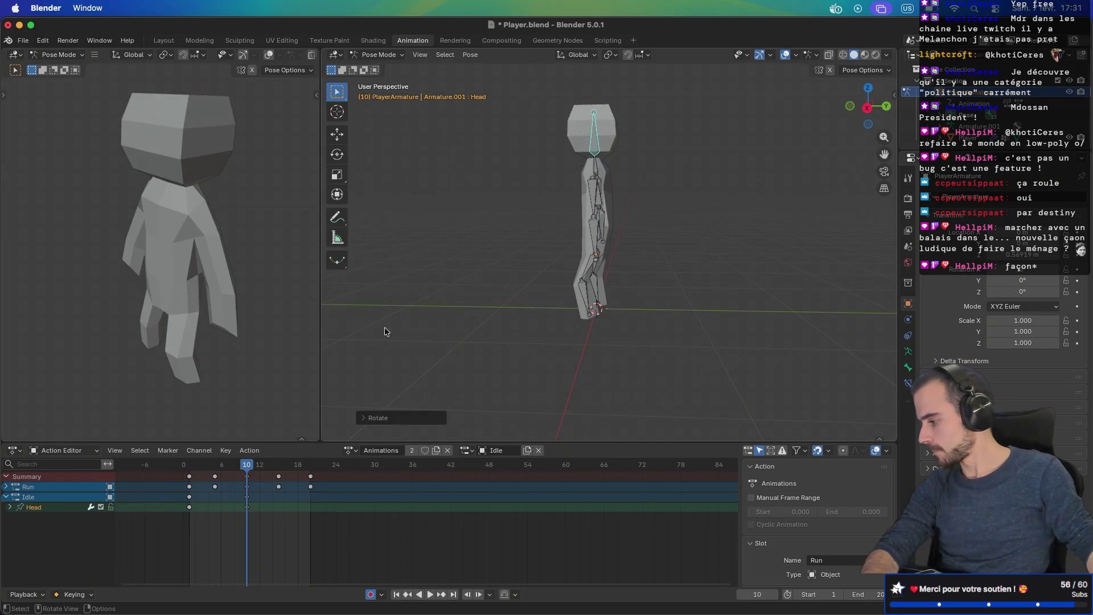
pyautogui.moveTo(248, 465); pyautogui.dragTo(189, 468)
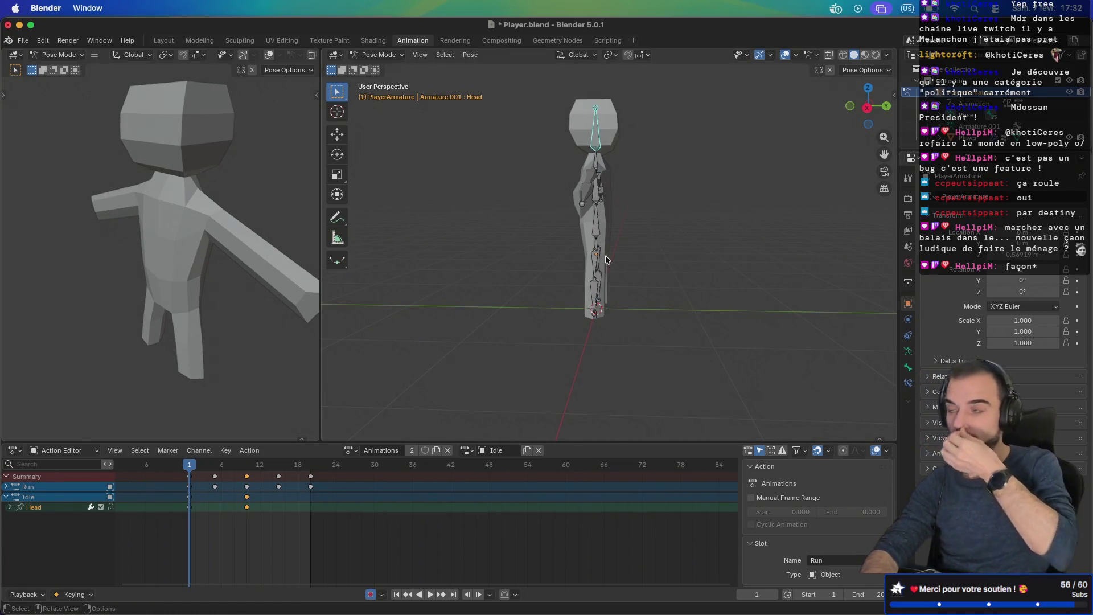
# Step: In side view, lower the body via the root bone and bend the left calf and thigh
pyautogui.moveTo(629, 254); pyautogui.dragTo(598, 254)
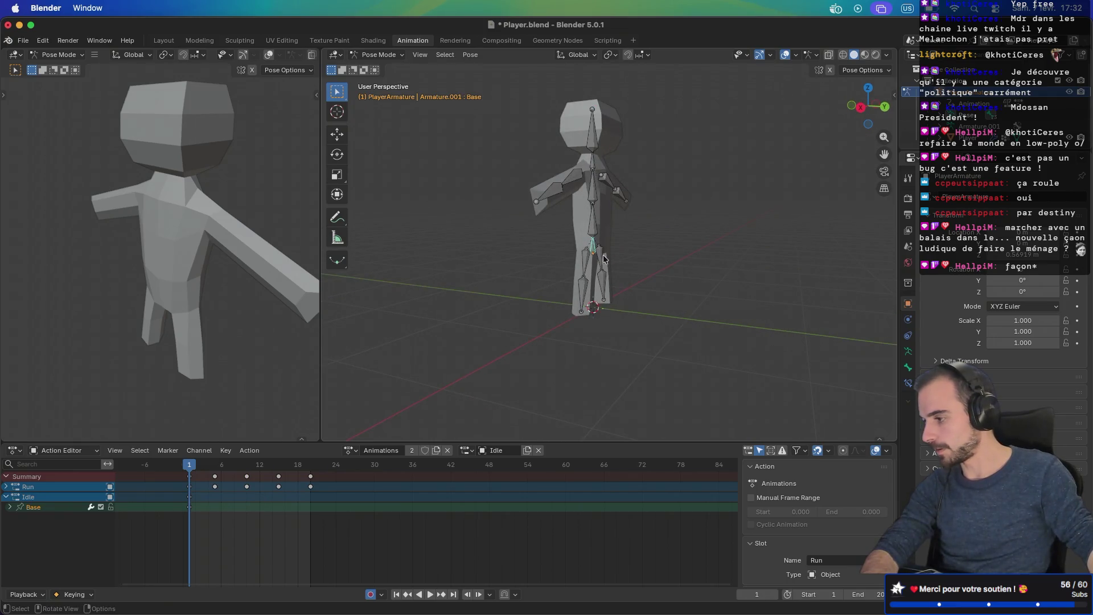
pyautogui.press('KP_3')
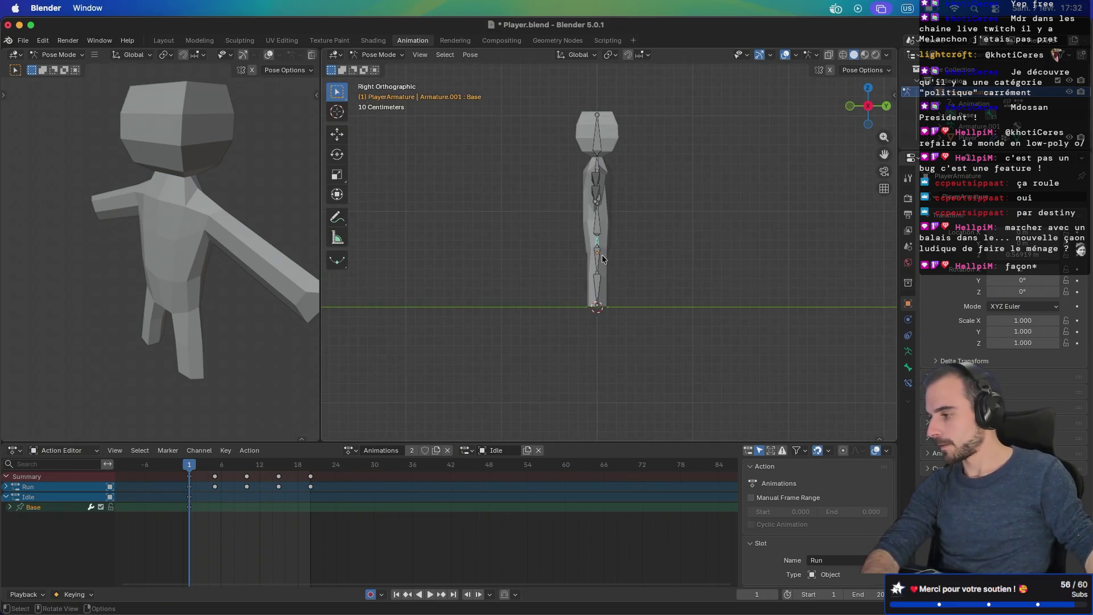
pyautogui.press('g')
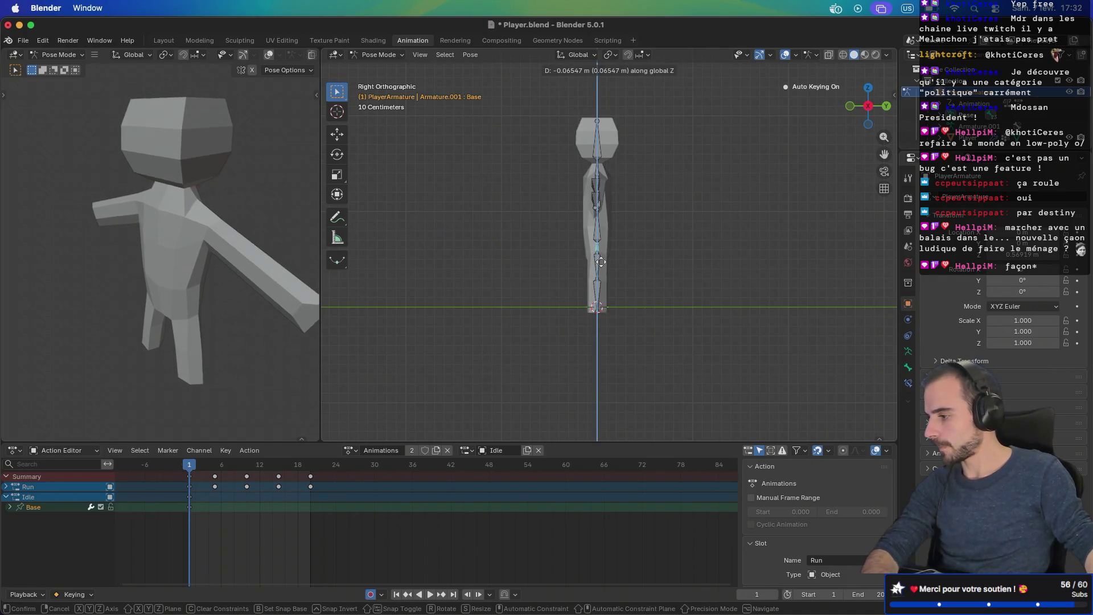
pyautogui.click(601, 267)
pyautogui.click(594, 285)
pyautogui.press('r')
pyautogui.click(595, 283)
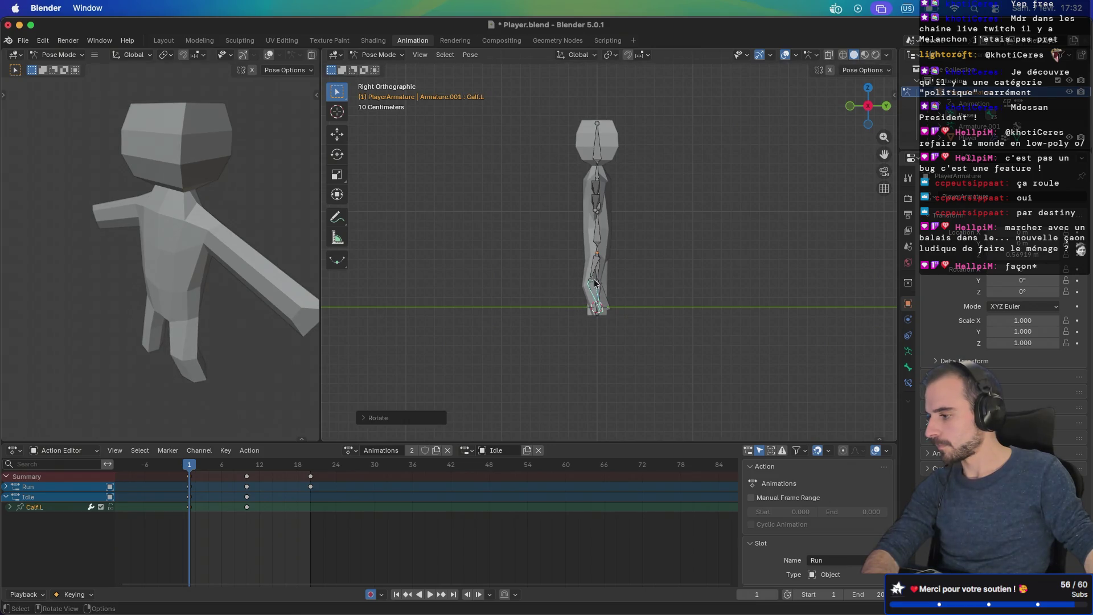
pyautogui.click(595, 272)
pyautogui.press('r')
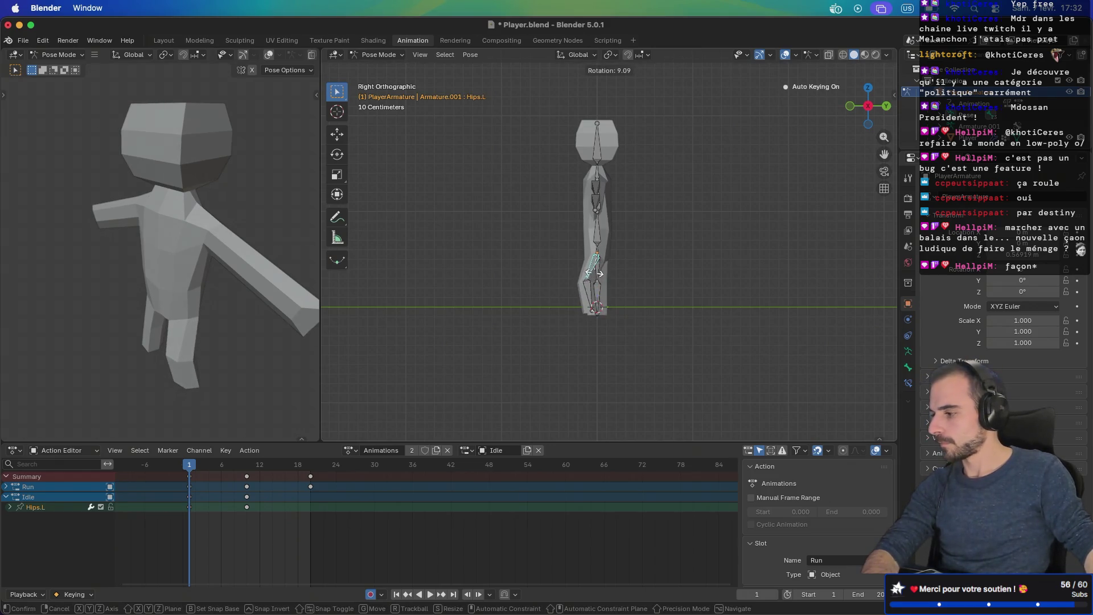
pyautogui.click(542, 277)
# Step: Rotate the right thigh forward and bend the right calf from the left side view
pyautogui.moveTo(542, 278); pyautogui.dragTo(635, 282)
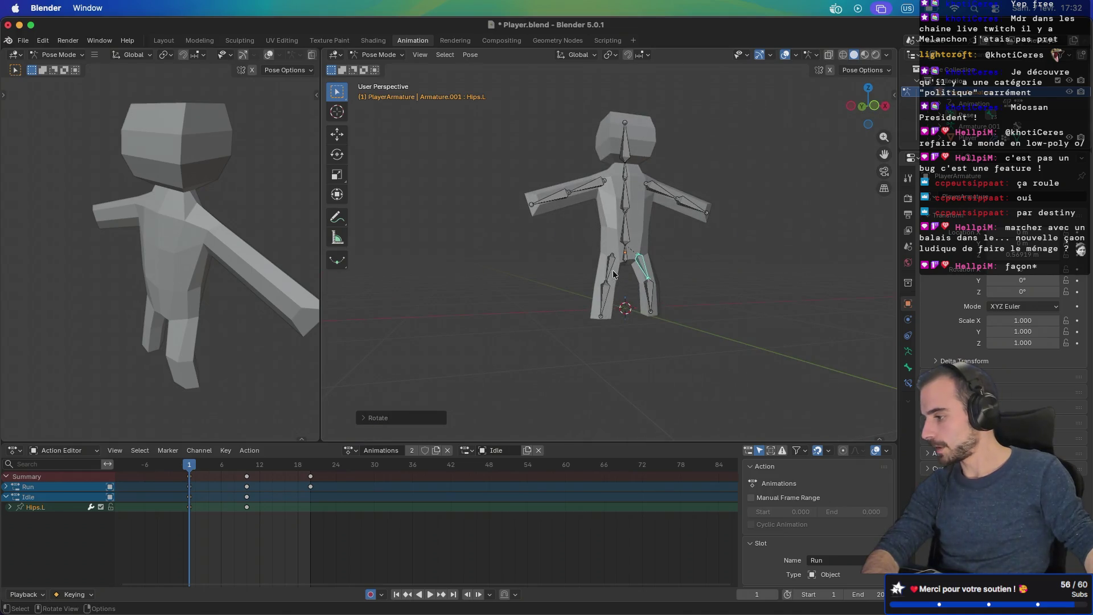
pyautogui.click(612, 272)
pyautogui.press('ctrl+KP_3')
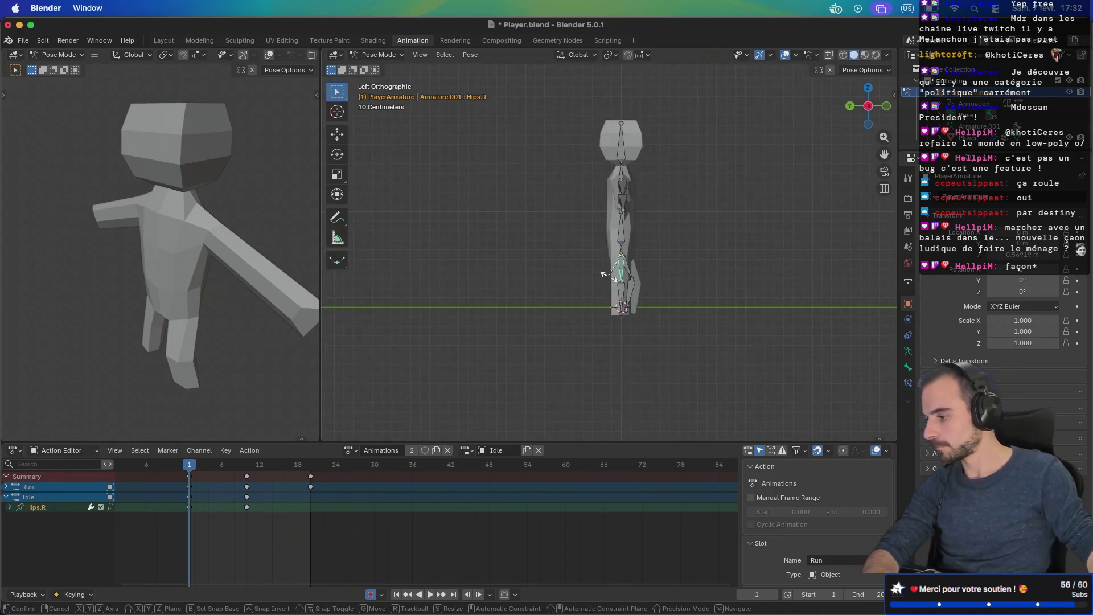
pyautogui.press('r')
pyautogui.click(633, 293)
pyautogui.click(633, 293)
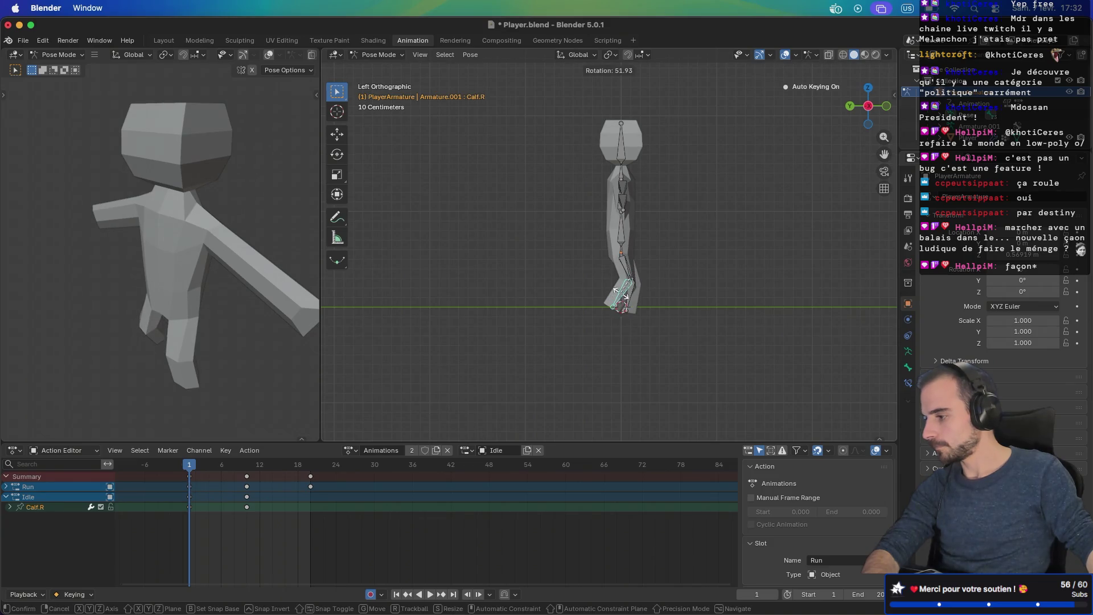
pyautogui.press('r')
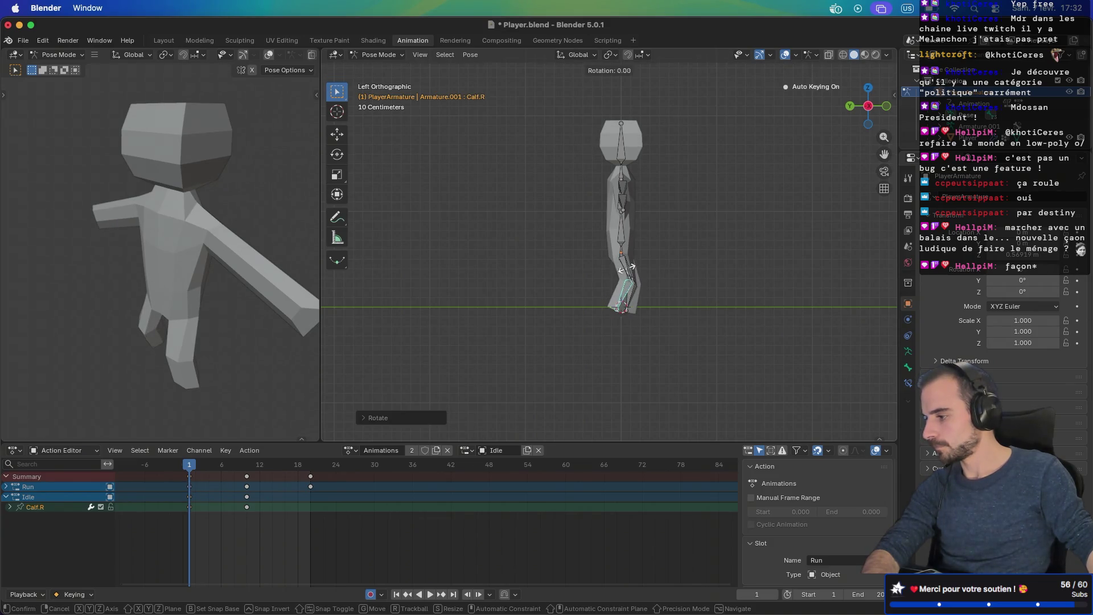
pyautogui.click(631, 267)
# Step: Select the right upper arm and start lowering it in front view
pyautogui.hscroll(5, 582, 241)
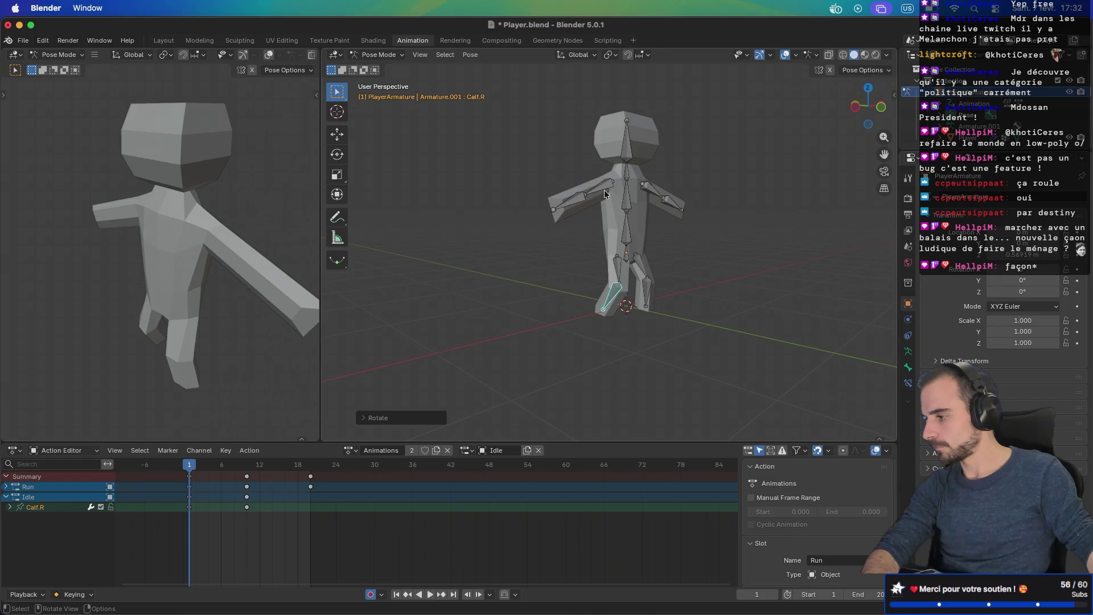
pyautogui.click(604, 194)
pyautogui.press('KP_1')
pyautogui.press('r')
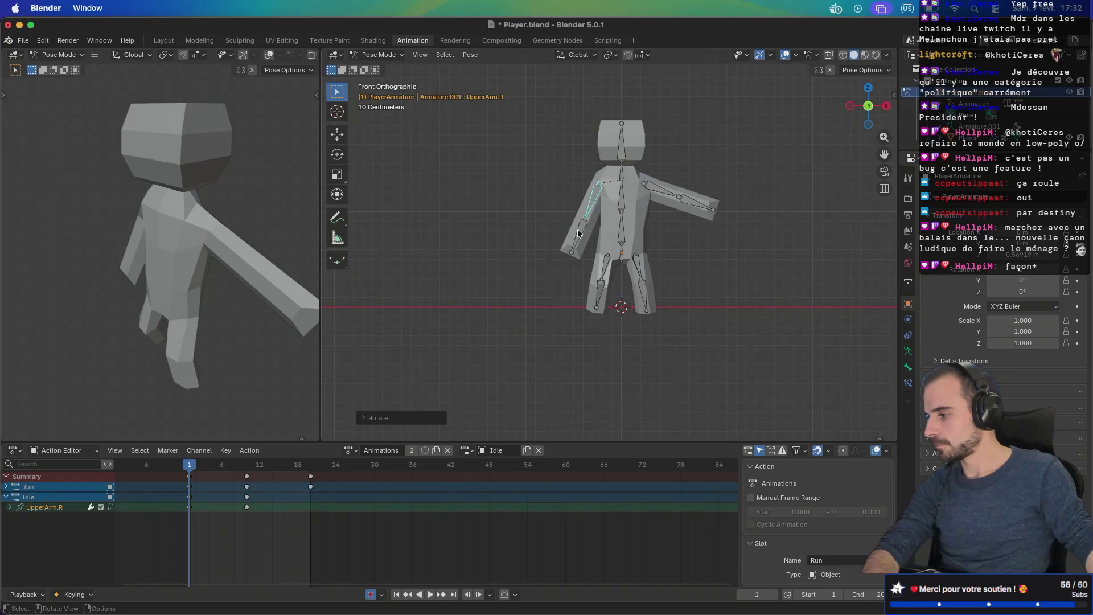
# Step: Rotate the right upper arm down in the left side view
pyautogui.click(578, 233)
pyautogui.hscroll(5, 639, 230)
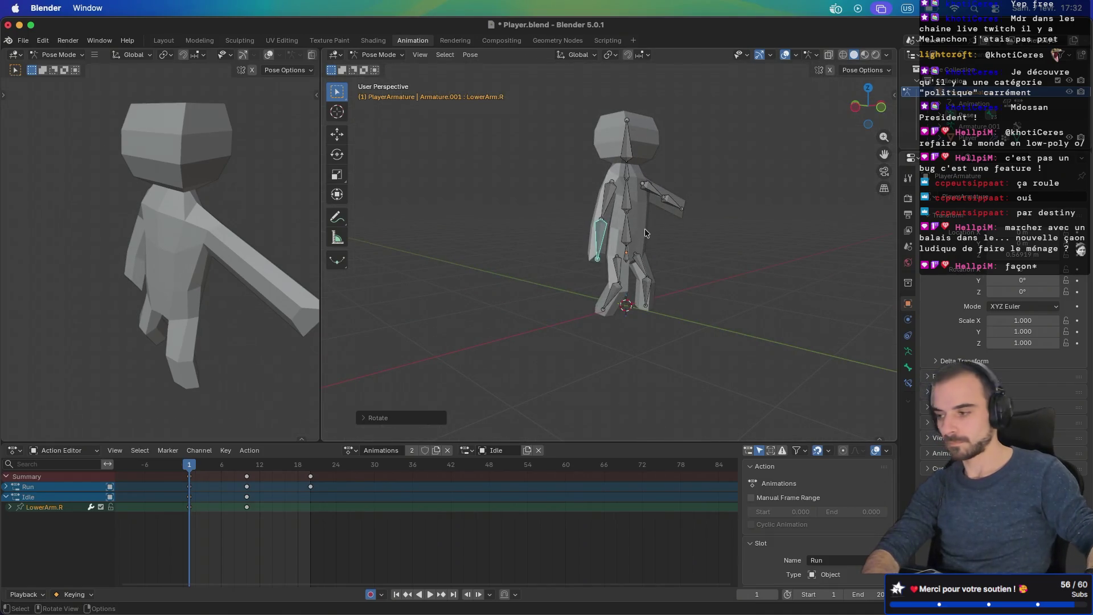
pyautogui.press('KP_1')
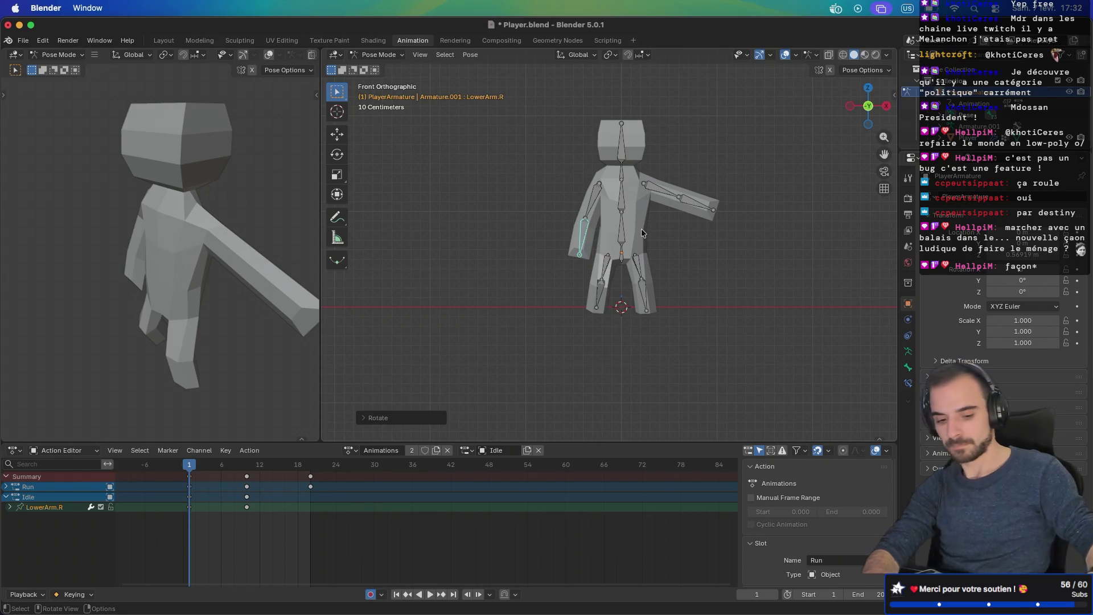
pyautogui.press('ctrl+KP_3')
pyautogui.click(625, 209)
pyautogui.hscroll(5, 624, 227)
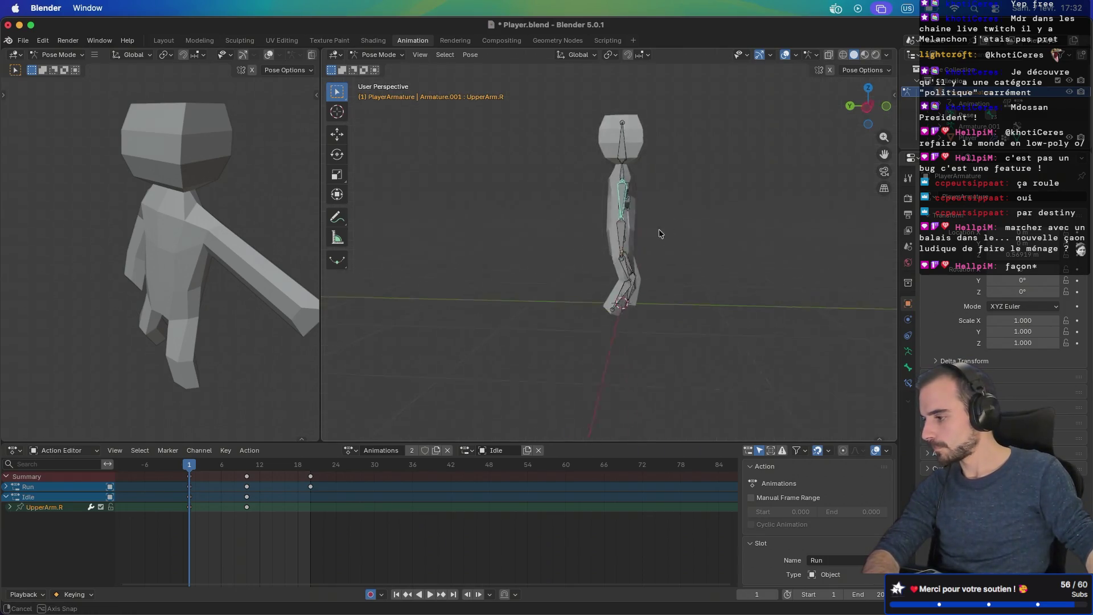
pyautogui.press('ctrl+KP_3')
pyautogui.press('r')
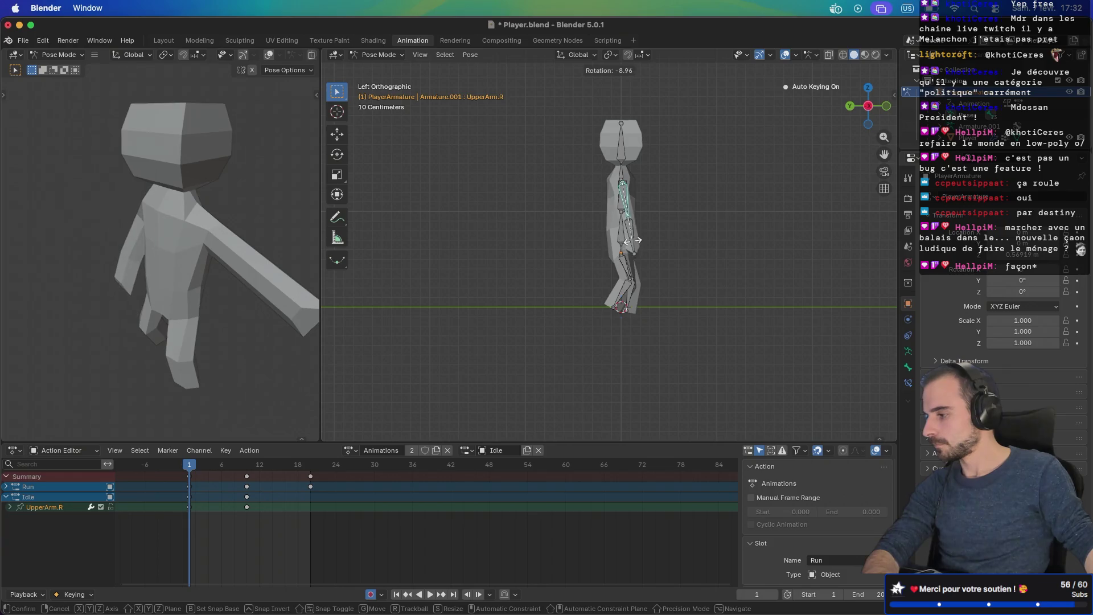
pyautogui.click(632, 246)
# Step: Lower the left upper arm against the body in the front view
pyautogui.click(635, 245)
pyautogui.moveTo(652, 236); pyautogui.dragTo(416, 257)
pyautogui.click(631, 198)
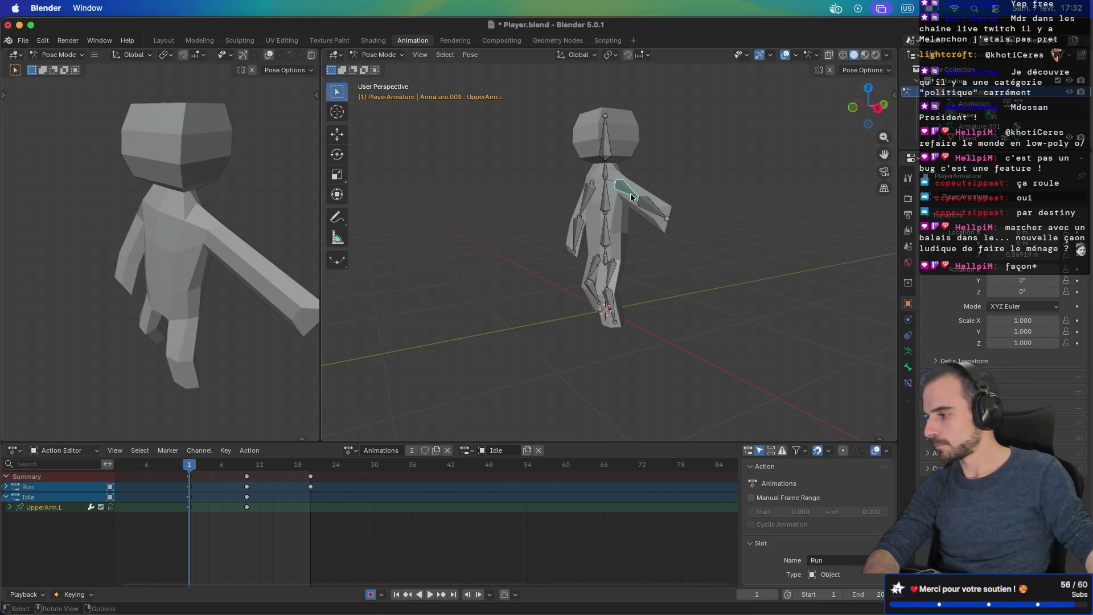
pyautogui.press('KP_1')
pyautogui.press('r')
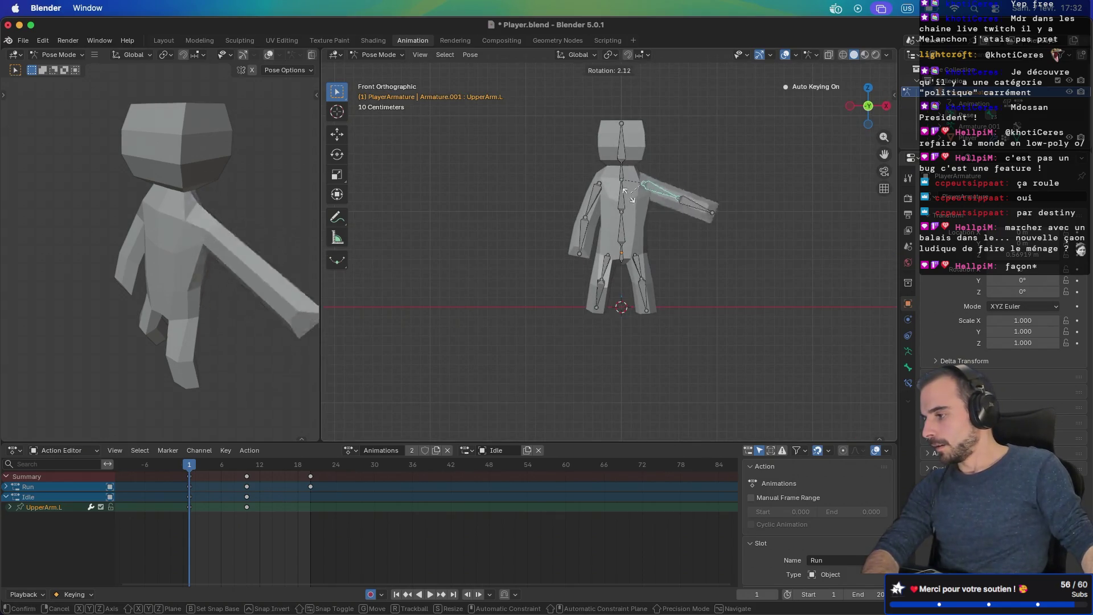
pyautogui.click(652, 219)
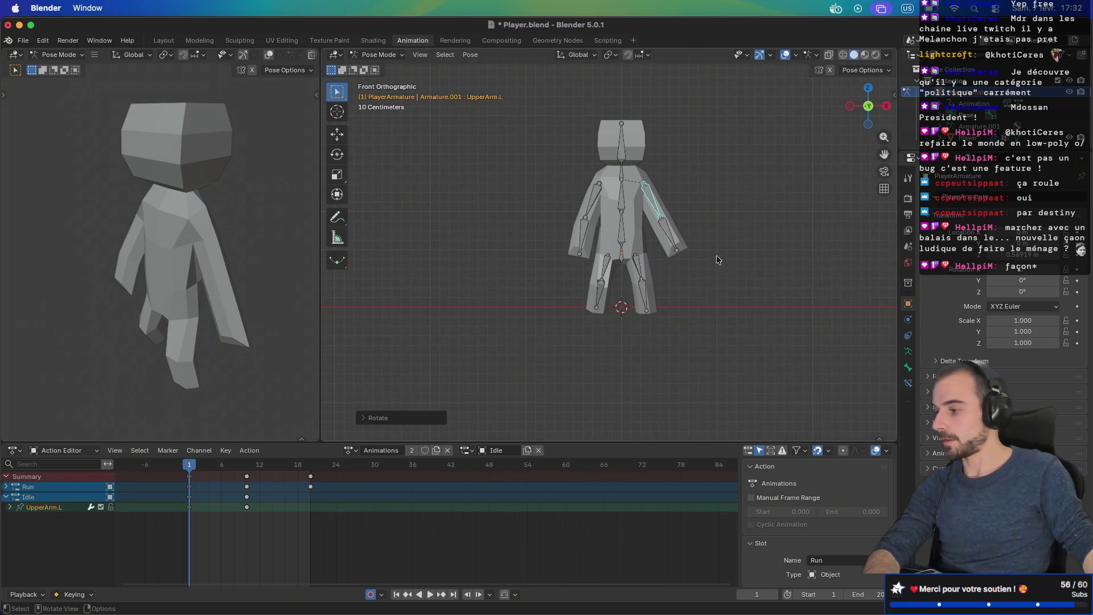
pyautogui.click(675, 241)
pyautogui.moveTo(671, 236)
pyautogui.mouseDown()
pyautogui.moveTo(653, 212)
pyautogui.moveTo(613, 204)
pyautogui.mouseUp()
pyautogui.press('KP_1')
pyautogui.click(653, 210)
# Step: Give the head a slight tilt in the right side view
pyautogui.click(612, 153)
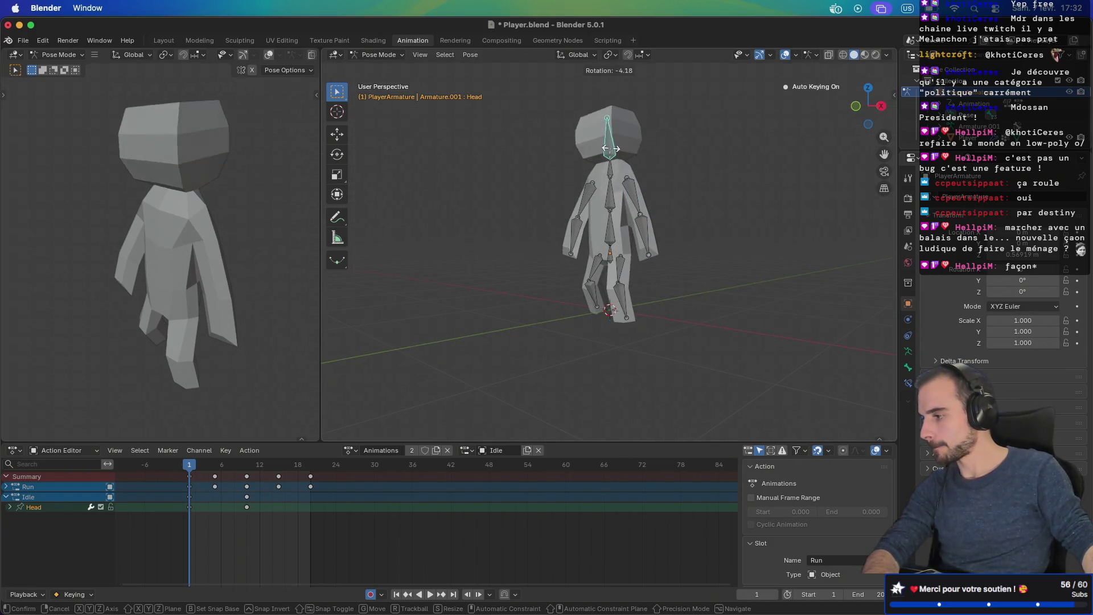
pyautogui.click(612, 199)
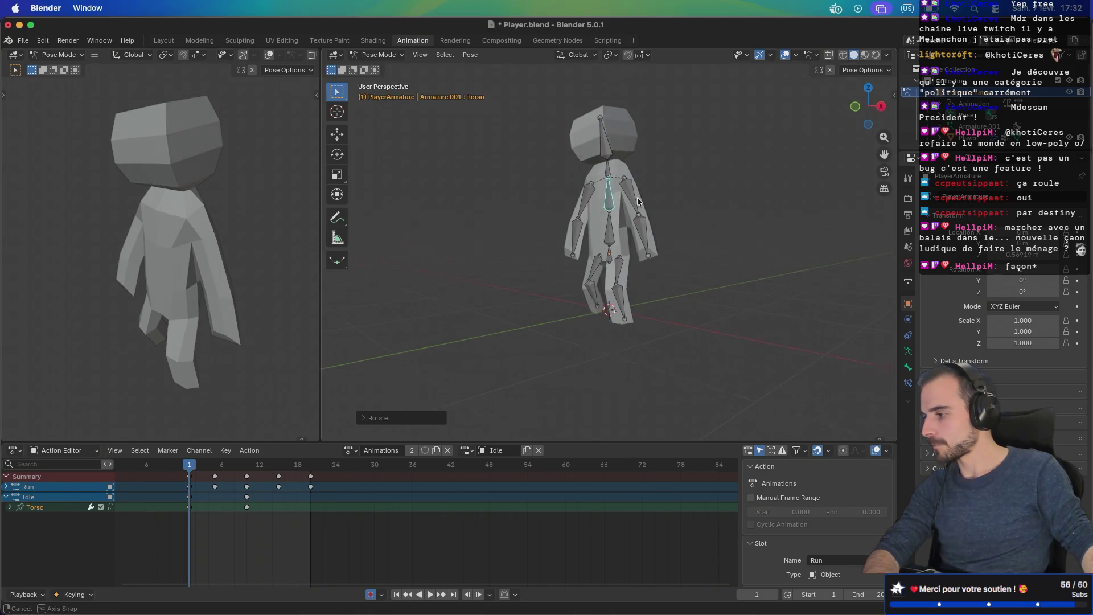
pyautogui.moveTo(613, 199); pyautogui.dragTo(590, 224)
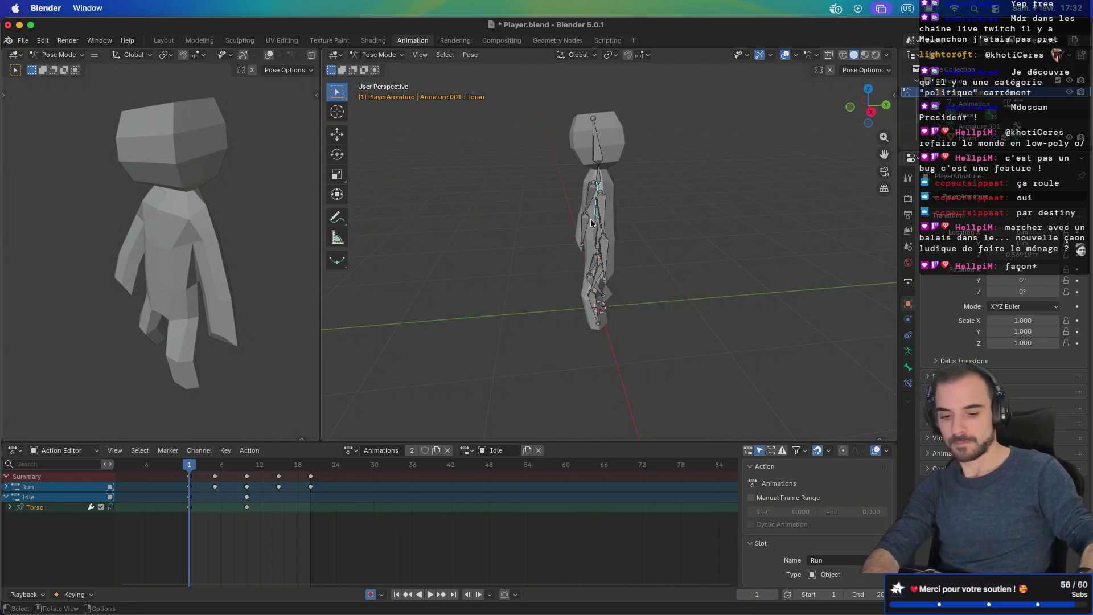
pyautogui.press('KP_1')
pyautogui.press(']')
pyautogui.press('KP_3')
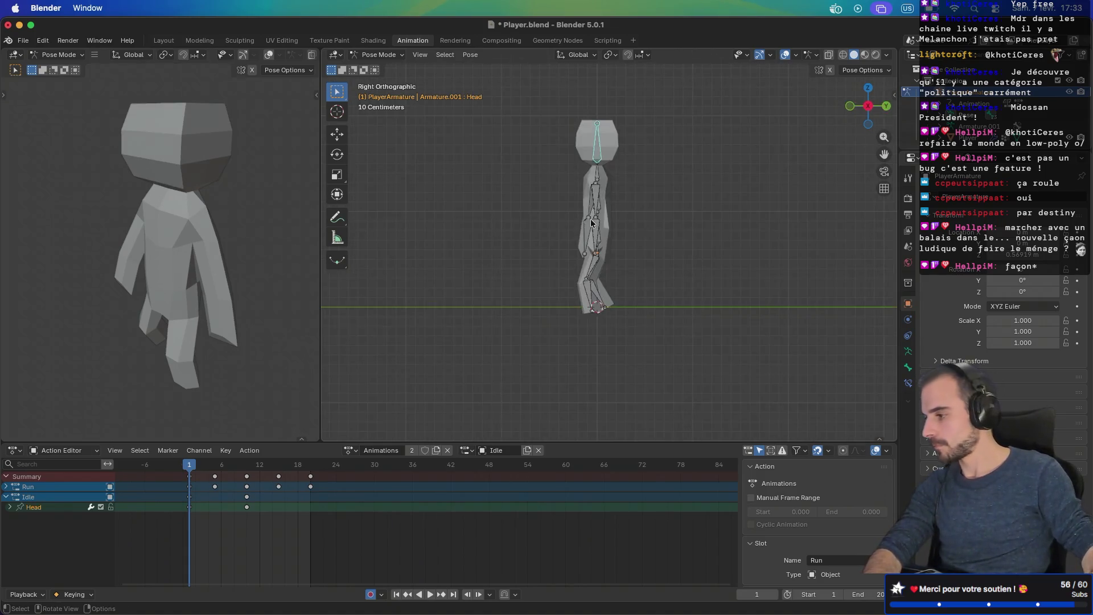
pyautogui.press('r')
pyautogui.click(592, 221)
# Step: Tilt the torso slightly, then scrub the timeline to preview the poses
pyautogui.moveTo(592, 220); pyautogui.dragTo(612, 213)
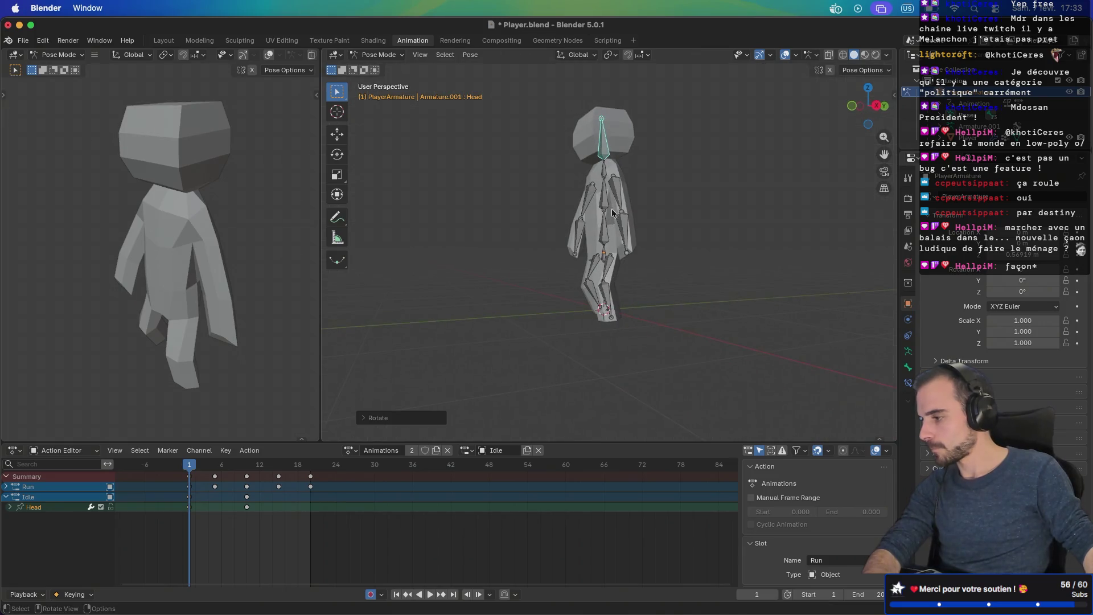
pyautogui.press('[')
pyautogui.press('KP_3')
pyautogui.press('r')
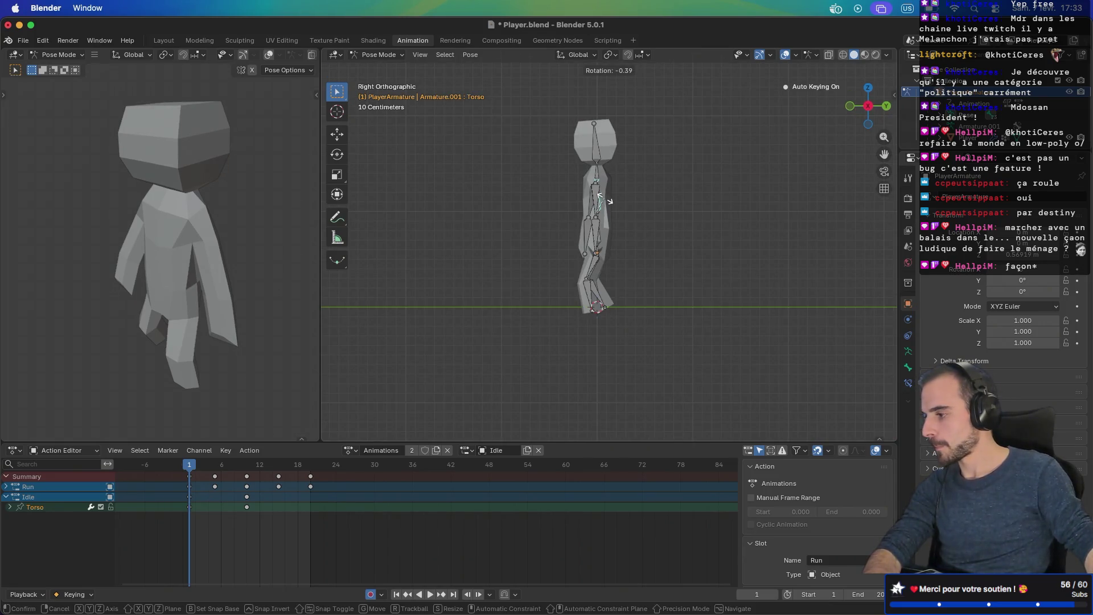
pyautogui.click(605, 199)
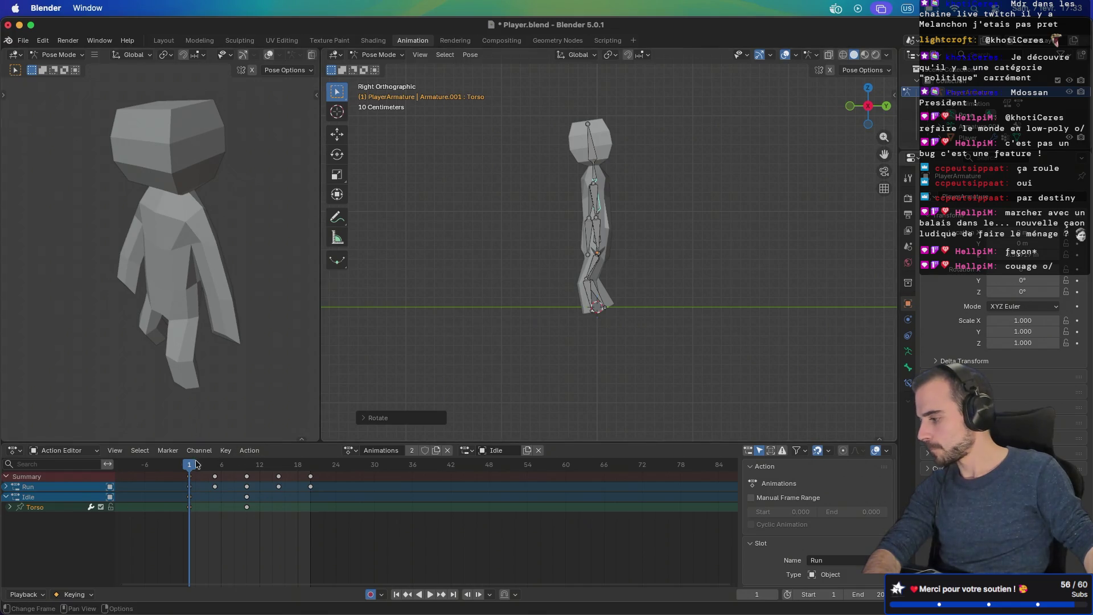
pyautogui.moveTo(191, 465)
pyautogui.mouseDown()
pyautogui.moveTo(269, 464)
pyautogui.moveTo(189, 465)
pyautogui.mouseUp()
# Step: Copy the full frame-1 pose of all bones and paste it as a keyframe at frame 20
pyautogui.press('a')
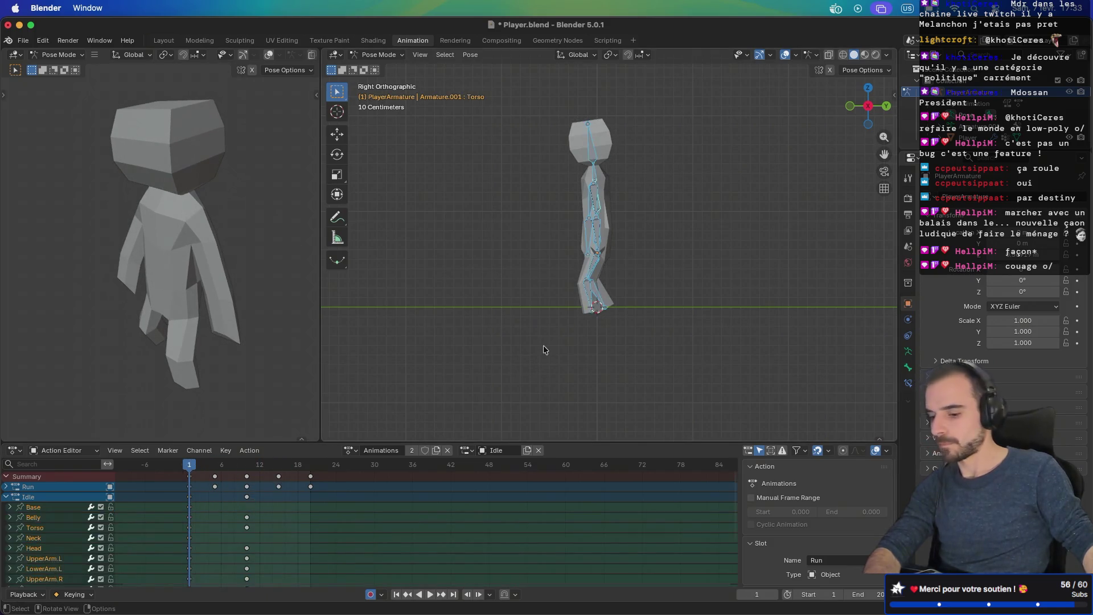
pyautogui.rightClick(543, 346)
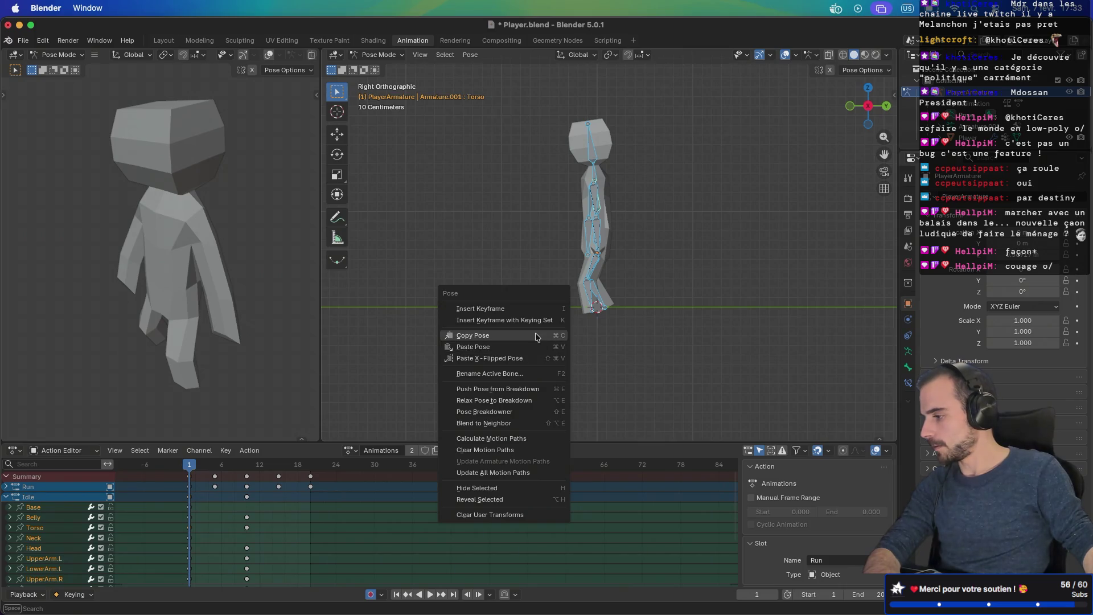
pyautogui.click(535, 336)
pyautogui.click(311, 465)
pyautogui.rightClick(470, 341)
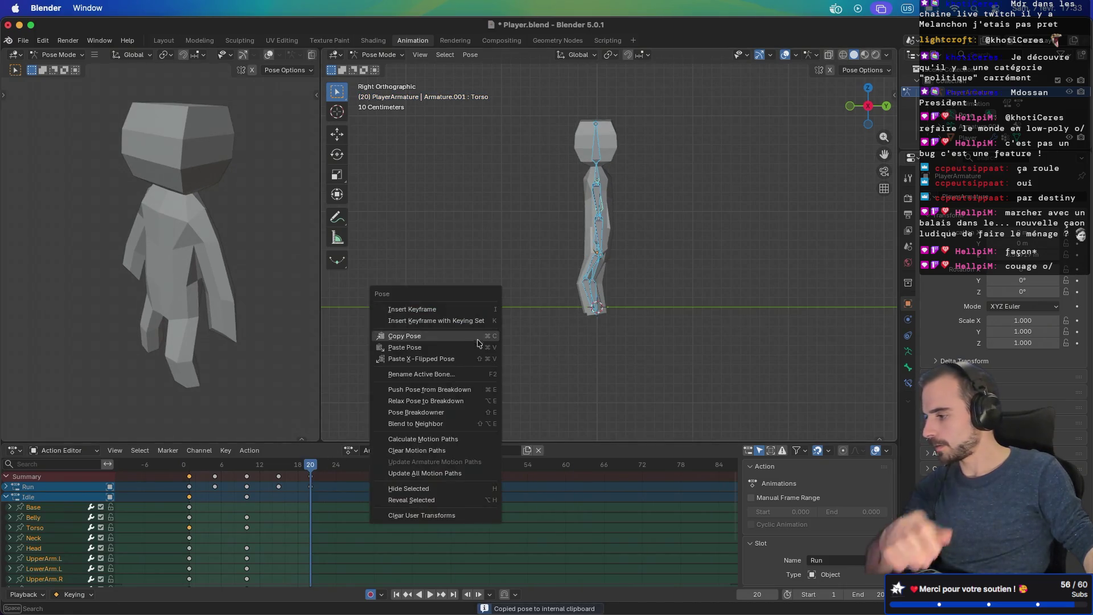
pyautogui.click(476, 348)
pyautogui.press('i')
# Step: Play back the idle loop and scrub the timeline to review it
pyautogui.press('space')
pyautogui.moveTo(540, 362)
pyautogui.mouseDown()
pyautogui.moveTo(712, 368)
pyautogui.moveTo(773, 350)
pyautogui.mouseUp()
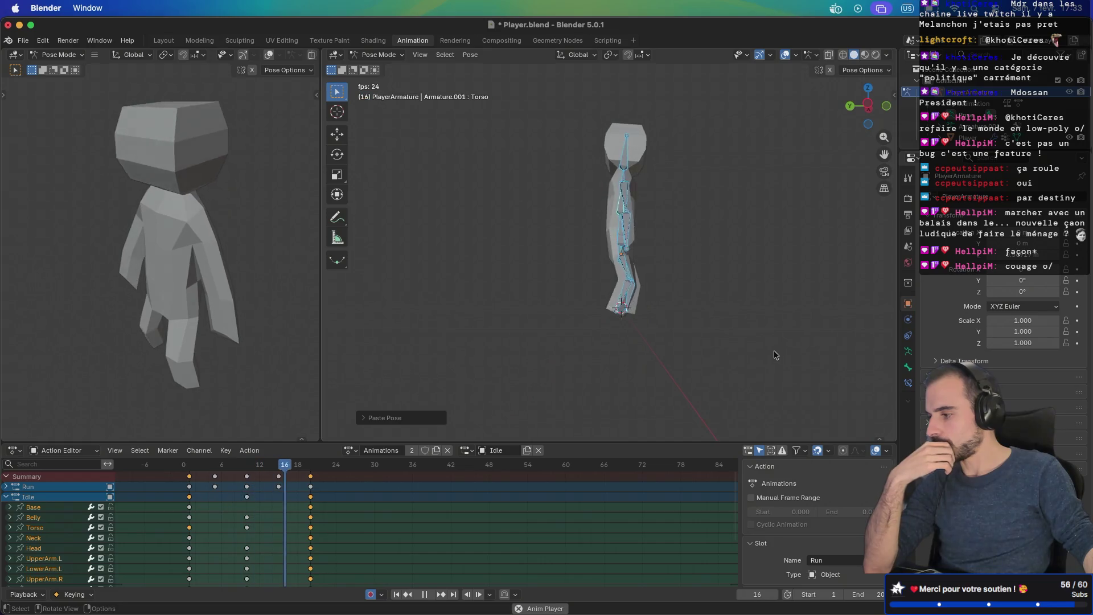
pyautogui.click(428, 594)
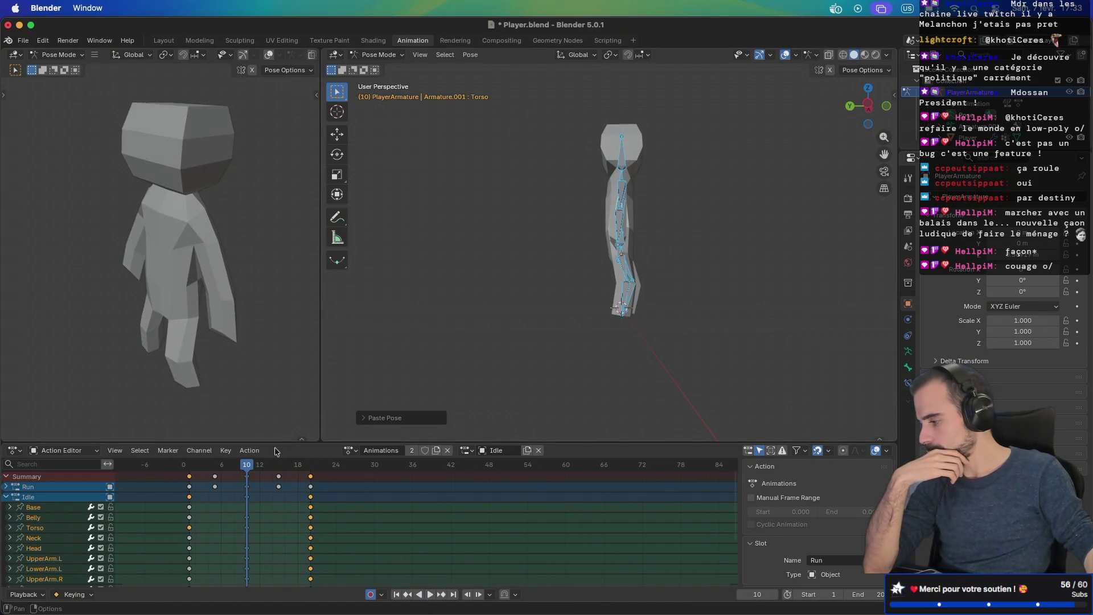
pyautogui.moveTo(242, 468); pyautogui.dragTo(192, 469)
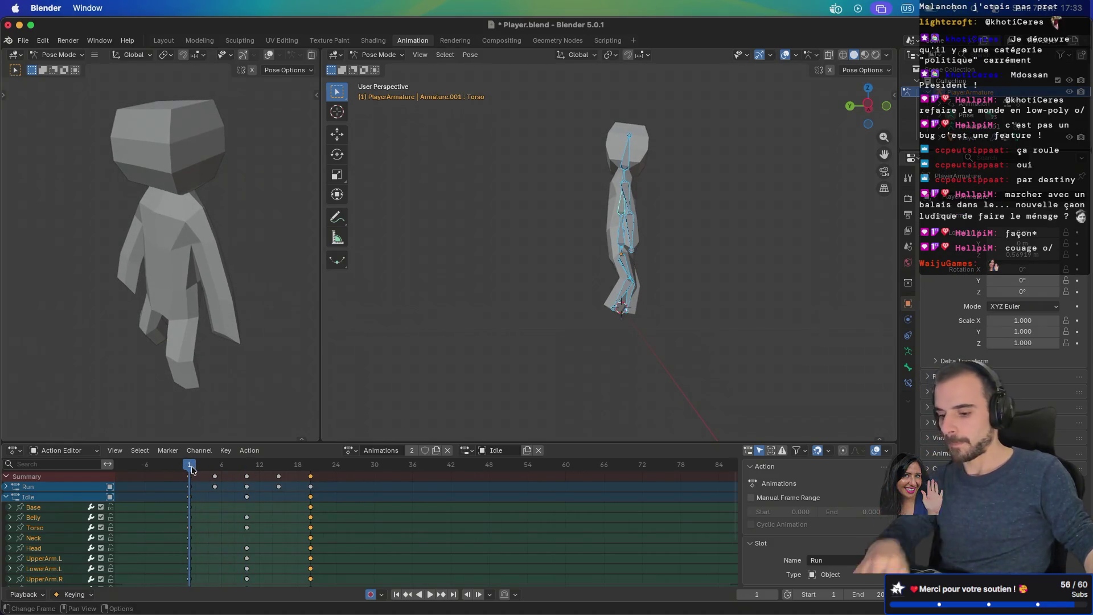
# Step: Copy the rig's current pose and paste it at frame 10
pyautogui.rightClick(568, 347)
pyautogui.click(543, 343)
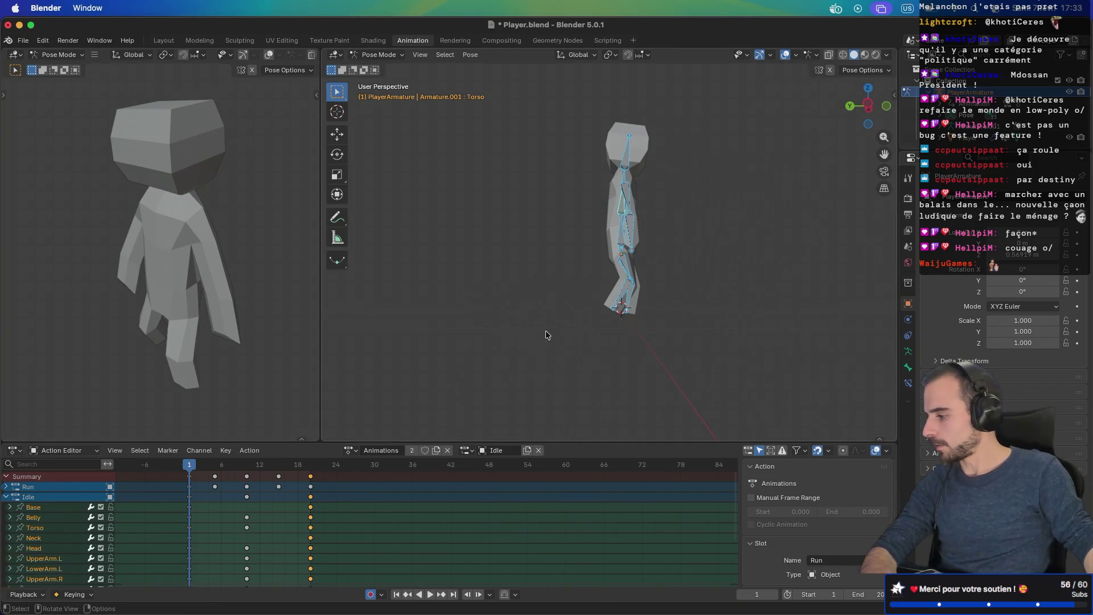
pyautogui.click(249, 466)
pyautogui.press('space')
pyautogui.press('Escape')
pyautogui.rightClick(416, 288)
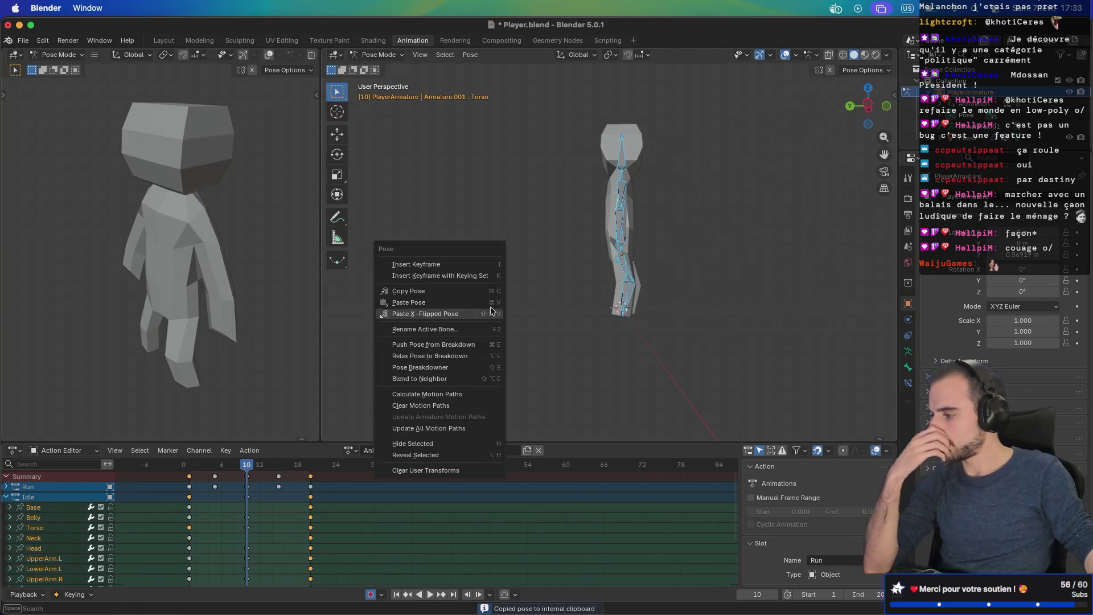
pyautogui.click(415, 300)
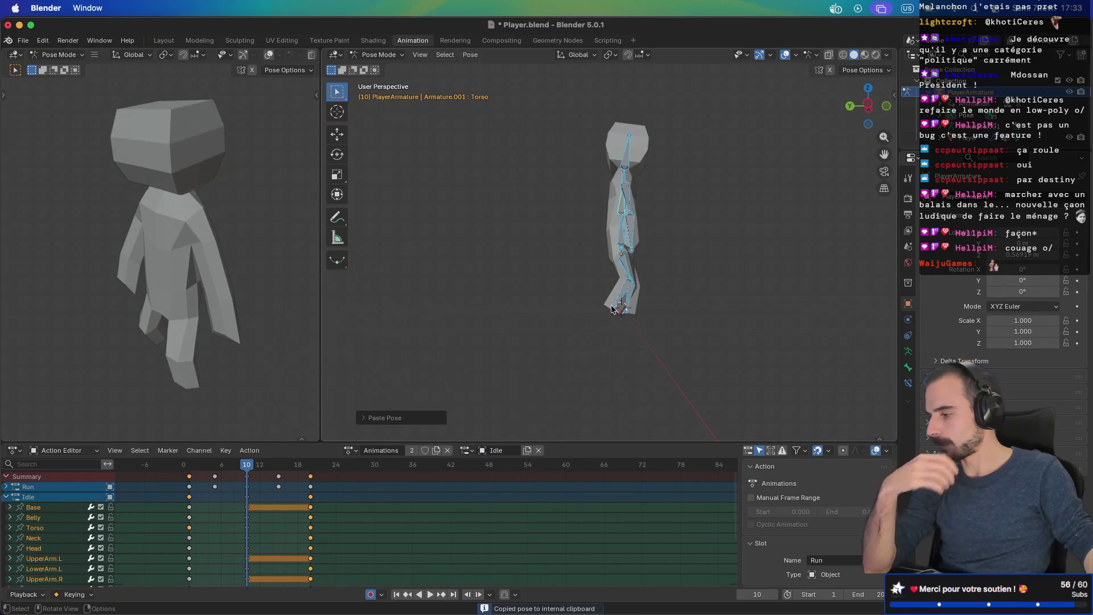
# Step: Check the pose from the front and side views, then select only the Base bone
pyautogui.press('KP_1')
pyautogui.press('KP_3')
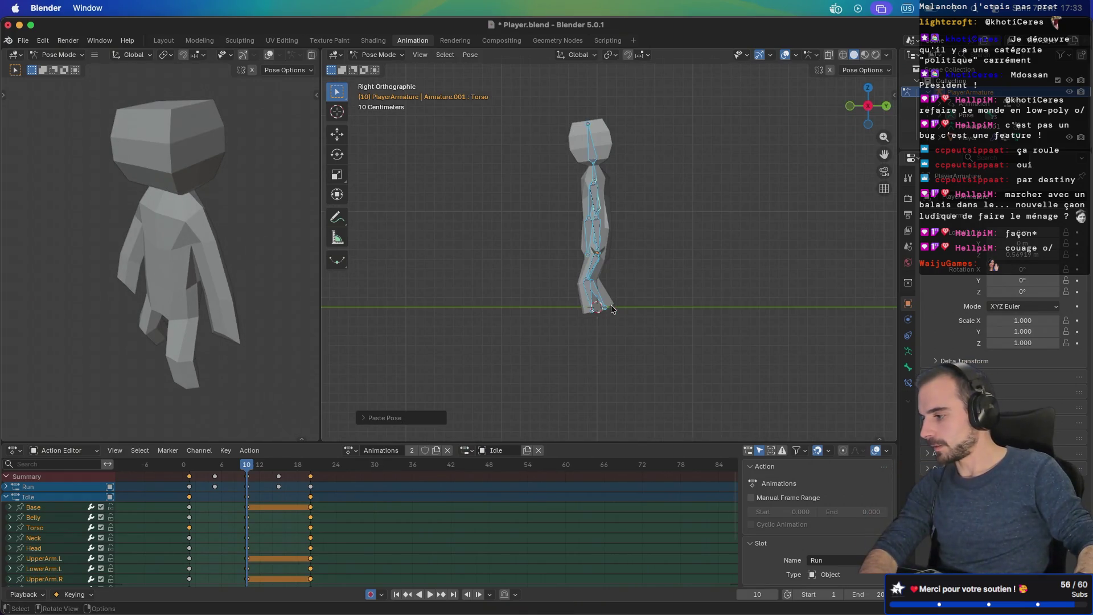
pyautogui.scroll(5, 612, 309)
pyautogui.hscroll(5, 620, 278)
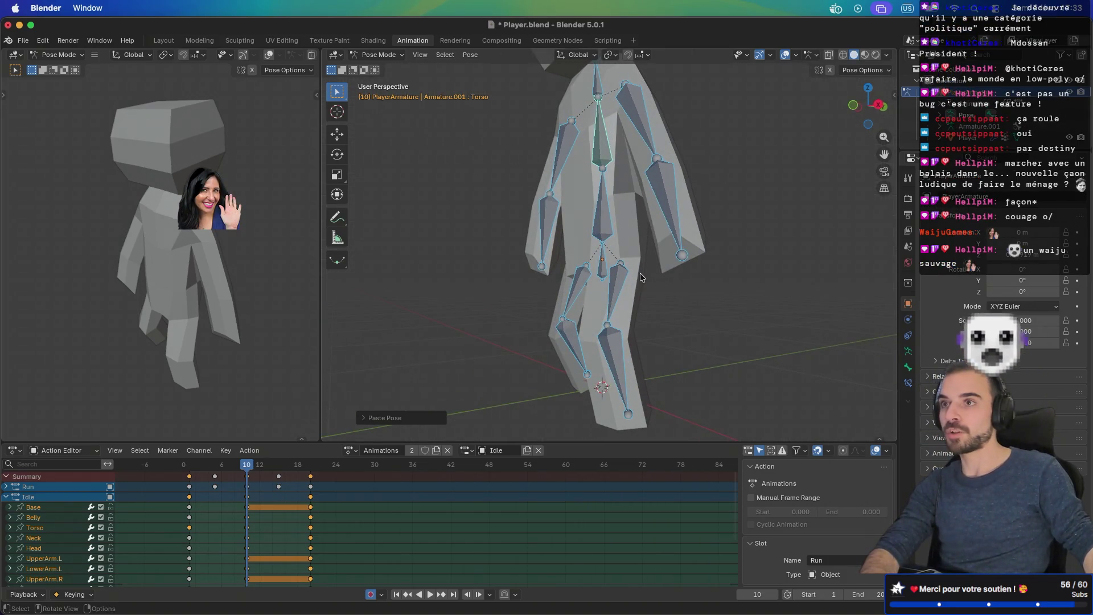
pyautogui.click(603, 264)
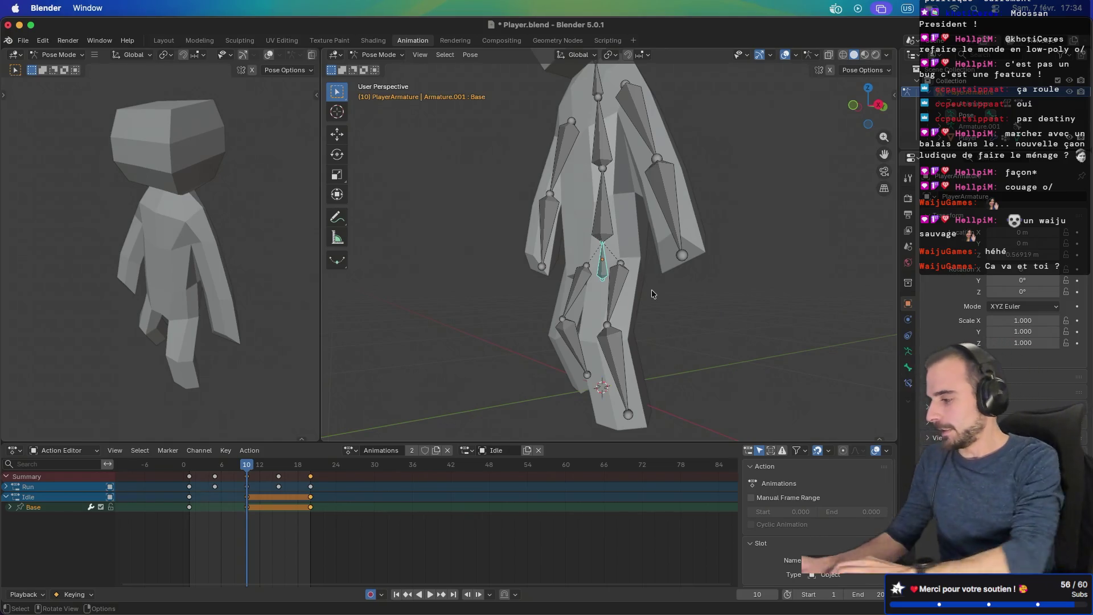
# Step: Move from Blender to the browser desktop with Ctrl+Right
pyautogui.hotkey('ctrl', 'Right')
pyautogui.hotkey('ctrl', 'Right')
pyautogui.hotkey('ctrl', 'Right')
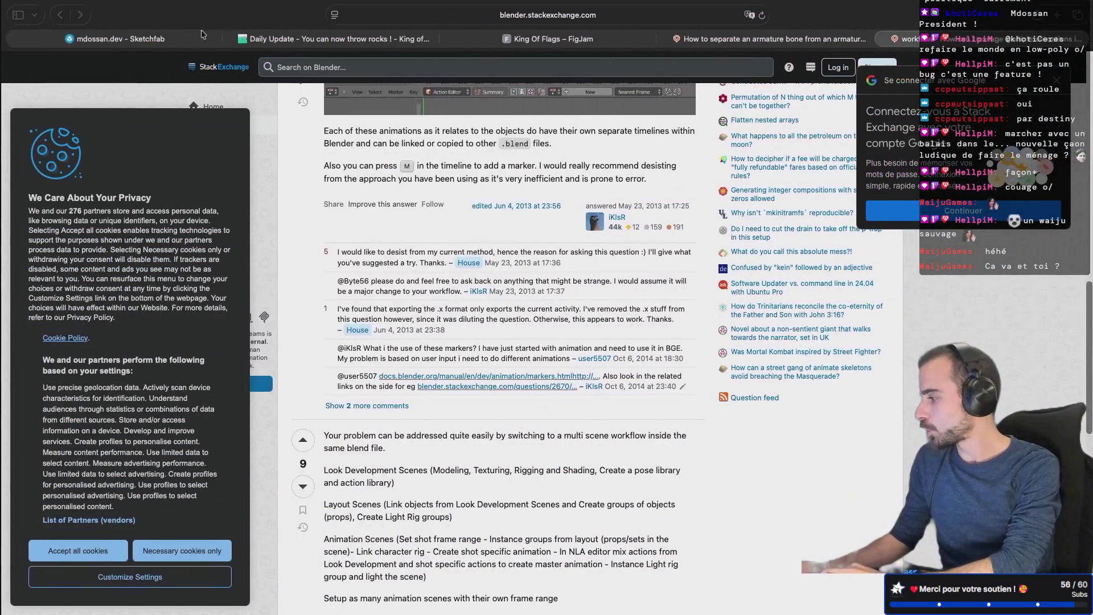
# Step: Bring up the 'Daily Update - You can now throw rocks !' devlog tab and scroll through it
pyautogui.hotkey('ctrl', 'shift', 'Tab')
pyautogui.hotkey('ctrl', 'shift', 'Tab')
pyautogui.scroll(1, 420, 360)
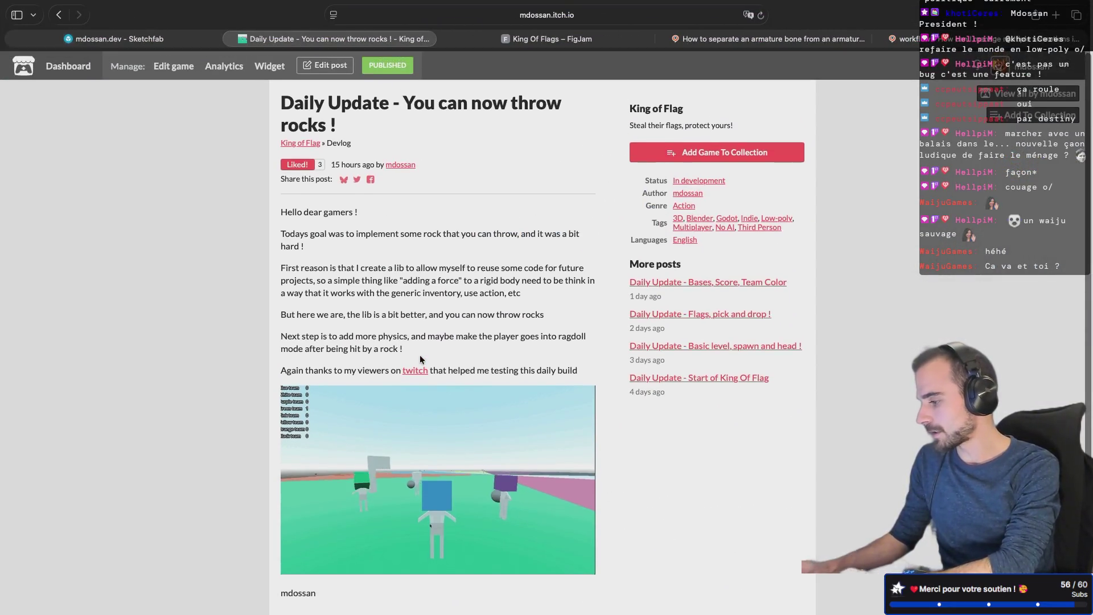
pyautogui.scroll(-3, 420, 364)
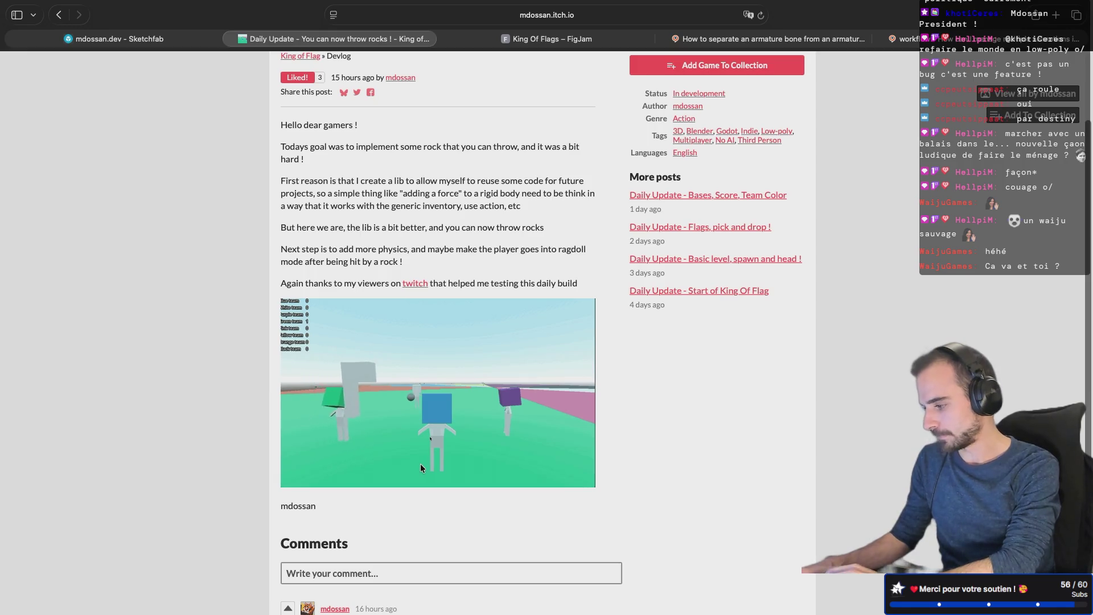
pyautogui.scroll(5, 419, 464)
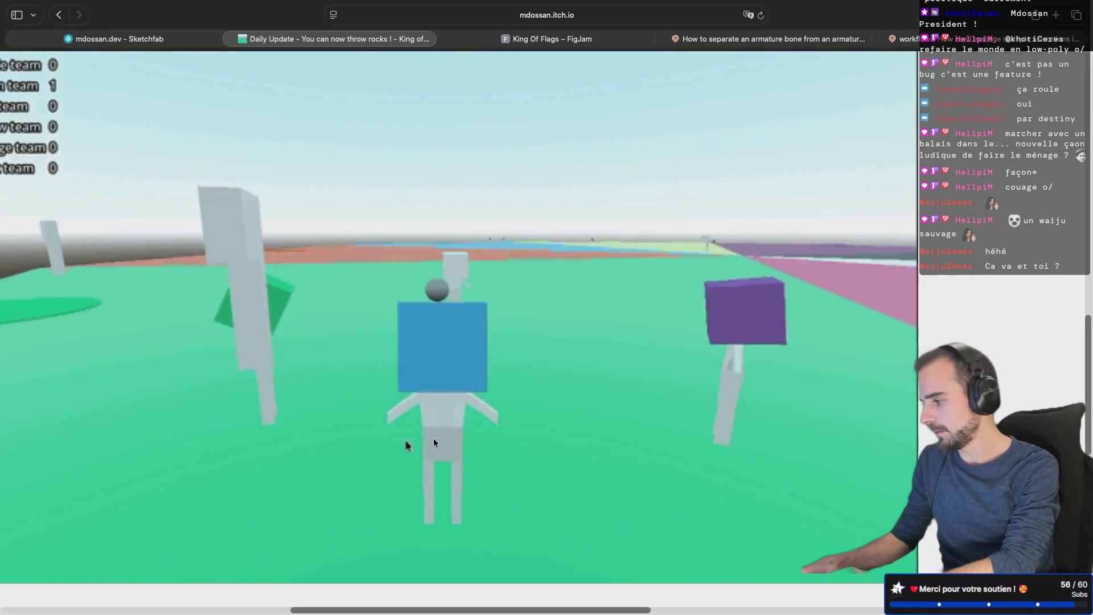
pyautogui.scroll(-3, 434, 442)
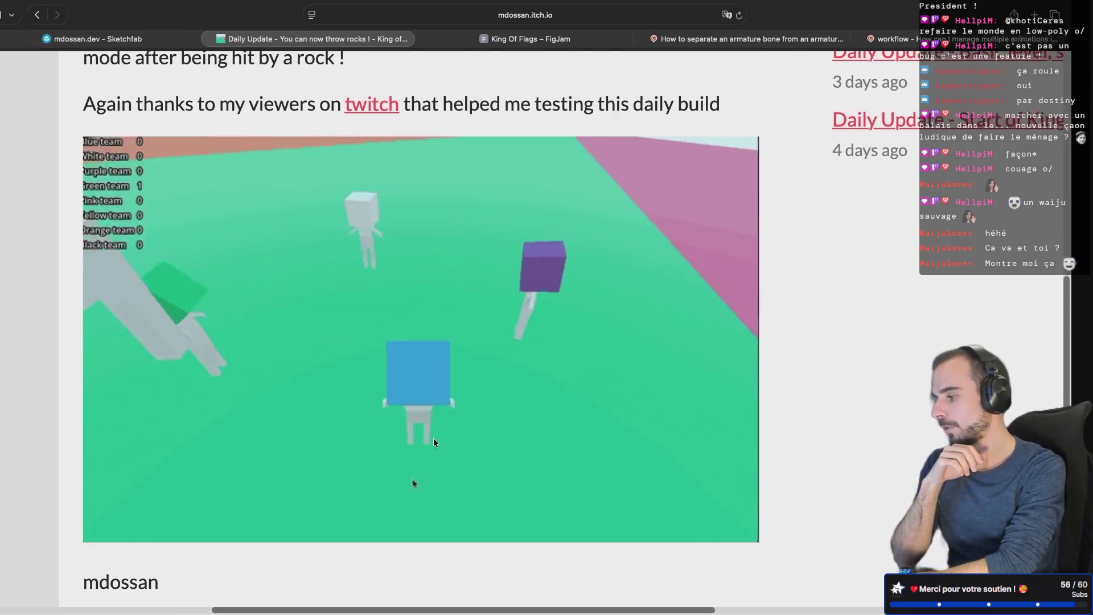
# Step: Return to the devlog after checking other desktops, scroll it, and open the King of Flag game page
pyautogui.hotkey('ctrl', 'Left')
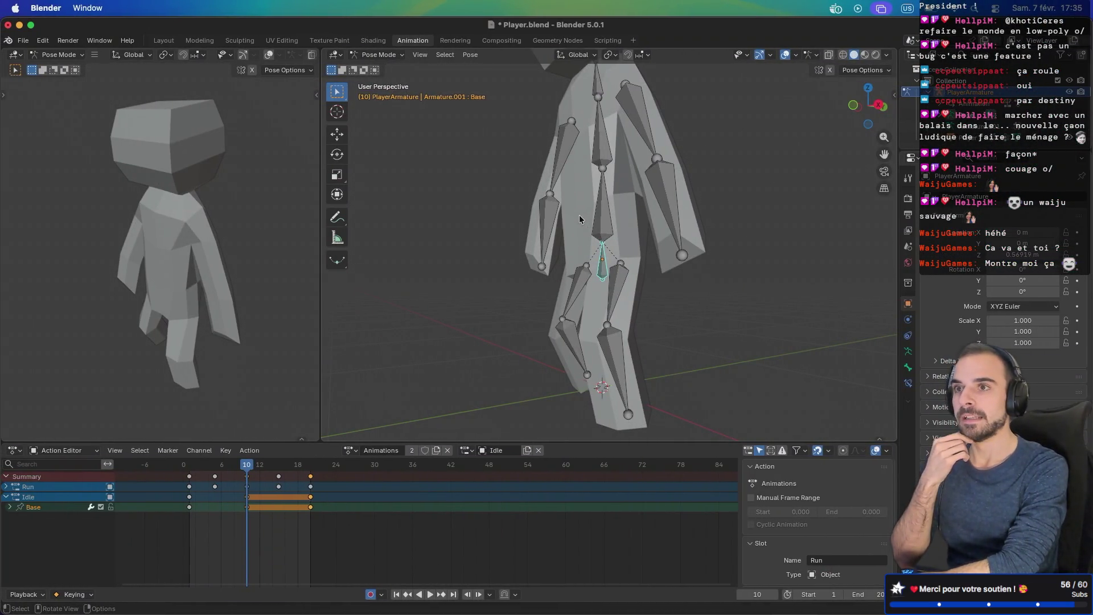
pyautogui.hotkey('ctrl', 'Right')
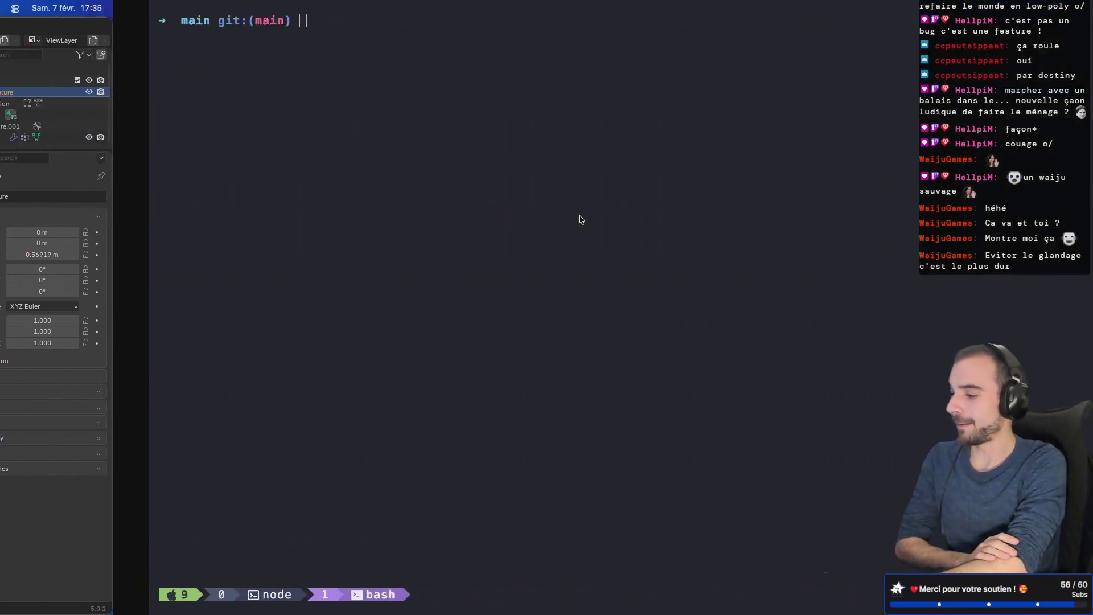
pyautogui.hotkey('ctrl', 'Right')
pyautogui.hotkey('ctrl', 'Right')
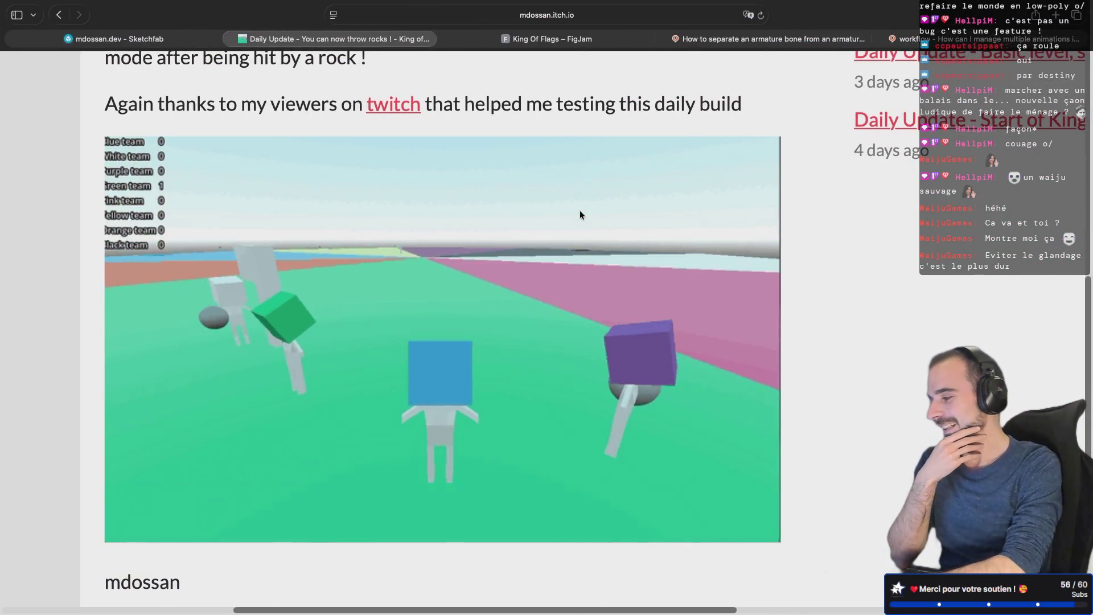
pyautogui.scroll(-2, 561, 366)
pyautogui.scroll(10, 561, 367)
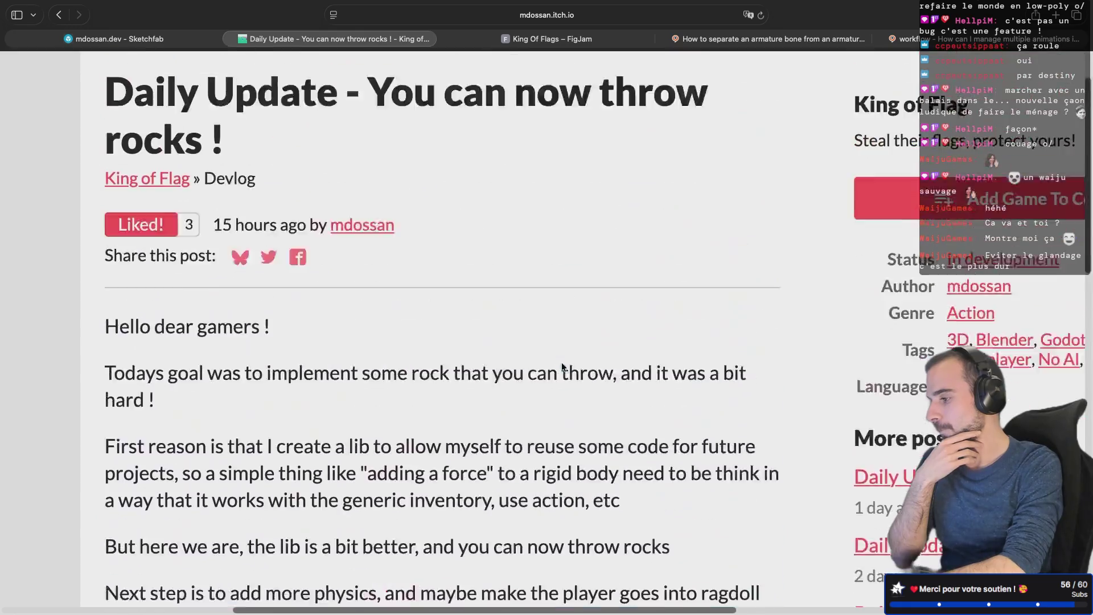
pyautogui.scroll(-1, 561, 367)
pyautogui.scroll(-5, 561, 366)
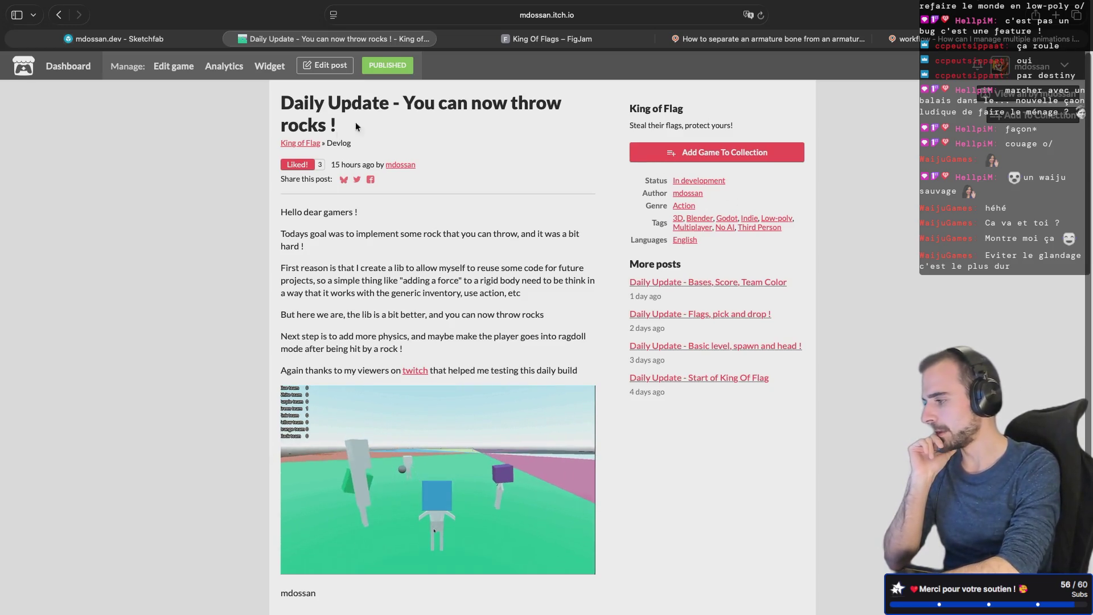
pyautogui.click(342, 143)
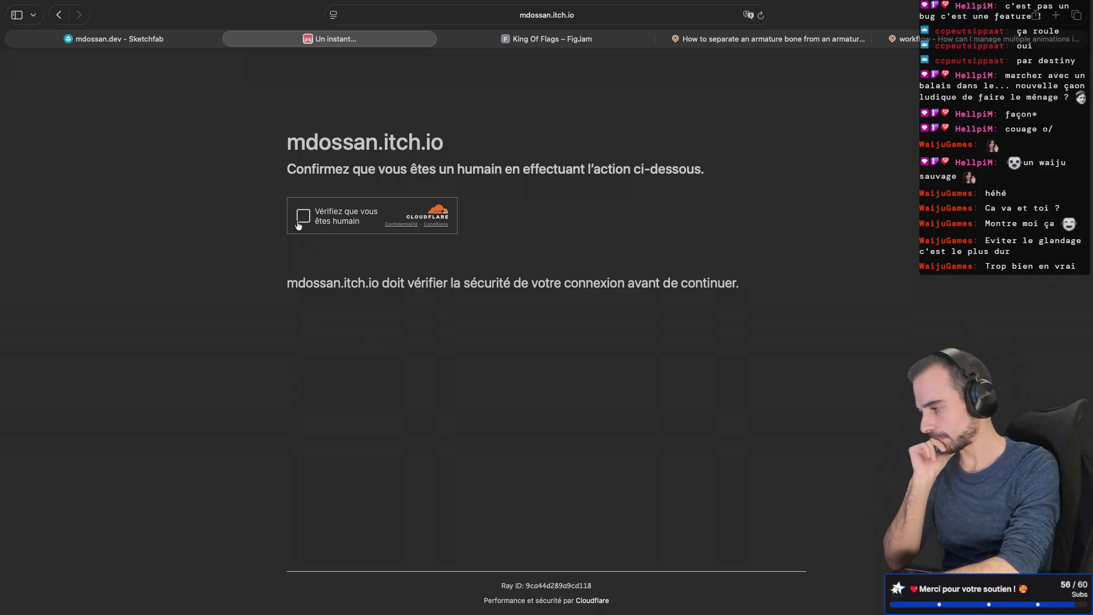
# Step: Pass the human verification and launch King of Flag in a new game lobby
pyautogui.click(300, 219)
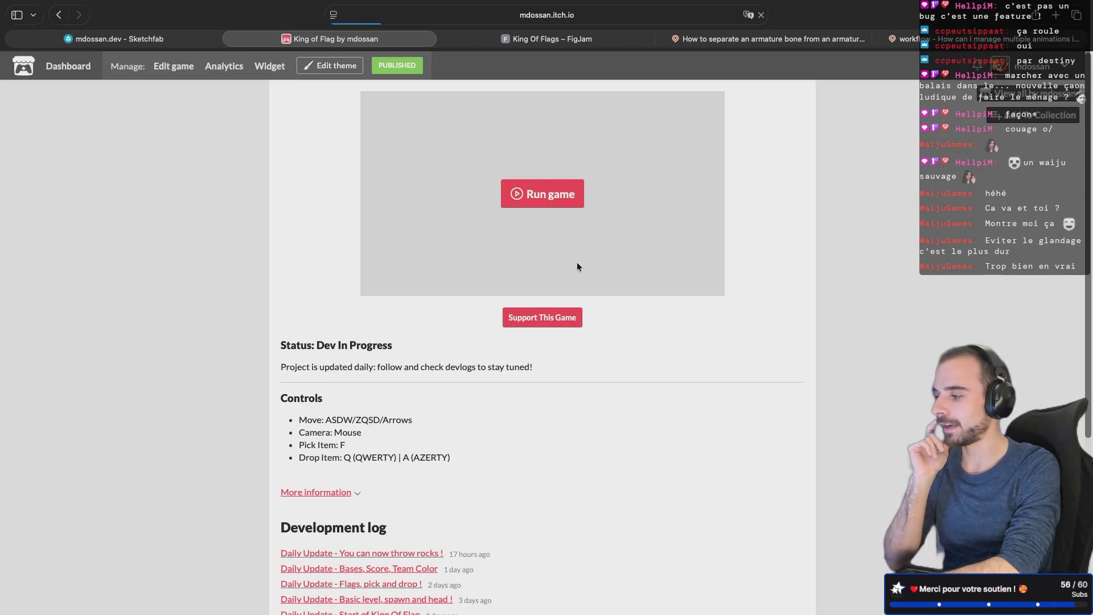
pyautogui.click(561, 200)
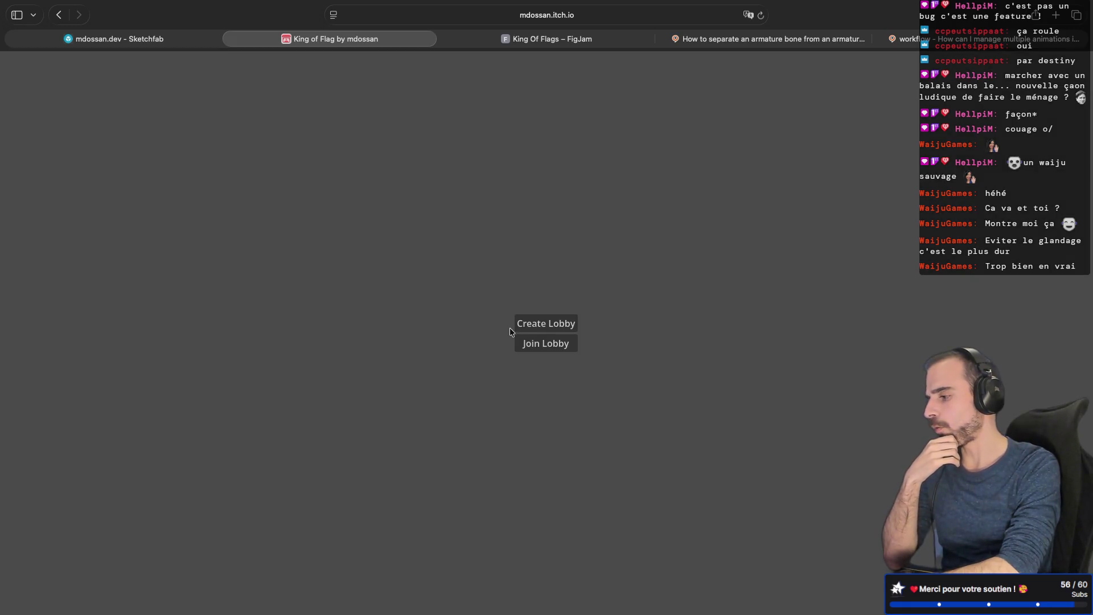
pyautogui.click(512, 323)
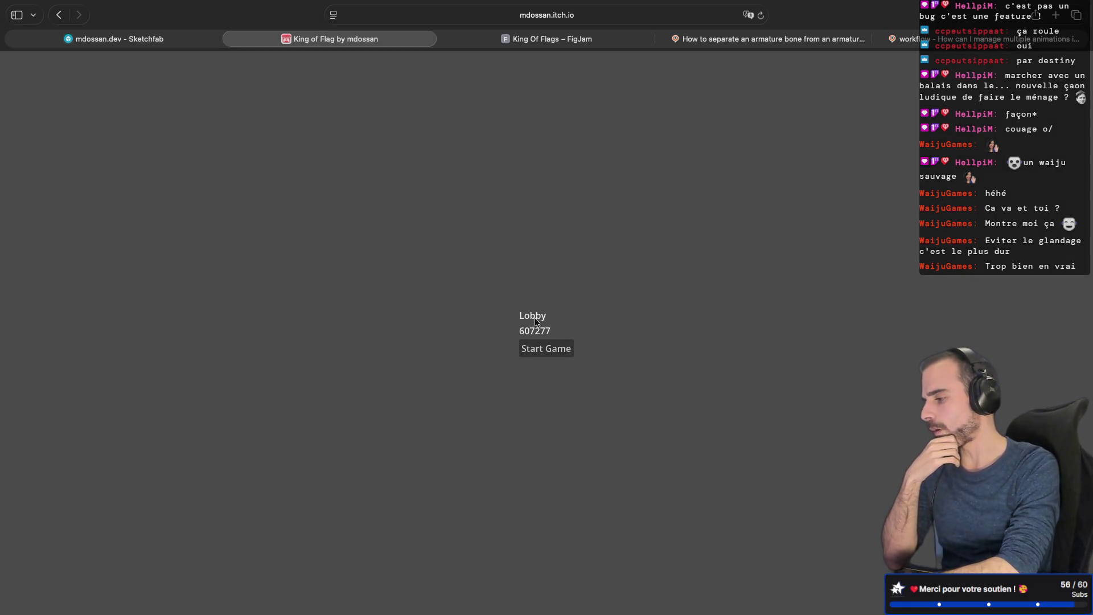
pyautogui.click(533, 352)
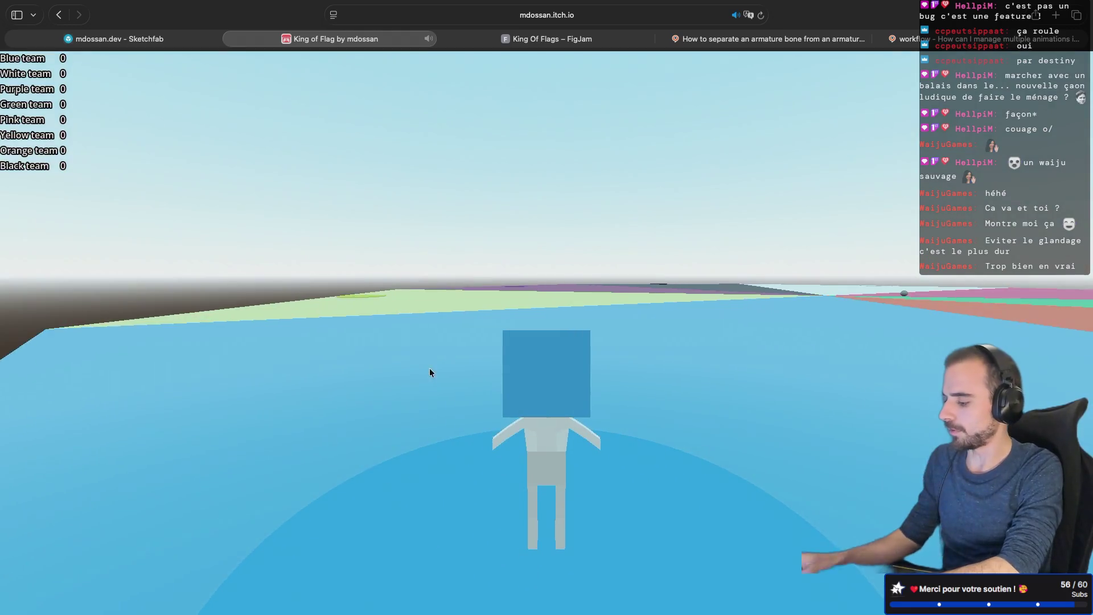
pyautogui.click(473, 367)
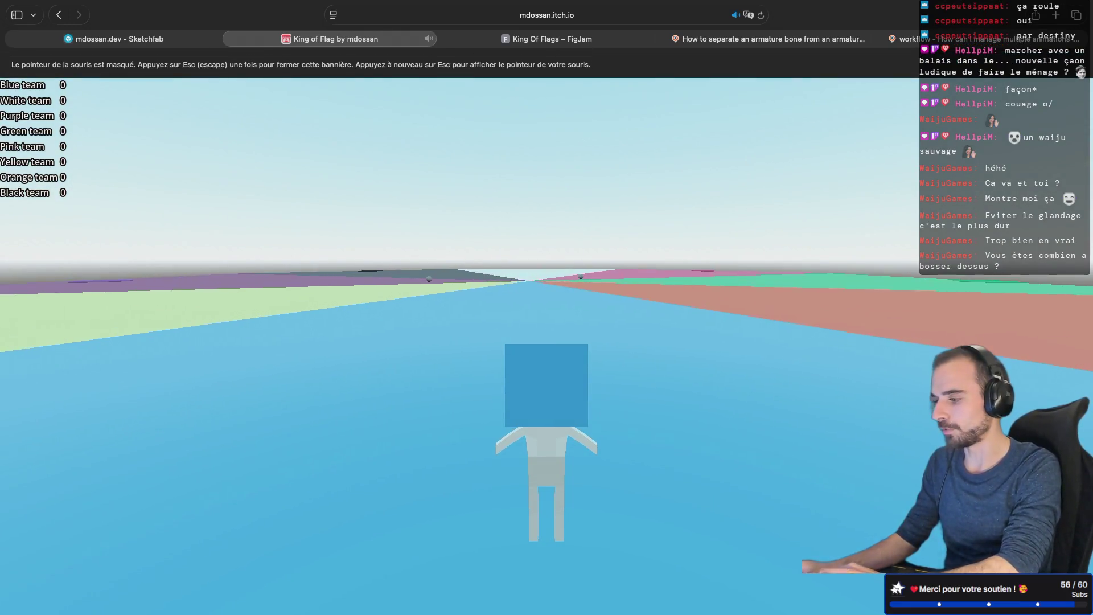
# Step: Walk the character around the field near the grey sphere
pyautogui.press('w')
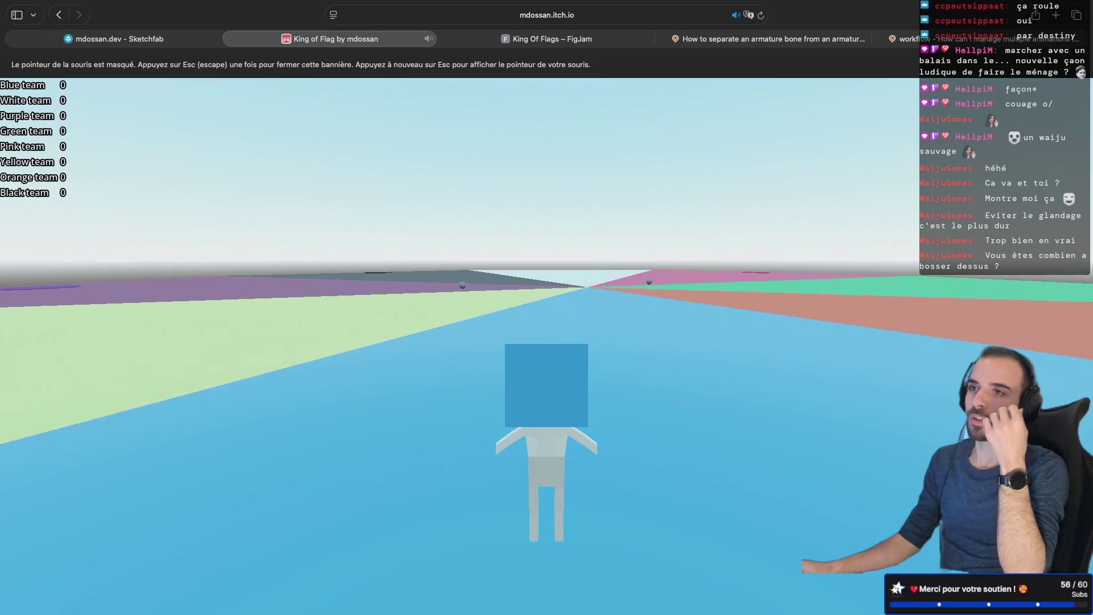
pyautogui.press('a')
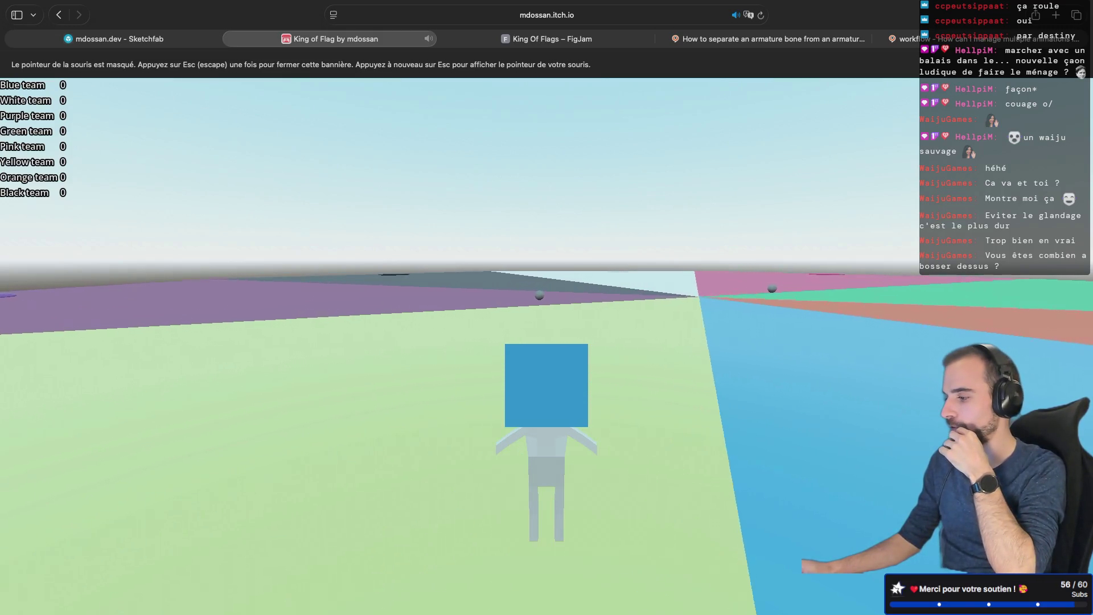
pyautogui.press('w')
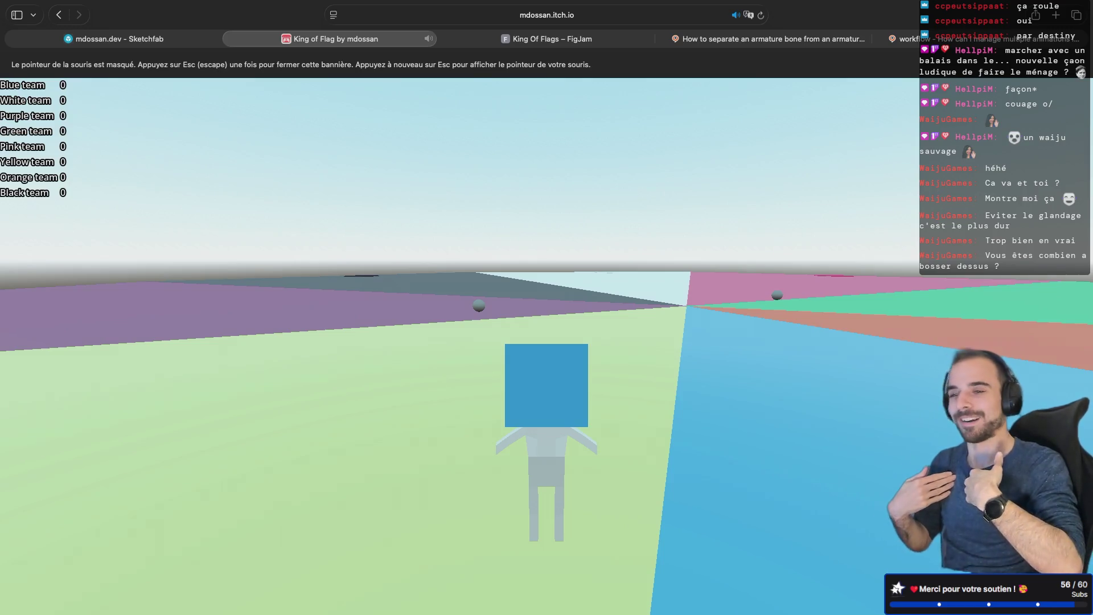
pyautogui.press('w')
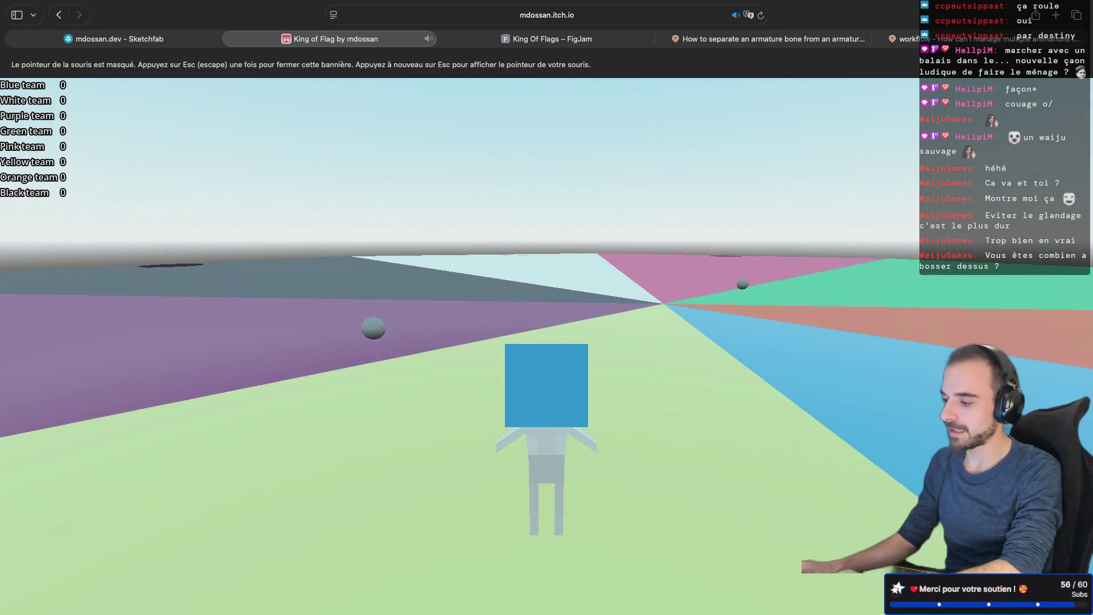
pyautogui.press('w')
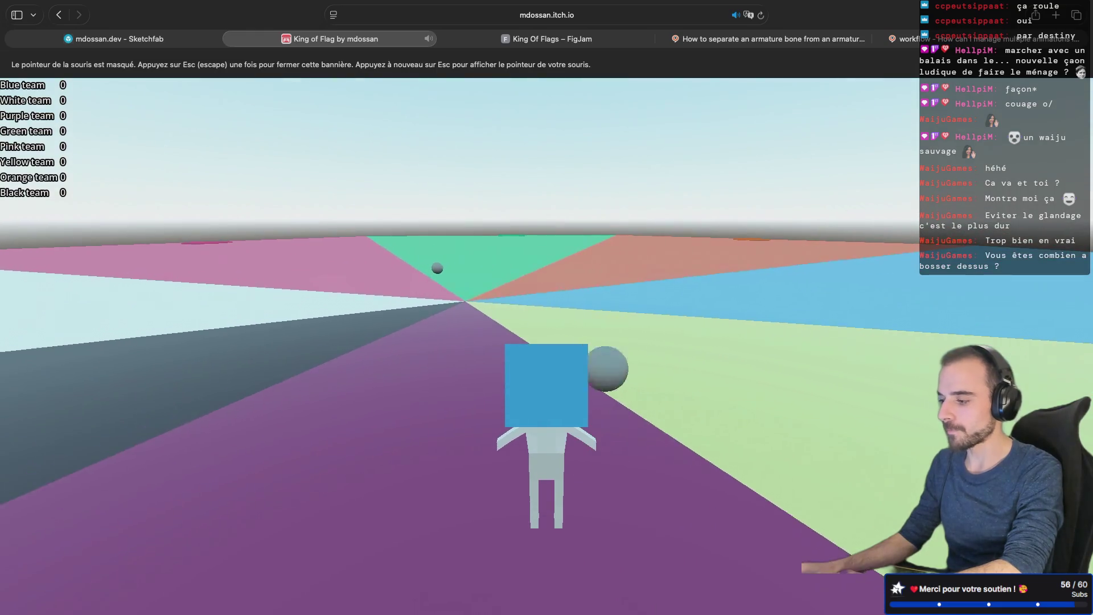
pyautogui.press('w')
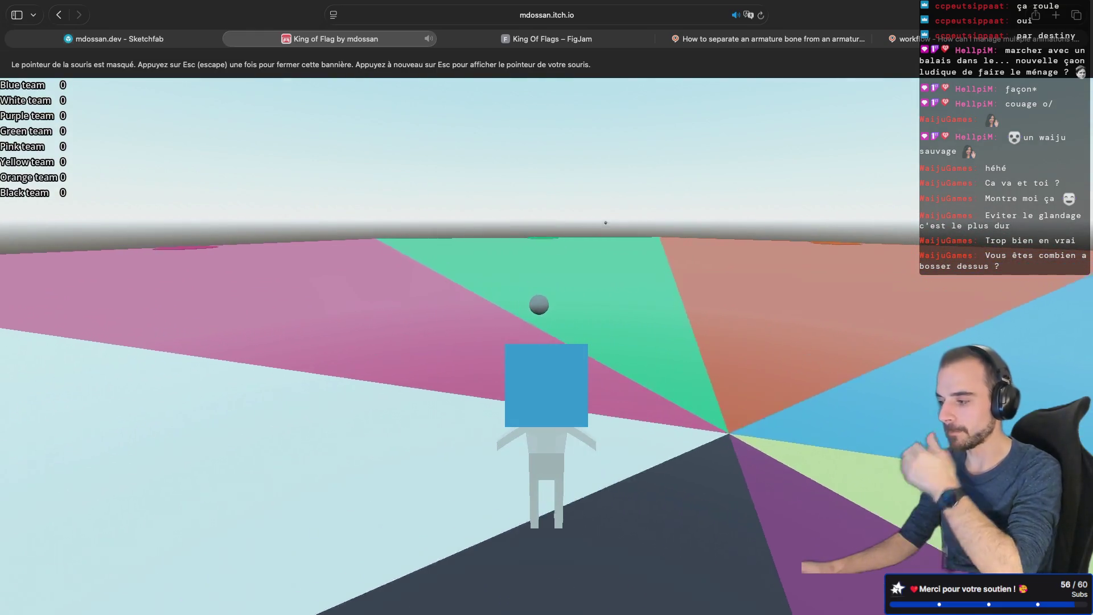
pyautogui.press('w')
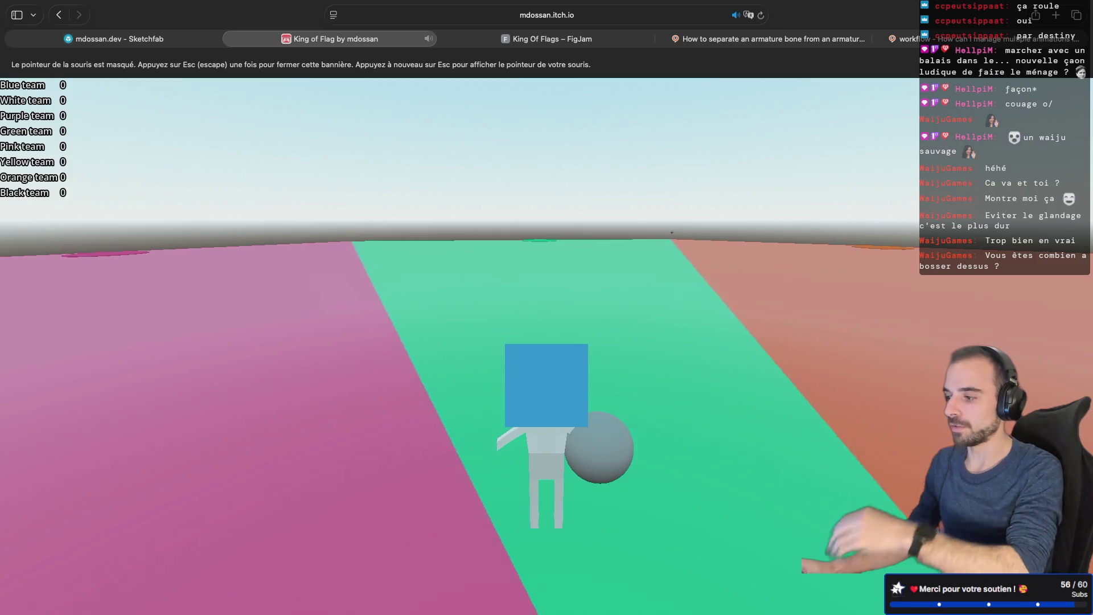
pyautogui.press('w')
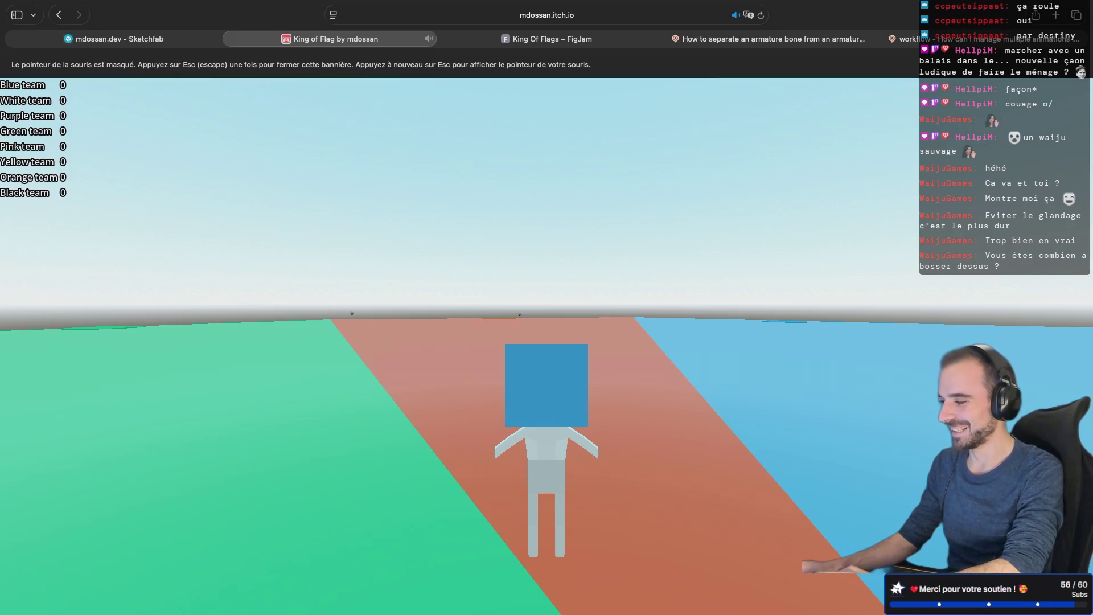
# Step: Release the mouse, close the King of Flag tab, and return to the Blender desktop
pyautogui.press('Escape')
pyautogui.press('Escape')
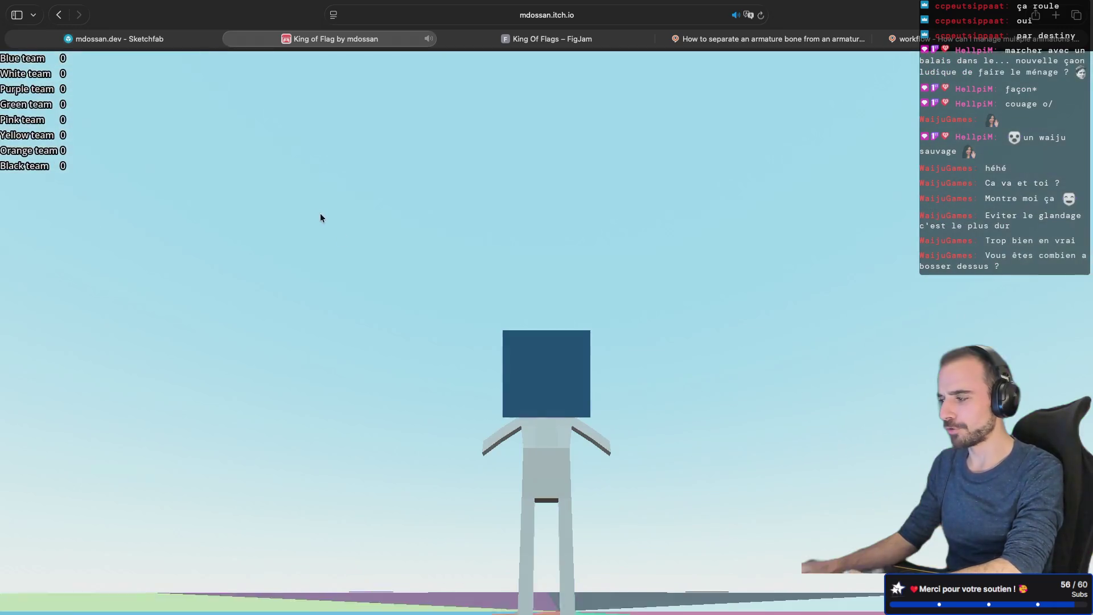
pyautogui.click(230, 38)
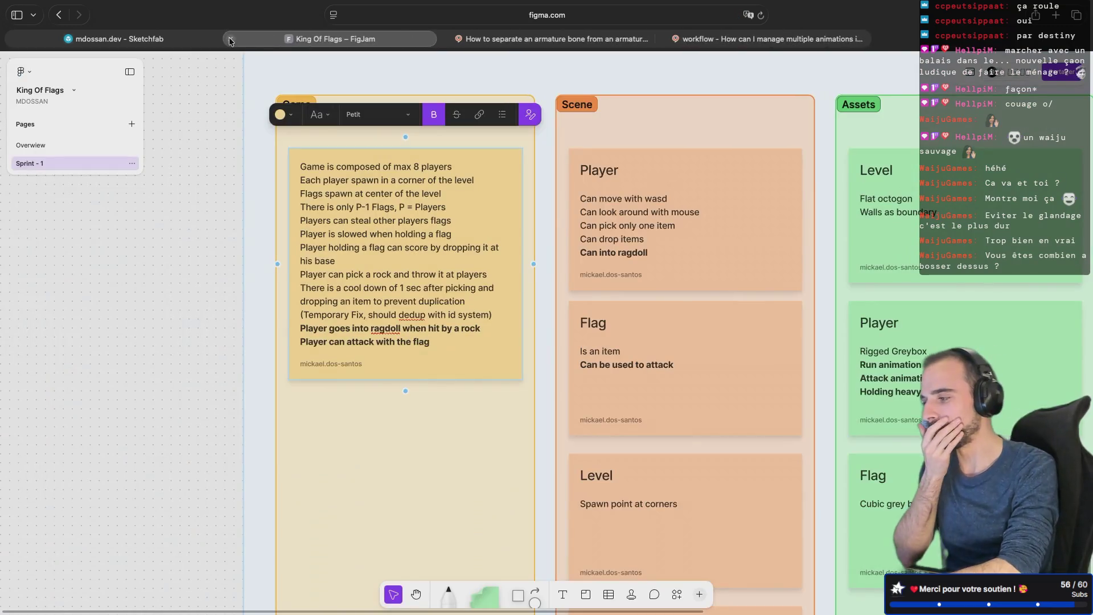
pyautogui.scroll(3, 563, 325)
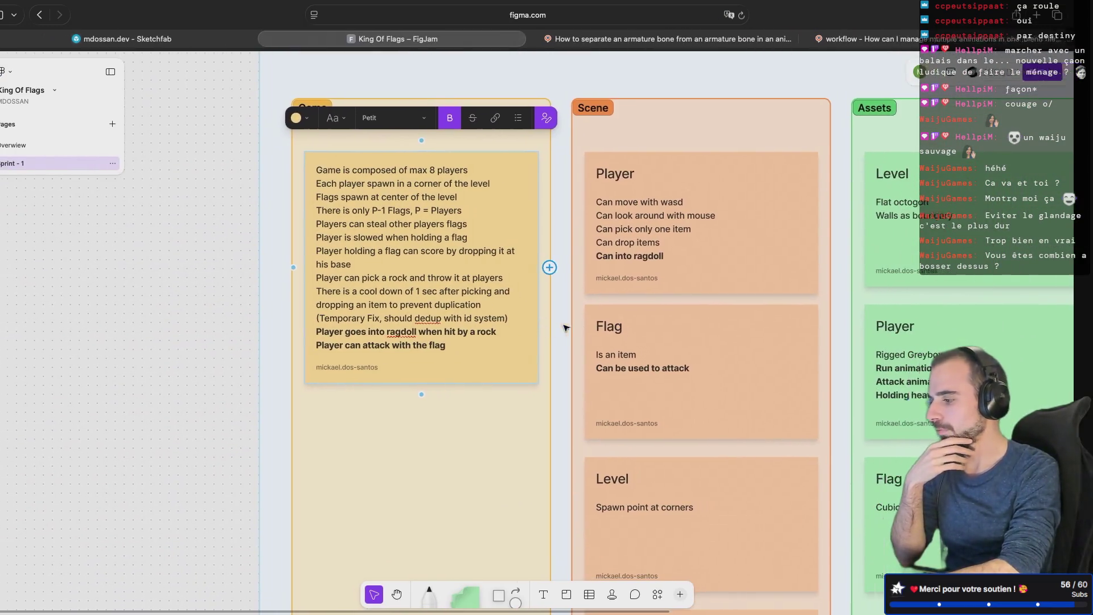
pyautogui.hotkey('ctrl', 'Right')
pyautogui.hotkey('ctrl', 'Right')
pyautogui.hotkey('ctrl', 'Left')
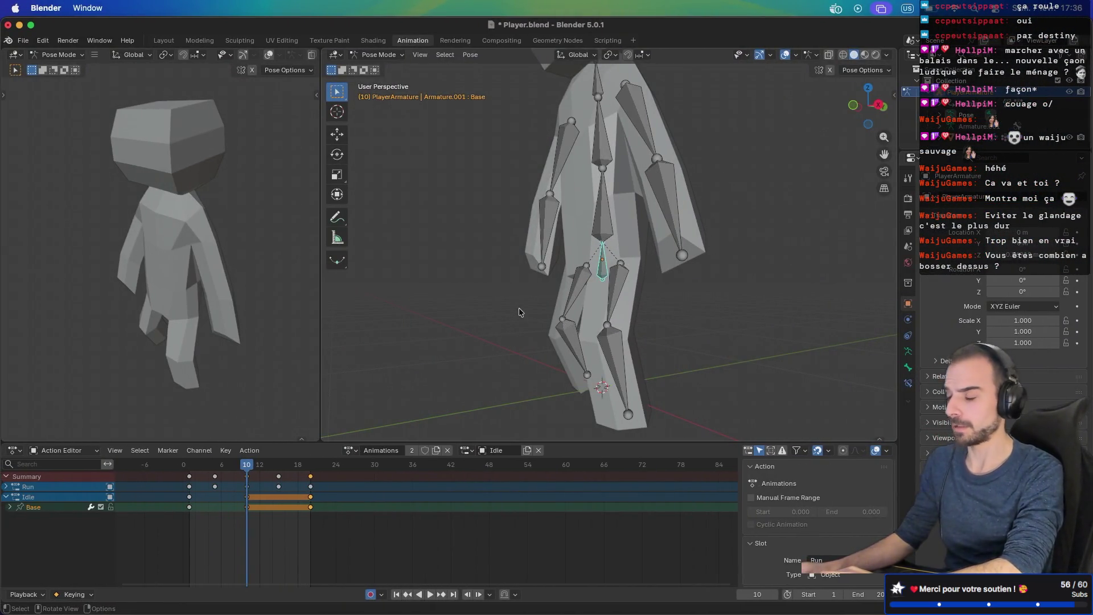
# Step: Scroll and orbit the viewport around the rig, and scrub the timeline near frame 10
pyautogui.scroll(10, 476, 305)
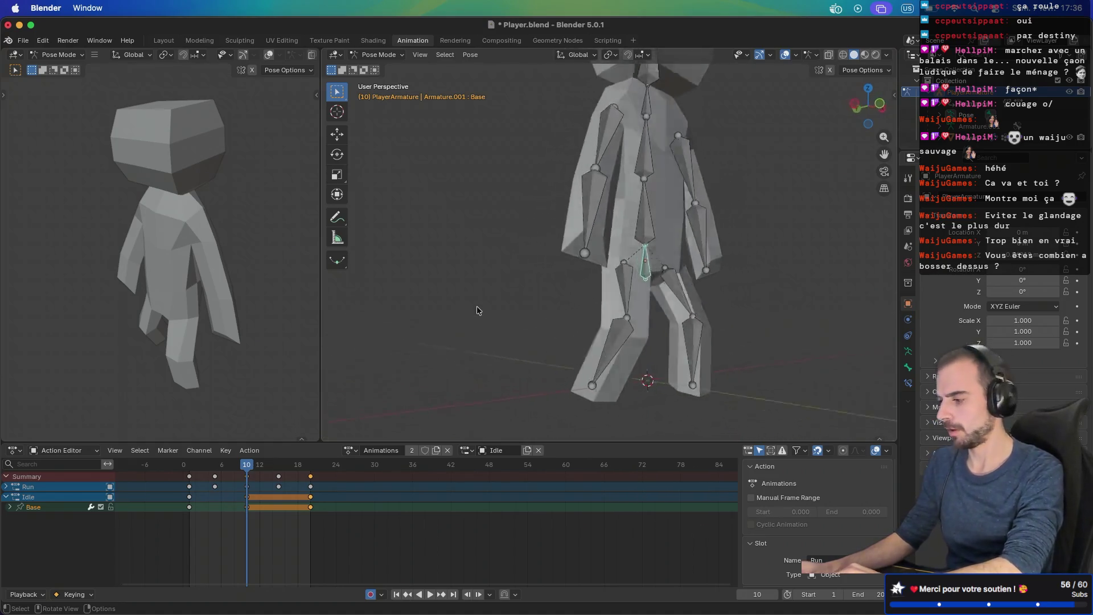
pyautogui.scroll(-10, 477, 307)
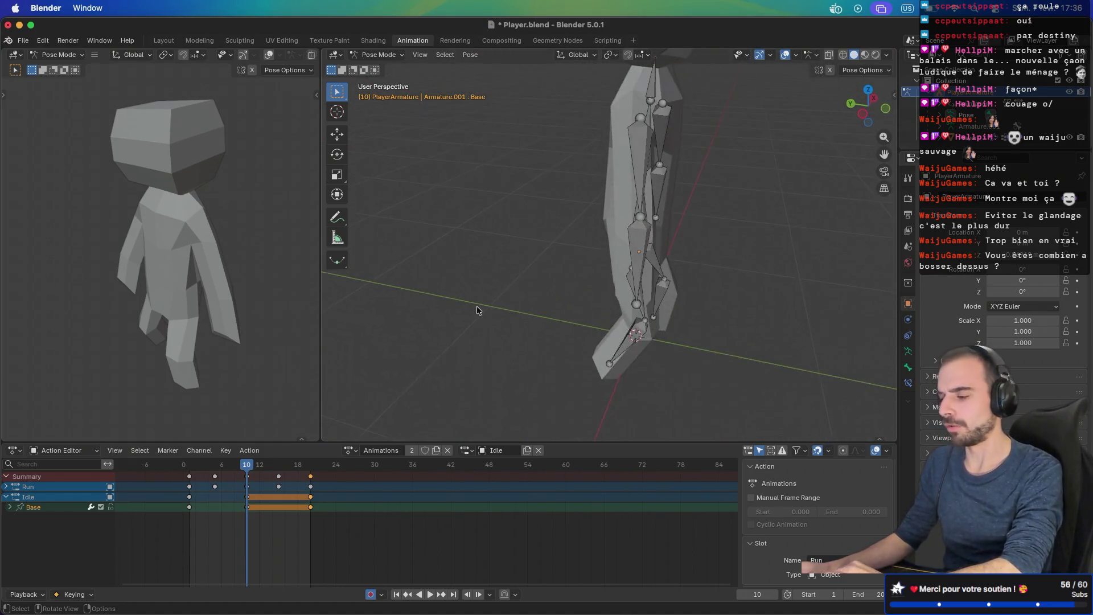
pyautogui.hscroll(-5, 476, 305)
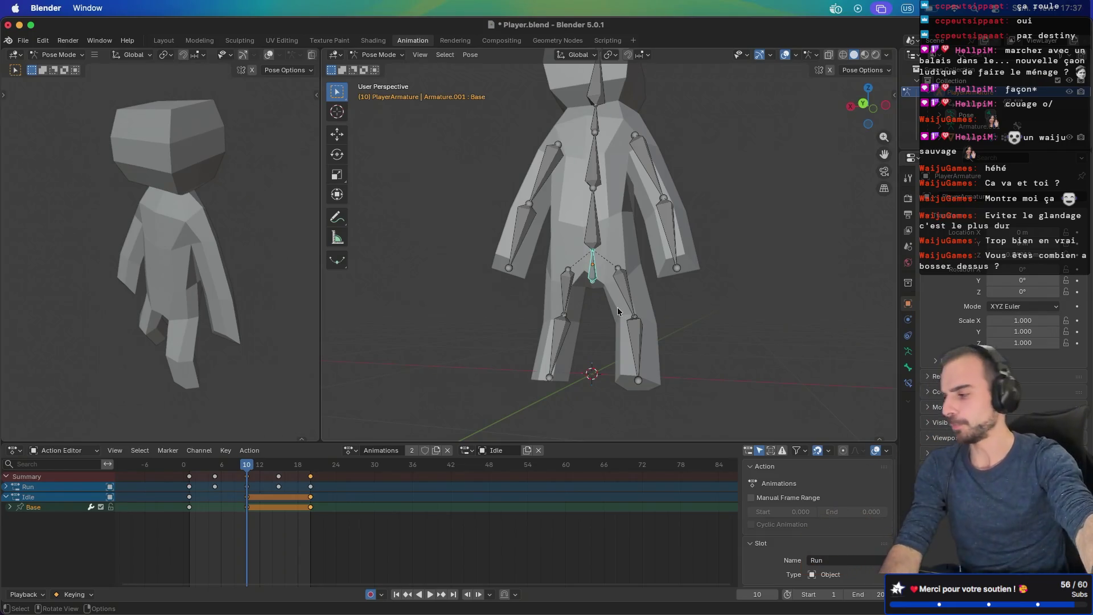
pyautogui.moveTo(617, 306)
pyautogui.mouseDown()
pyautogui.moveTo(627, 280)
pyautogui.moveTo(611, 276)
pyautogui.mouseUp()
pyautogui.moveTo(257, 469)
pyautogui.mouseDown()
pyautogui.moveTo(221, 464)
pyautogui.moveTo(247, 466)
pyautogui.mouseUp()
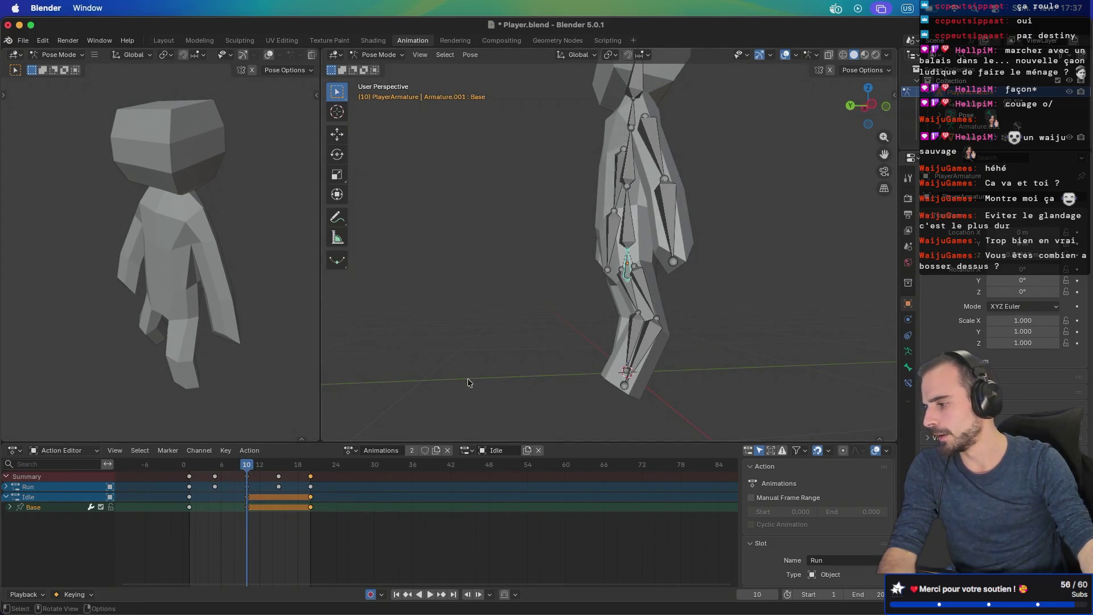
# Step: Raise the Base bone and shift the Hips.L bone in the right side view
pyautogui.press('g')
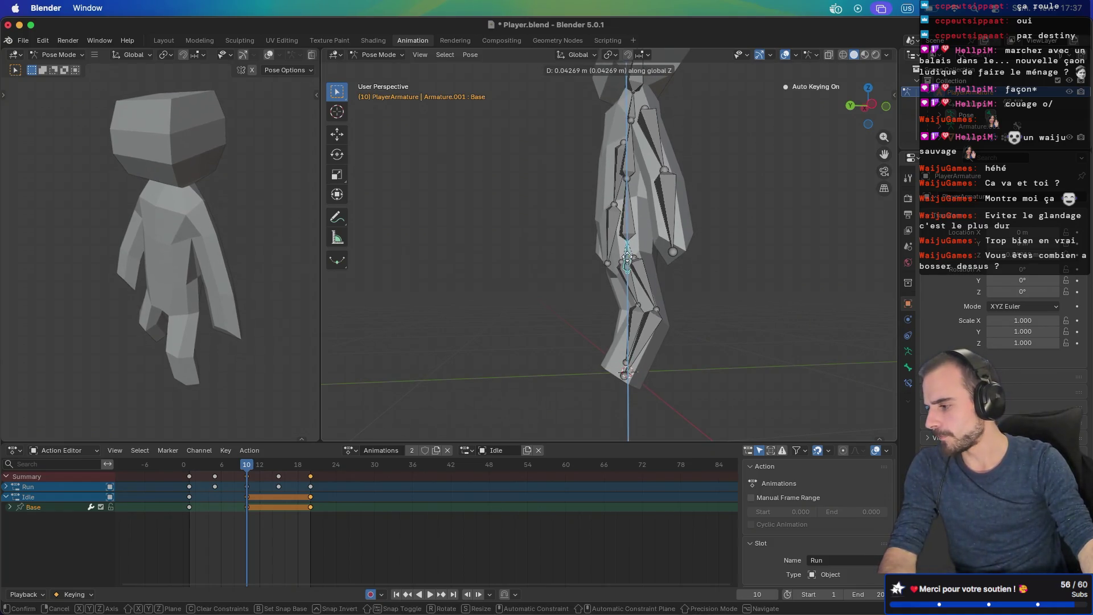
pyautogui.click(629, 261)
pyautogui.click(653, 308)
pyautogui.press('KP_3')
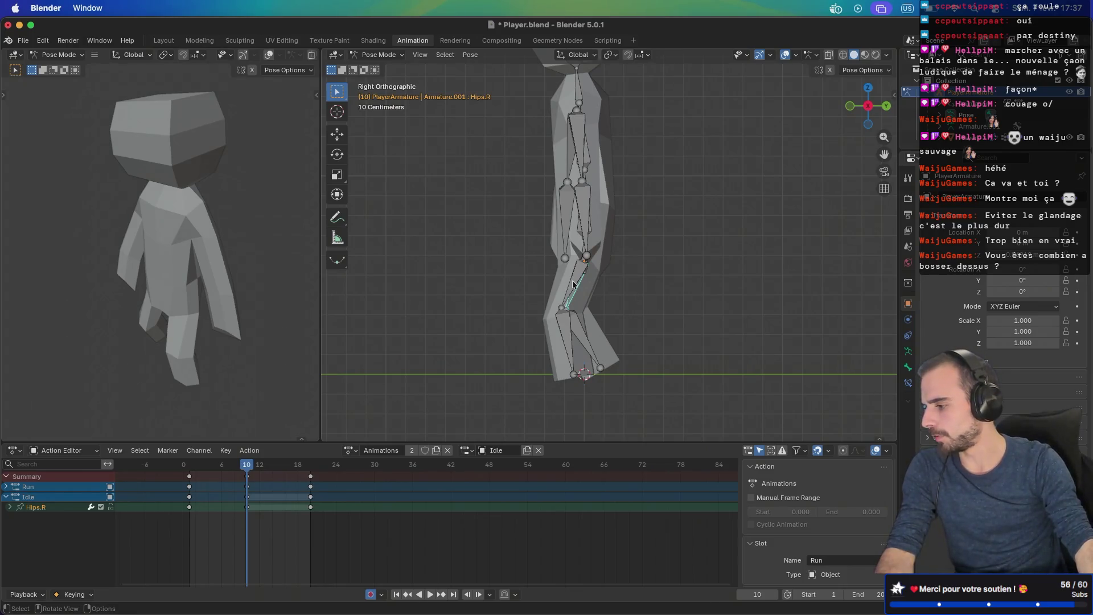
pyautogui.click(573, 284)
pyautogui.press('g')
pyautogui.click(575, 285)
# Step: Bend the legs by rotating Calf.L, Hips.R and Calf.R
pyautogui.click(580, 339)
pyautogui.press('r')
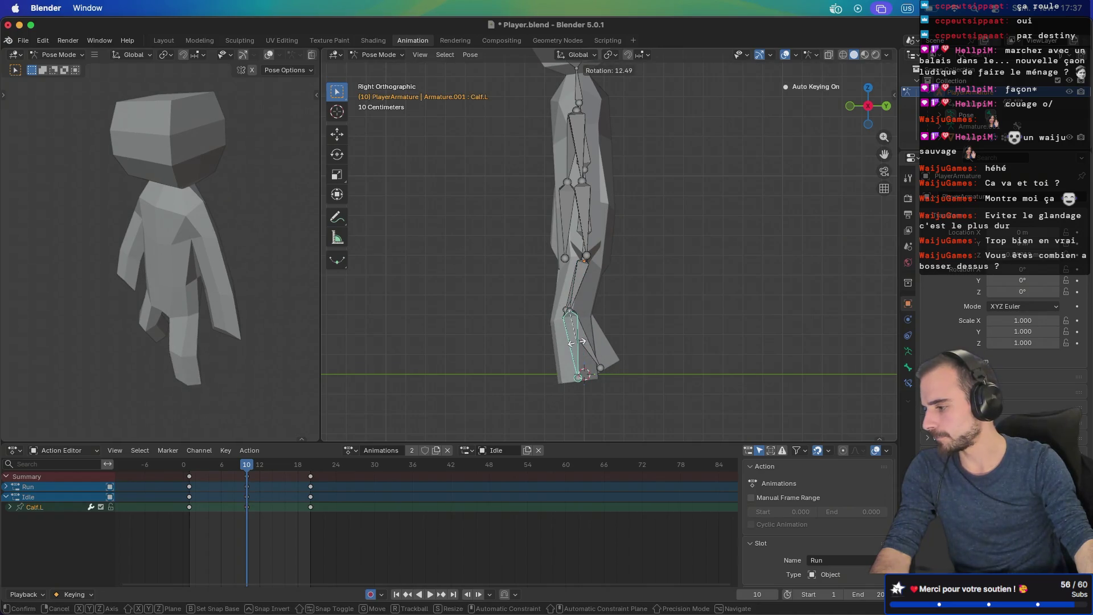
pyautogui.click(560, 336)
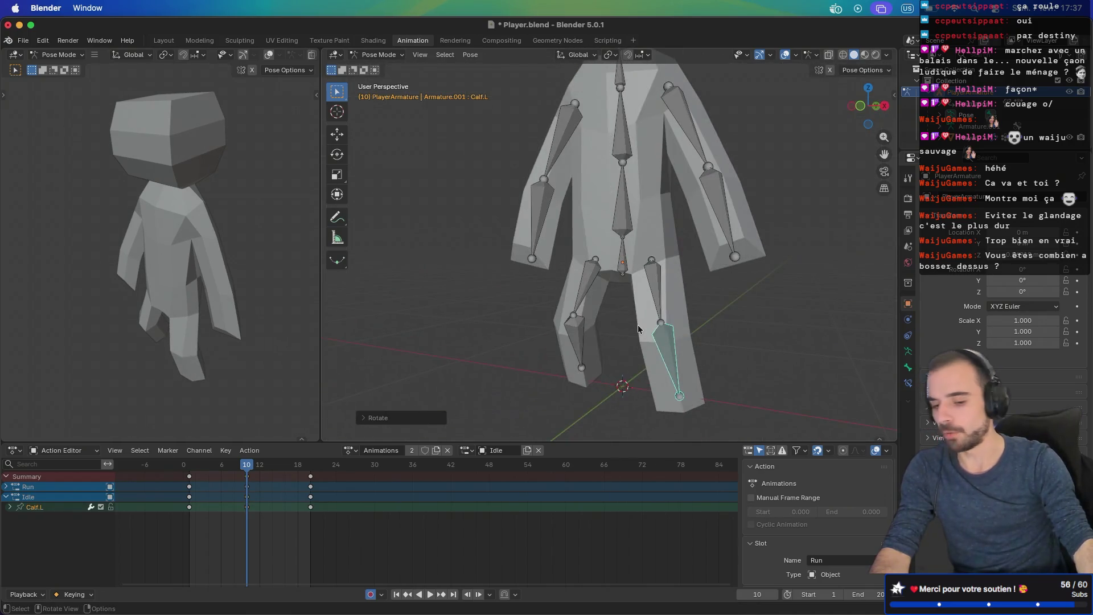
pyautogui.press('KP_1')
pyautogui.press('ctrl+KP_3')
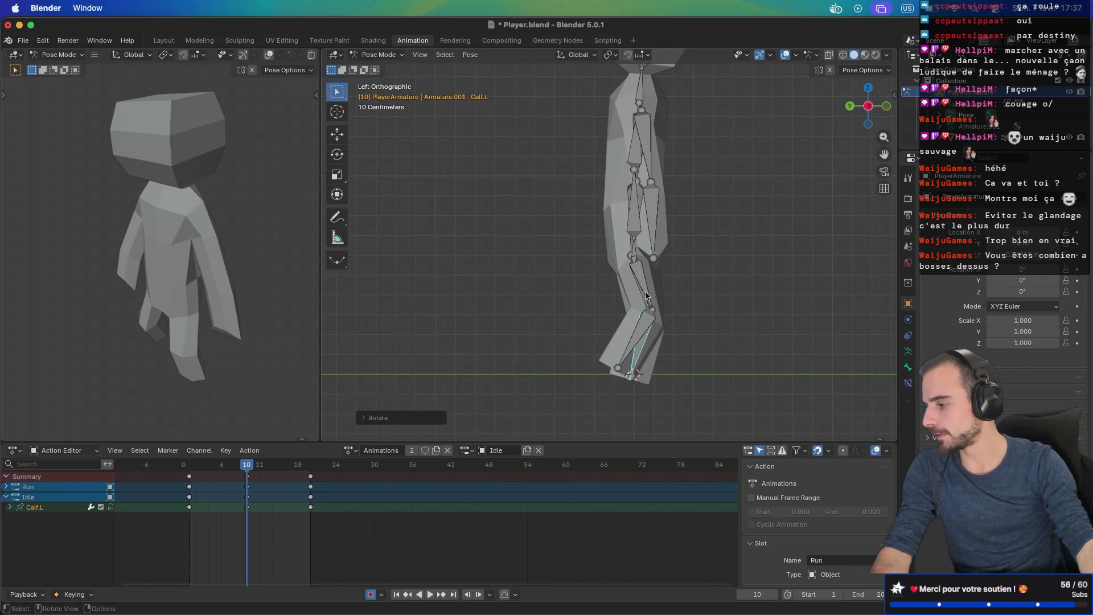
pyautogui.click(646, 292)
pyautogui.press('r')
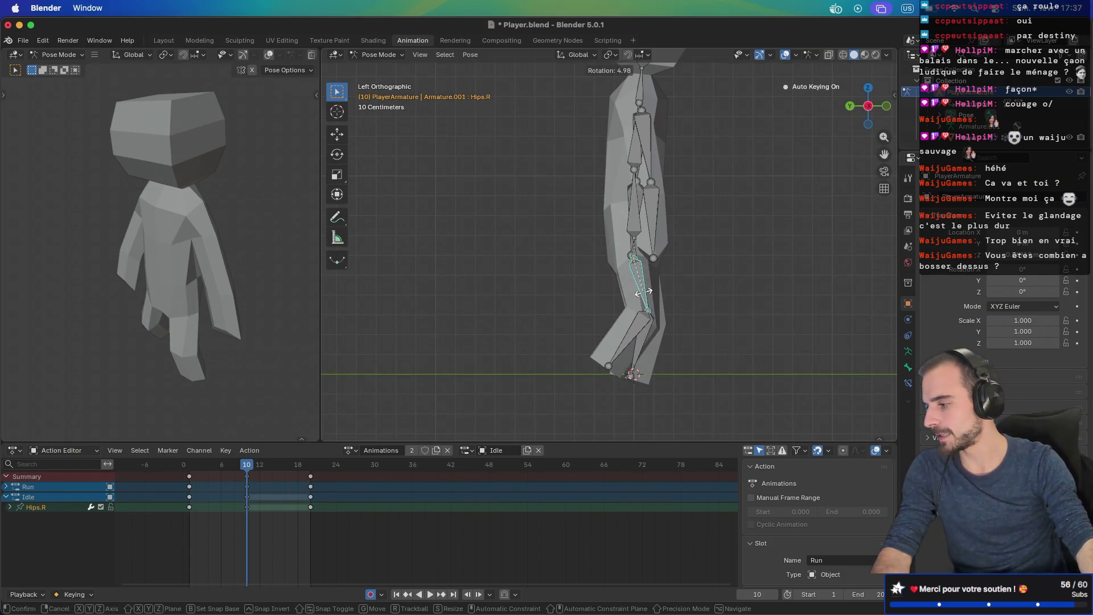
pyautogui.click(647, 293)
pyautogui.click(638, 337)
pyautogui.press('r')
pyautogui.click(646, 338)
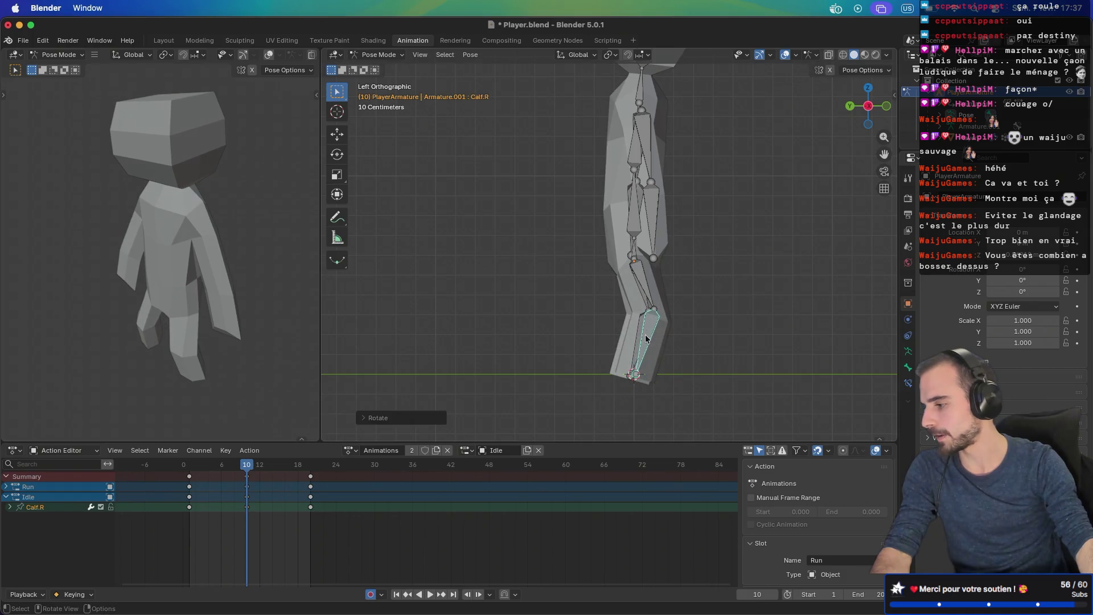
# Step: Rotate the left upper and lower arm and the right upper arm into the new pose
pyautogui.moveTo(646, 302)
pyautogui.mouseDown()
pyautogui.moveTo(709, 288)
pyautogui.moveTo(680, 289)
pyautogui.mouseUp()
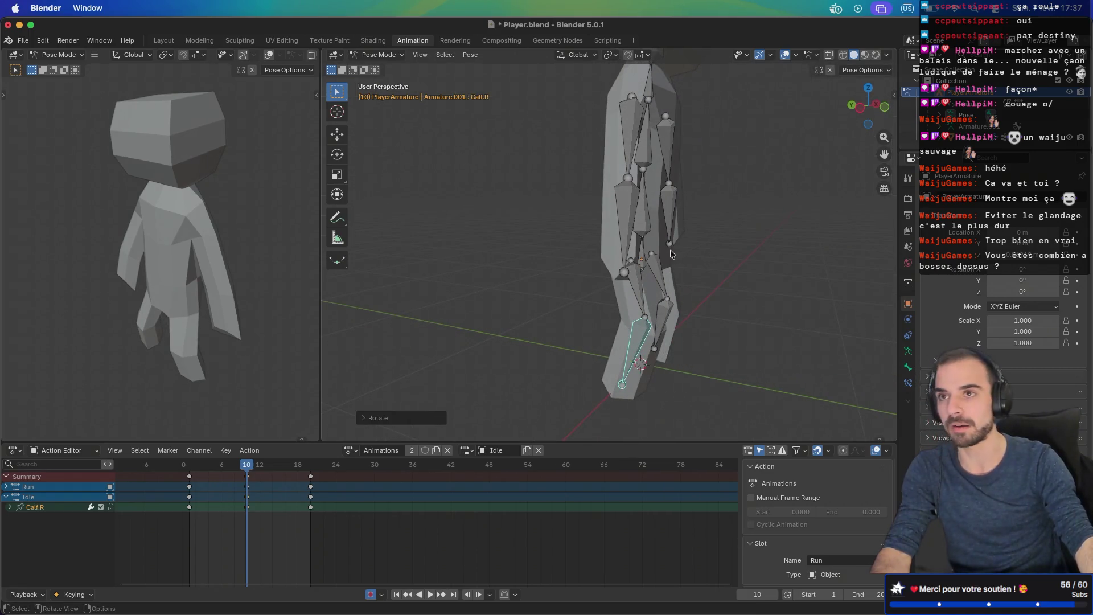
pyautogui.press('KP_3')
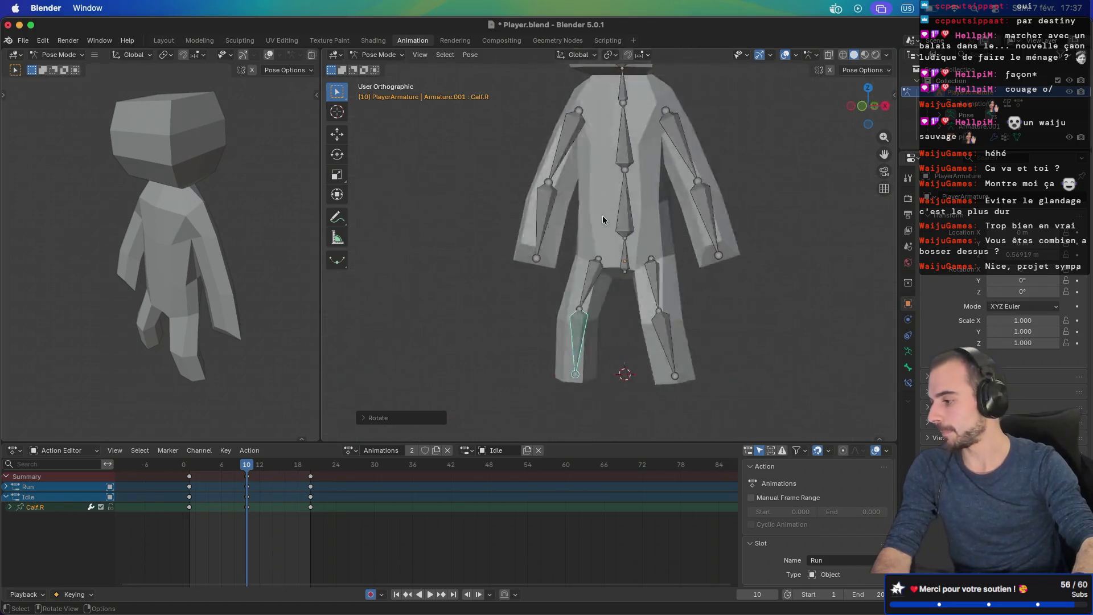
pyautogui.click(592, 198)
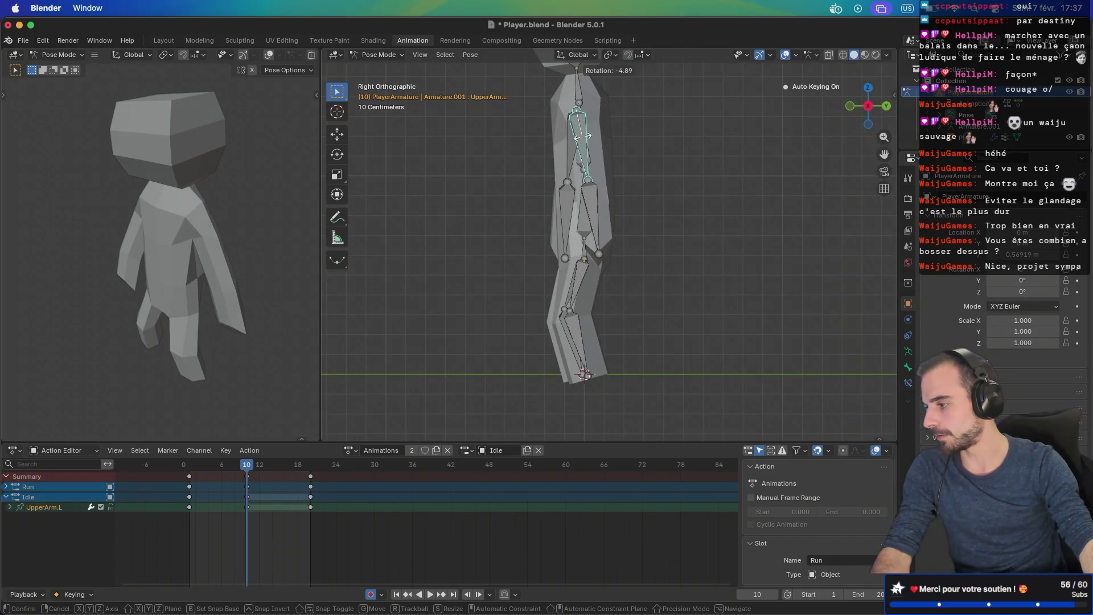
pyautogui.press('r')
pyautogui.click(585, 196)
pyautogui.press('KP_1')
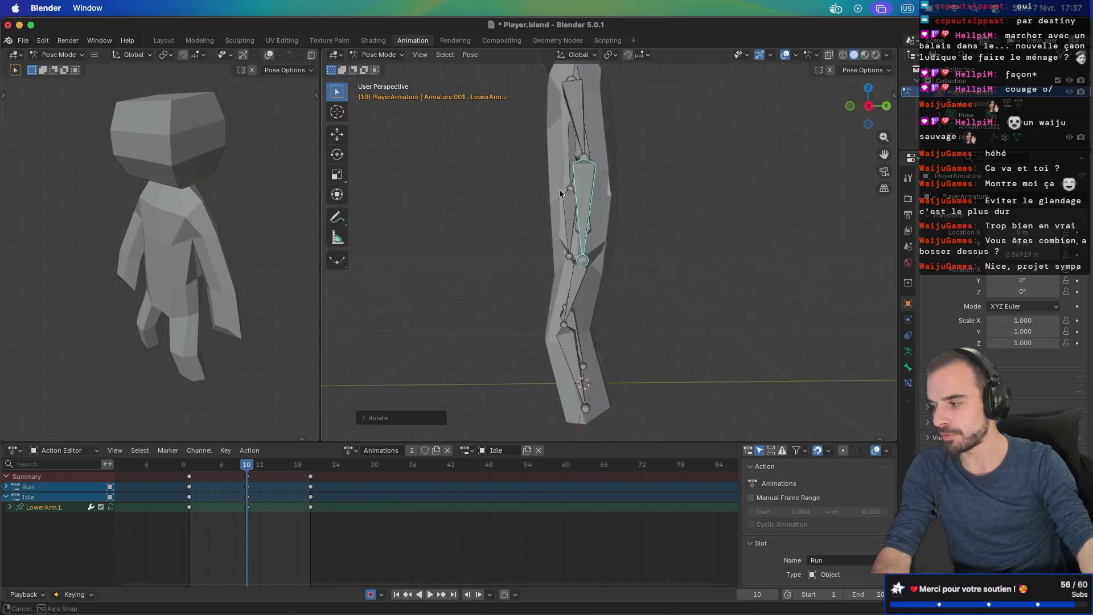
pyautogui.press('KP_3')
pyautogui.press('ctrl+KP_3')
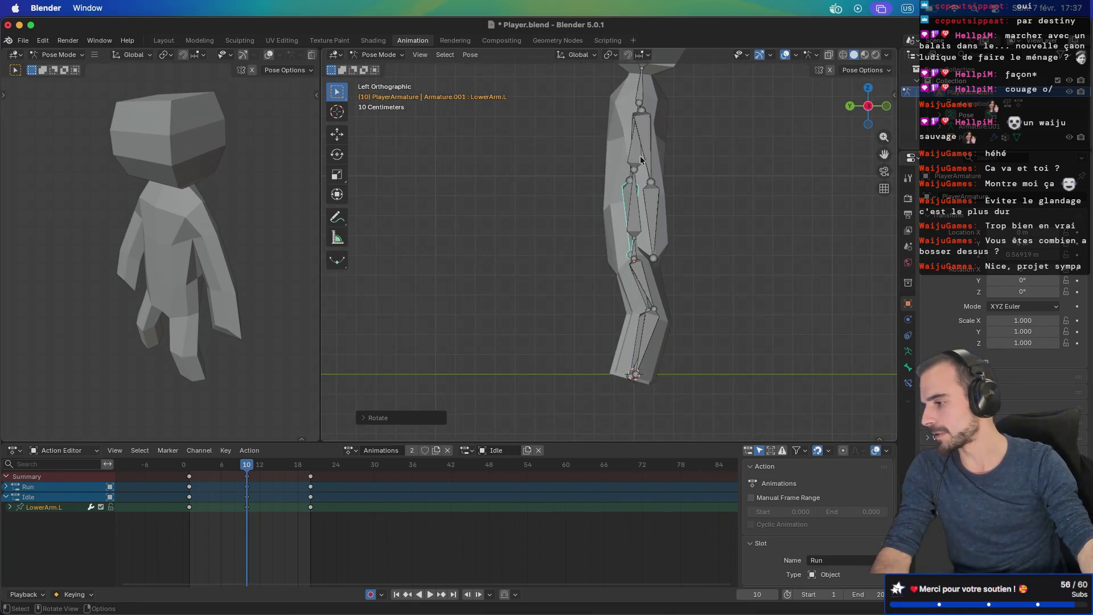
pyautogui.click(650, 155)
pyautogui.click(652, 219)
pyautogui.press('r')
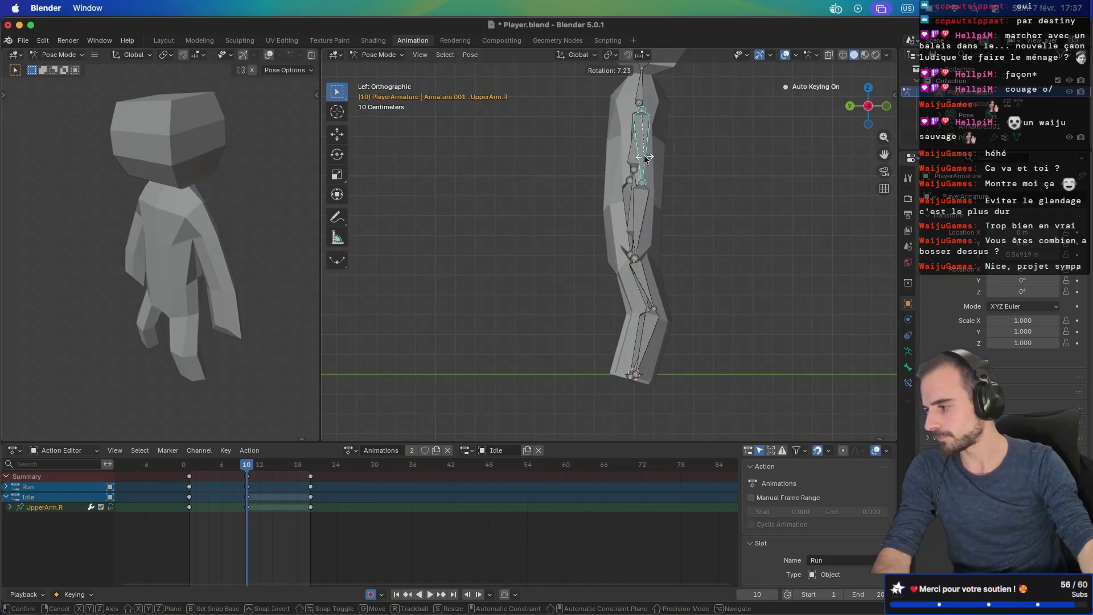
pyautogui.click(638, 206)
# Step: Tilt the Torso and Head bones in the right side view
pyautogui.hscroll(-5, 632, 205)
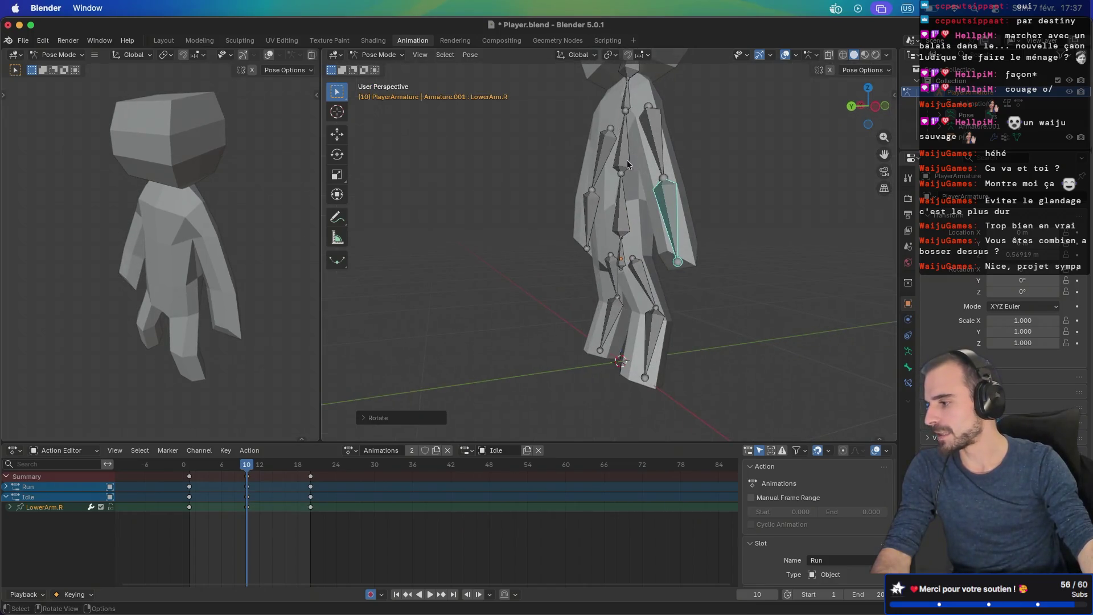
pyautogui.click(622, 202)
pyautogui.press('KP_3')
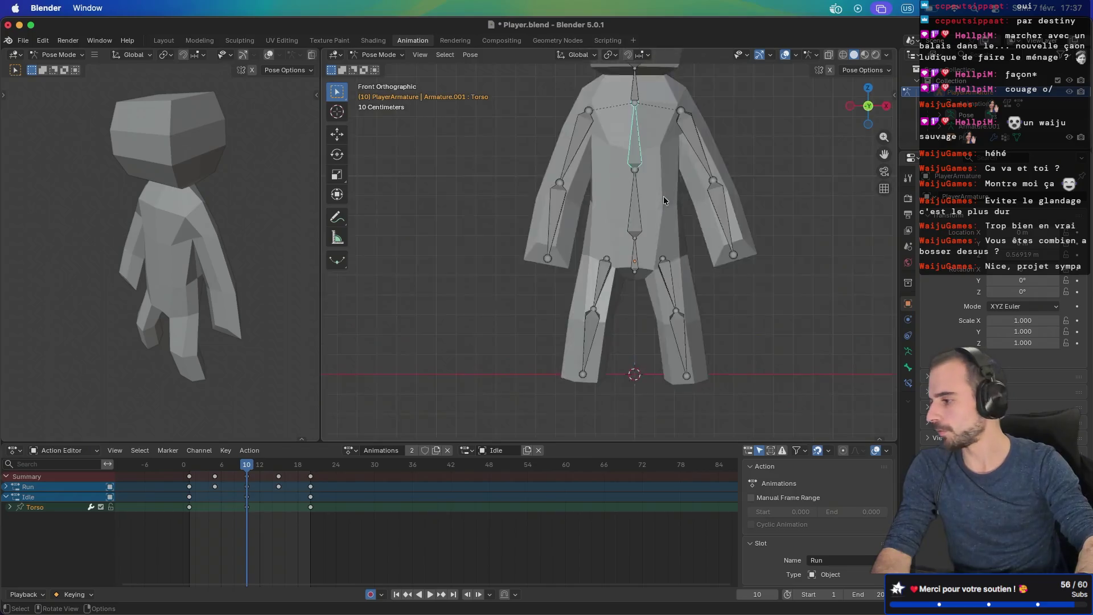
pyautogui.press('r')
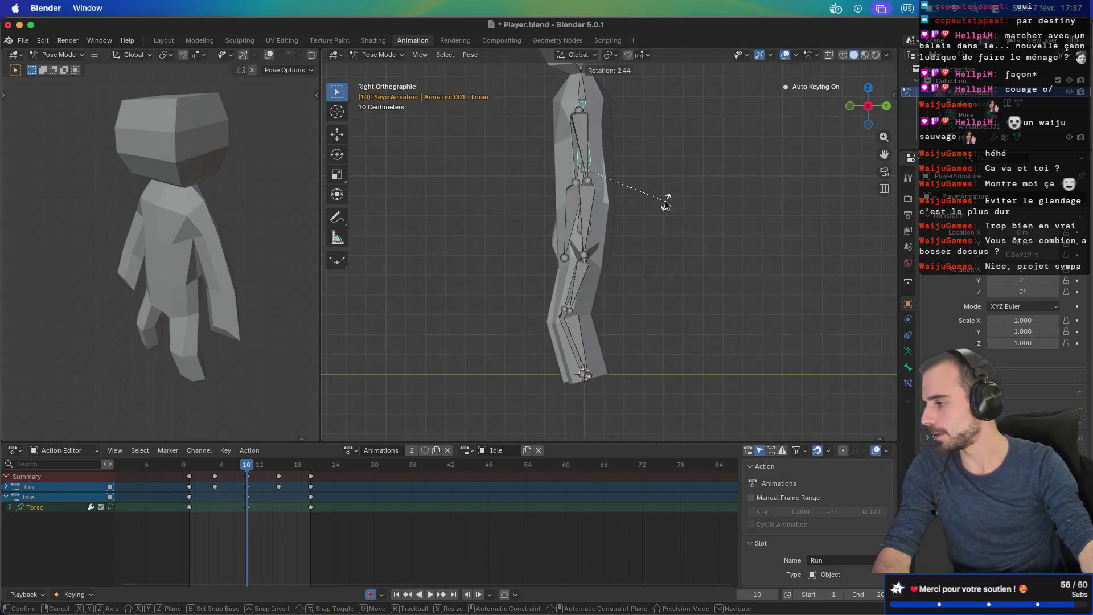
pyautogui.click(666, 199)
pyautogui.scroll(4, 645, 236)
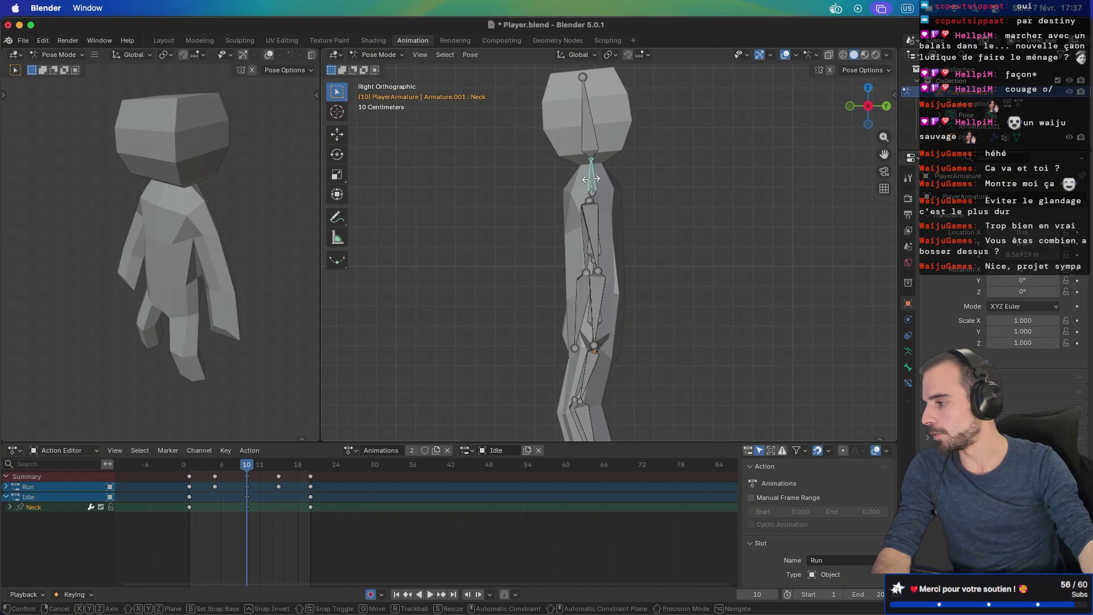
pyautogui.click(590, 162)
pyautogui.press('r')
pyautogui.click(597, 146)
pyautogui.moveTo(597, 146)
pyautogui.mouseDown()
pyautogui.moveTo(611, 182)
pyautogui.moveTo(681, 187)
pyautogui.mouseUp()
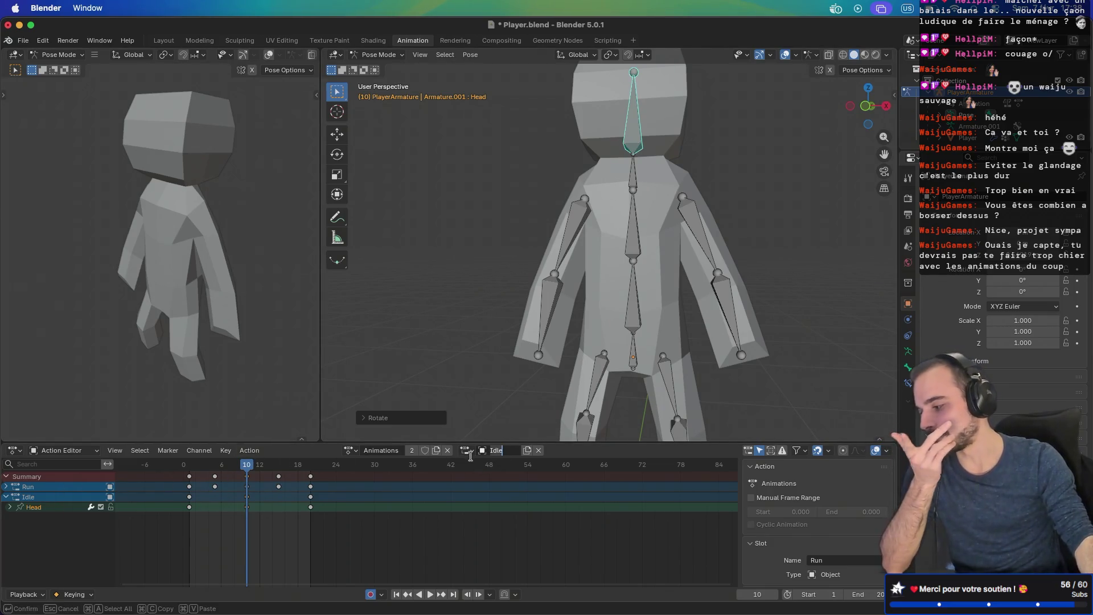
# Step: Switch the rig to the Run slot and start playback
pyautogui.click(468, 450)
pyautogui.click(484, 468)
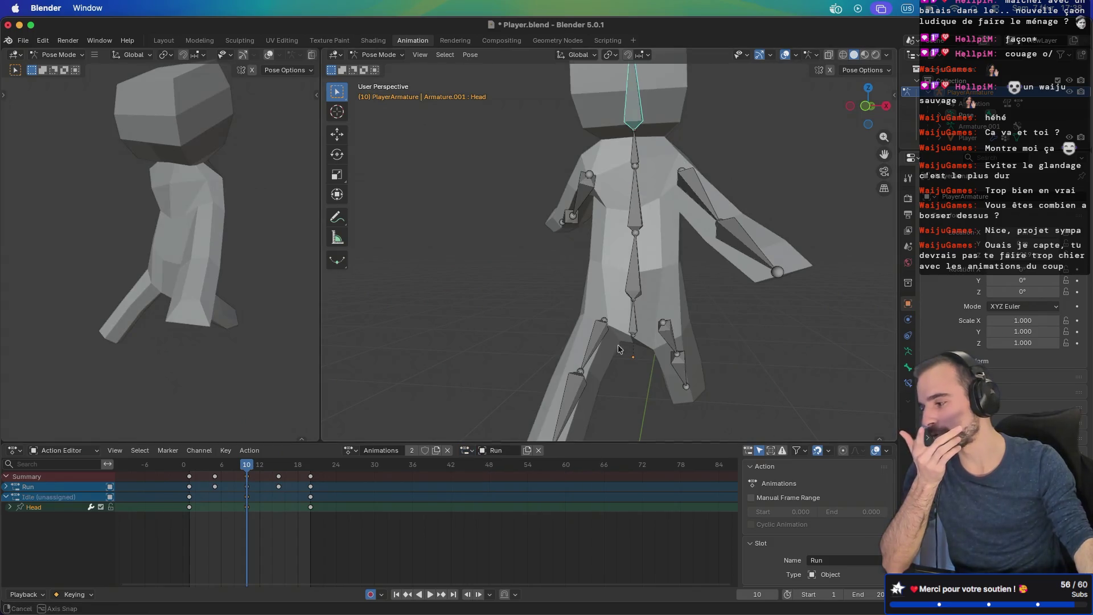
pyautogui.scroll(-5, 619, 348)
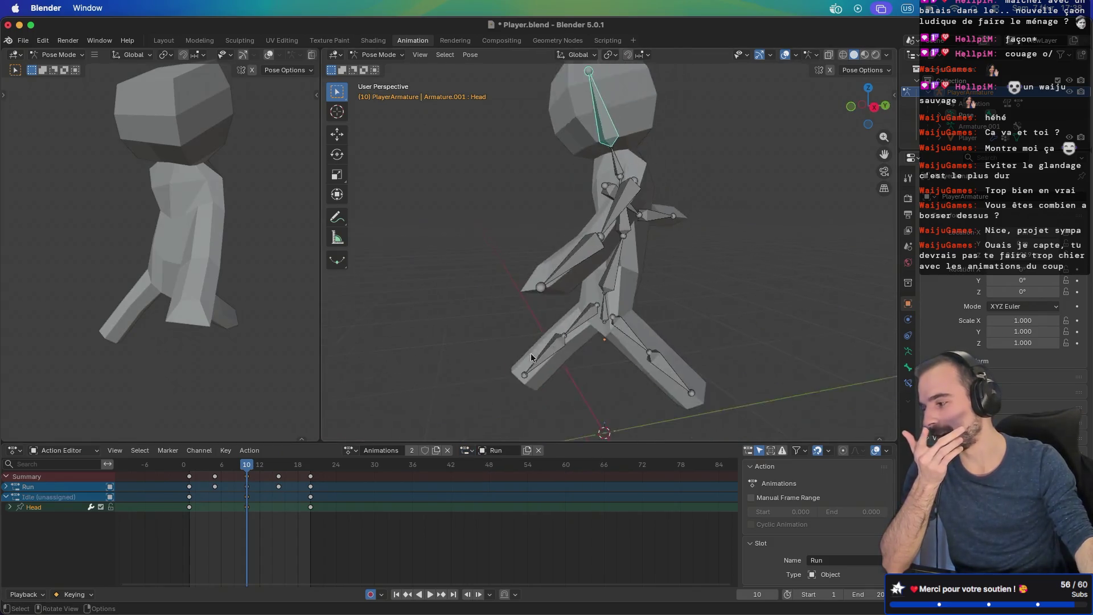
pyautogui.click(430, 594)
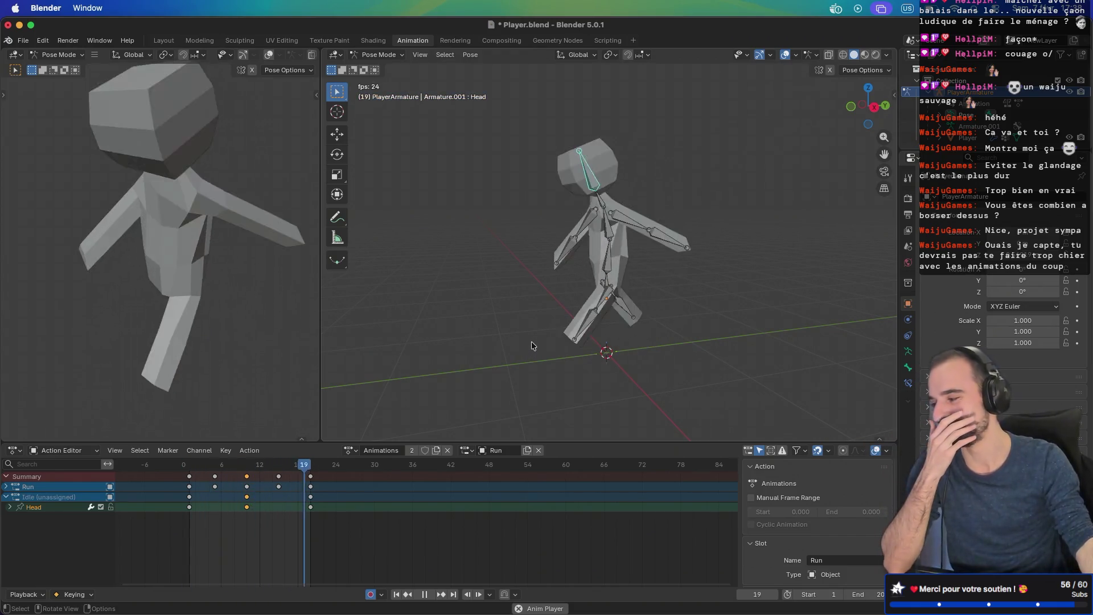
# Step: Switch the rig to the Idle slot, orbit around the character, and collapse the Idle channel group
pyautogui.hscroll(5, 668, 282)
pyautogui.hscroll(5, 725, 280)
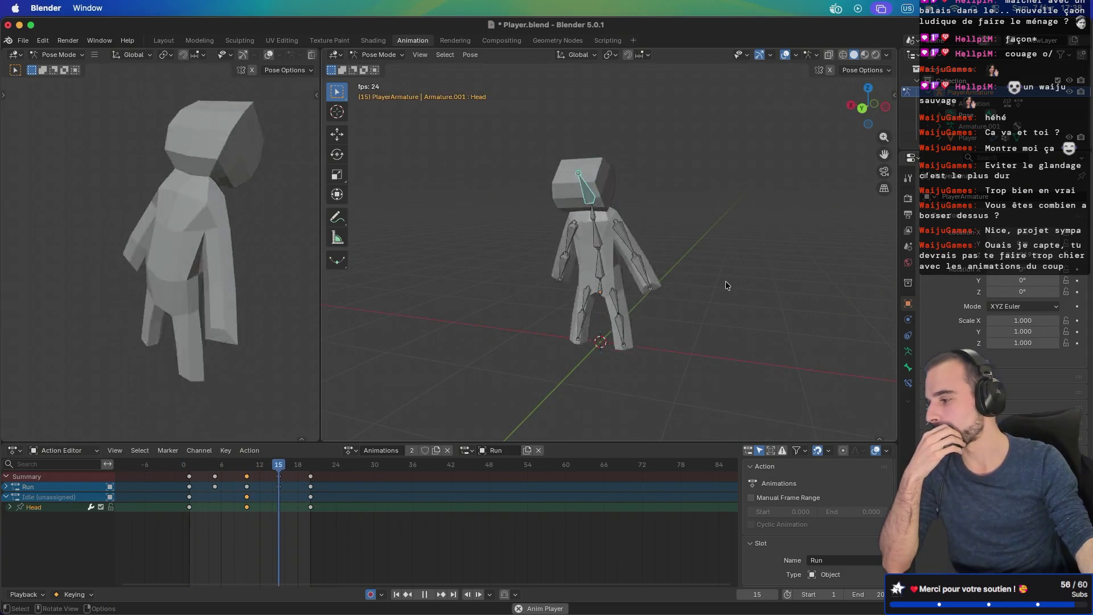
pyautogui.hscroll(10, 725, 281)
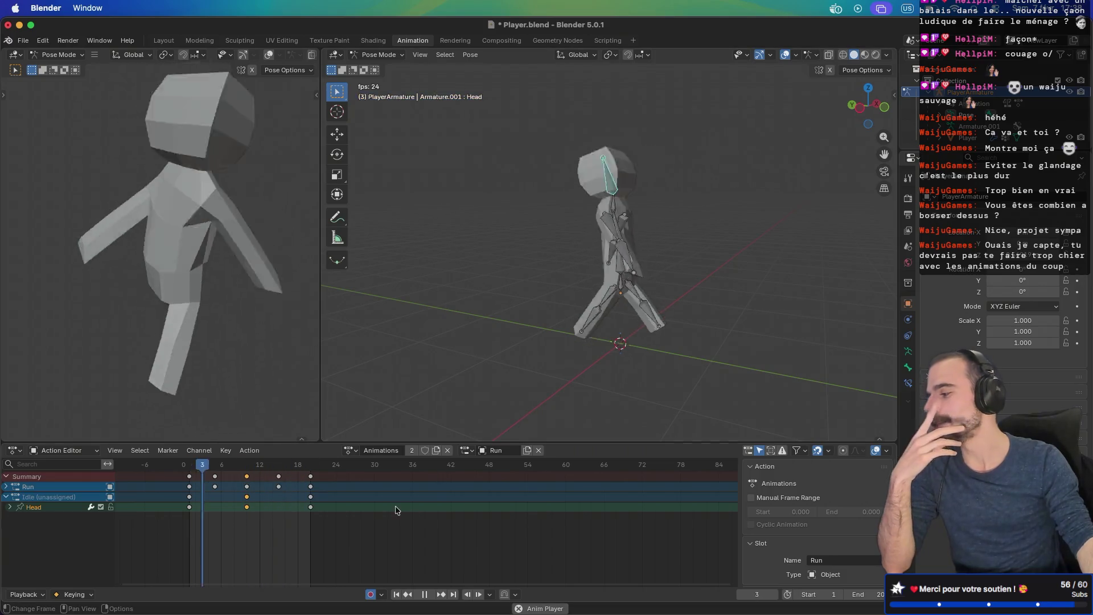
pyautogui.doubleClick(494, 450)
pyautogui.click(466, 450)
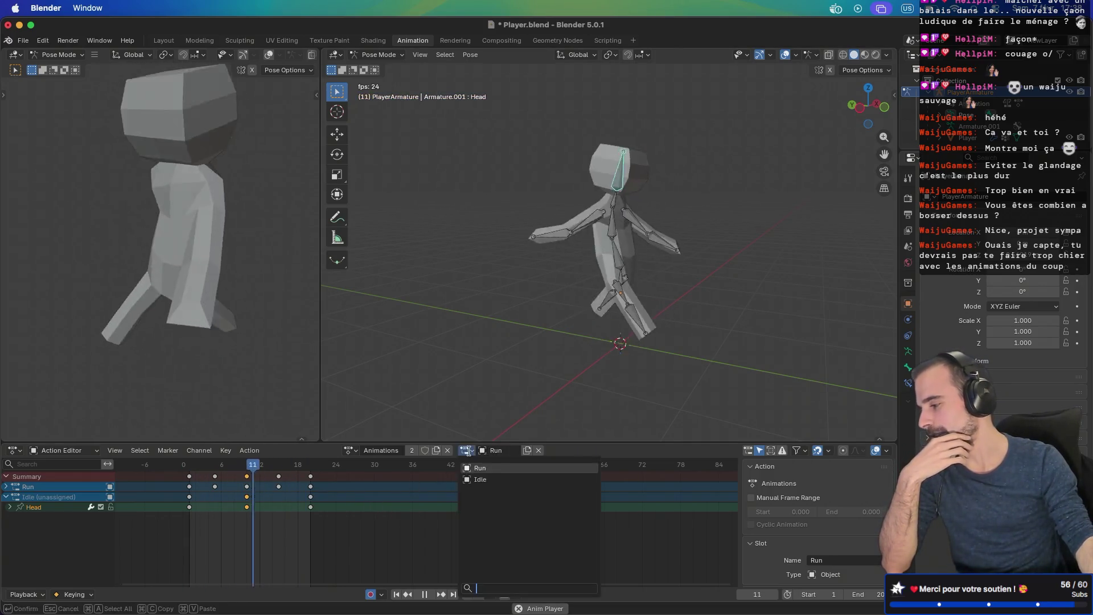
pyautogui.click(495, 472)
pyautogui.moveTo(523, 429)
pyautogui.mouseDown()
pyautogui.moveTo(637, 351)
pyautogui.moveTo(733, 351)
pyautogui.moveTo(653, 339)
pyautogui.moveTo(769, 330)
pyautogui.mouseUp()
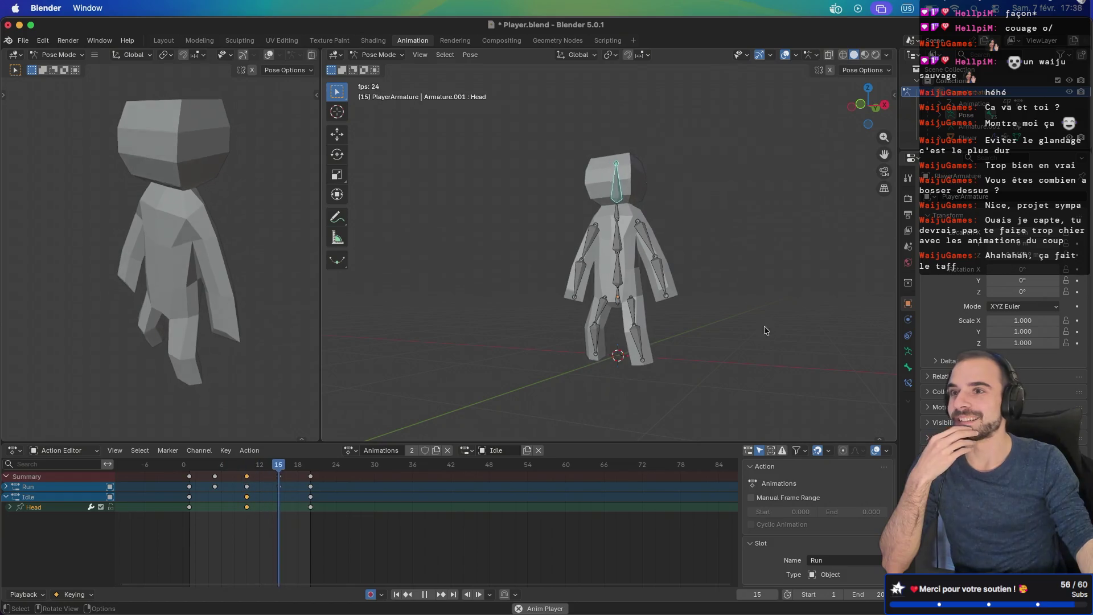
pyautogui.moveTo(735, 310)
pyautogui.mouseDown()
pyautogui.moveTo(800, 316)
pyautogui.moveTo(705, 329)
pyautogui.moveTo(707, 279)
pyautogui.mouseUp()
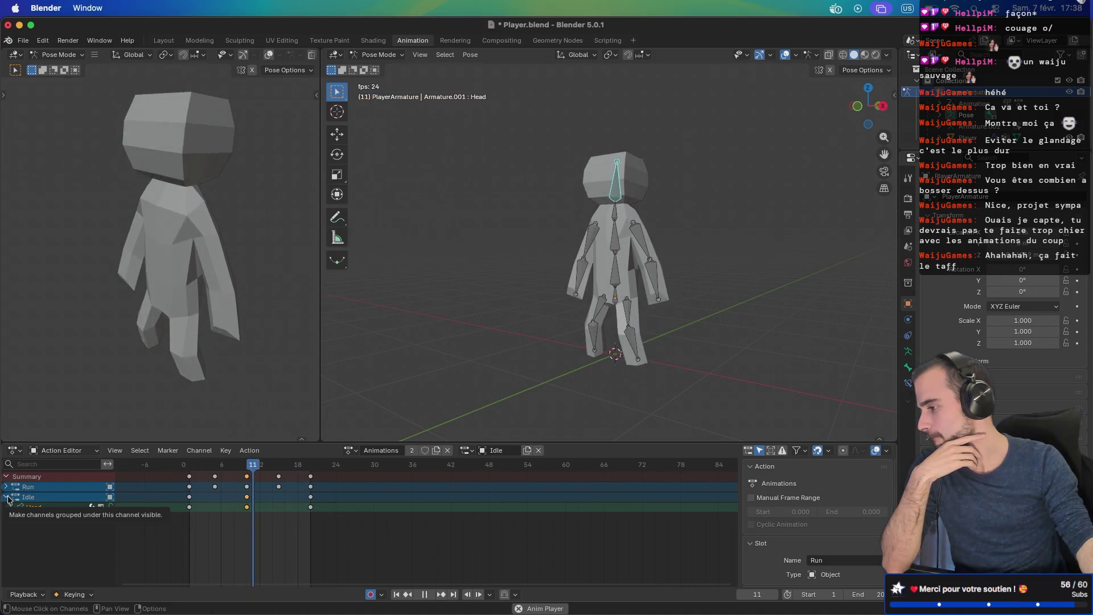
pyautogui.click(7, 497)
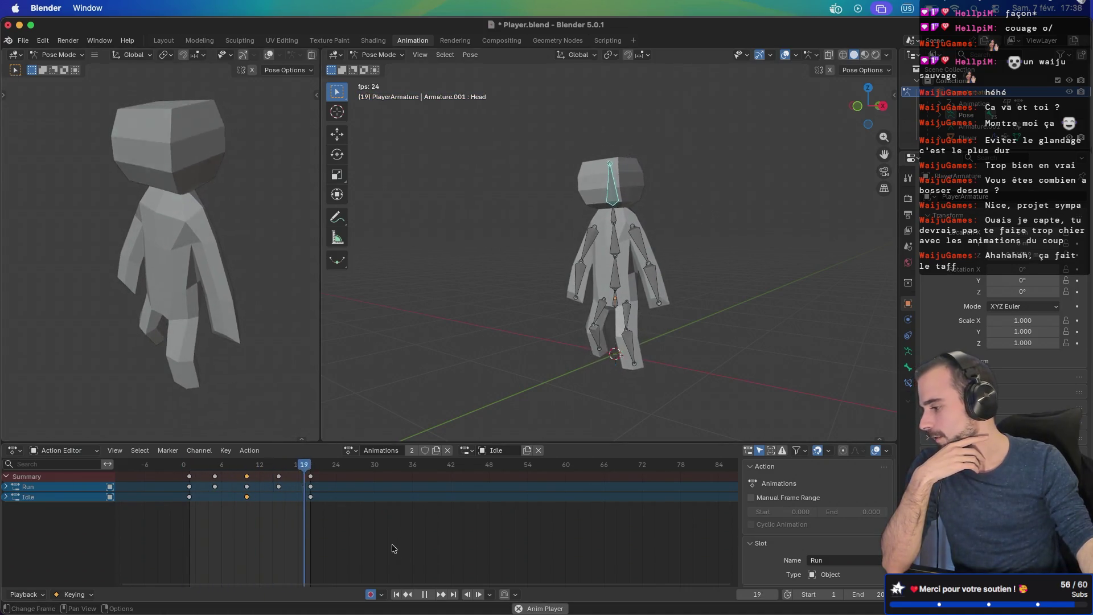
# Step: Stop playback, then replay and scrub the timeline between frames 15, 1, 19 and 10
pyautogui.click(424, 594)
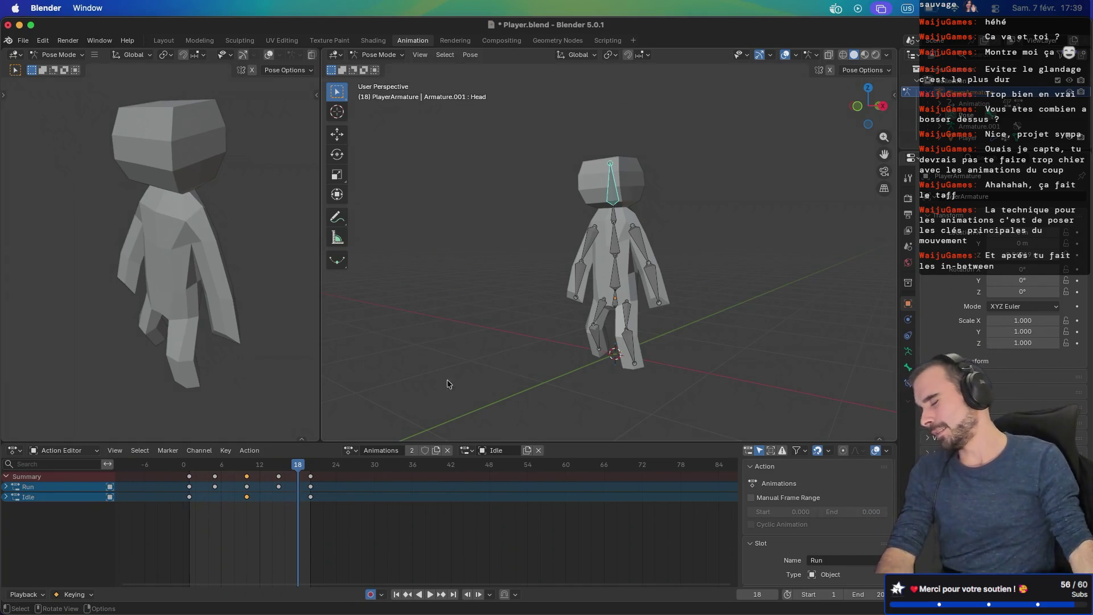
pyautogui.press('space')
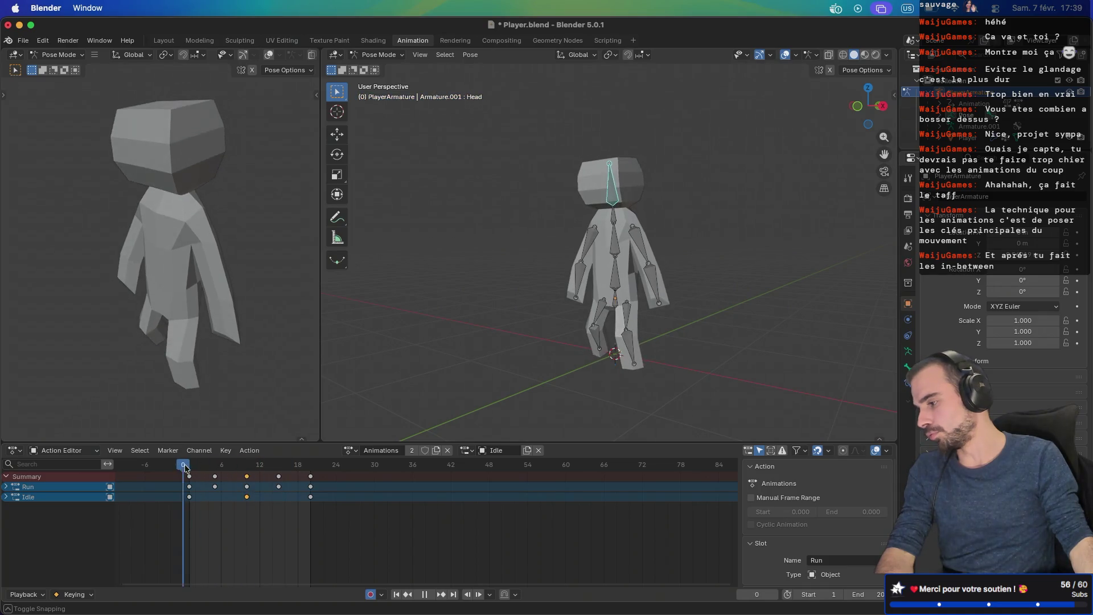
pyautogui.moveTo(320, 463); pyautogui.dragTo(285, 462)
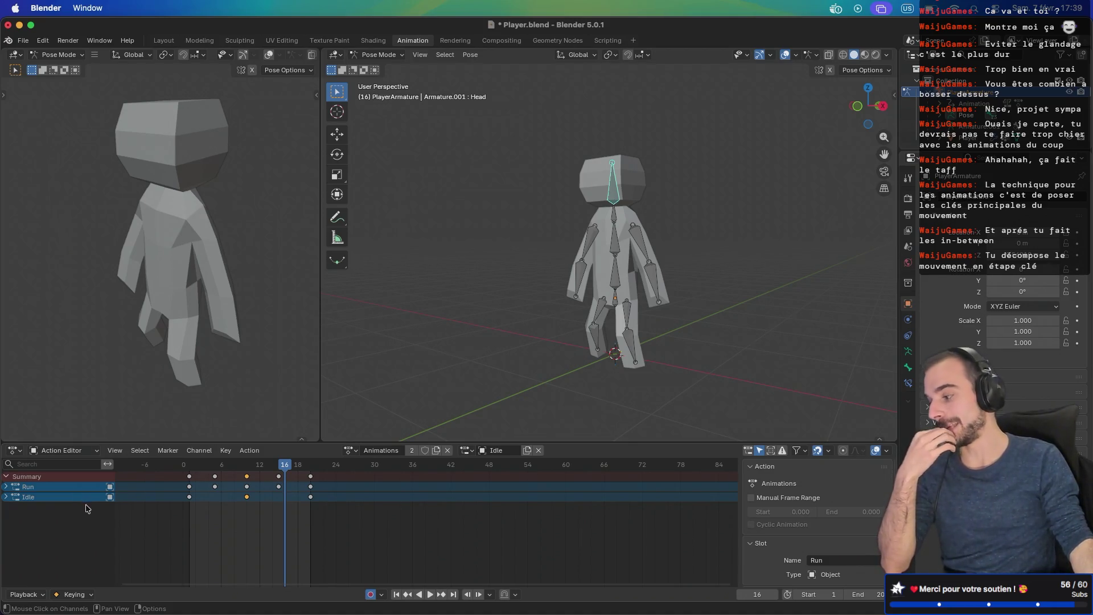
pyautogui.click(189, 465)
pyautogui.press('space')
pyautogui.moveTo(189, 468); pyautogui.dragTo(305, 478)
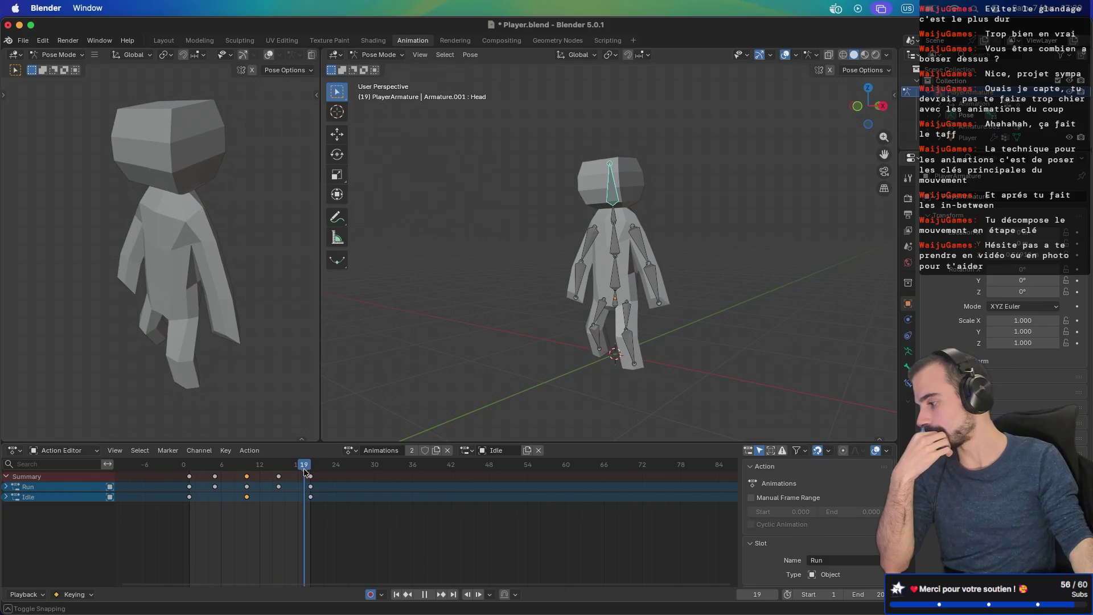
pyautogui.moveTo(305, 473)
pyautogui.mouseDown()
pyautogui.moveTo(190, 476)
pyautogui.moveTo(245, 471)
pyautogui.mouseUp()
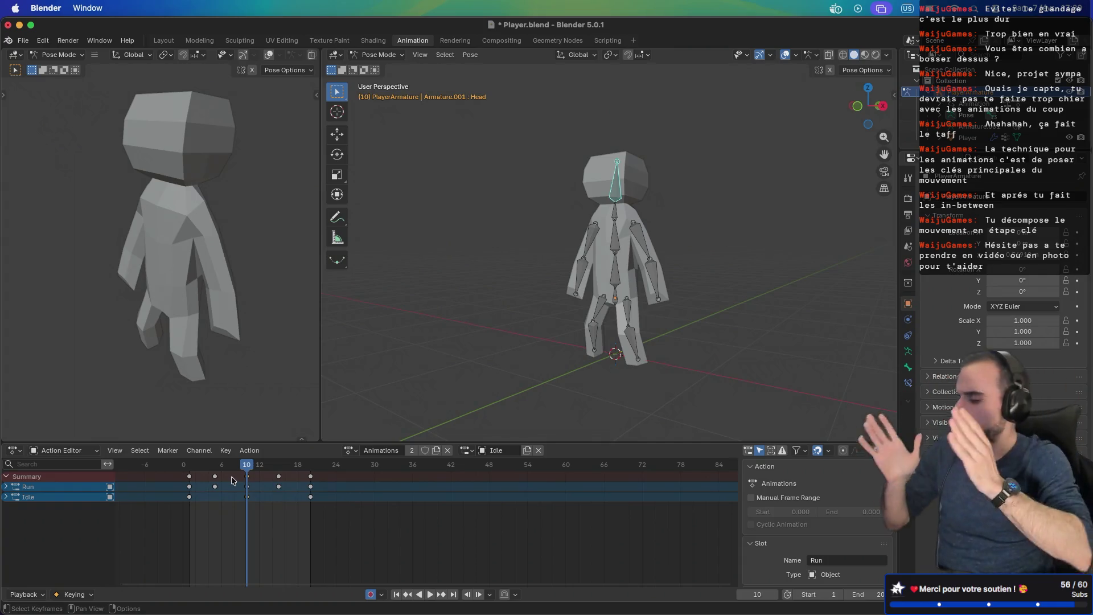
# Step: Select the frame-10 keys, scrub through to frame 20, stop at frame 1 and save Player.blend
pyautogui.click(246, 476)
pyautogui.press('space')
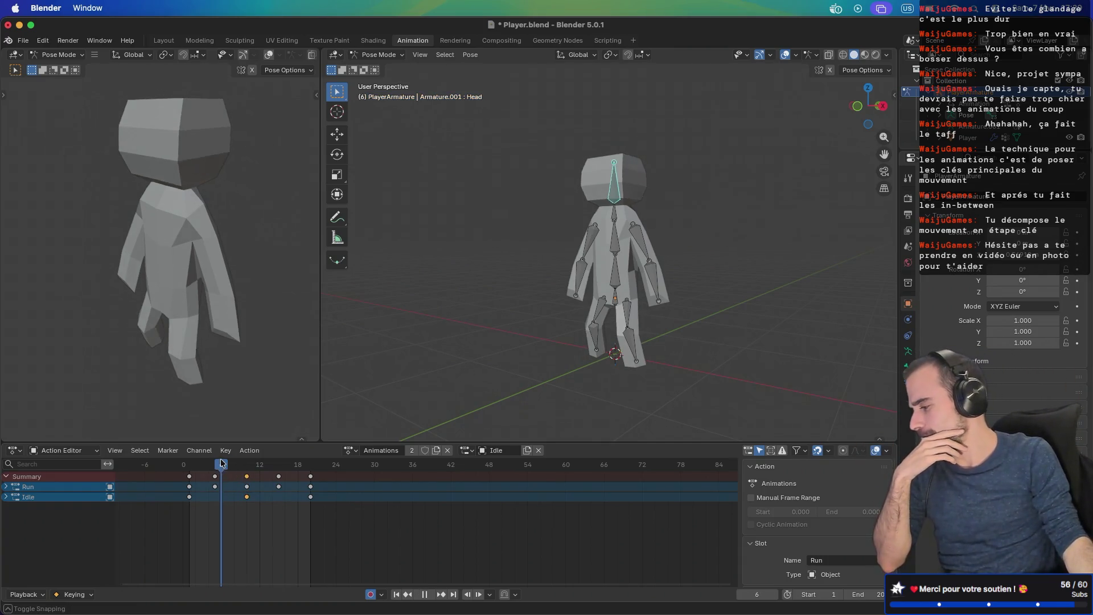
pyautogui.moveTo(226, 462)
pyautogui.mouseDown()
pyautogui.moveTo(310, 462)
pyautogui.moveTo(189, 464)
pyautogui.moveTo(310, 466)
pyautogui.mouseUp()
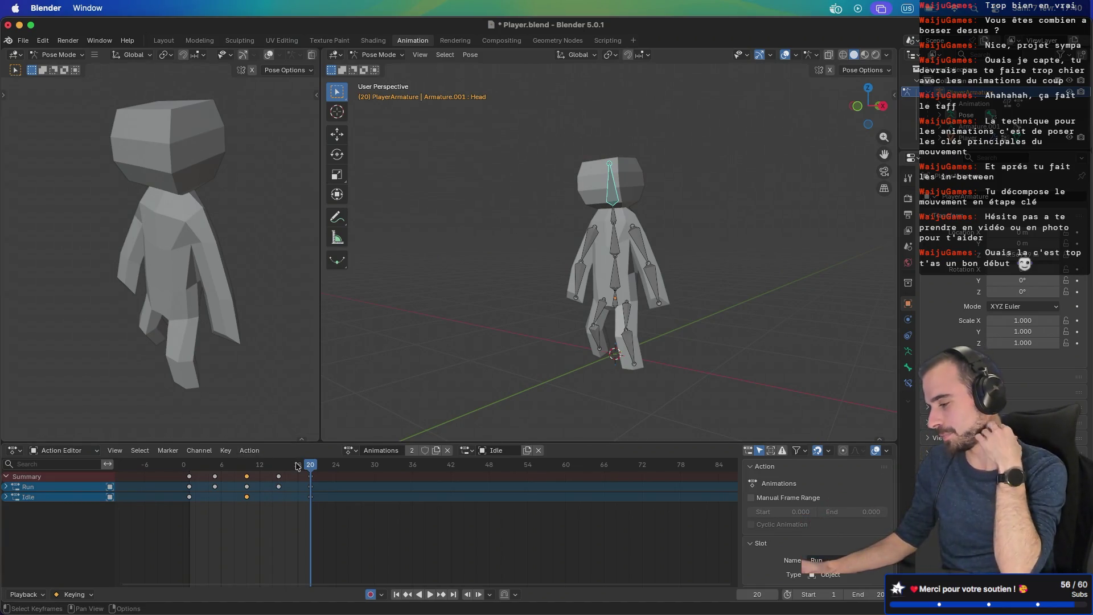
pyautogui.press('space')
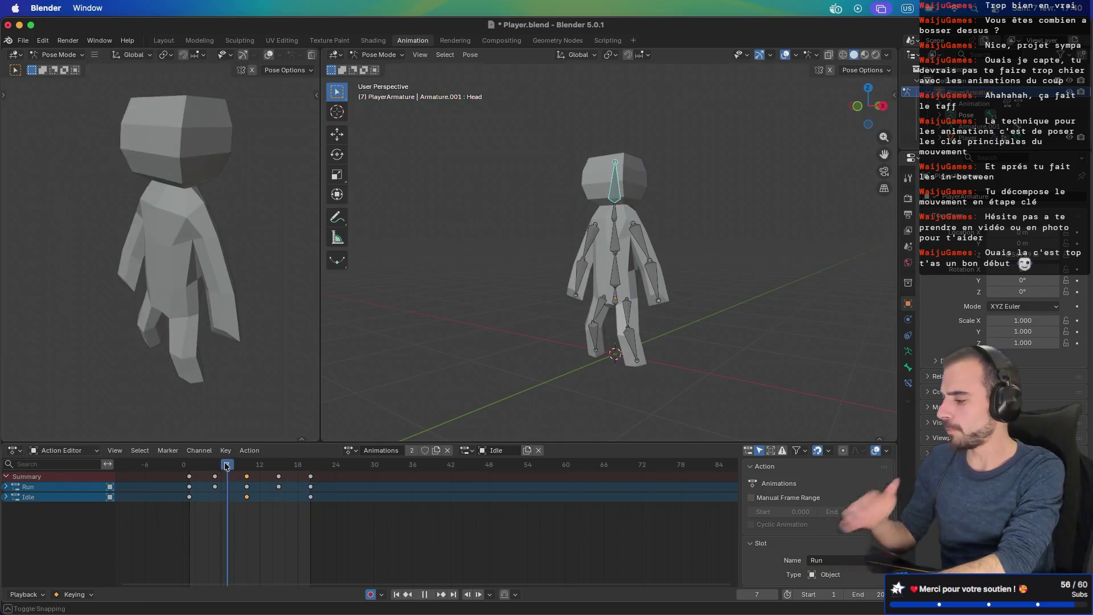
pyautogui.press('Escape')
pyautogui.moveTo(183, 486); pyautogui.dragTo(311, 487)
pyautogui.press('space')
pyautogui.click(189, 476)
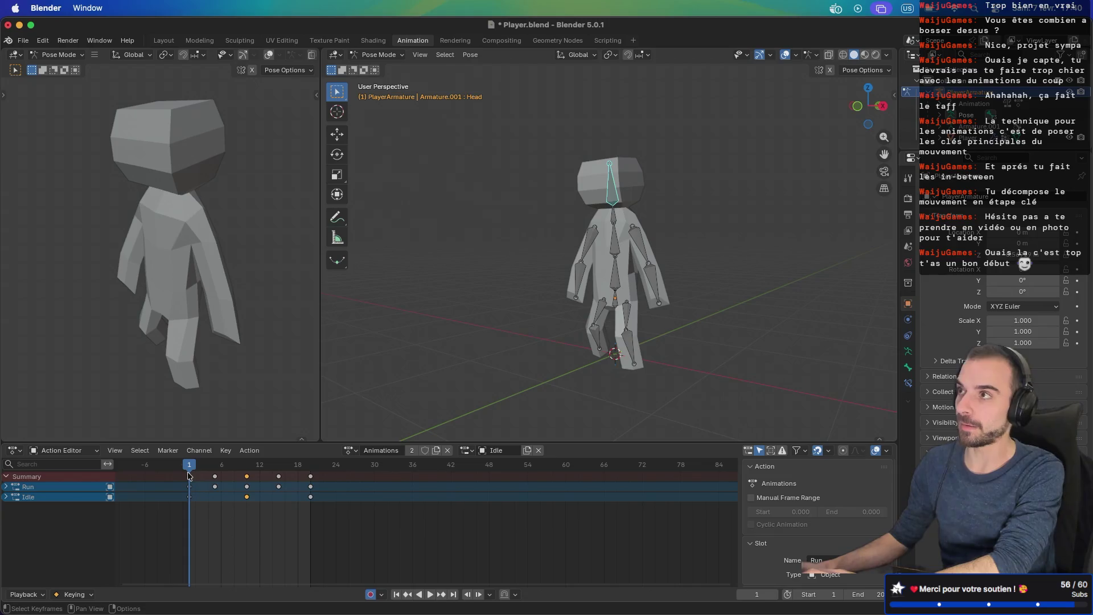
pyautogui.hotkey('ctrl', 's')
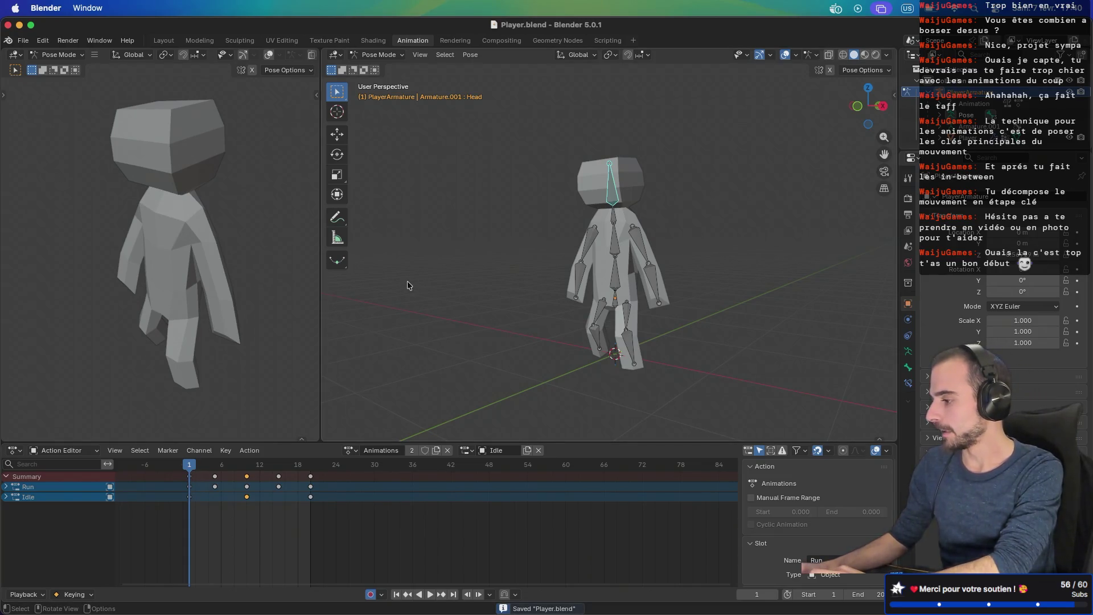
# Step: Review the File > Export > glTF 2.0 settings, then cancel without exporting
pyautogui.click(47, 45)
pyautogui.moveTo(22, 41)
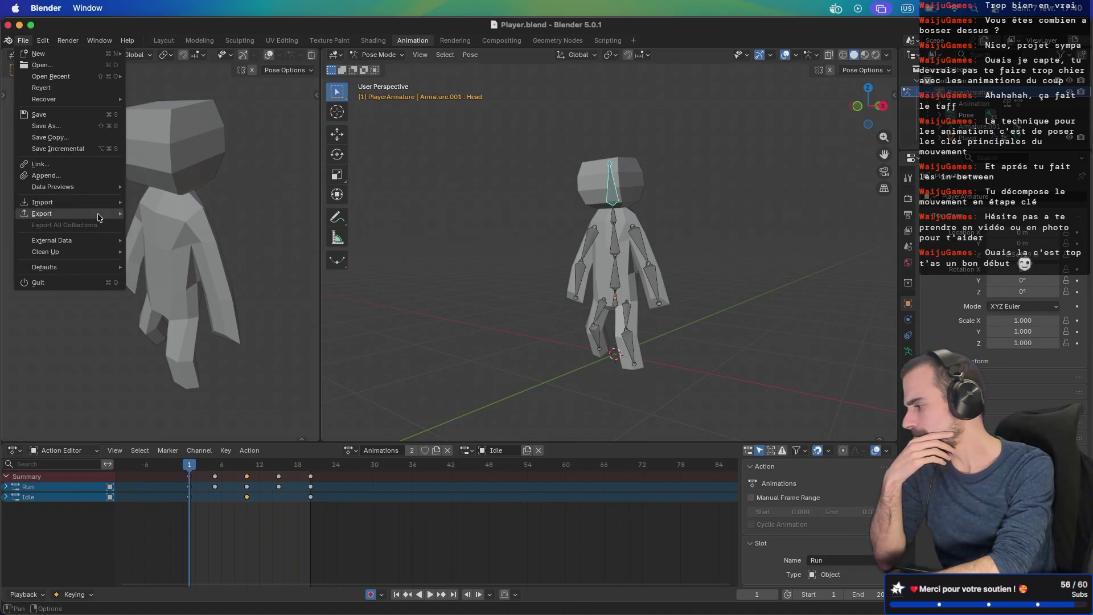
pyautogui.moveTo(99, 218)
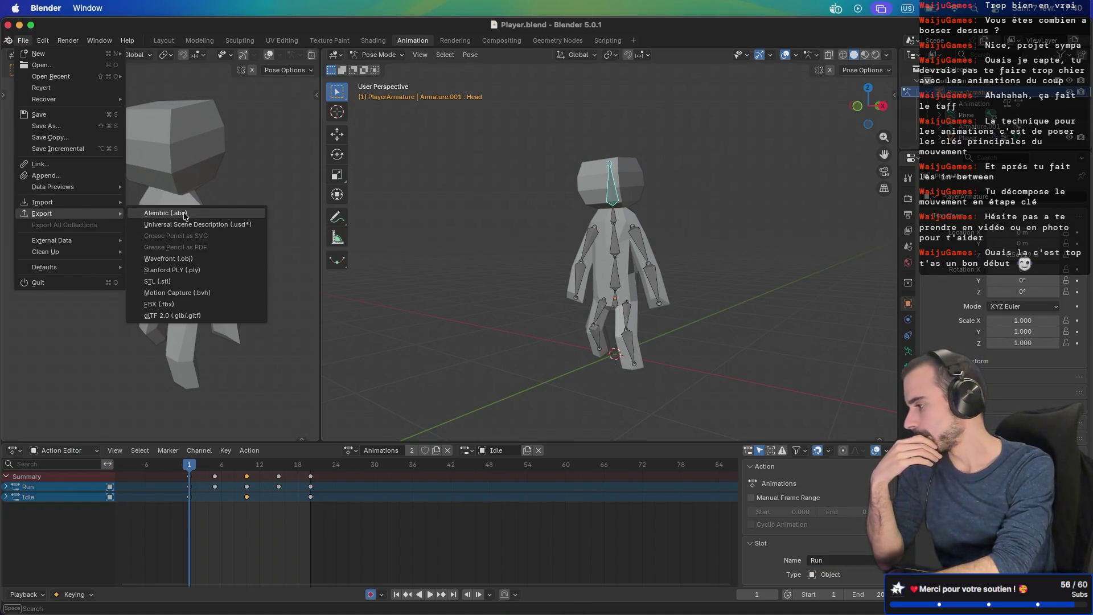
pyautogui.click(188, 316)
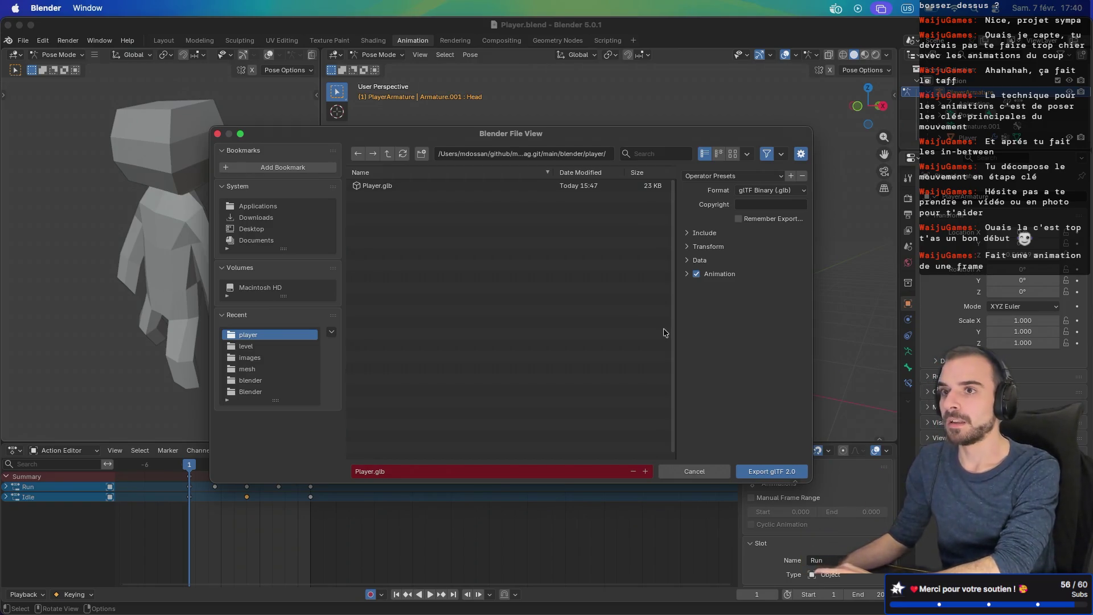
pyautogui.press('Escape')
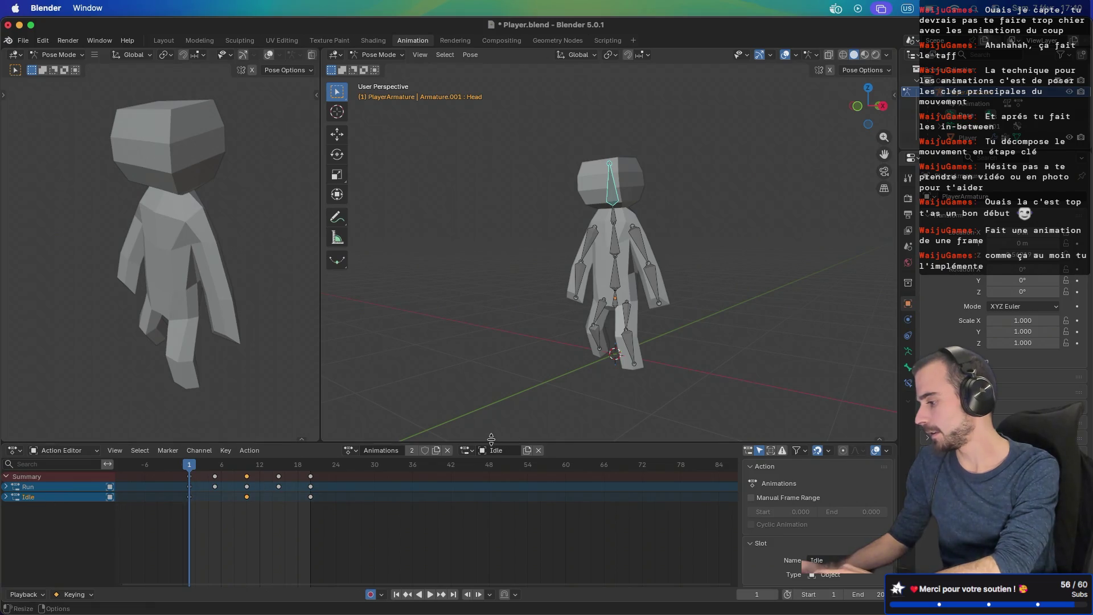
# Step: Create a new Idle.001 slot in the Animations action and make the action editor taller
pyautogui.click(466, 450)
pyautogui.doubleClick(495, 451)
pyautogui.click(527, 450)
pyautogui.click(527, 450)
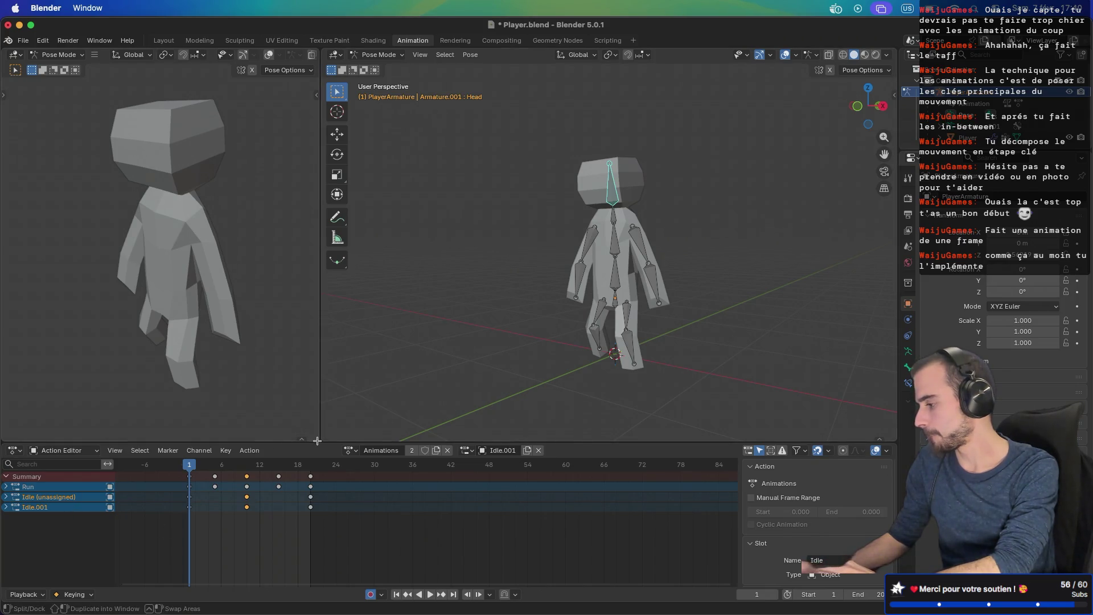
pyautogui.moveTo(317, 442); pyautogui.dragTo(318, 347)
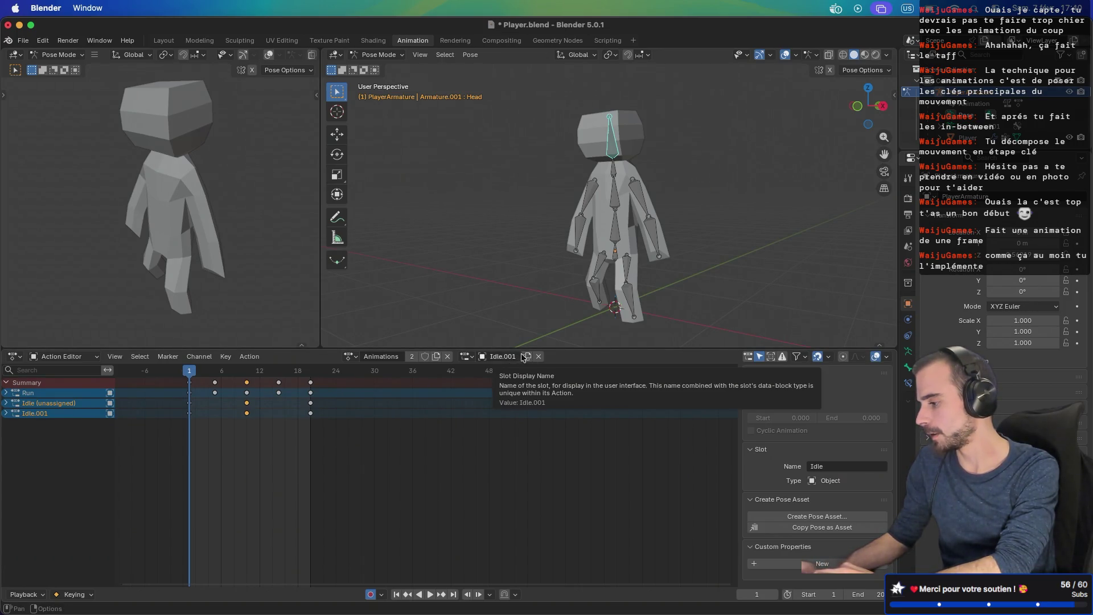
# Step: Rename the new Idle.001 slot to Hold
pyautogui.doubleClick(500, 356)
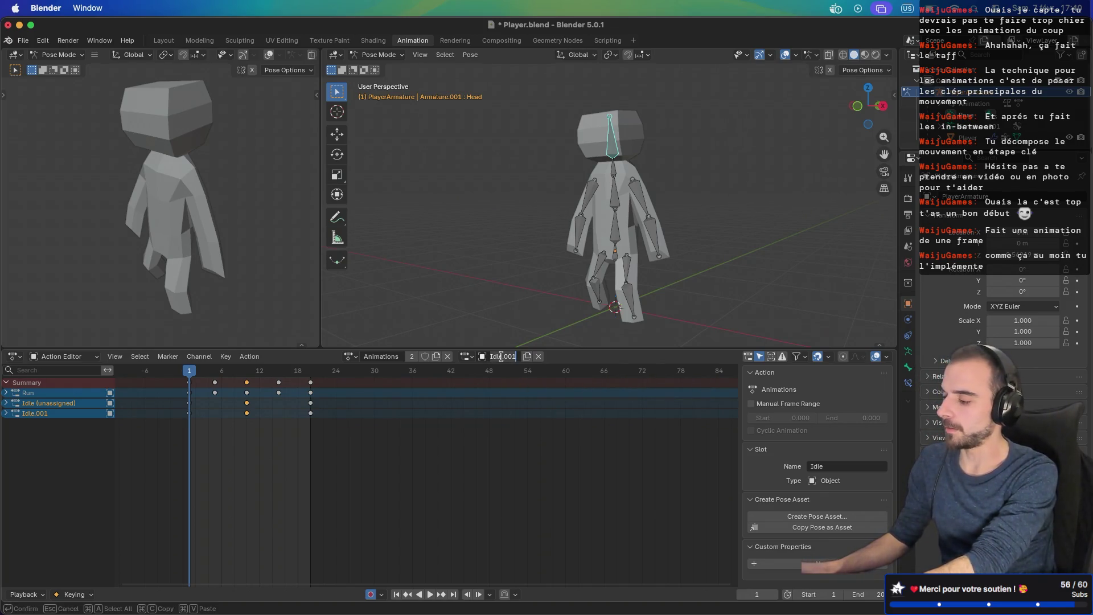
pyautogui.write('Hold')
pyautogui.press('Return')
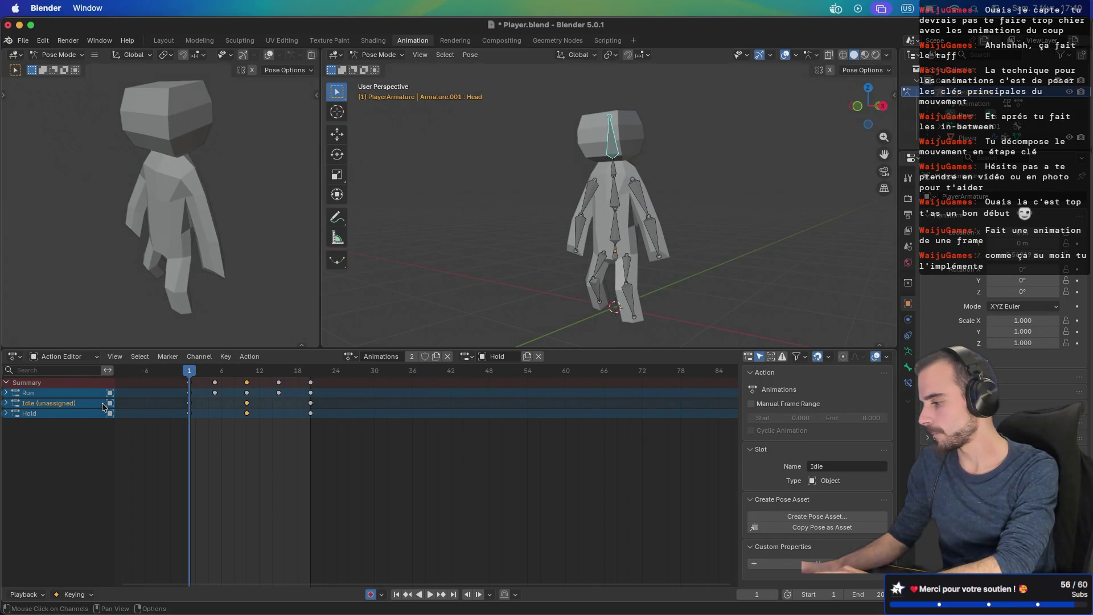
# Step: Leave the Idle channel name unchanged, switch the rig back to Idle, and select the Hold channel
pyautogui.doubleClick(60, 404)
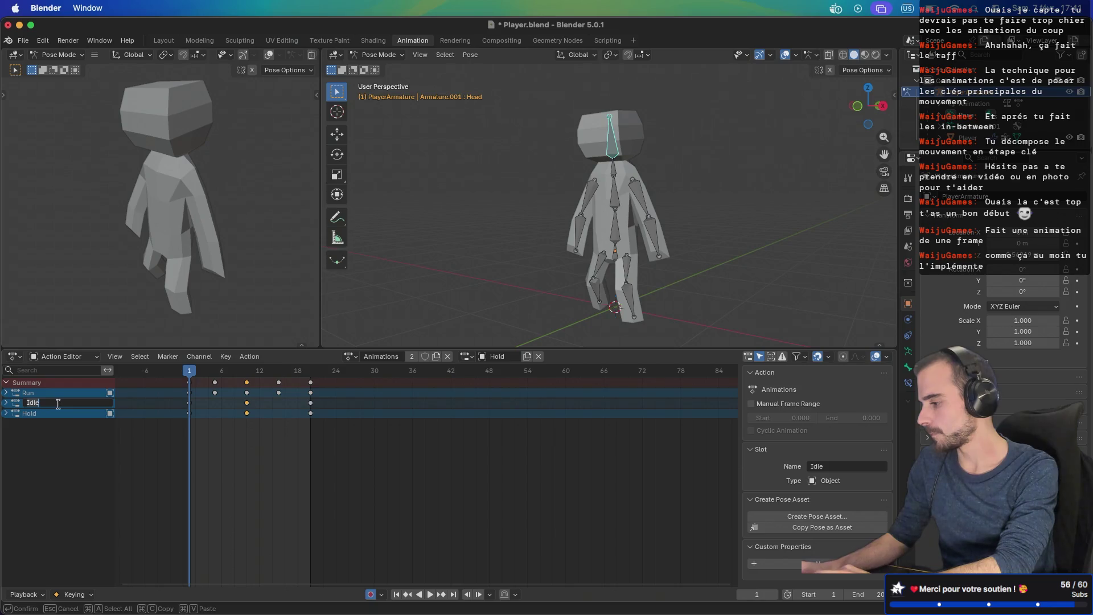
pyautogui.press('Return')
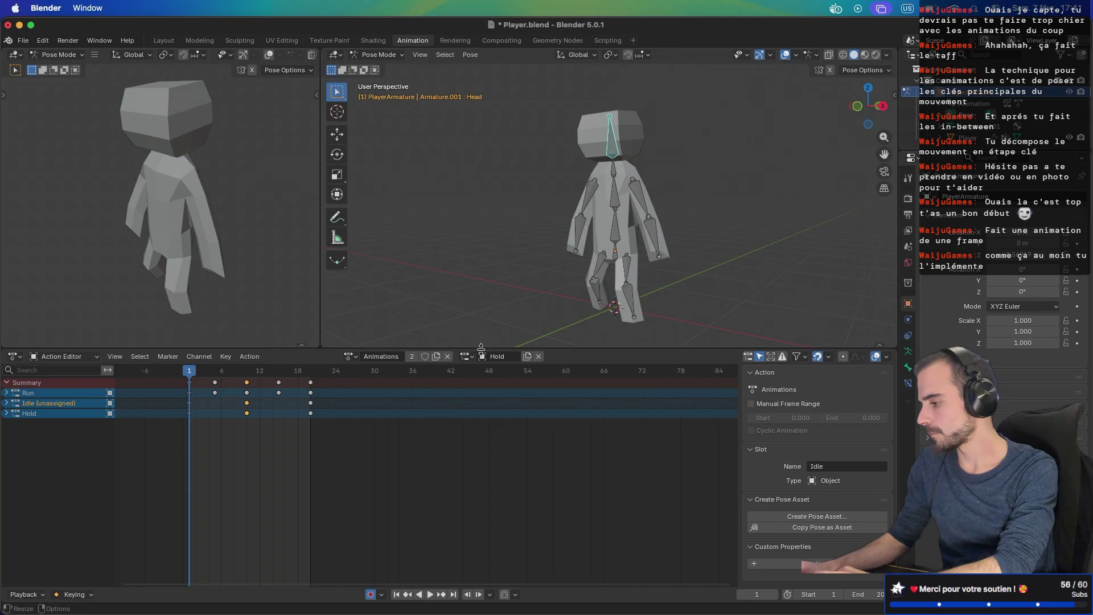
pyautogui.click(472, 356)
pyautogui.click(478, 386)
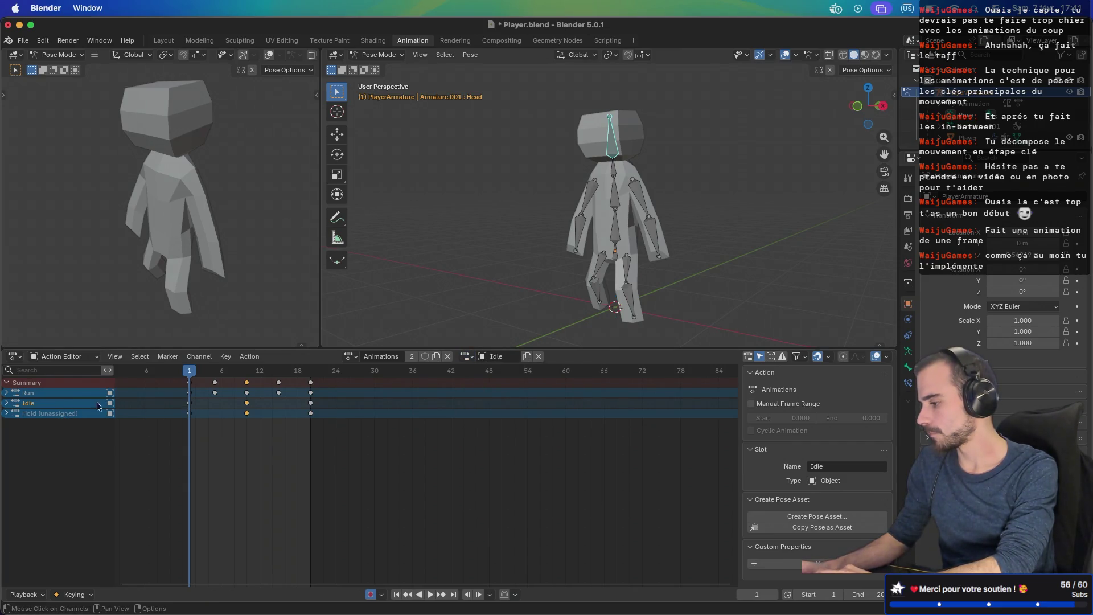
pyautogui.click(68, 413)
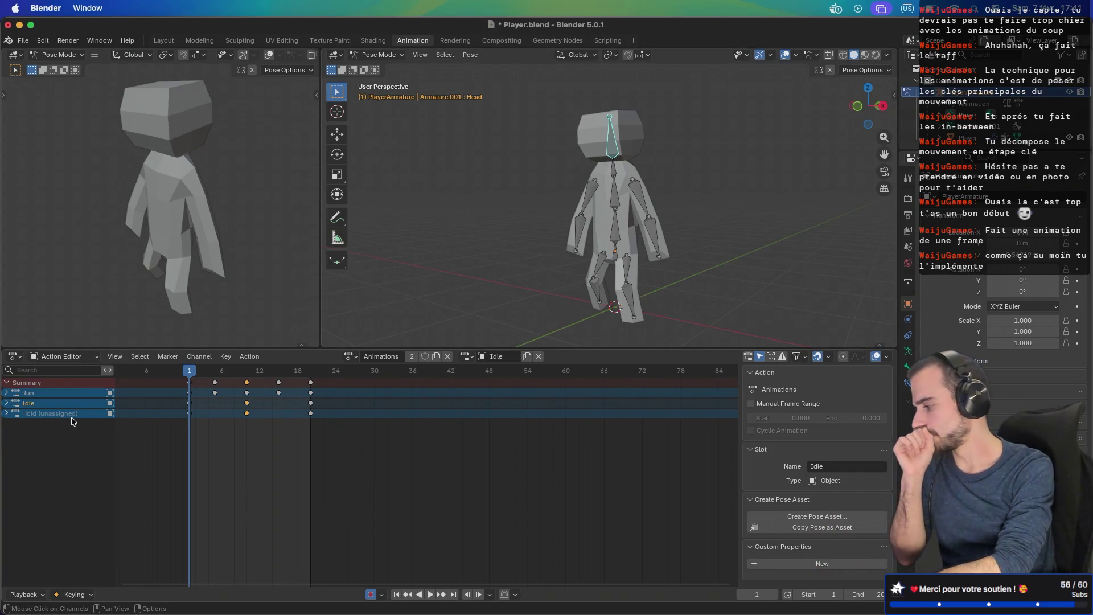
# Step: Assign the Hold slot to the armature, undoing an accidental single-user action copy
pyautogui.click(470, 356)
pyautogui.click(481, 397)
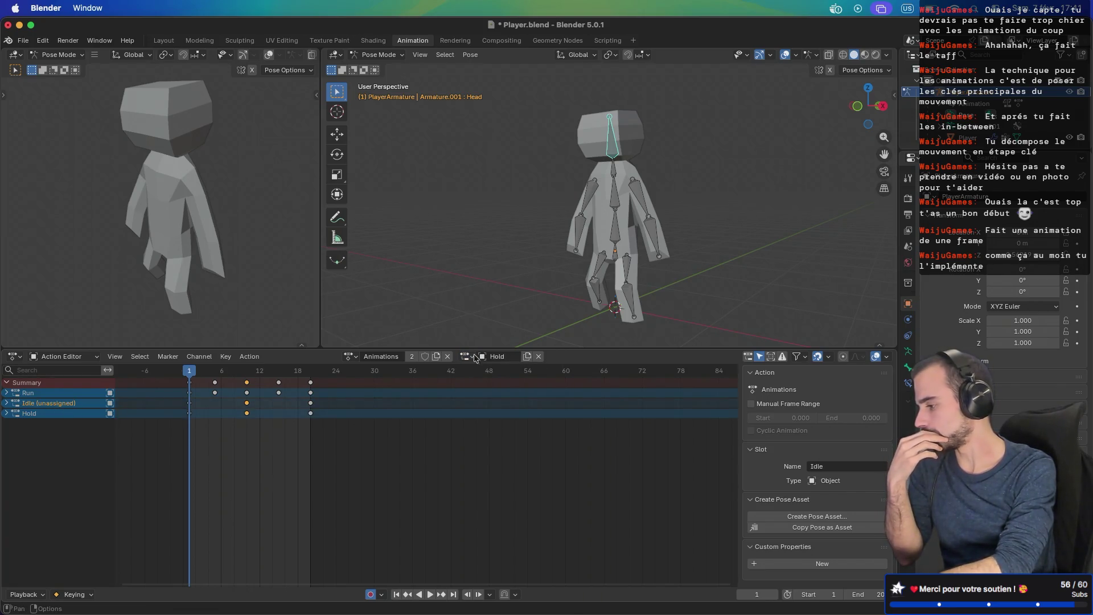
pyautogui.click(506, 356)
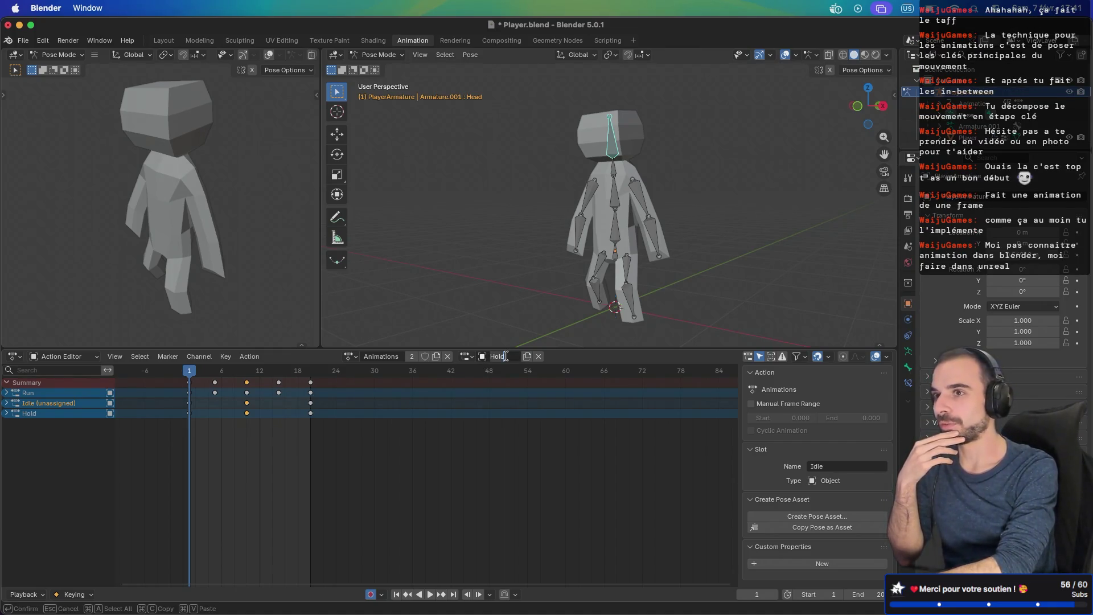
pyautogui.click(467, 356)
pyautogui.click(467, 356)
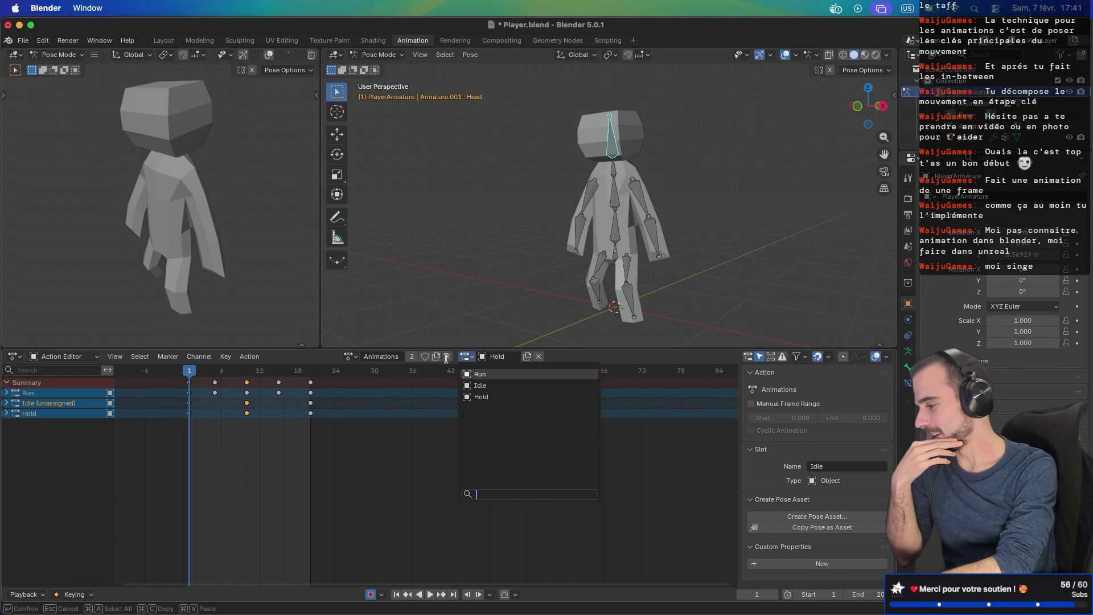
pyautogui.click(411, 356)
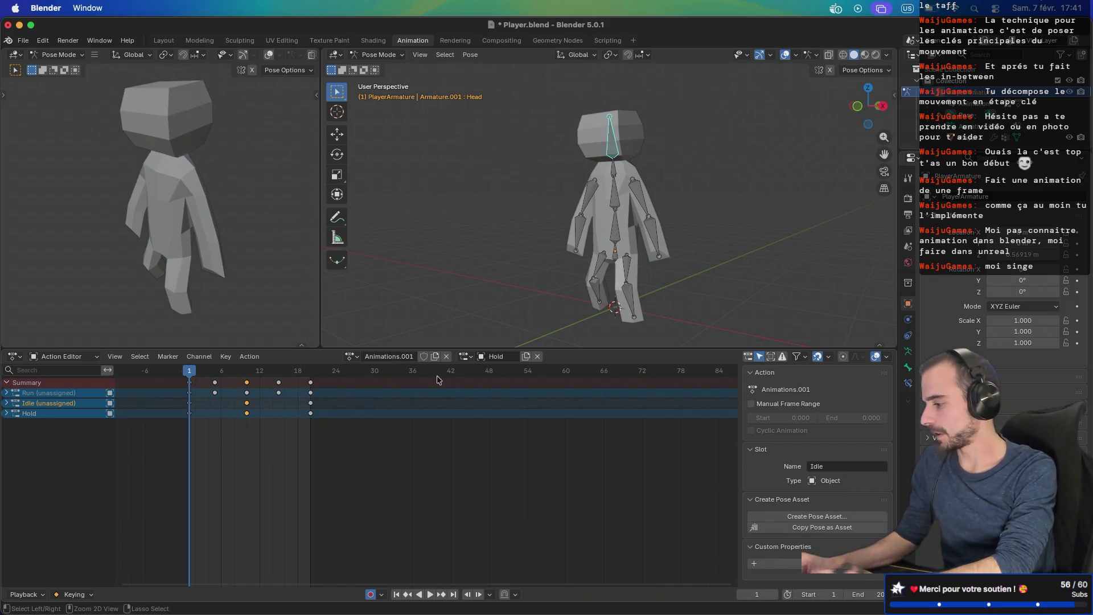
pyautogui.hotkey('ctrl', 'z')
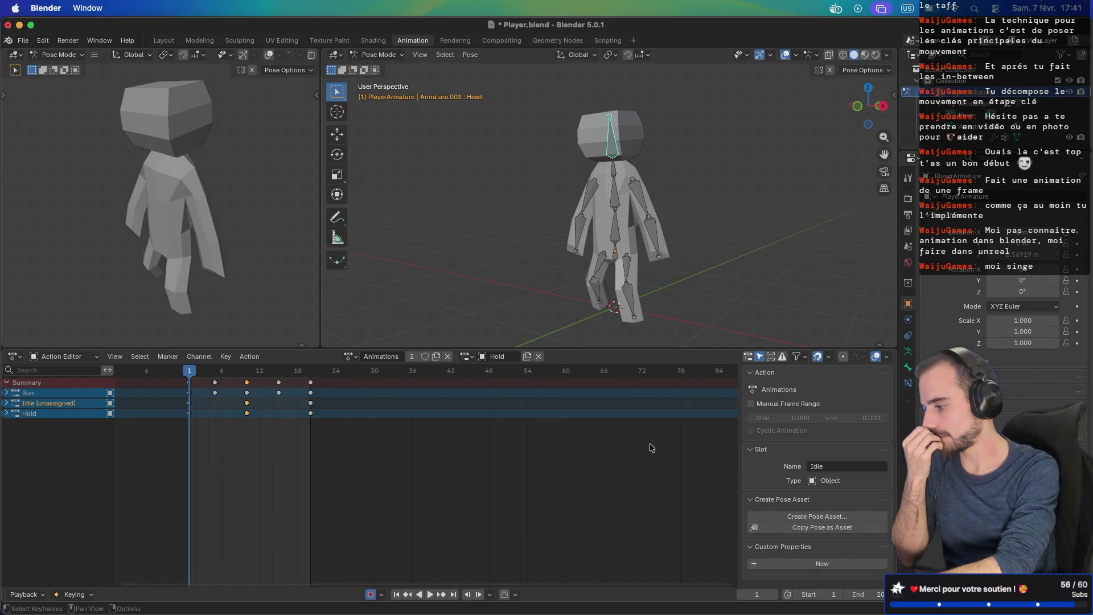
# Step: Browse the action list without changing it, then bring up the Idle channel's context menu
pyautogui.click(354, 356)
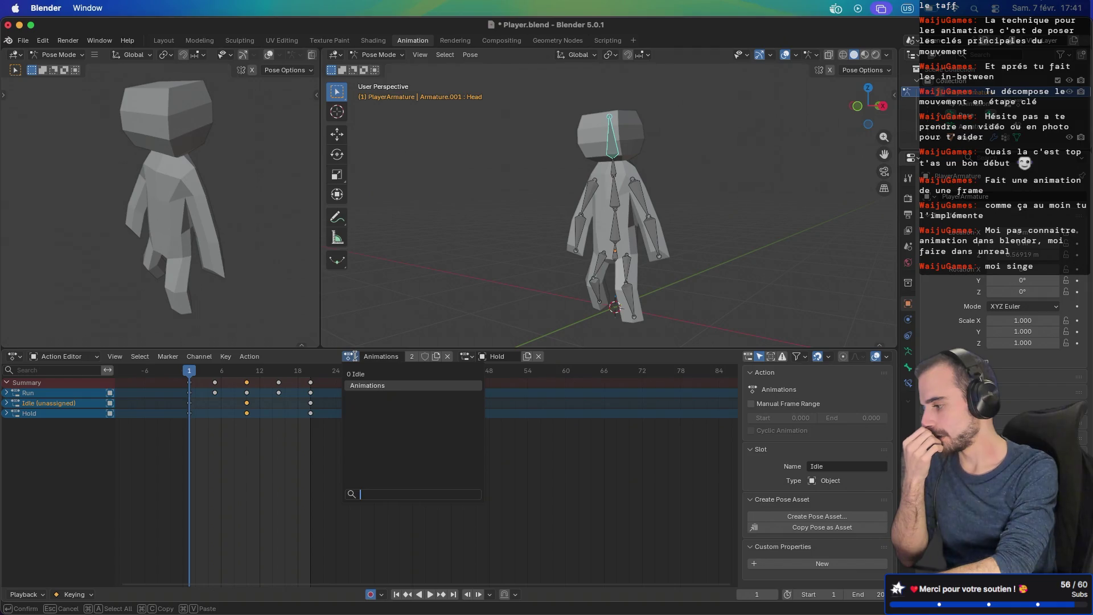
pyautogui.click(365, 383)
pyautogui.click(350, 353)
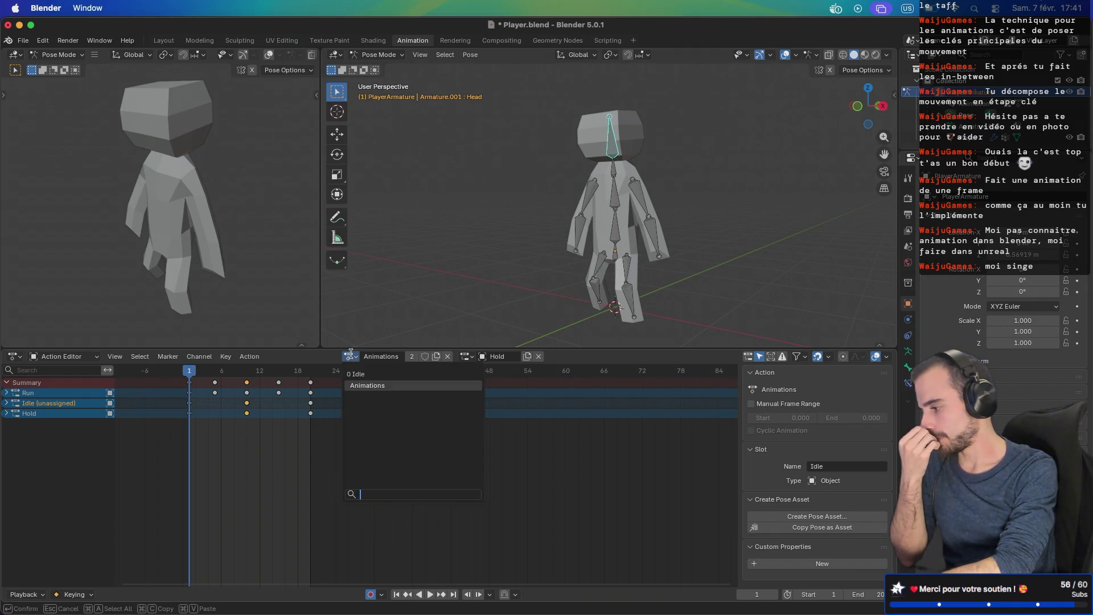
pyautogui.click(352, 355)
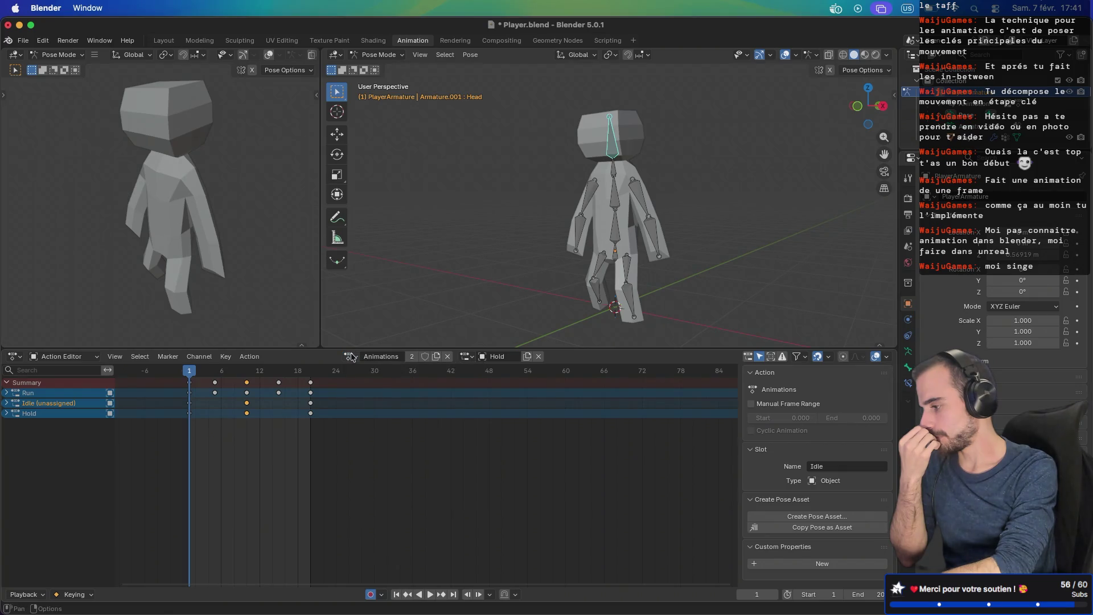
pyautogui.rightClick(57, 405)
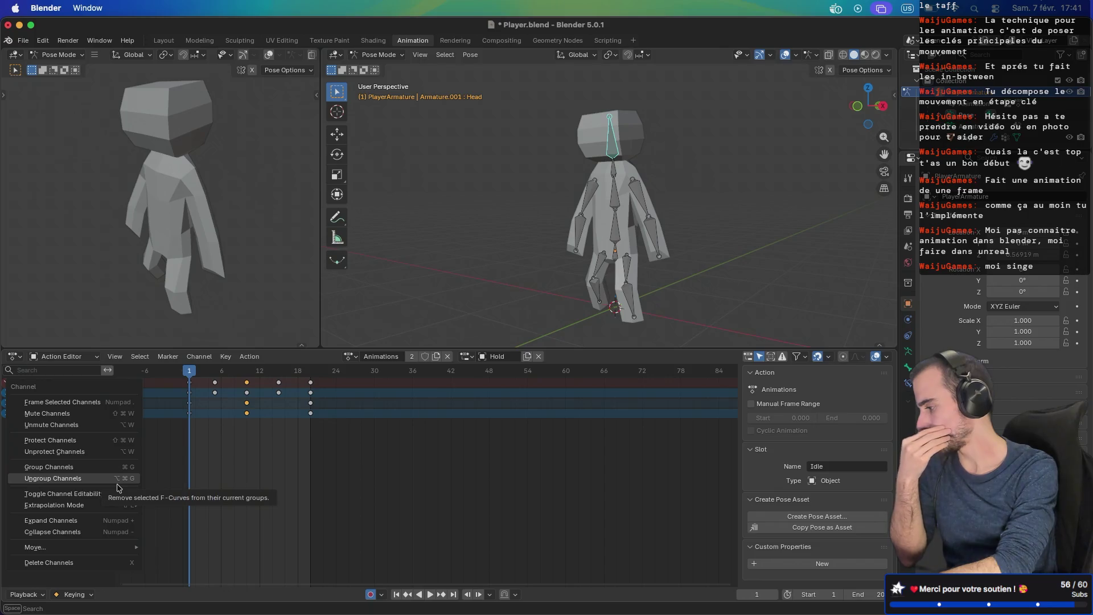
# Step: Widen the main 3D view, leaving the Hold slot and Animations action names unchanged
pyautogui.doubleClick(491, 356)
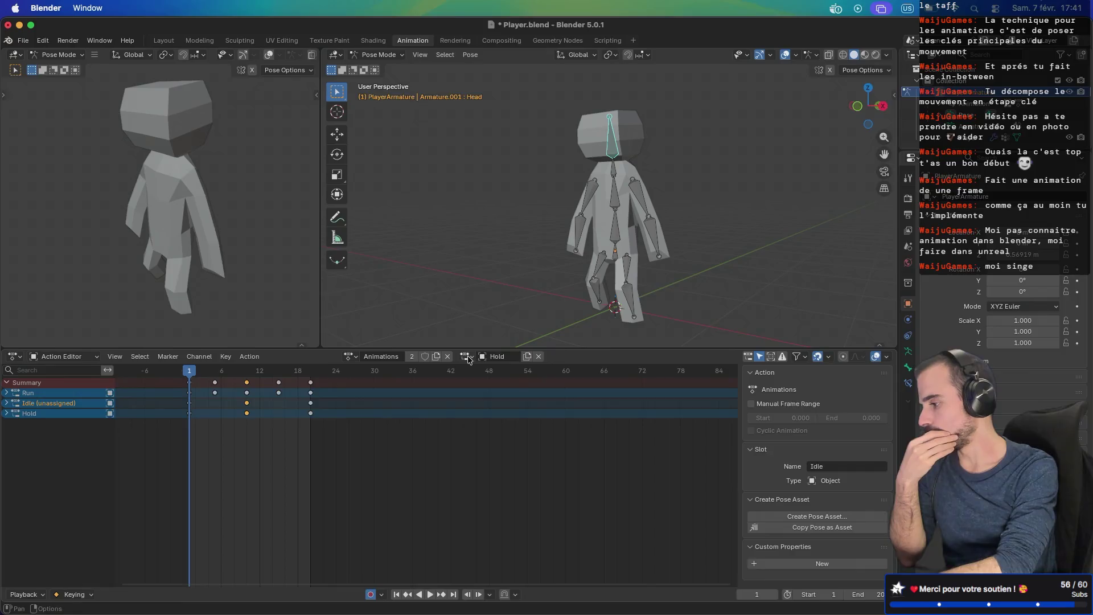
pyautogui.hotkey('ctrl', 'Right')
pyautogui.hotkey('ctrl', 'Left')
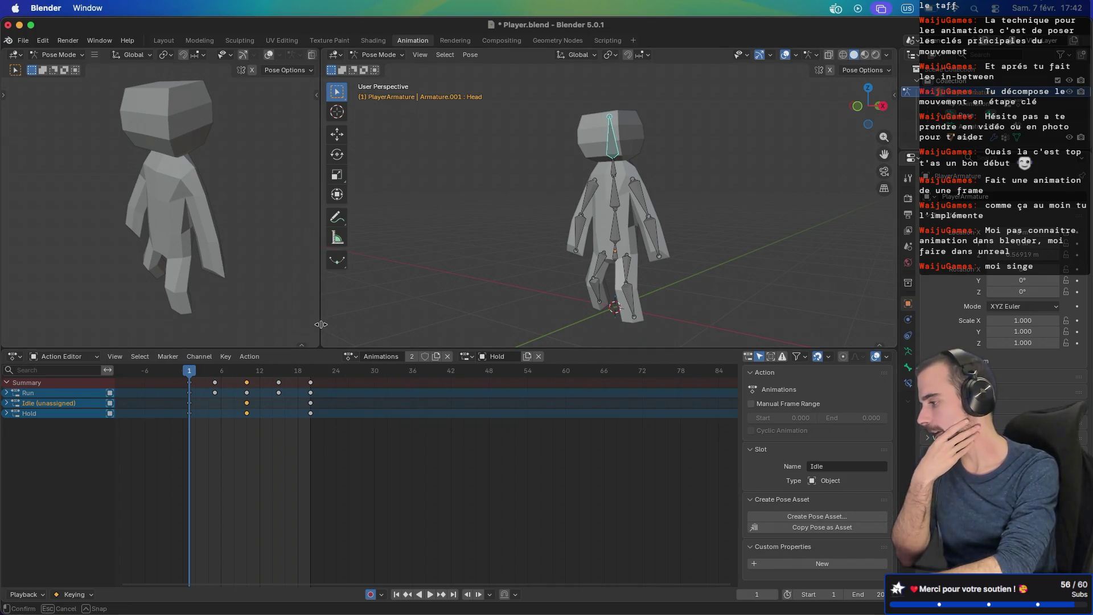
pyautogui.moveTo(319, 332); pyautogui.dragTo(294, 332)
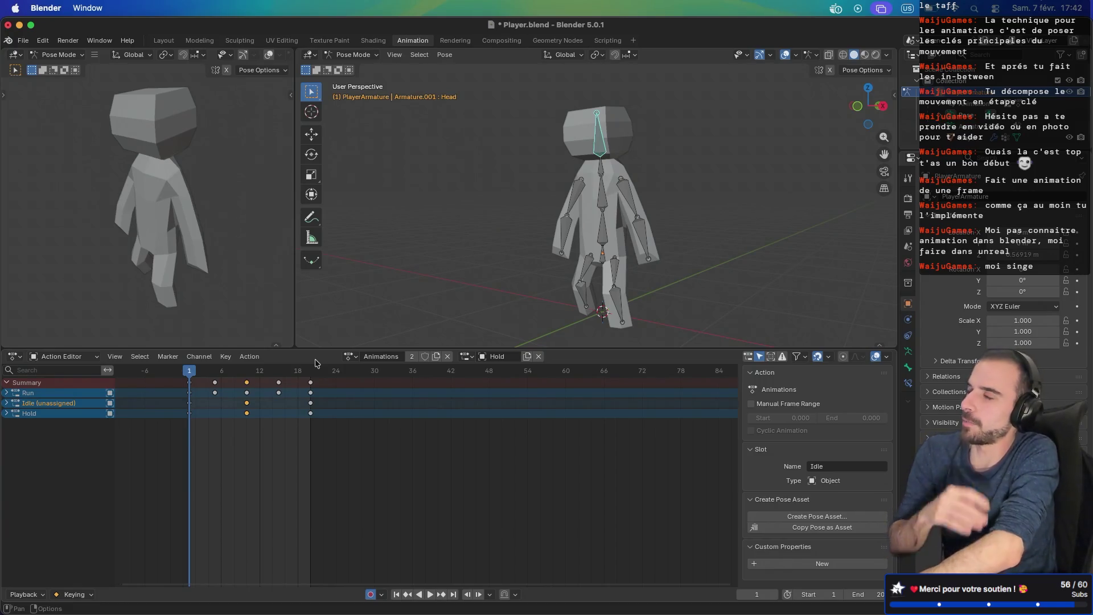
pyautogui.click(389, 357)
pyautogui.press('Return')
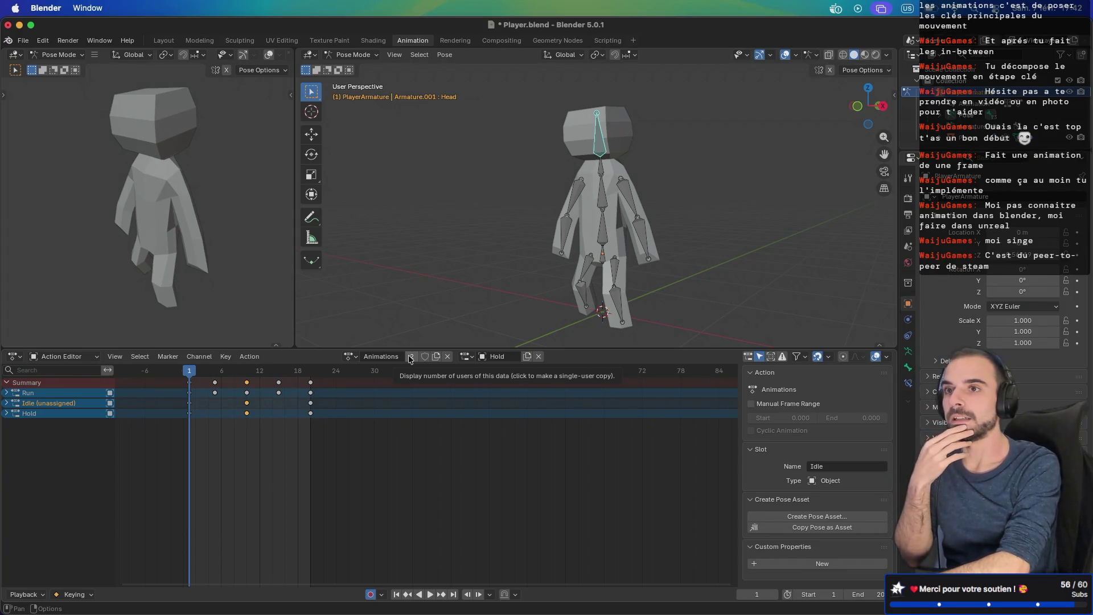
# Step: Select the Hold, Idle and Run channels in turn, then bring up the Browse Action list
pyautogui.click(47, 413)
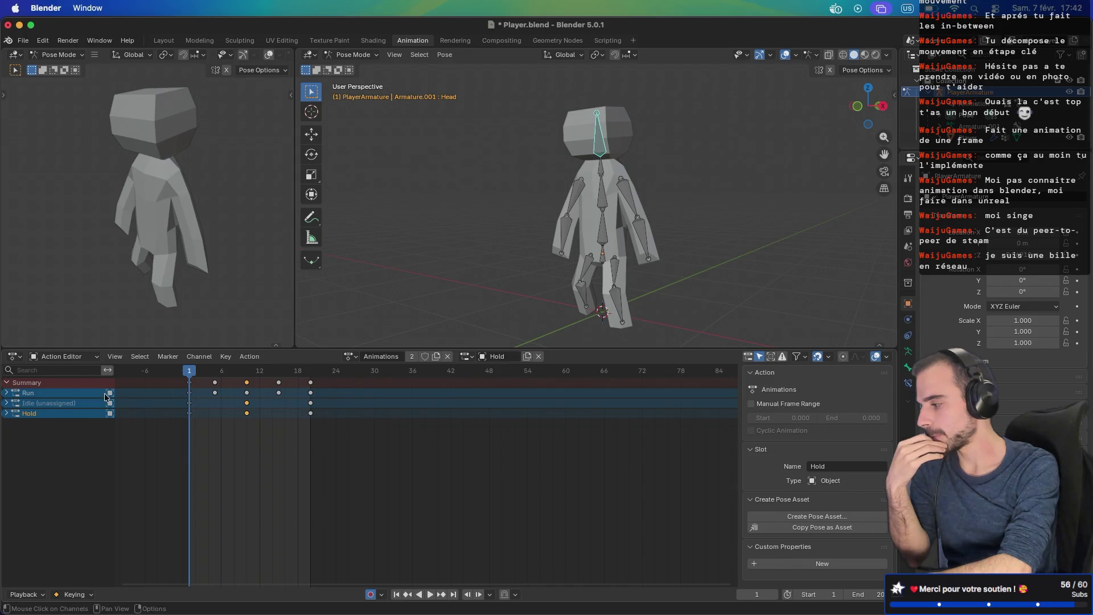
pyautogui.click(67, 405)
pyautogui.rightClick(66, 406)
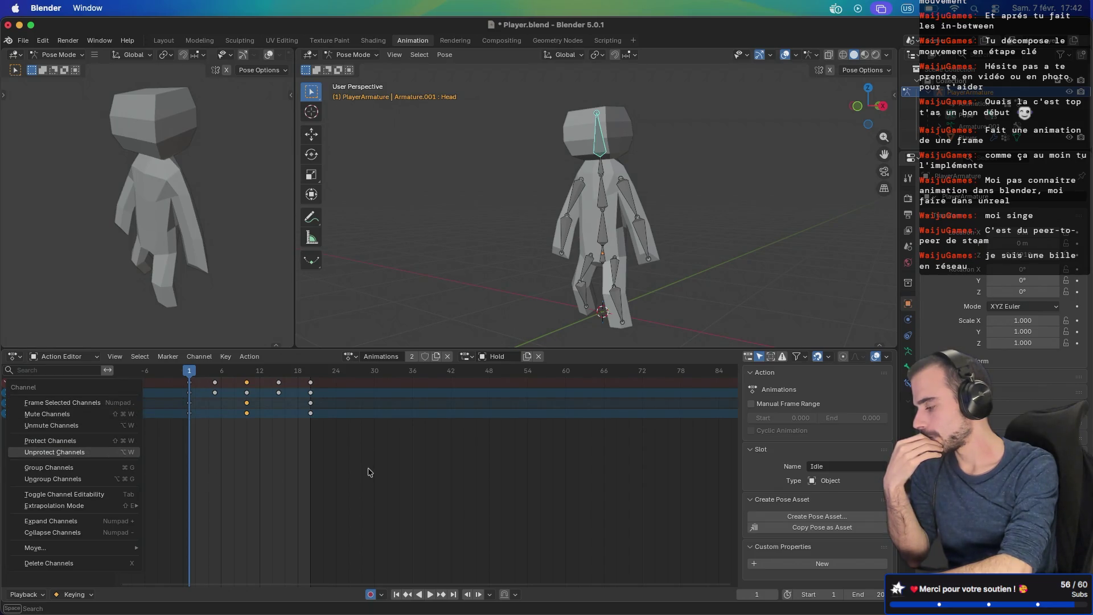
pyautogui.click(70, 415)
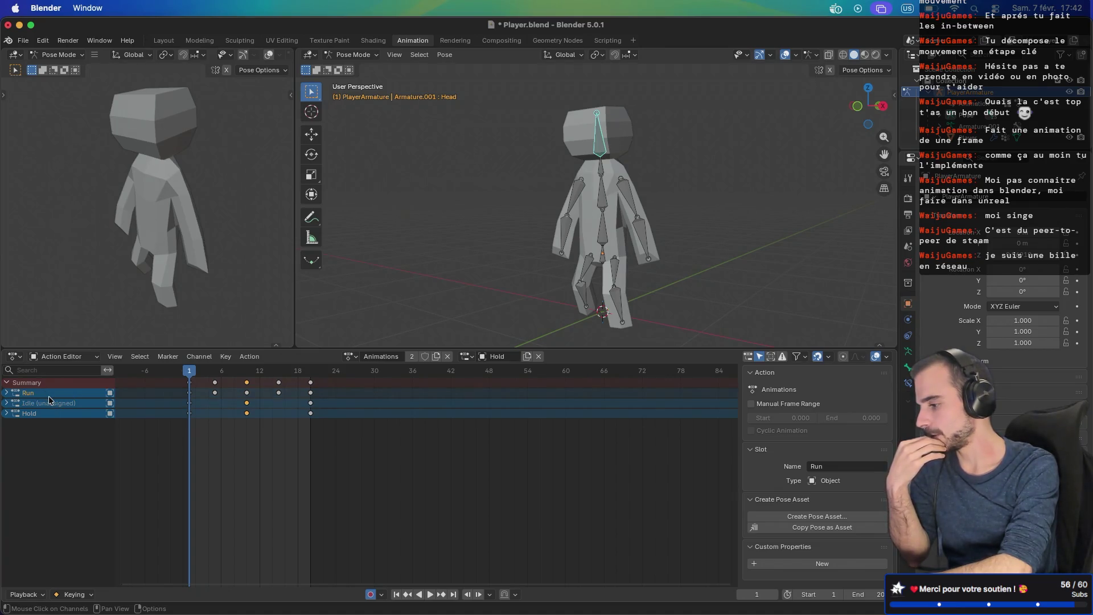
pyautogui.click(94, 397)
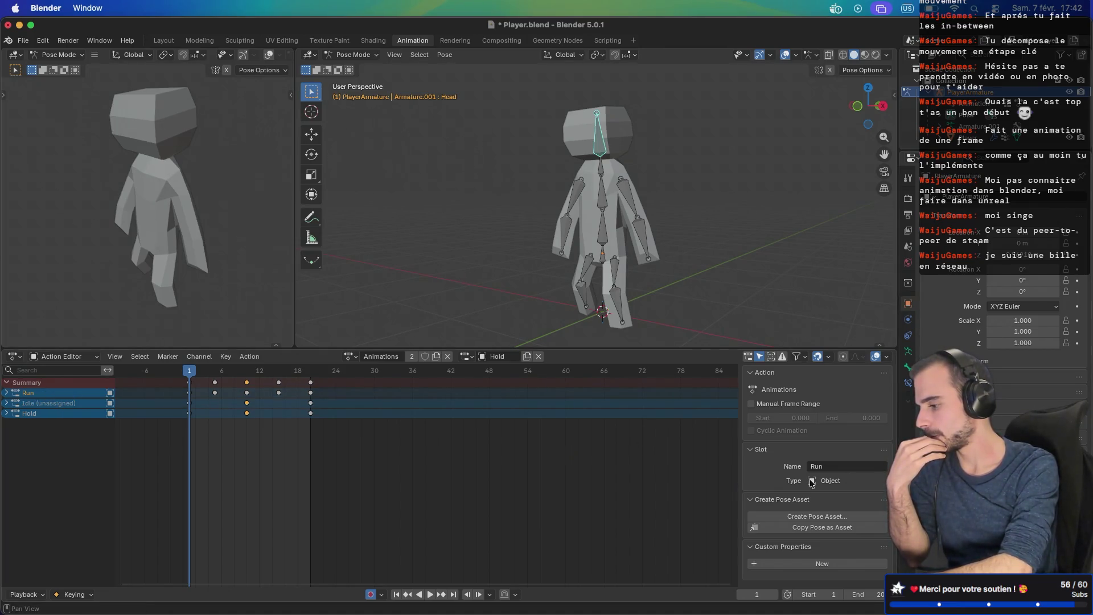
pyautogui.click(350, 357)
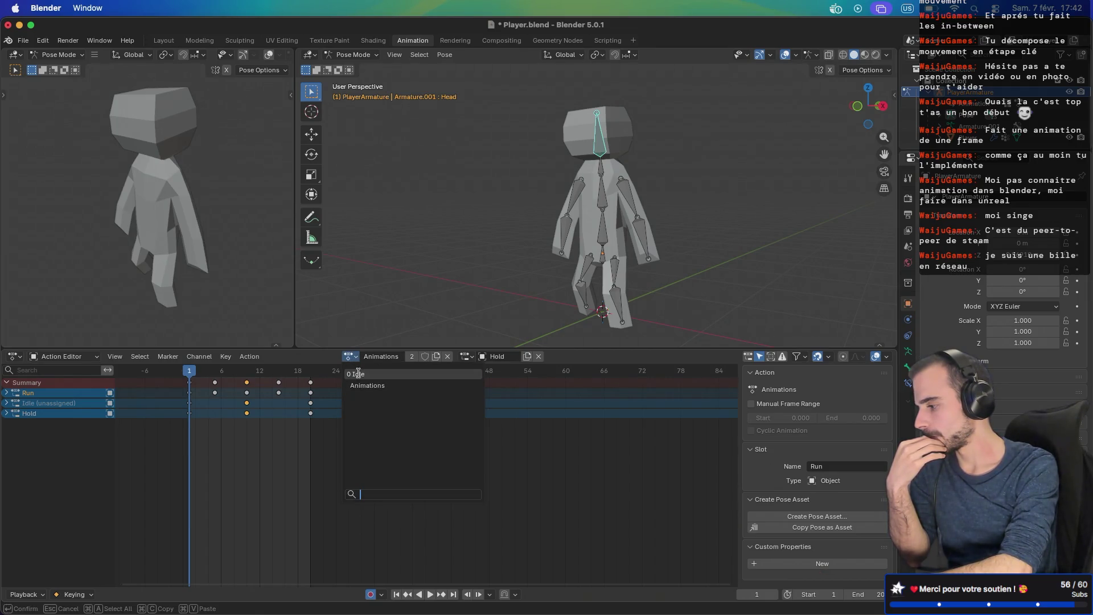
# Step: Pick the Idle action, unlink it, and relink the Animations action to the armature
pyautogui.click(358, 373)
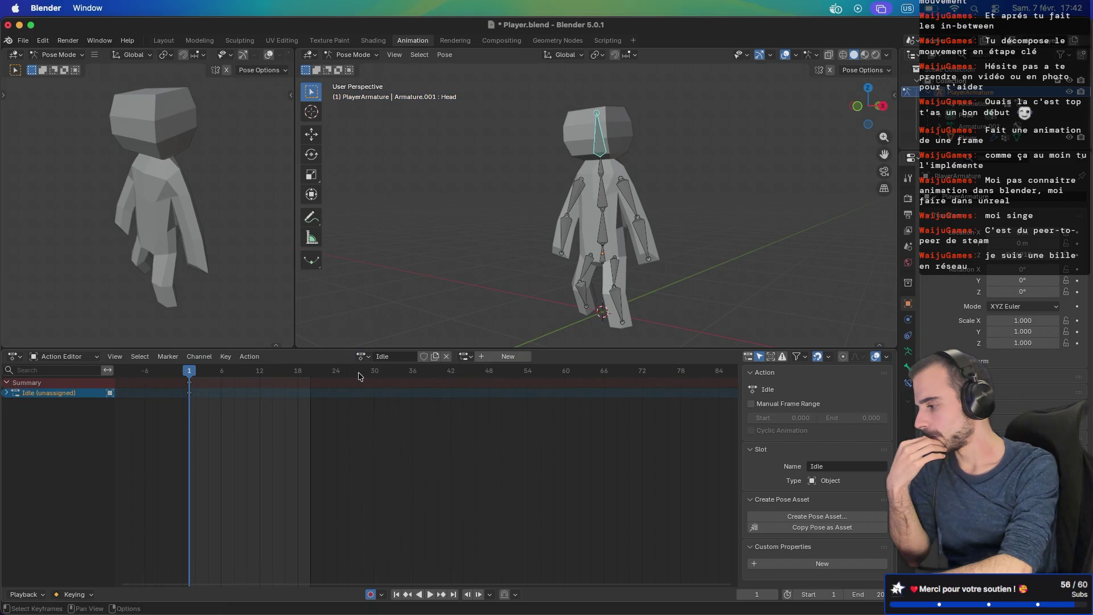
pyautogui.click(446, 357)
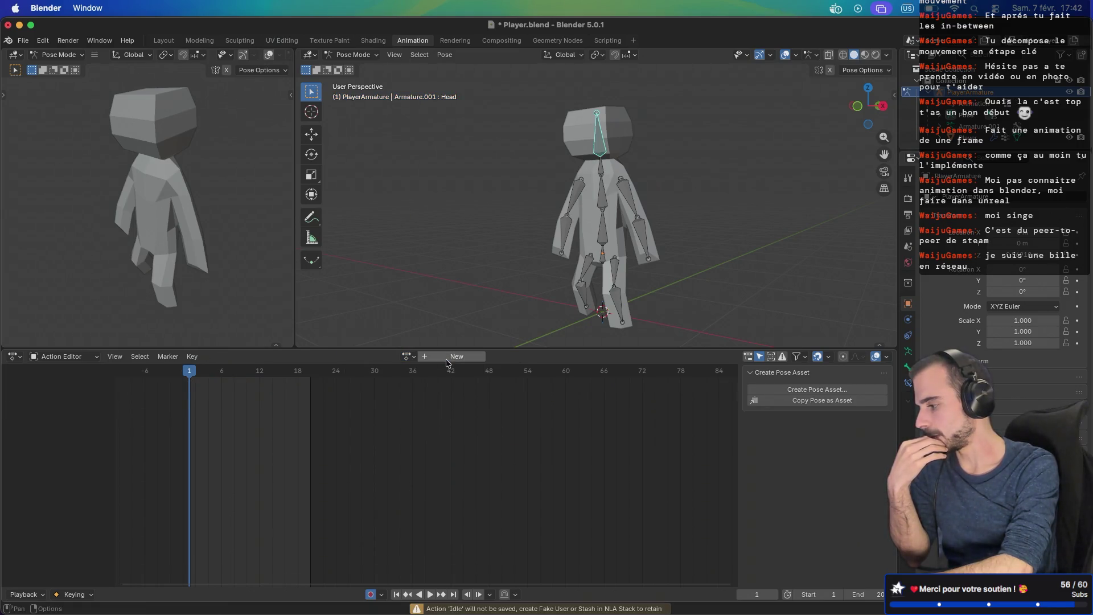
pyautogui.click(408, 358)
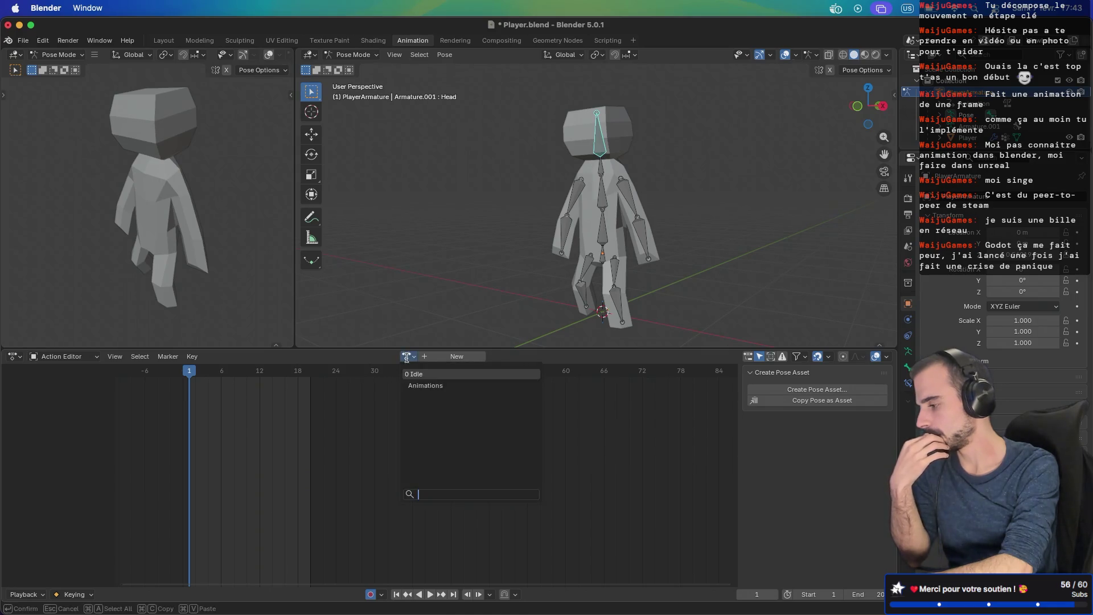
pyautogui.click(420, 387)
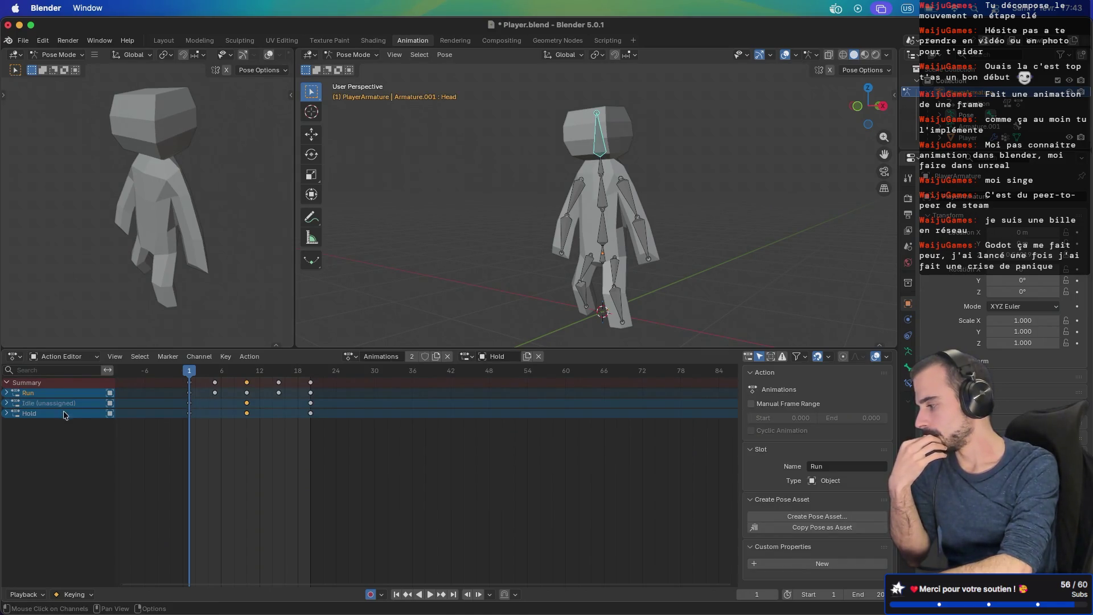
# Step: Change the lower editor to the Nonlinear Animation editor
pyautogui.click(57, 356)
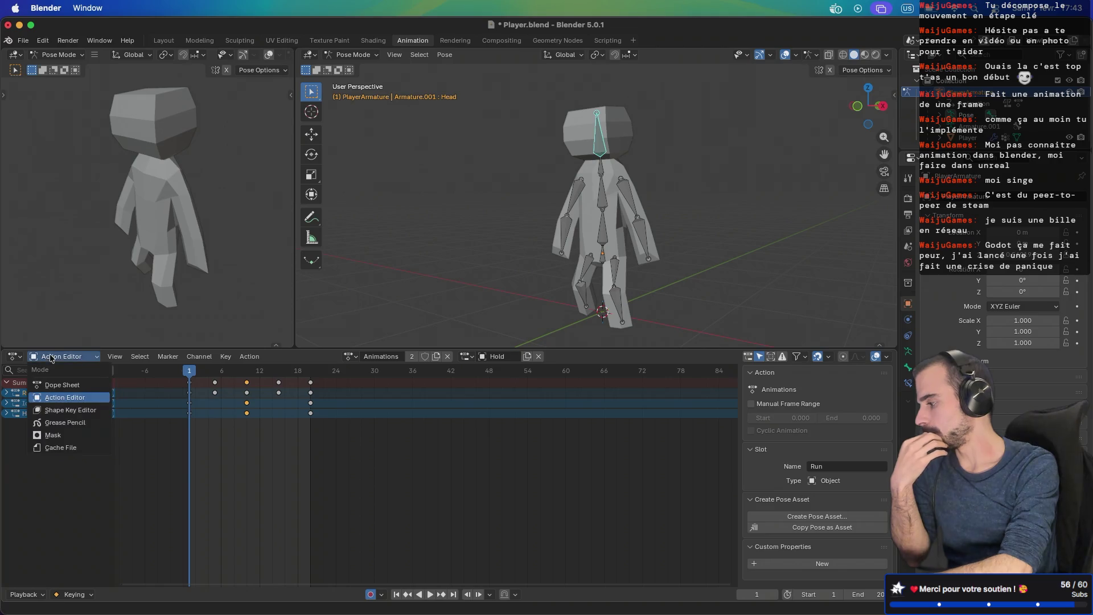
pyautogui.click(14, 356)
pyautogui.click(183, 446)
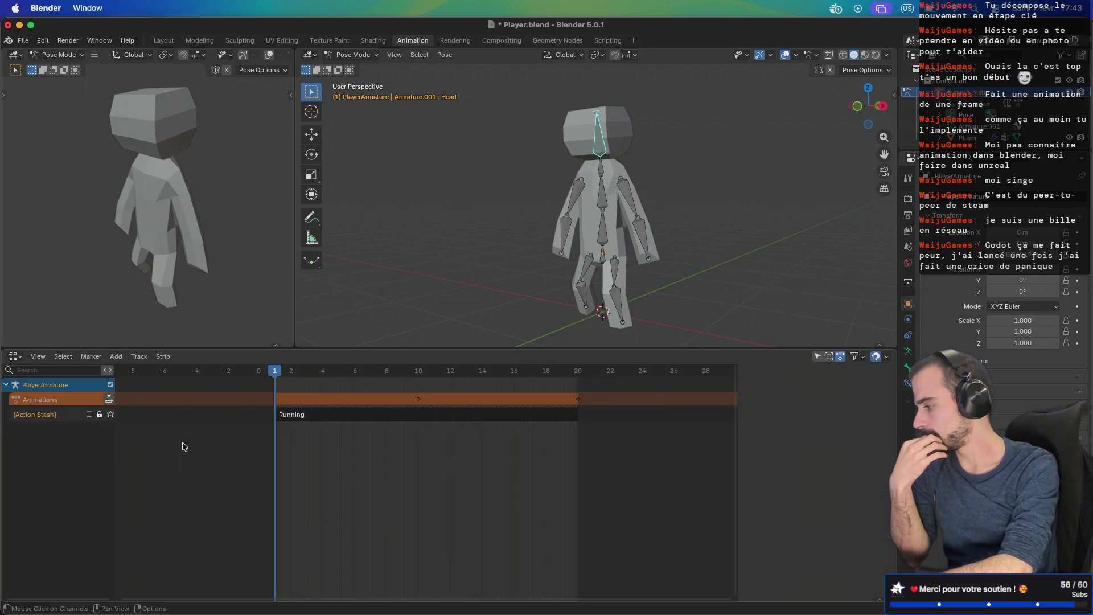
# Step: Delete the stashed Running track and push the Animations action down into a strip
pyautogui.rightClick(68, 418)
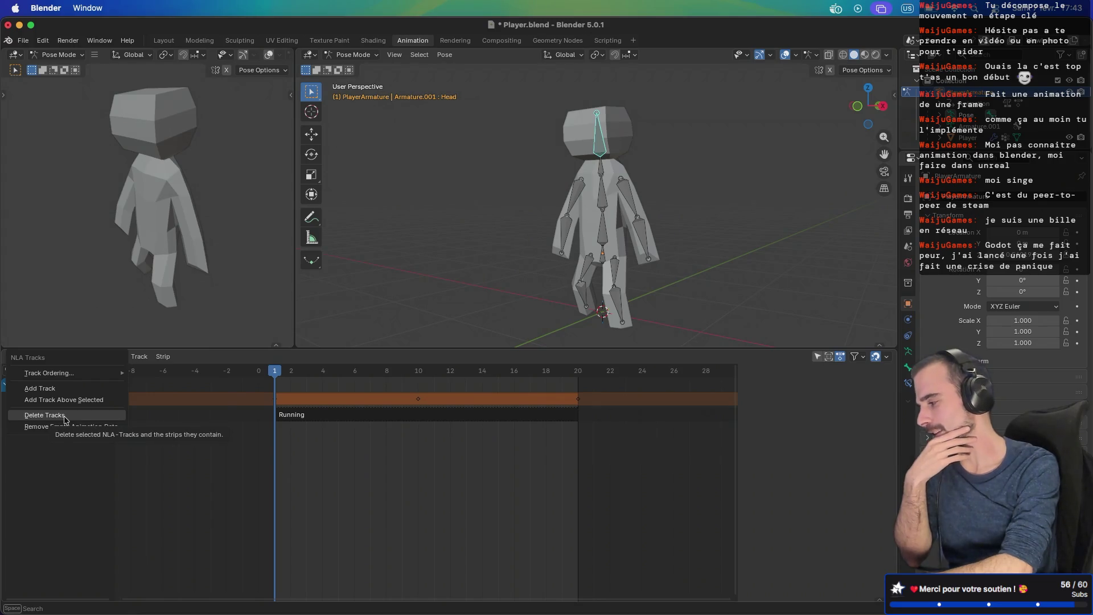
pyautogui.click(64, 418)
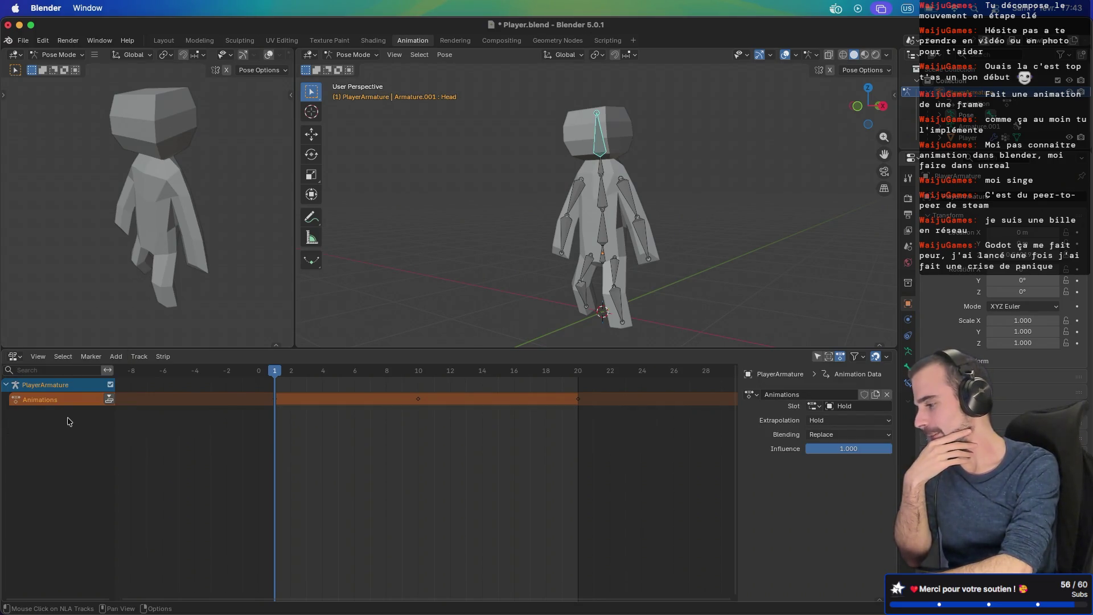
pyautogui.click(109, 400)
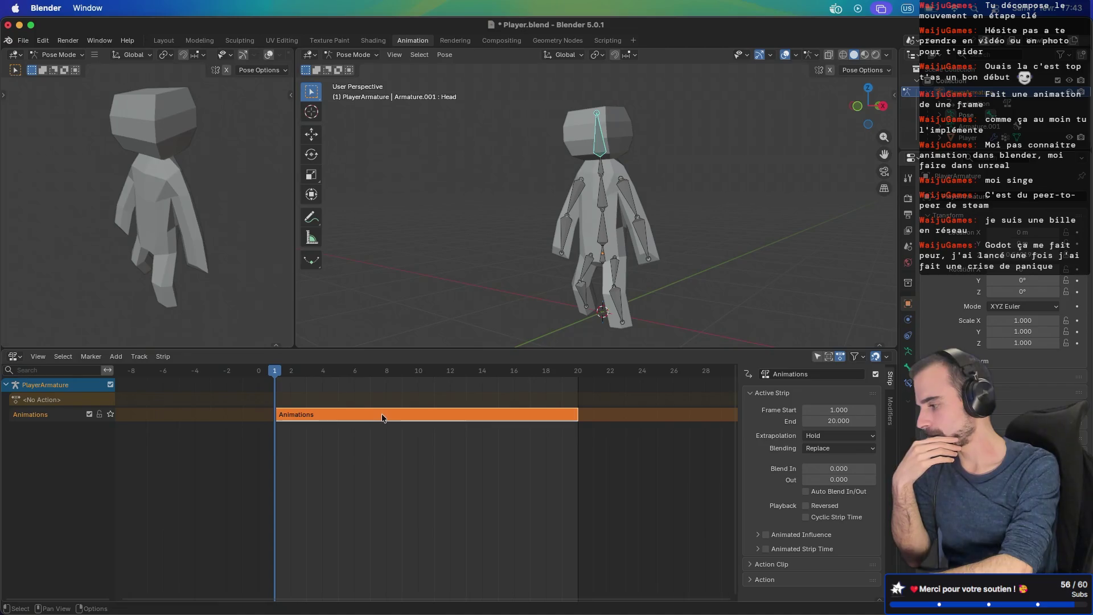
# Step: Scrub to frame 17 and back to frame 1, then enter the Animations strip for editing
pyautogui.moveTo(282, 371)
pyautogui.mouseDown()
pyautogui.moveTo(533, 373)
pyautogui.moveTo(574, 359)
pyautogui.moveTo(190, 389)
pyautogui.mouseUp()
pyautogui.moveTo(259, 389); pyautogui.dragTo(279, 387)
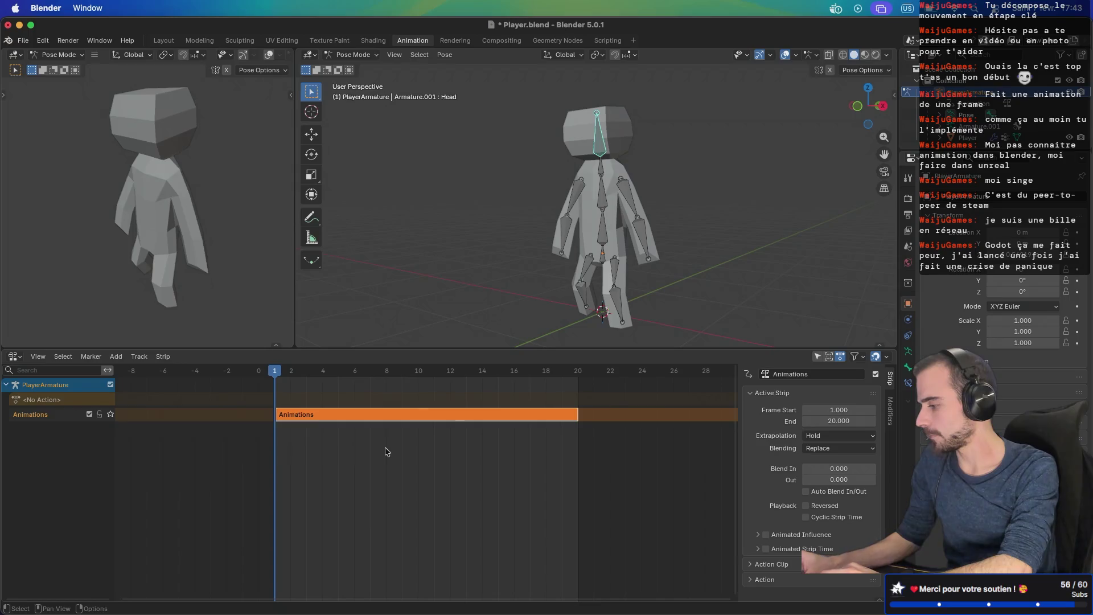
pyautogui.press('Tab')
pyautogui.click(95, 405)
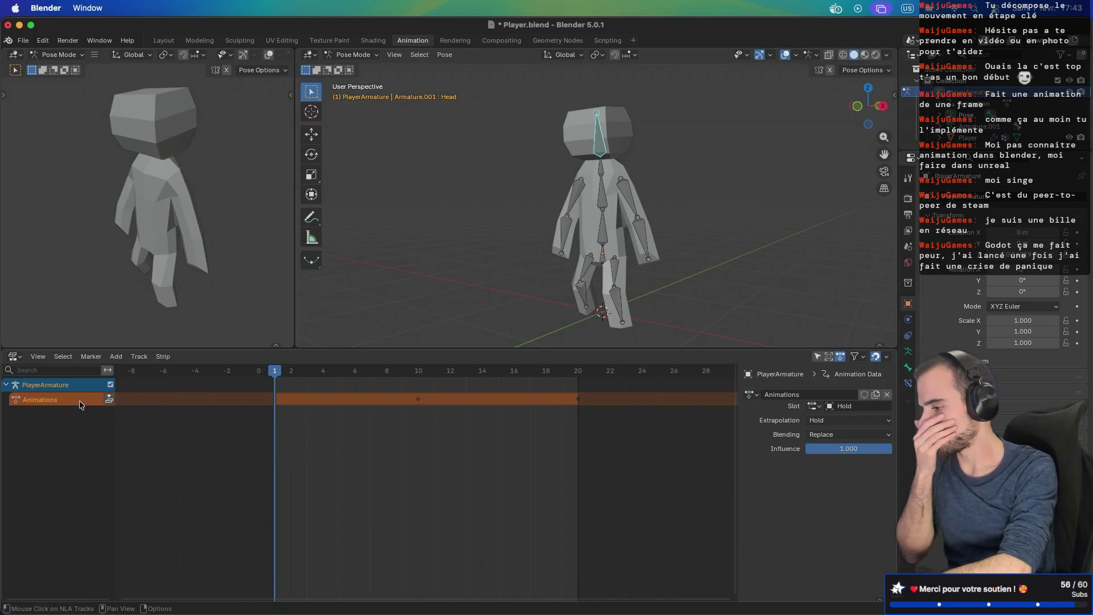
# Step: Set the armature's Animations action slot to Idle in the animation data settings
pyautogui.click(851, 408)
pyautogui.click(817, 412)
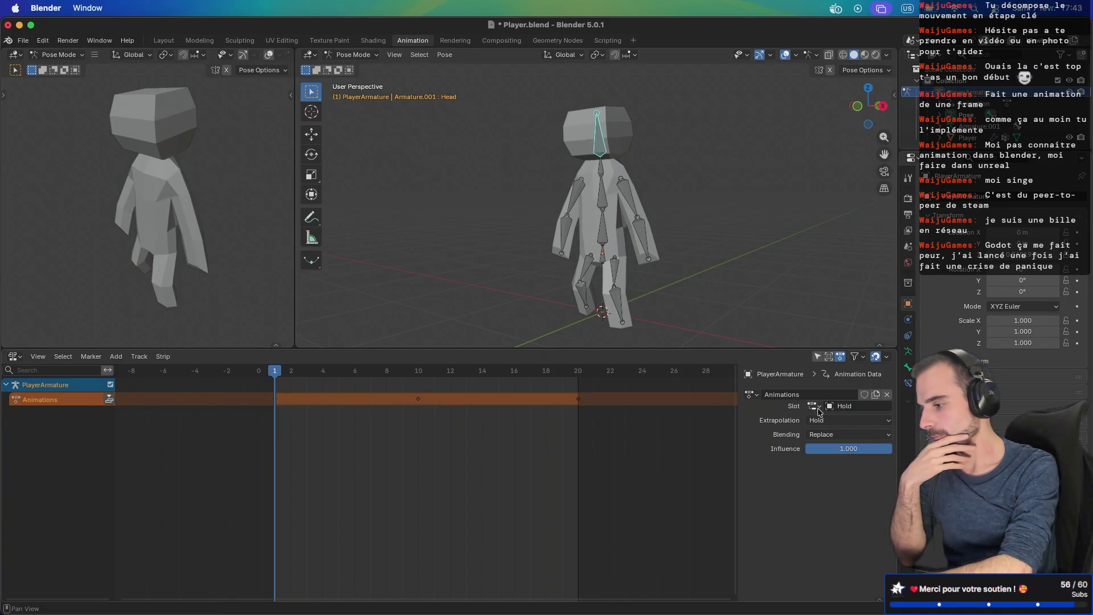
pyautogui.click(815, 407)
pyautogui.click(828, 438)
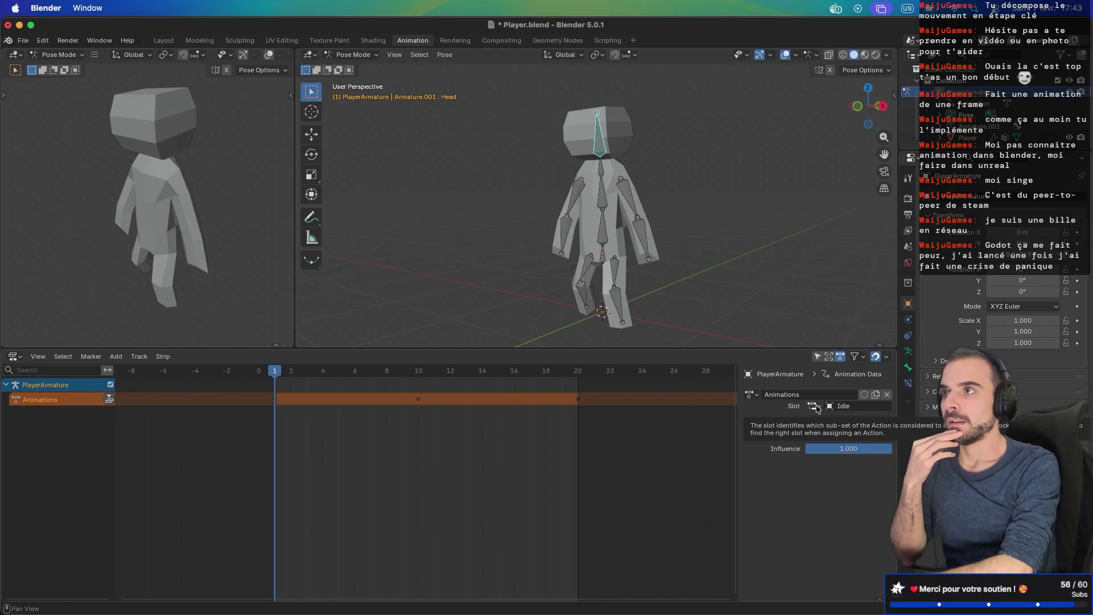
# Step: Switch the lower editor to Dope Sheet > Action Editor and make the Idle channel active
pyautogui.click(46, 362)
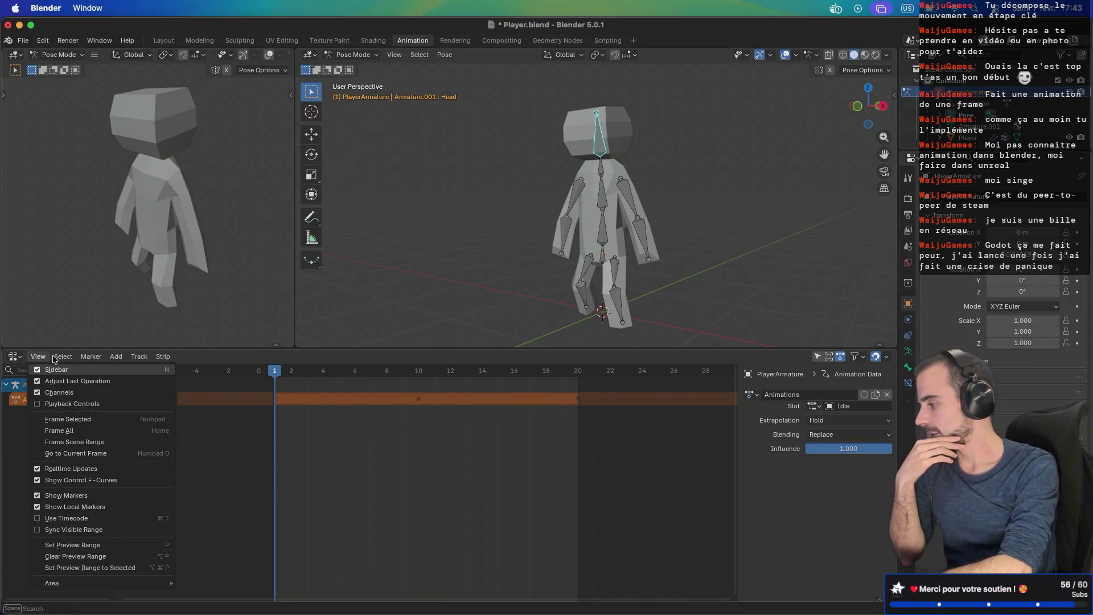
pyautogui.click(21, 357)
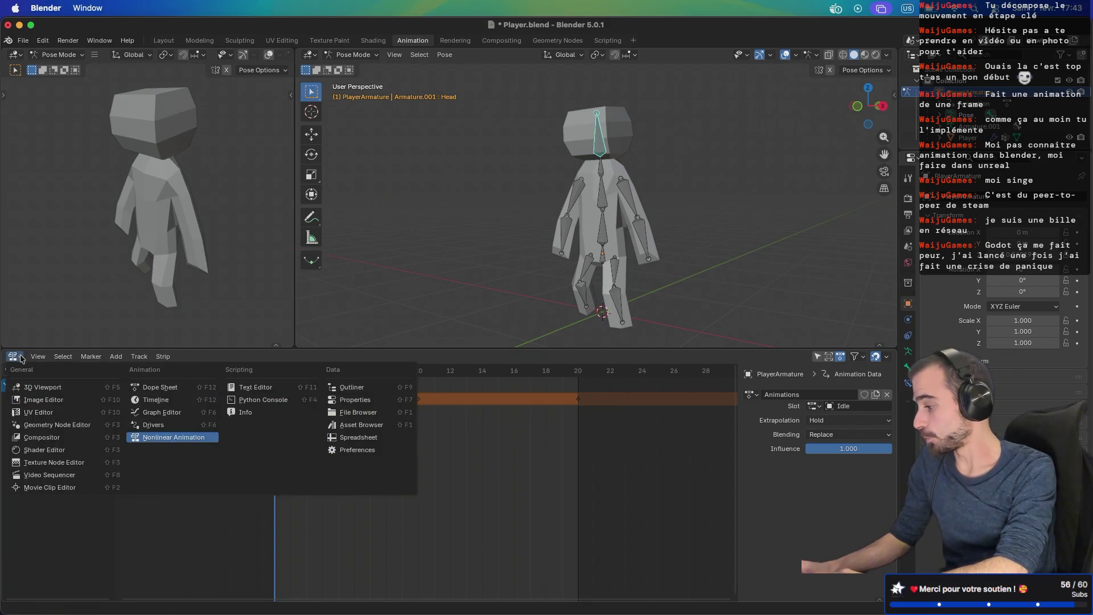
pyautogui.click(173, 391)
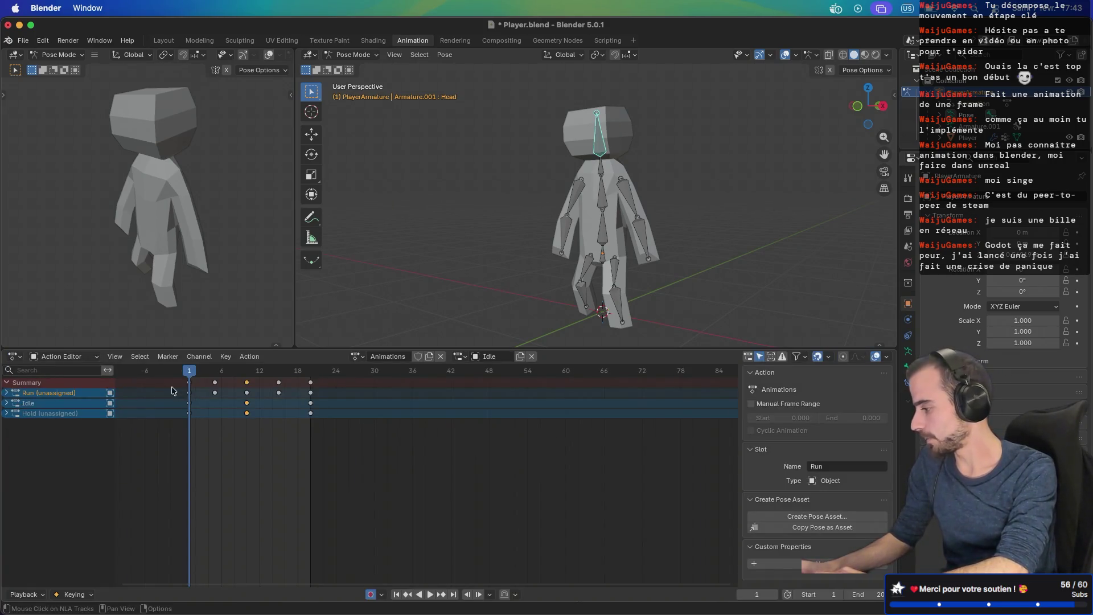
pyautogui.click(60, 402)
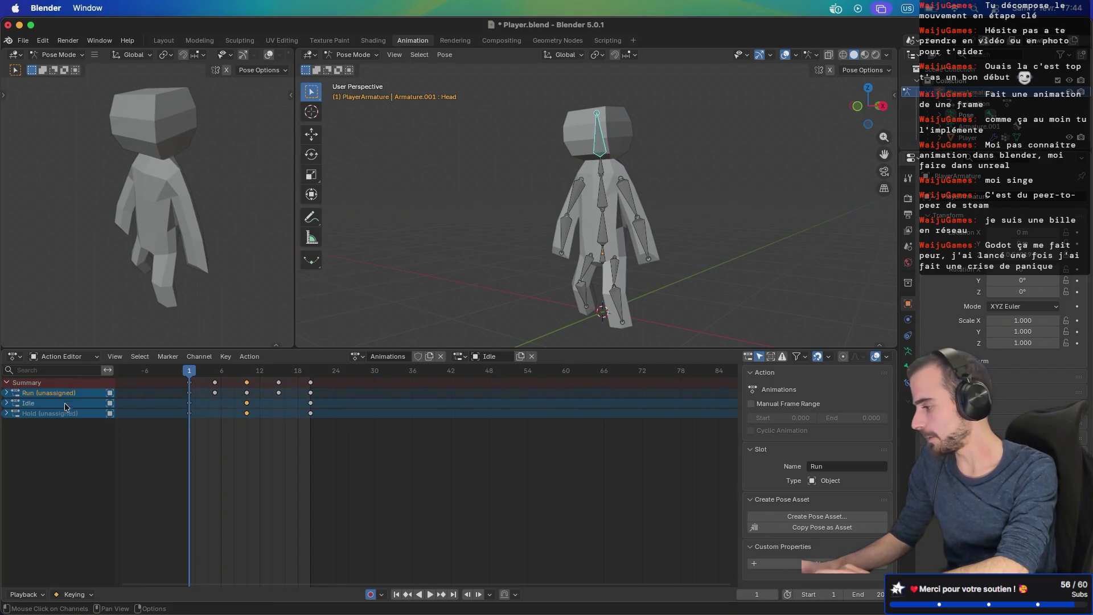
# Step: Switch the bottom editor back to the Nonlinear Animation editor
pyautogui.click(54, 414)
pyautogui.click(60, 403)
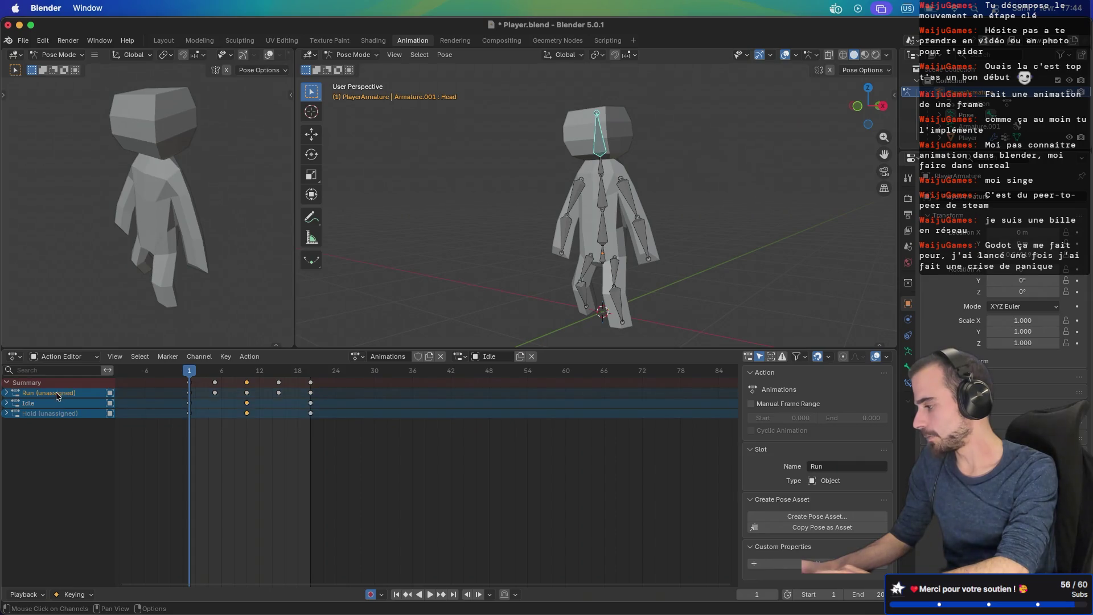
pyautogui.click(16, 356)
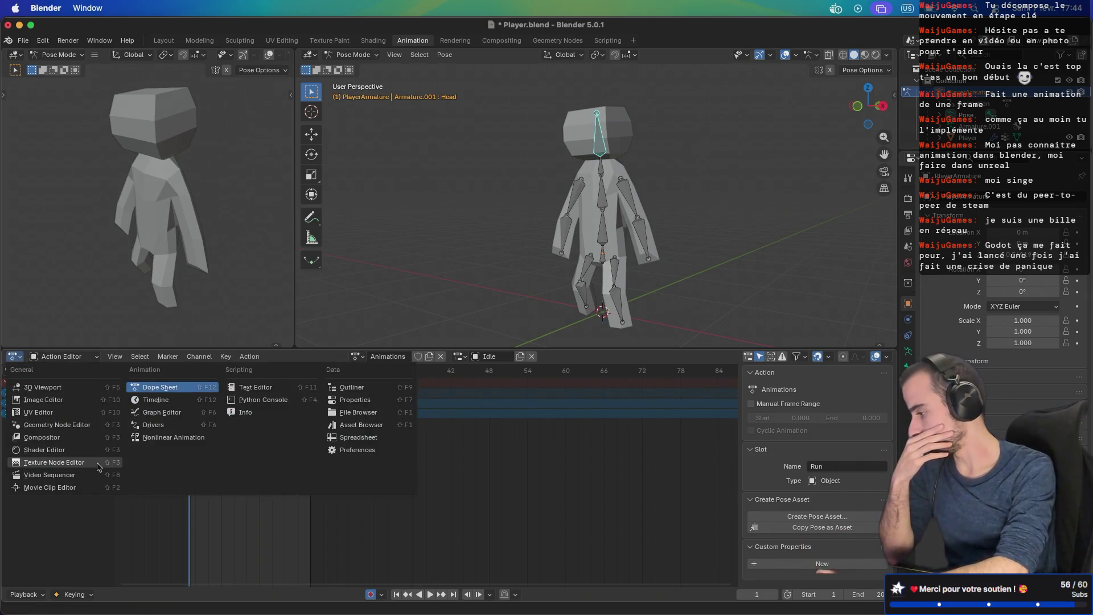
pyautogui.click(167, 438)
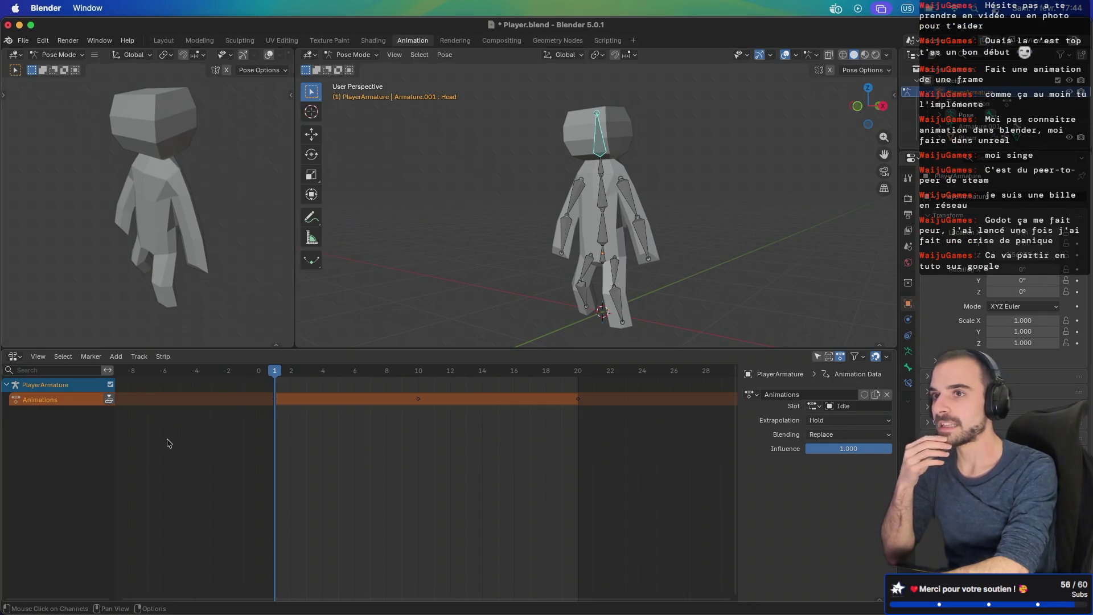
# Step: Push the Animations action down into an NLA strip spanning frames 1–20
pyautogui.rightClick(38, 403)
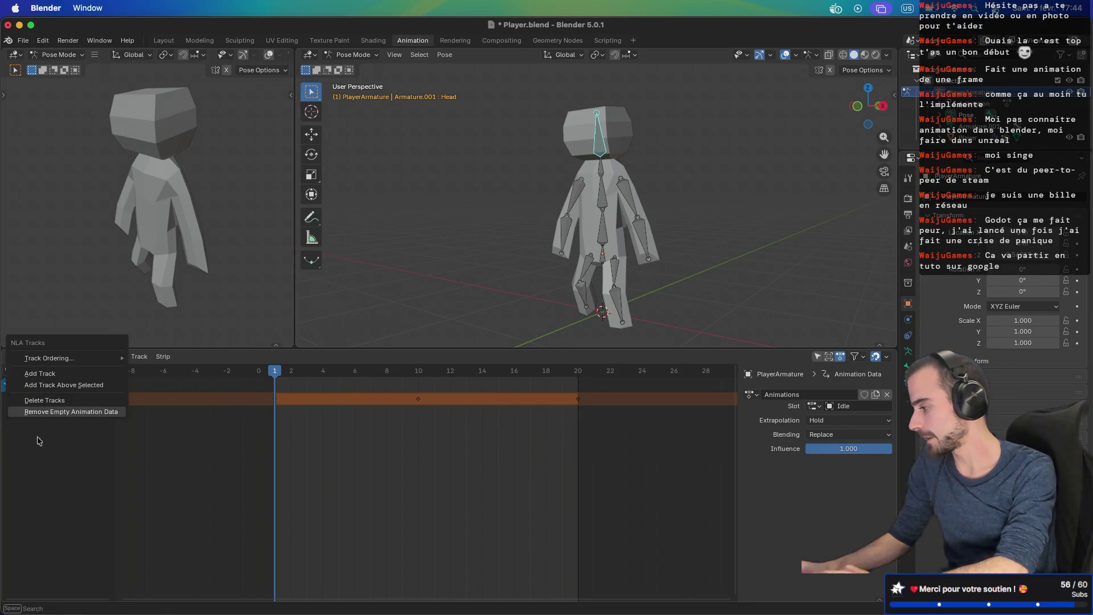
pyautogui.click(49, 480)
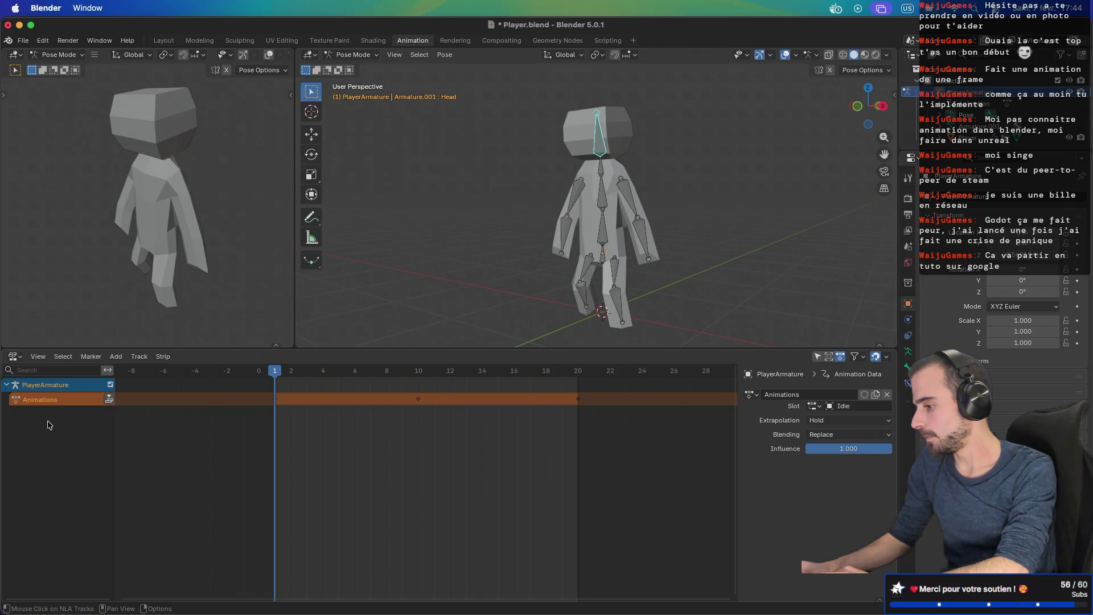
pyautogui.rightClick(50, 403)
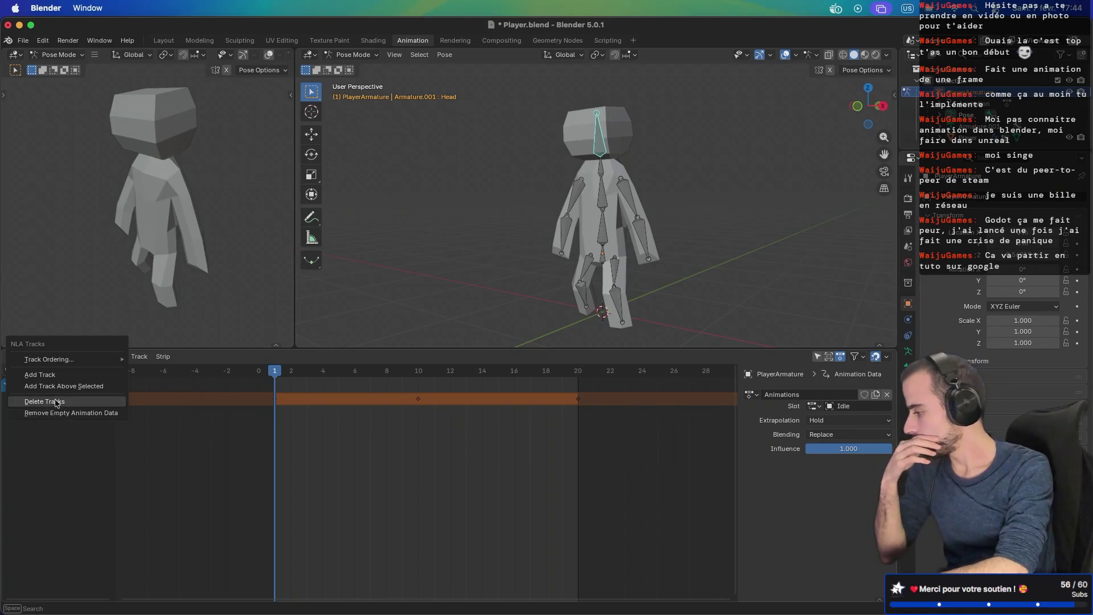
pyautogui.moveTo(67, 364)
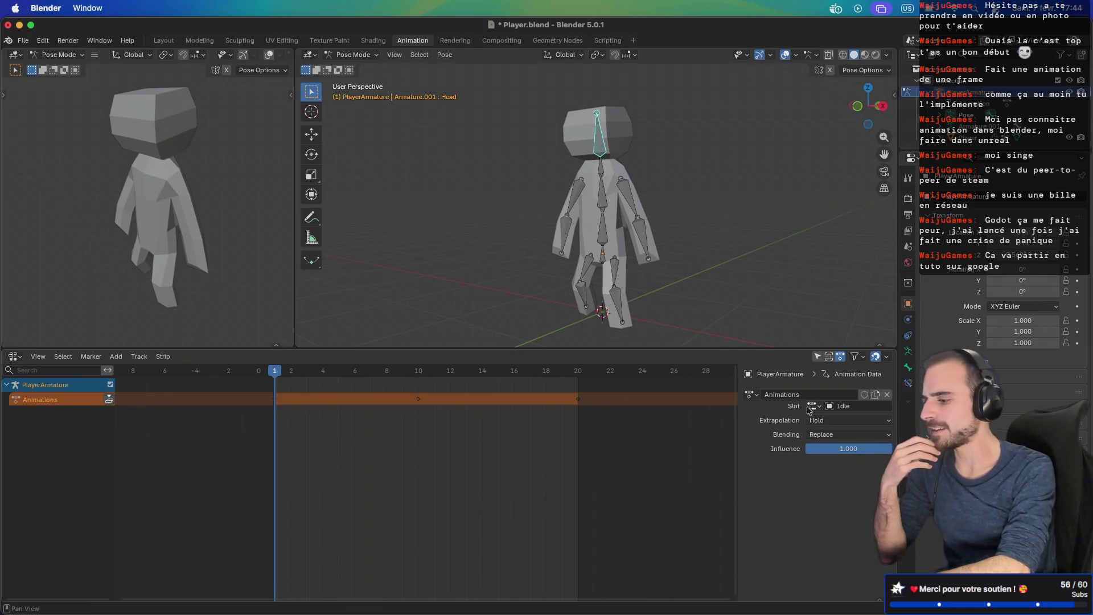
pyautogui.doubleClick(848, 406)
pyautogui.press('Home')
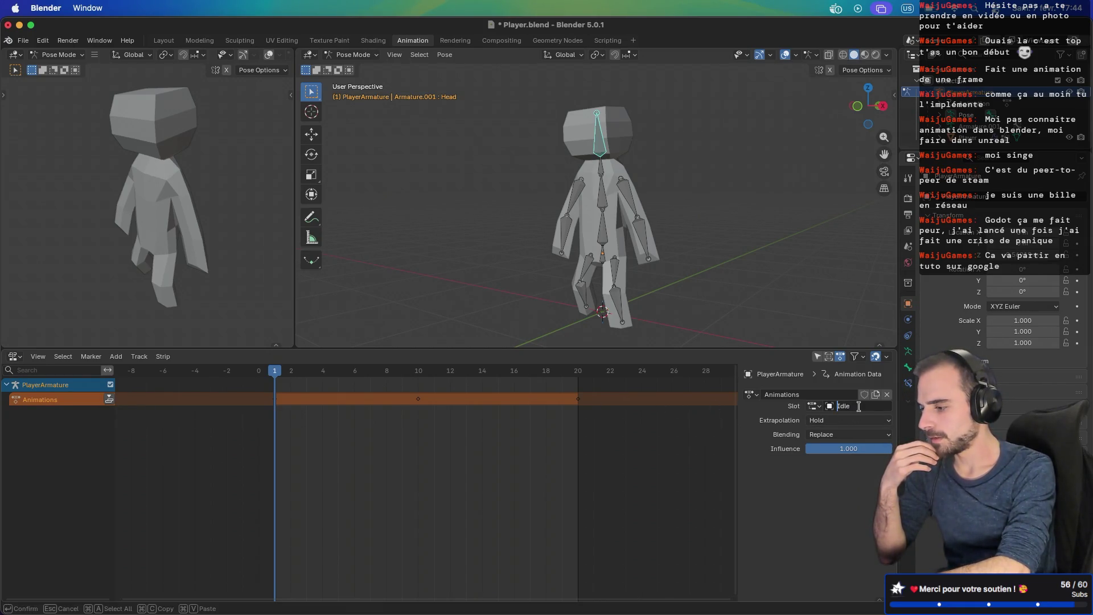
pyautogui.click(109, 400)
pyautogui.click(109, 400)
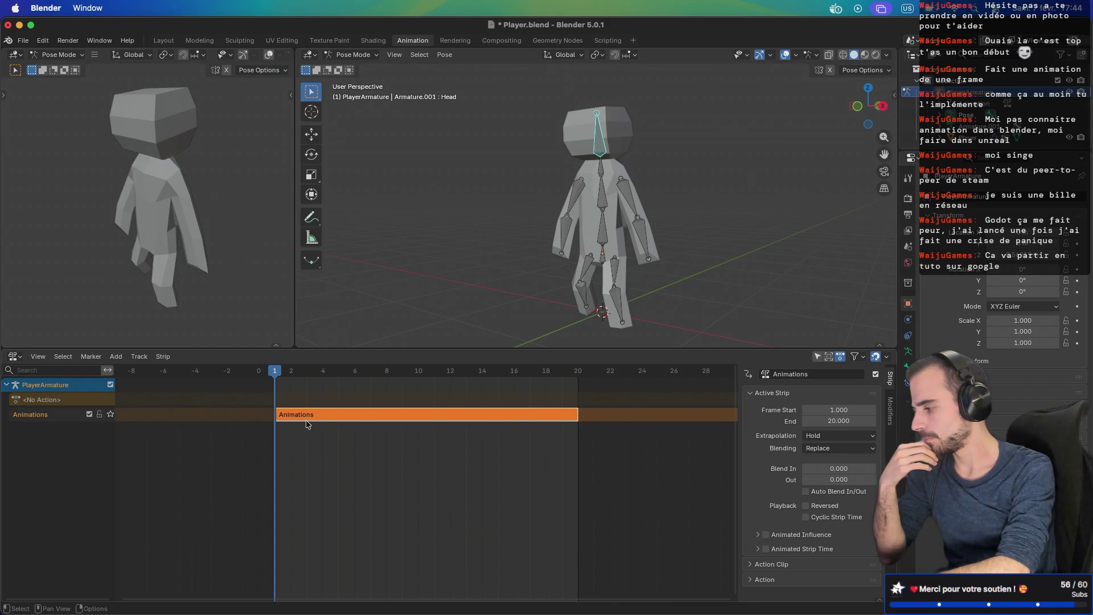
pyautogui.click(58, 402)
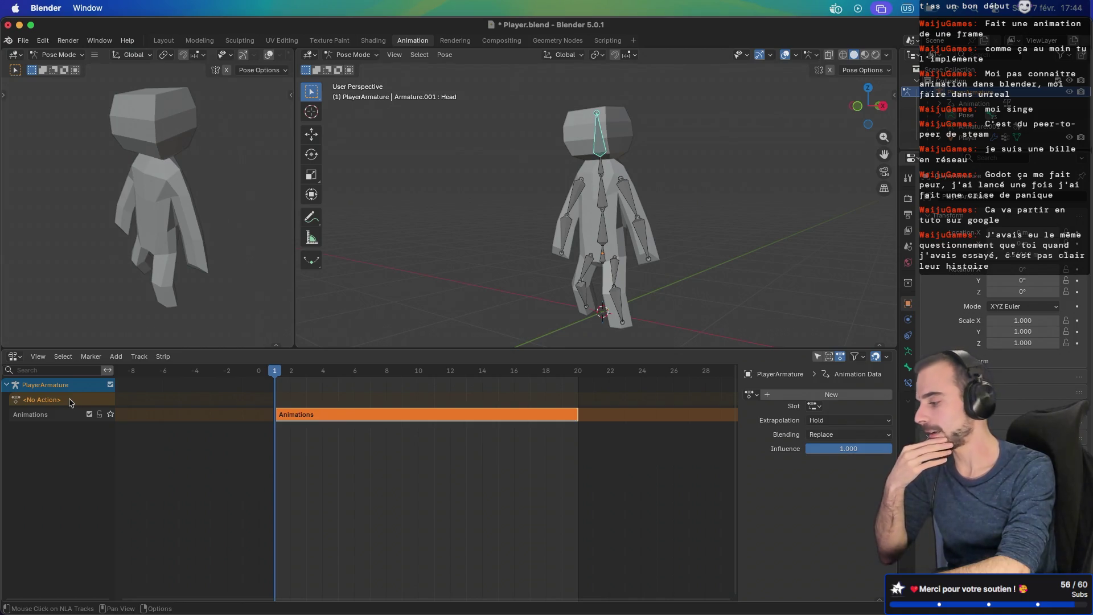
# Step: Assign Animations with the Run slot and Hold extrapolation, push it down, then scrub to frame 11
pyautogui.click(769, 394)
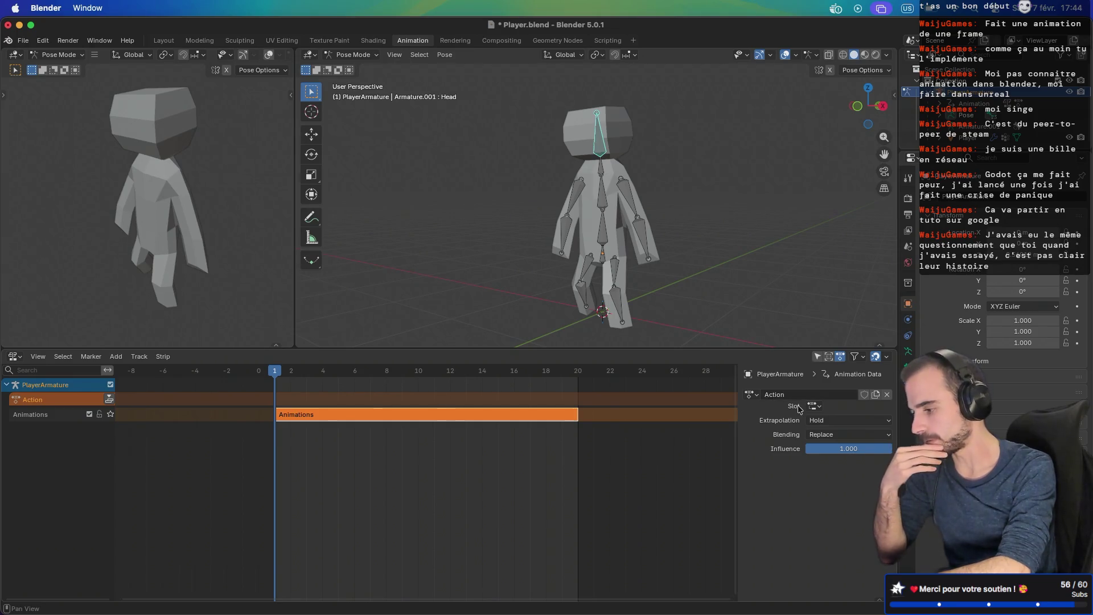
pyautogui.click(751, 394)
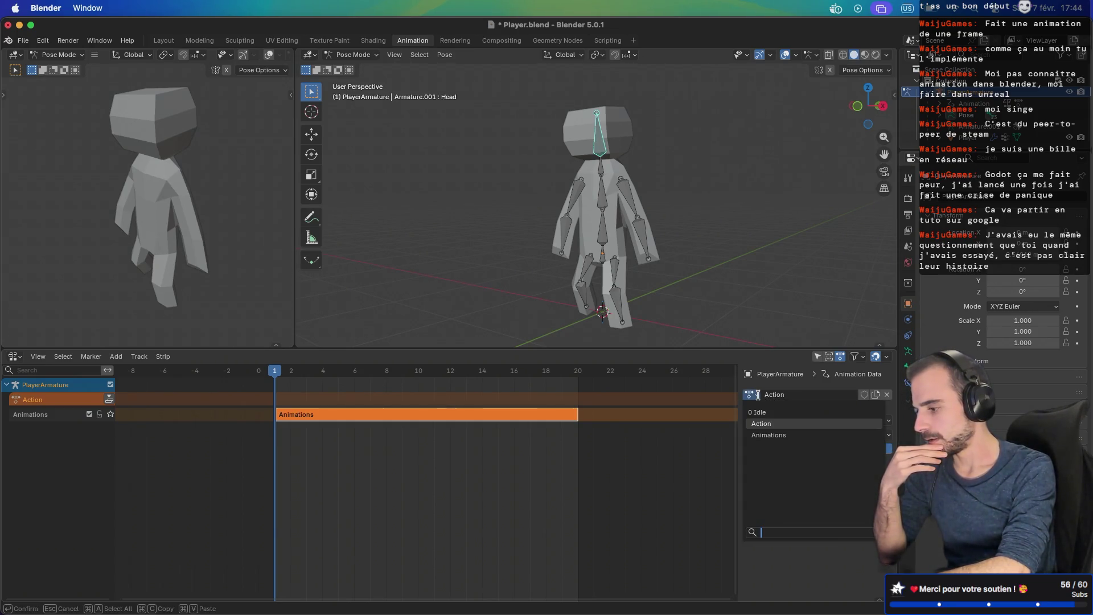
pyautogui.click(768, 435)
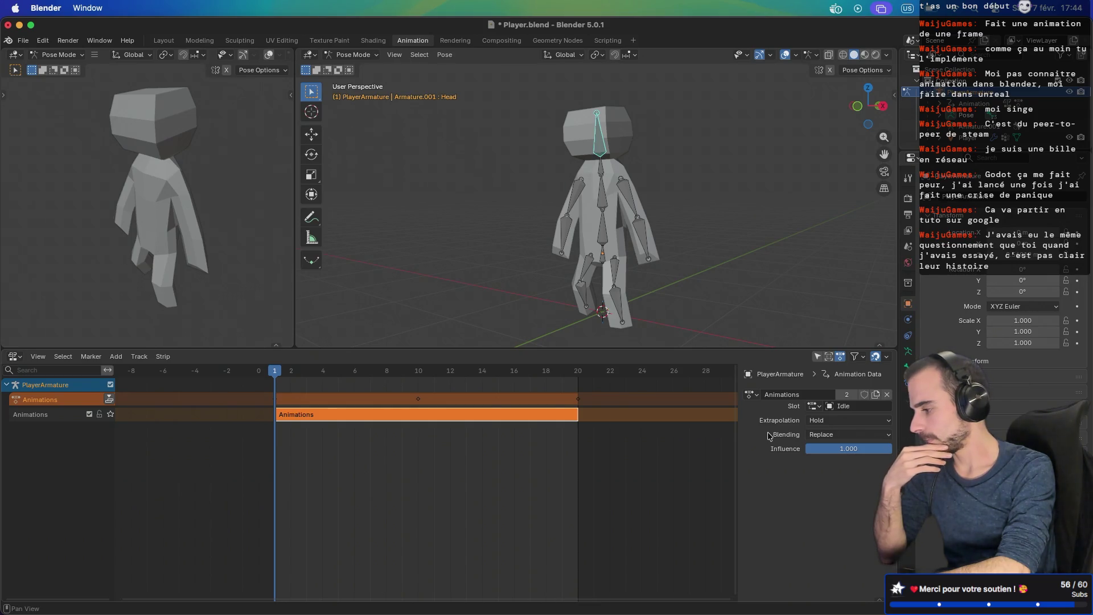
pyautogui.click(830, 422)
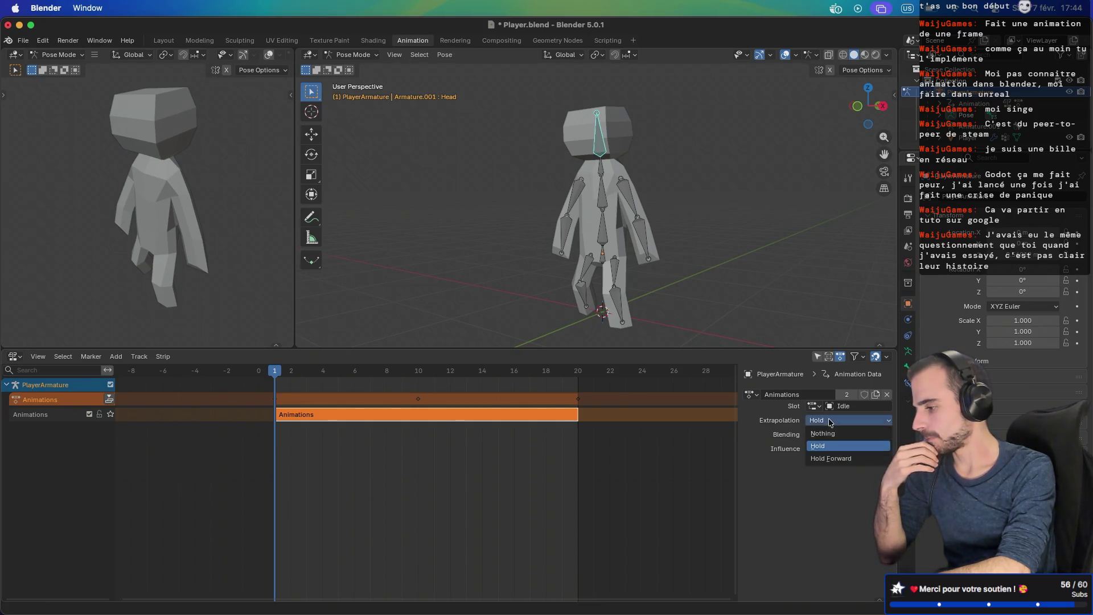
pyautogui.click(830, 422)
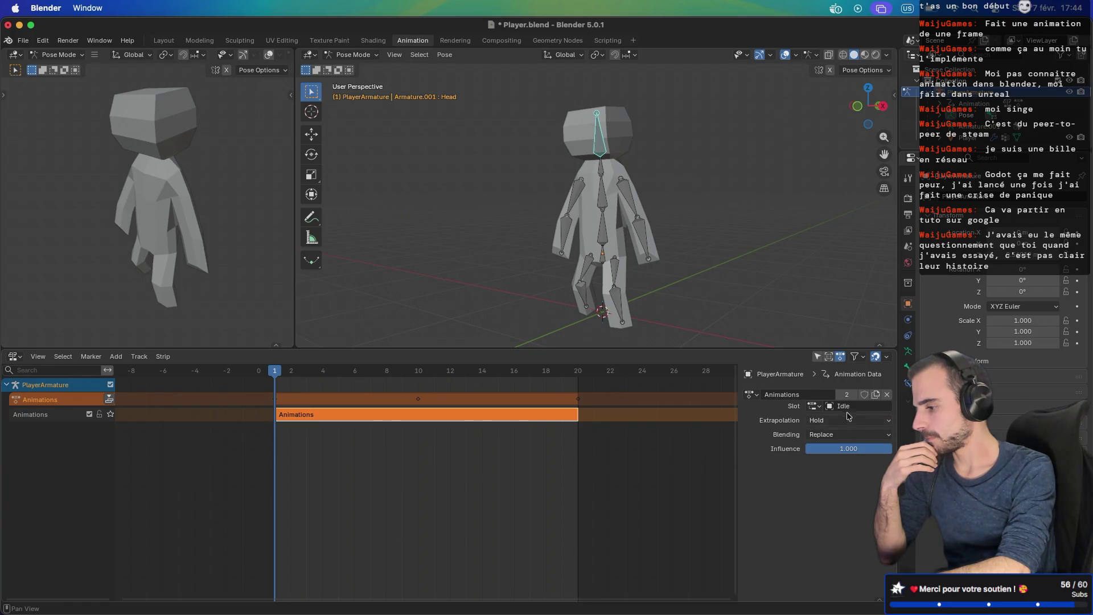
pyautogui.click(850, 406)
pyautogui.click(817, 405)
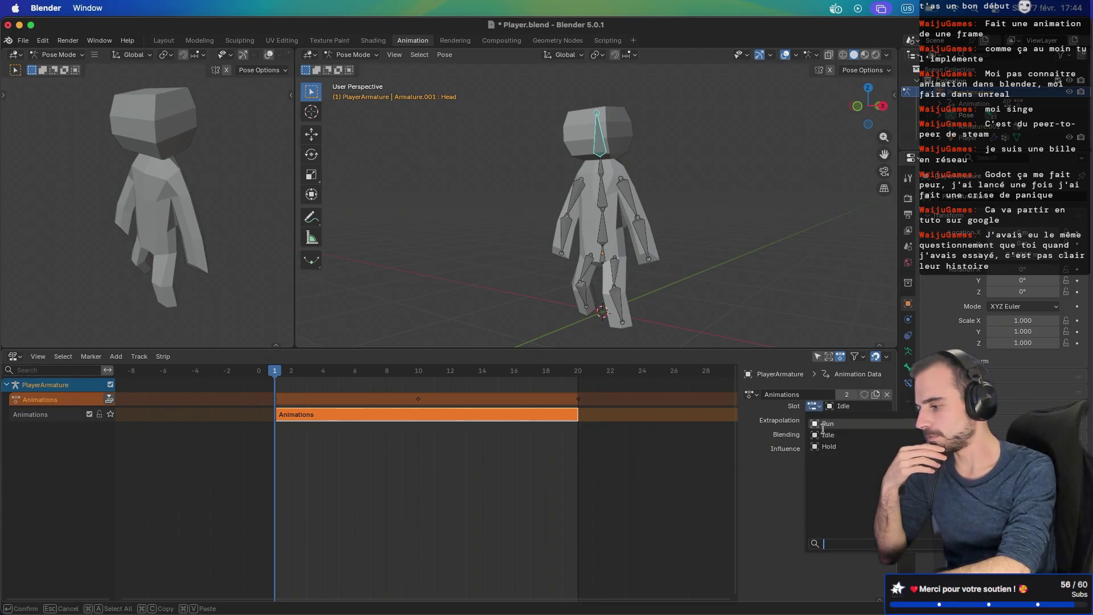
pyautogui.click(827, 423)
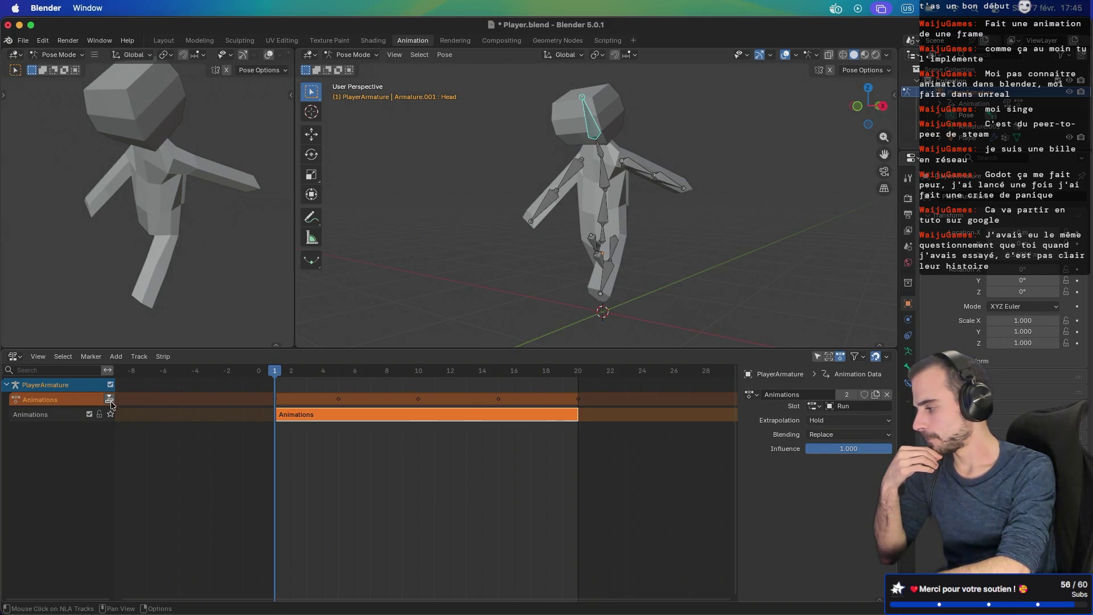
pyautogui.click(109, 400)
pyautogui.moveTo(273, 371)
pyautogui.mouseDown()
pyautogui.moveTo(431, 383)
pyautogui.moveTo(276, 380)
pyautogui.moveTo(404, 386)
pyautogui.moveTo(275, 369)
pyautogui.mouseUp()
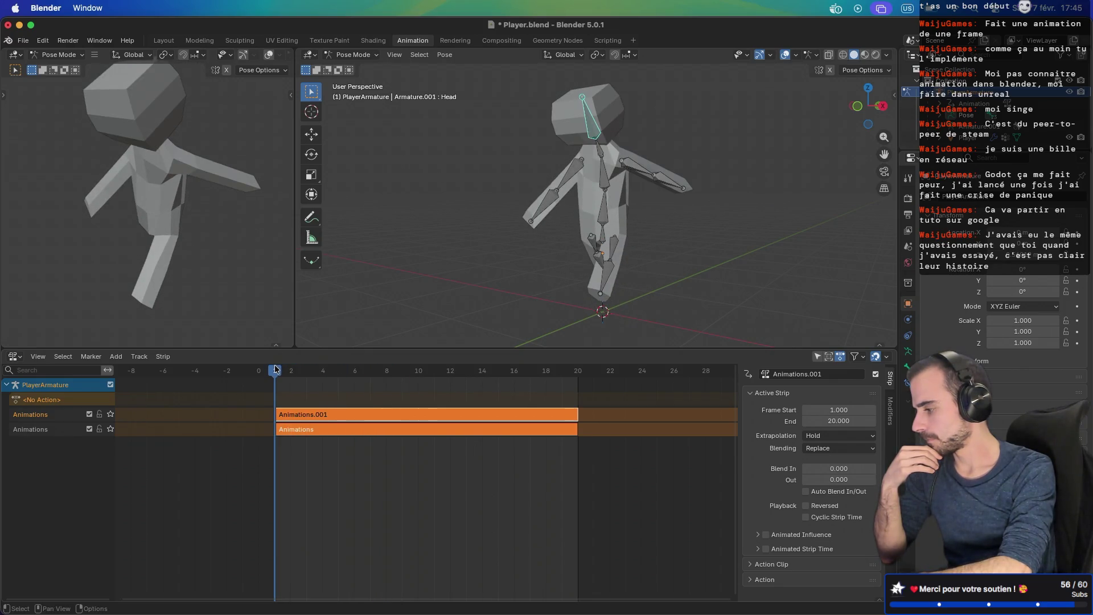
# Step: Assign Animations with the Hold slot and push it down as strip Animations.002
pyautogui.click(36, 401)
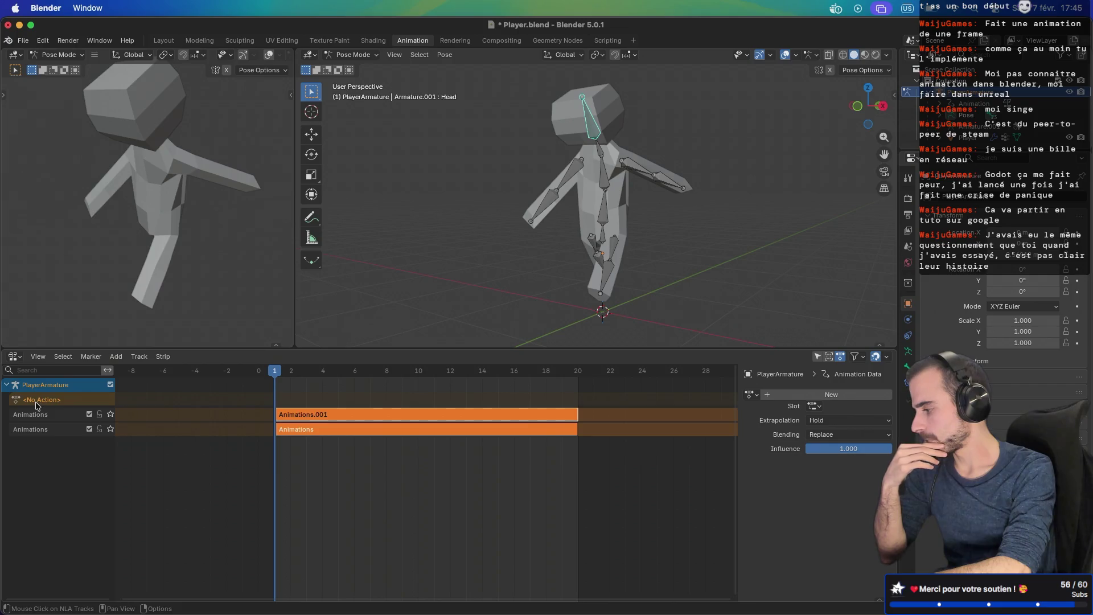
pyautogui.click(751, 394)
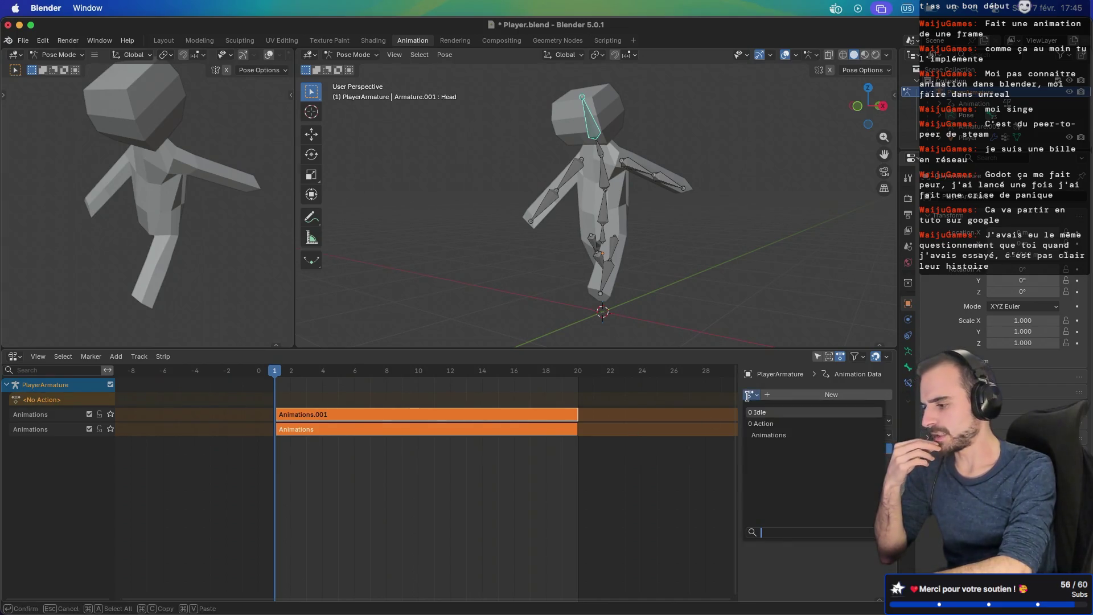
pyautogui.click(756, 435)
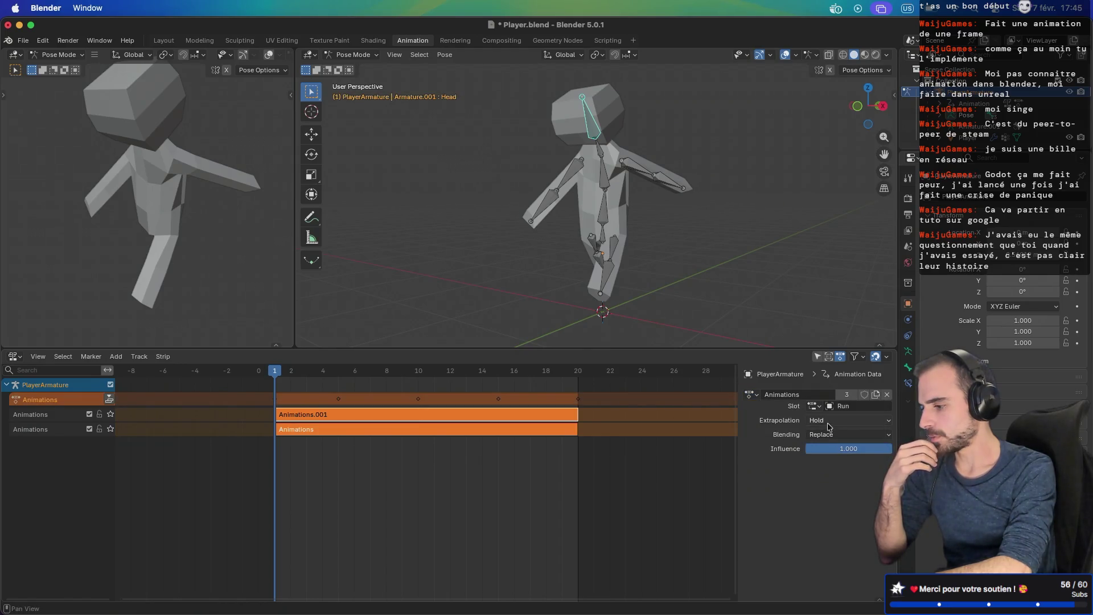
pyautogui.click(812, 405)
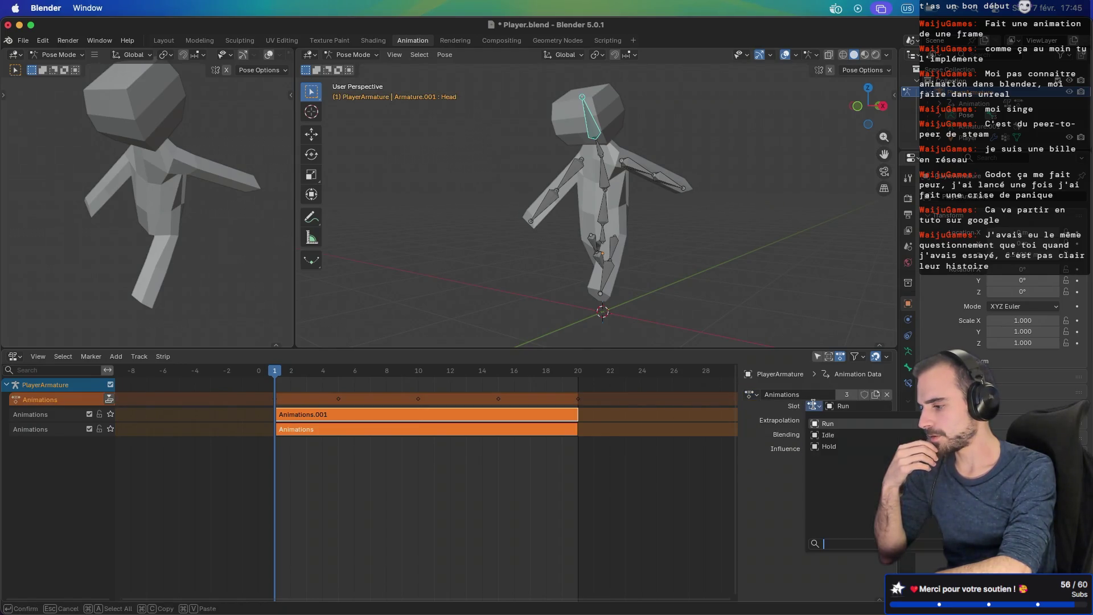
pyautogui.click(828, 446)
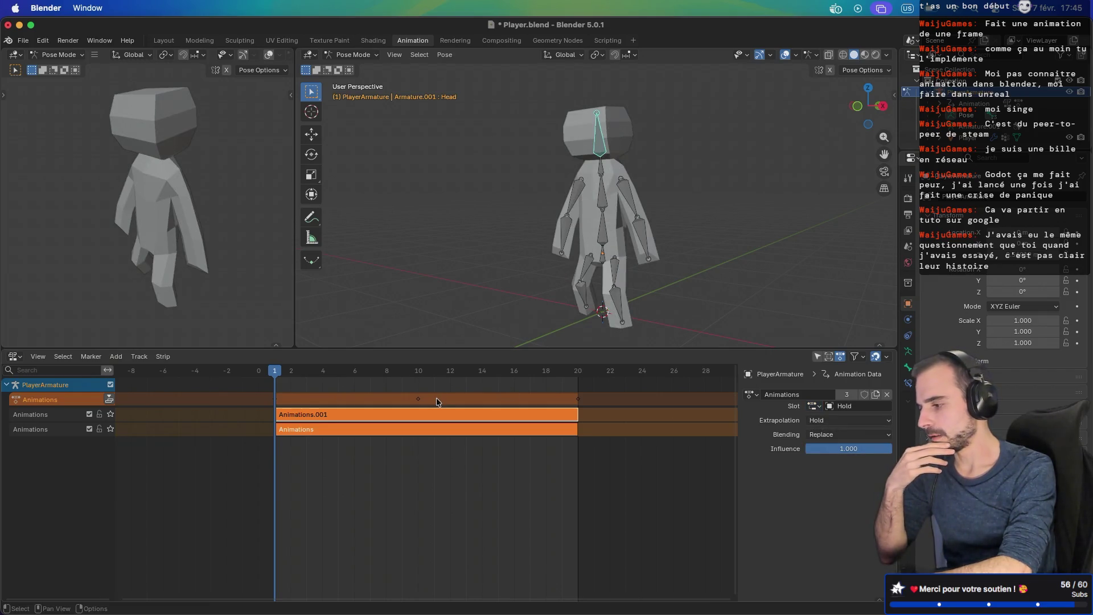
pyautogui.click(110, 401)
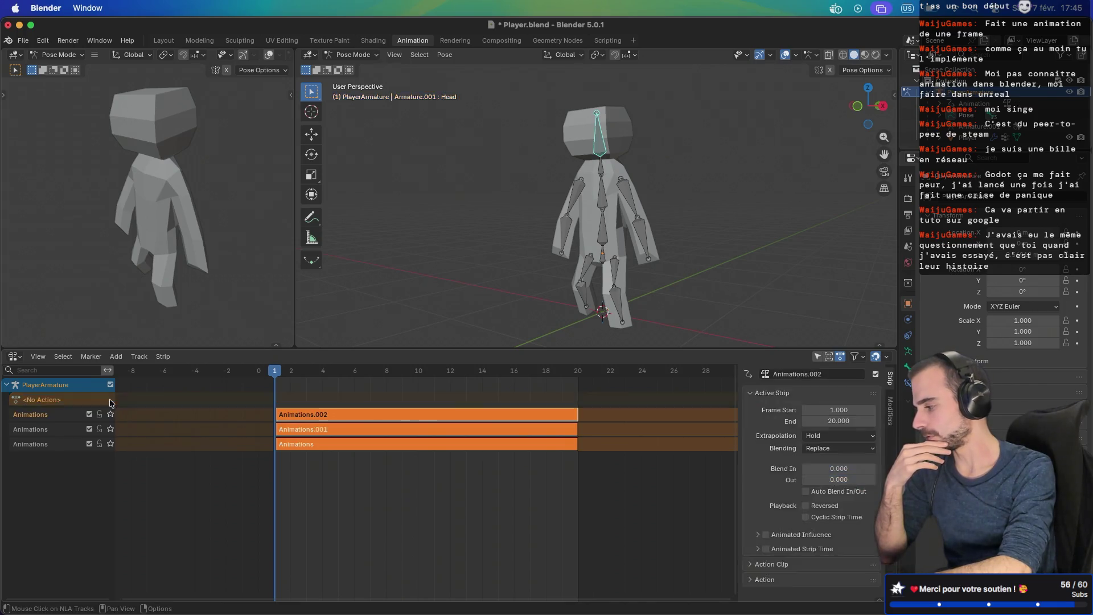
# Step: Switch the bottom editor to the Dope Sheet's Action Editor
pyautogui.click(69, 433)
pyautogui.press('n')
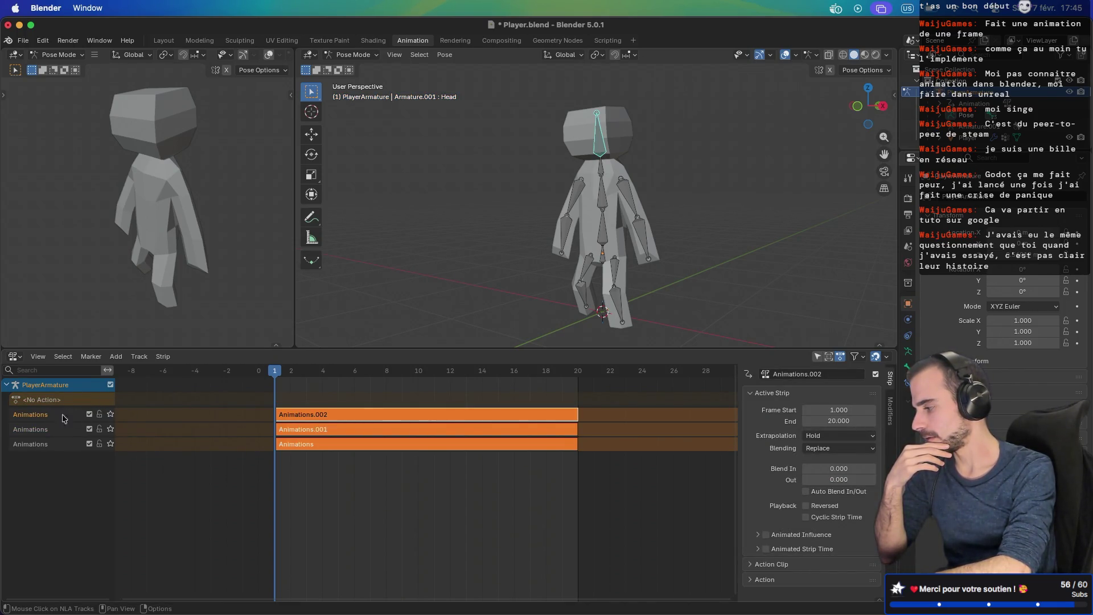
pyautogui.press('n')
pyautogui.hotkey('shift', 'F12')
pyautogui.click(14, 356)
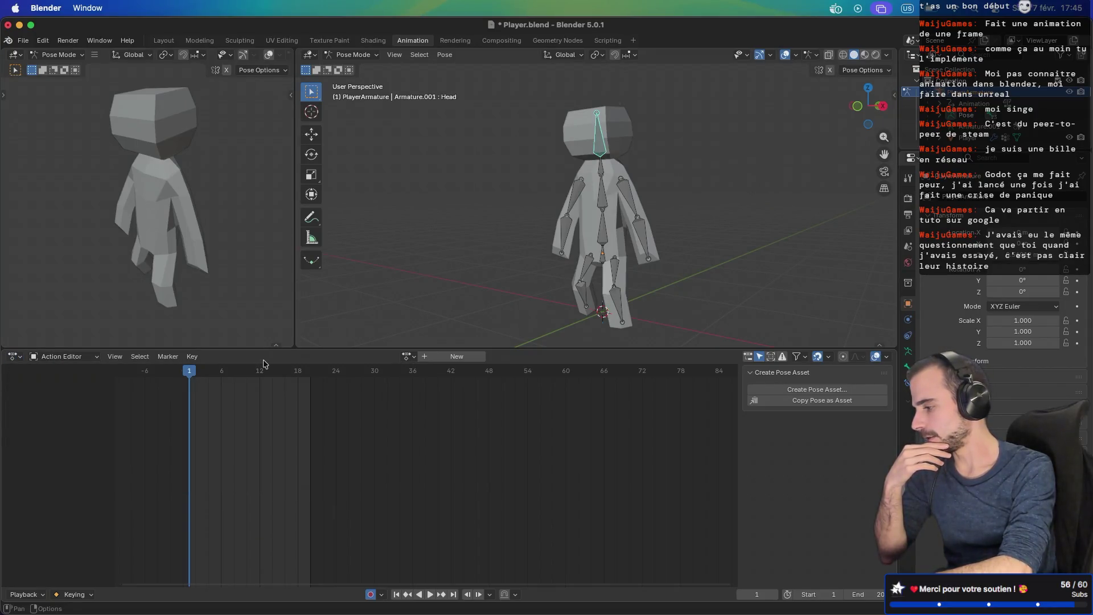
pyautogui.click(408, 356)
# Step: Load the Animations action in the Action Editor and set the playhead to frame 10
pyautogui.click(426, 397)
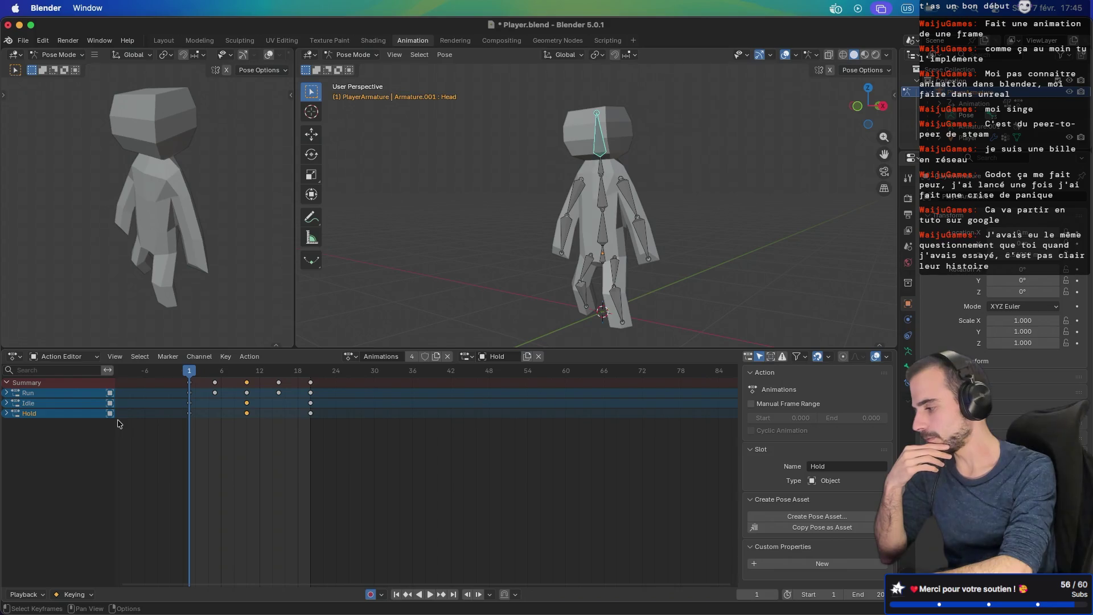
pyautogui.moveTo(191, 374)
pyautogui.mouseDown()
pyautogui.moveTo(292, 373)
pyautogui.moveTo(247, 374)
pyautogui.mouseUp()
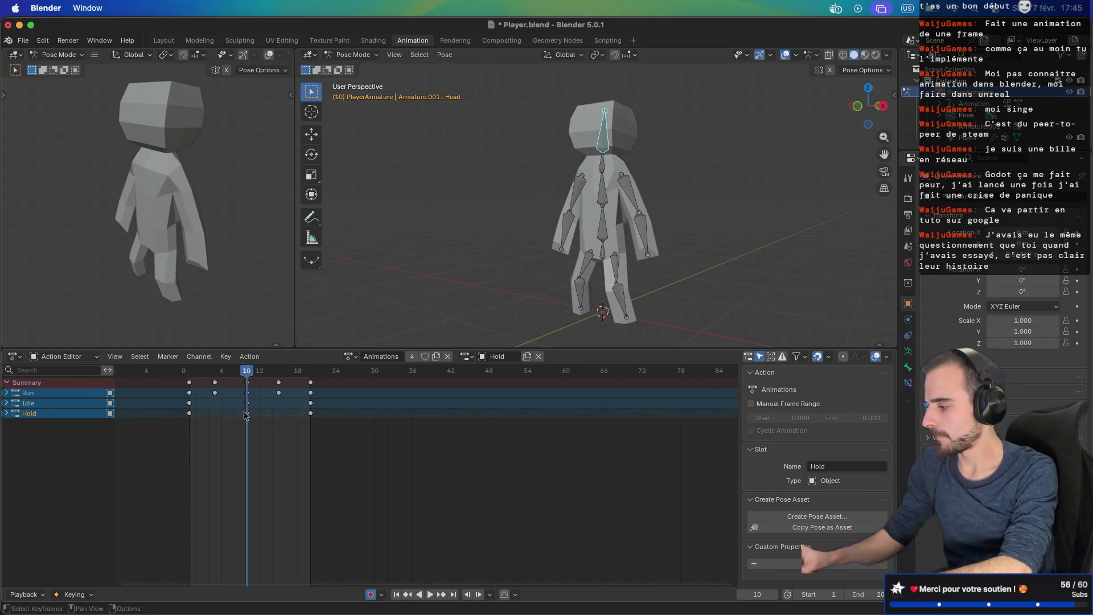
pyautogui.hscroll(10, 241, 423)
pyautogui.hscroll(-15, 242, 423)
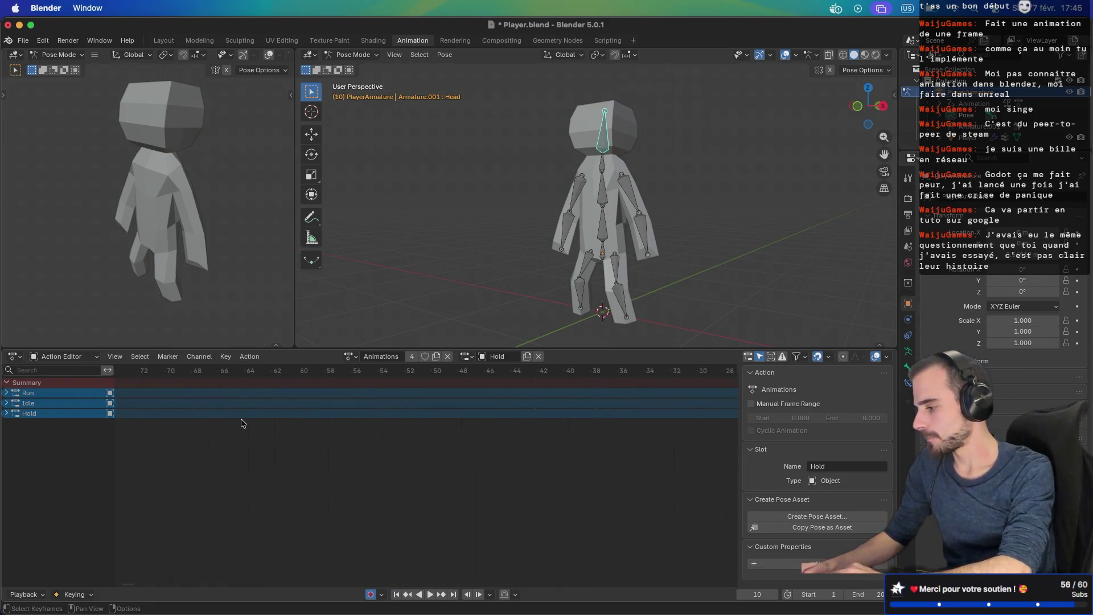
pyautogui.hscroll(-3, 402, 410)
pyautogui.hscroll(15, 402, 409)
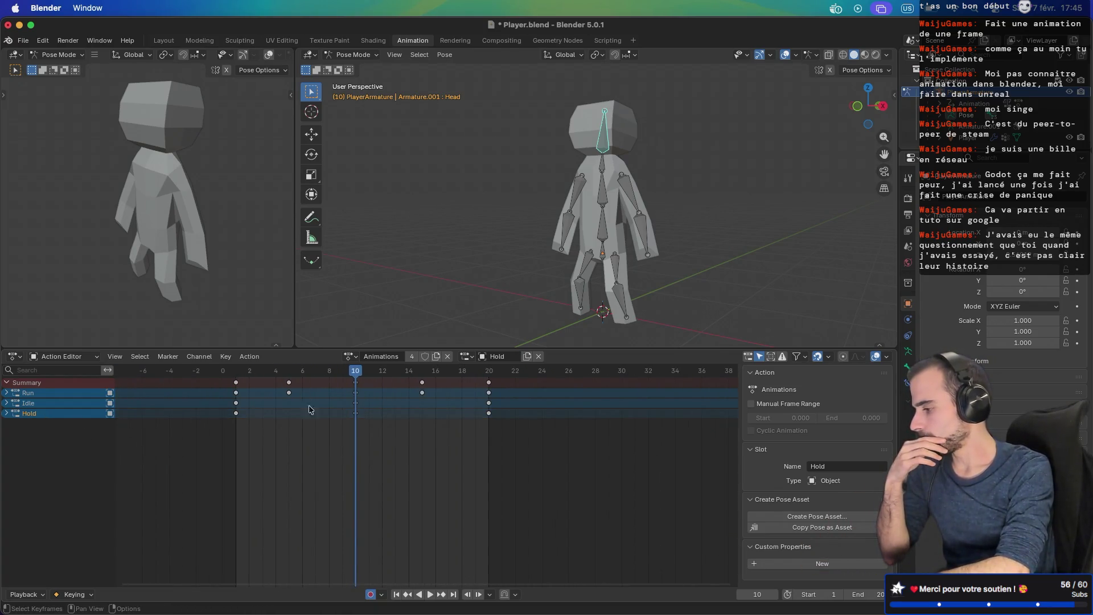
# Step: Delete the Hold slot's existing keyframes at frames 1 and 20
pyautogui.click(237, 413)
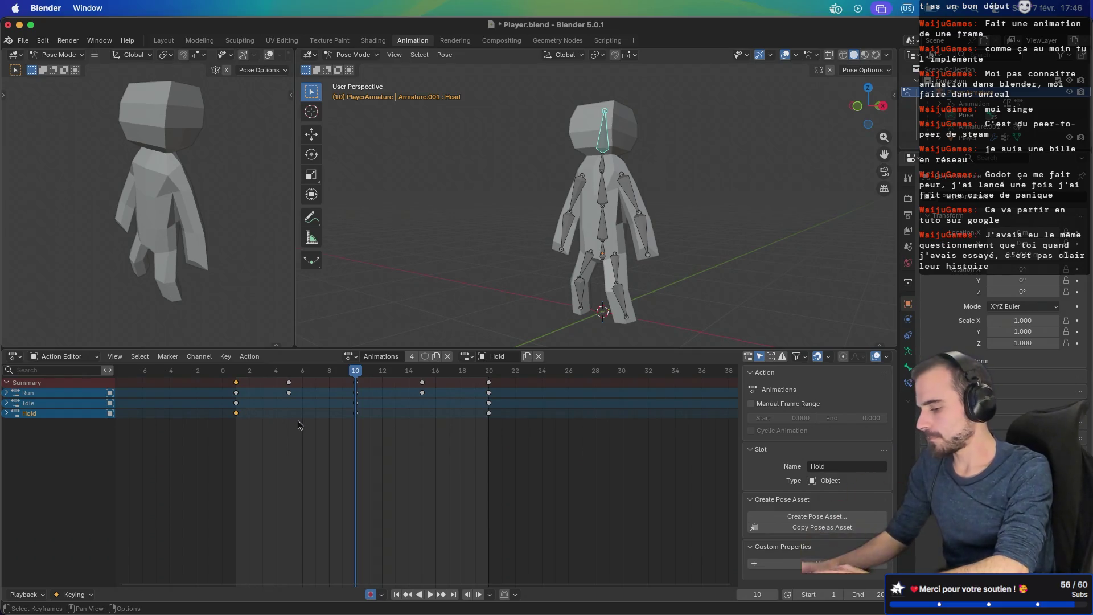
pyautogui.press('x')
pyautogui.click(376, 416)
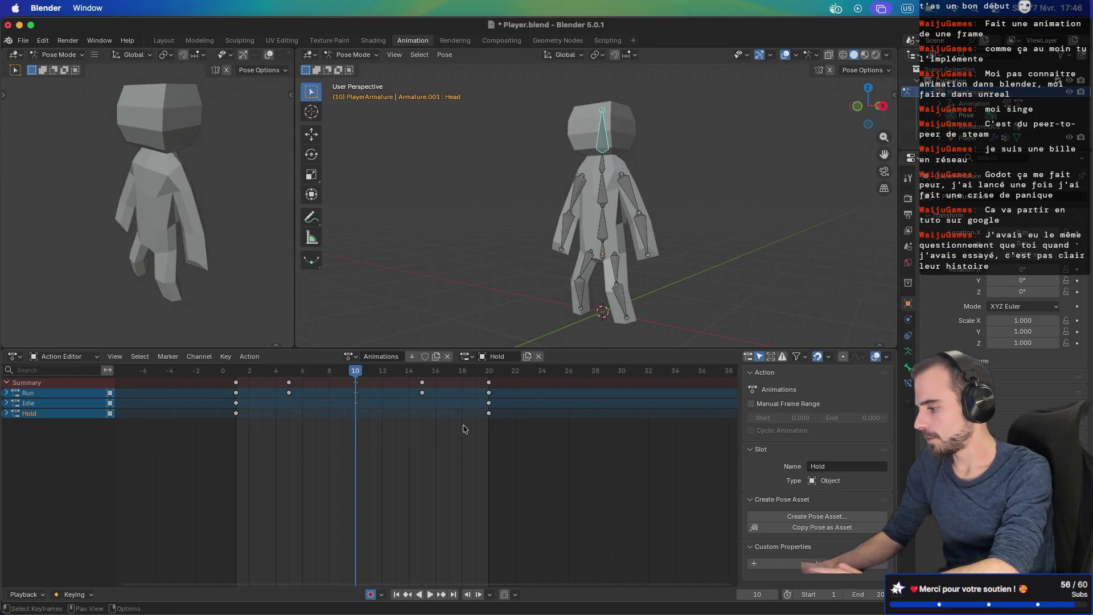
pyautogui.click(491, 416)
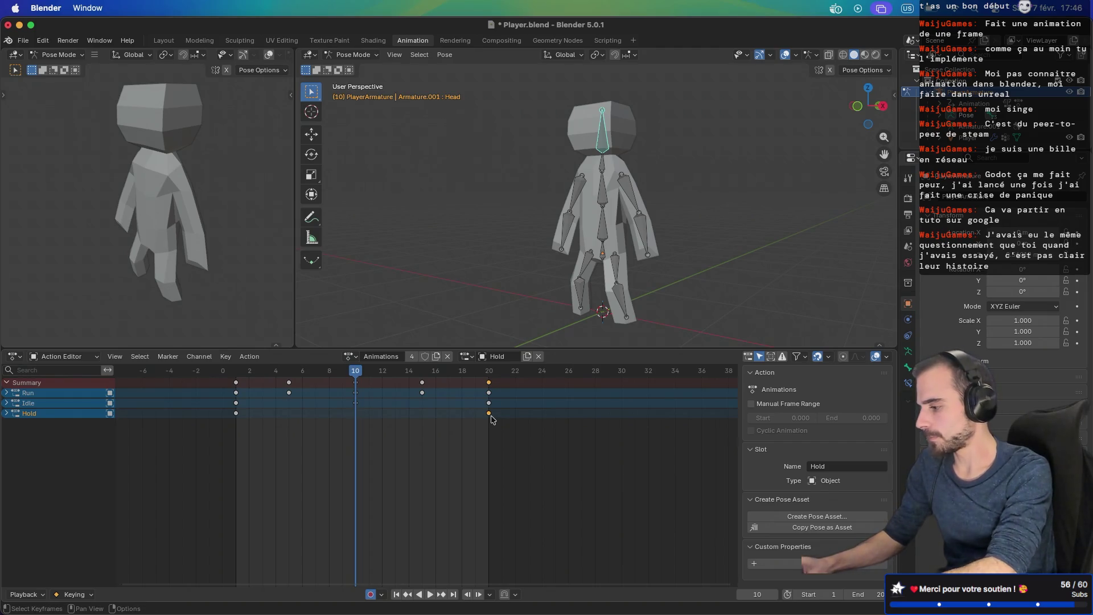
pyautogui.press('x')
pyautogui.click(490, 419)
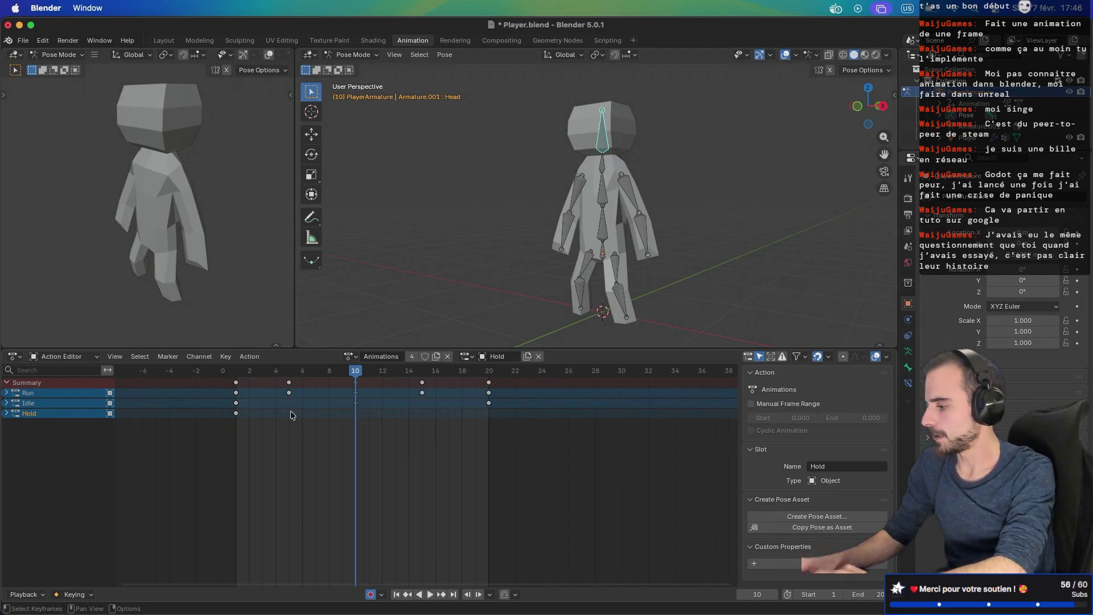
pyautogui.click(236, 413)
pyautogui.hscroll(-5, 578, 218)
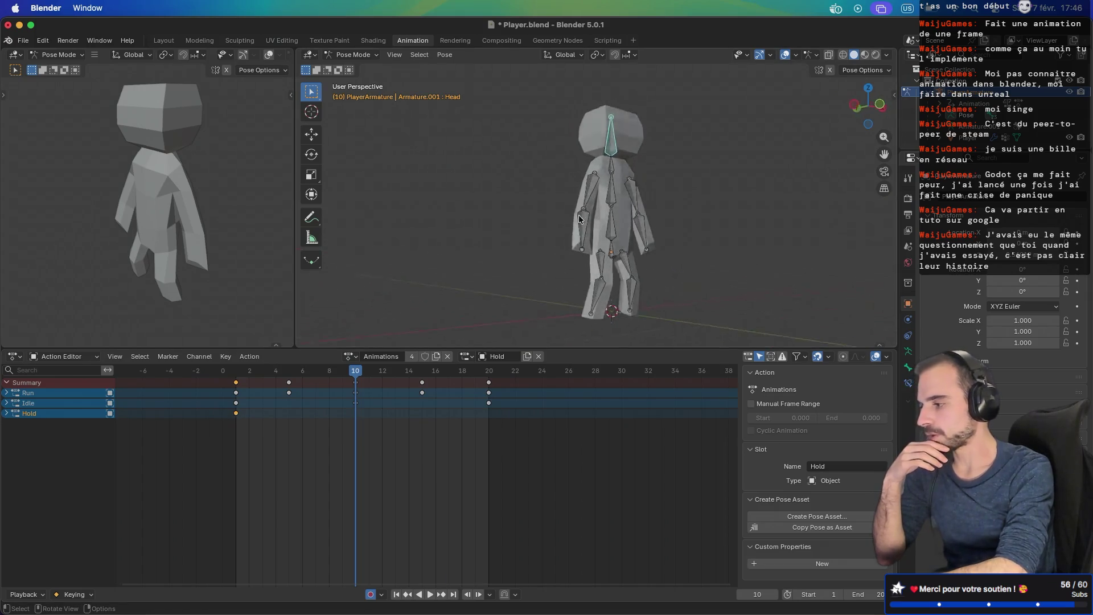
pyautogui.hscroll(-8, 541, 221)
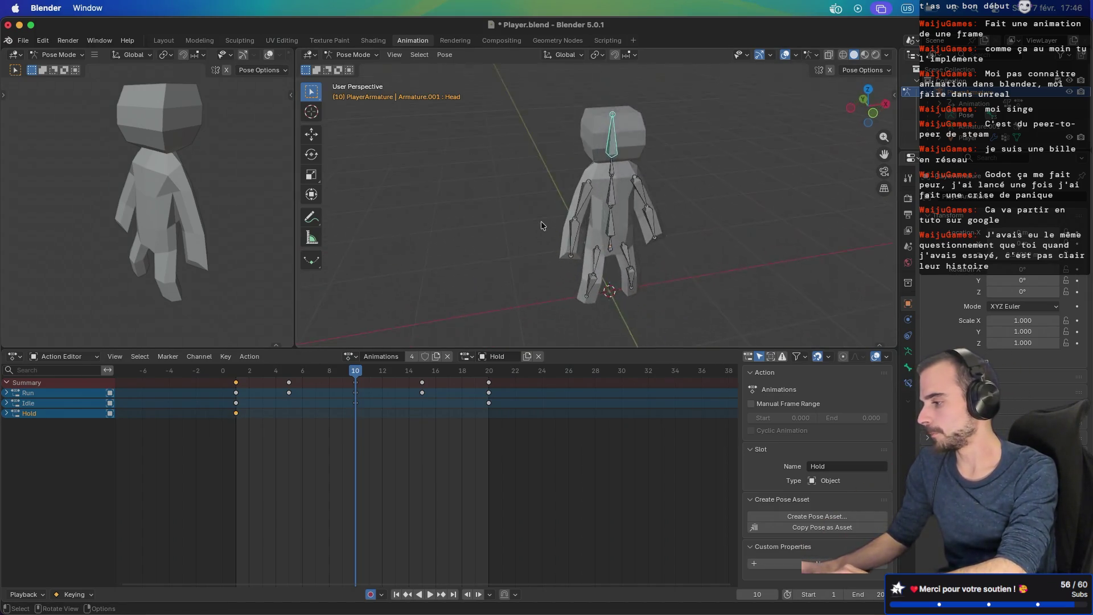
pyautogui.hscroll(-2, 540, 221)
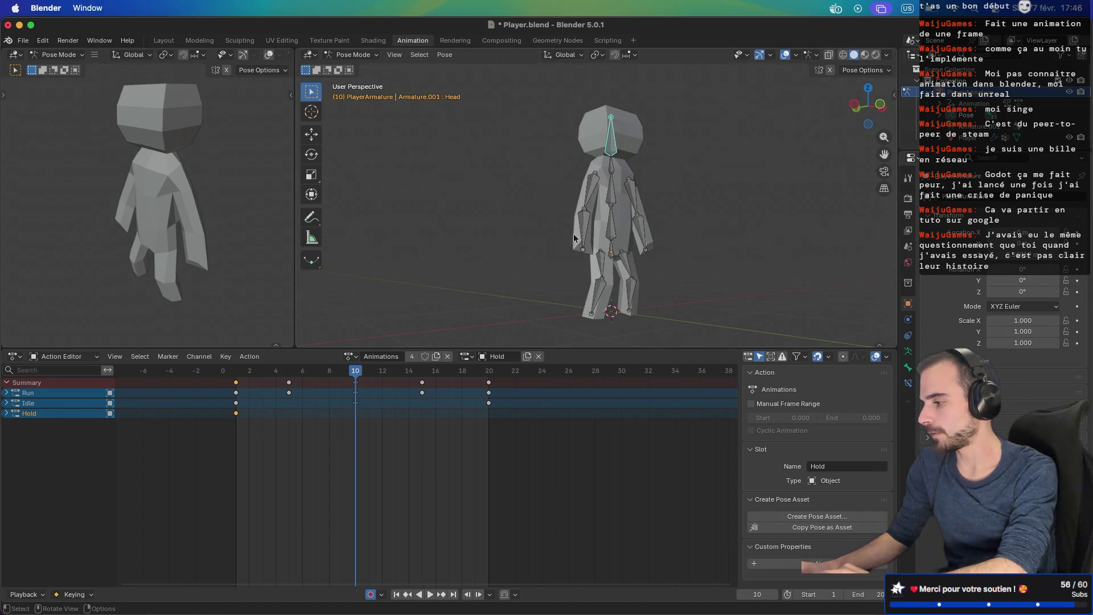
# Step: Rotate the Belly bone so the upper body leans forward
pyautogui.click(616, 225)
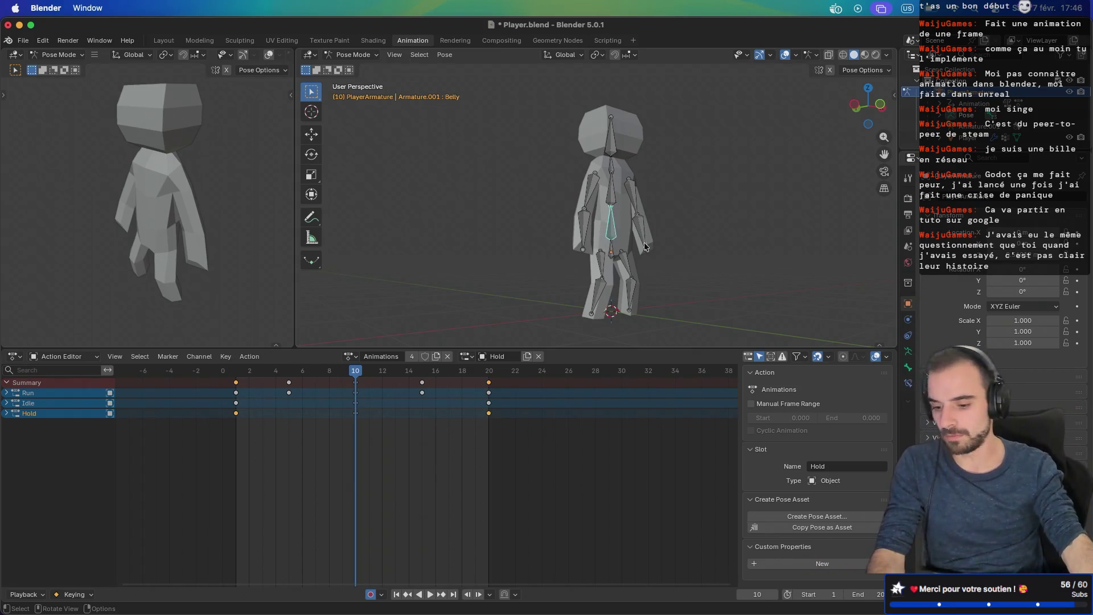
pyautogui.hscroll(-3, 579, 232)
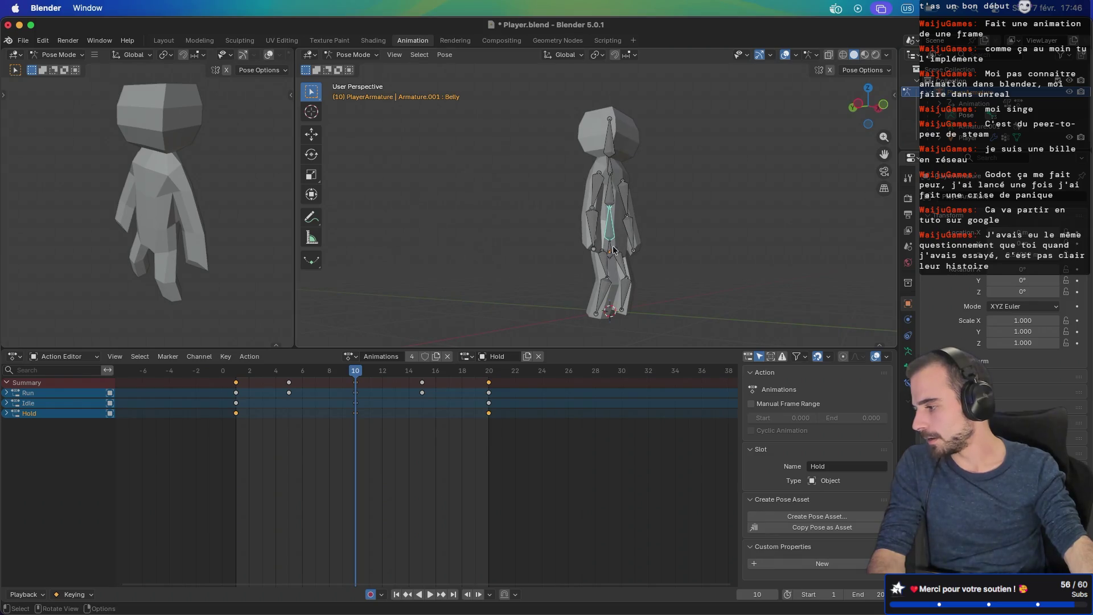
pyautogui.press('KP_1')
pyautogui.press('KP_3')
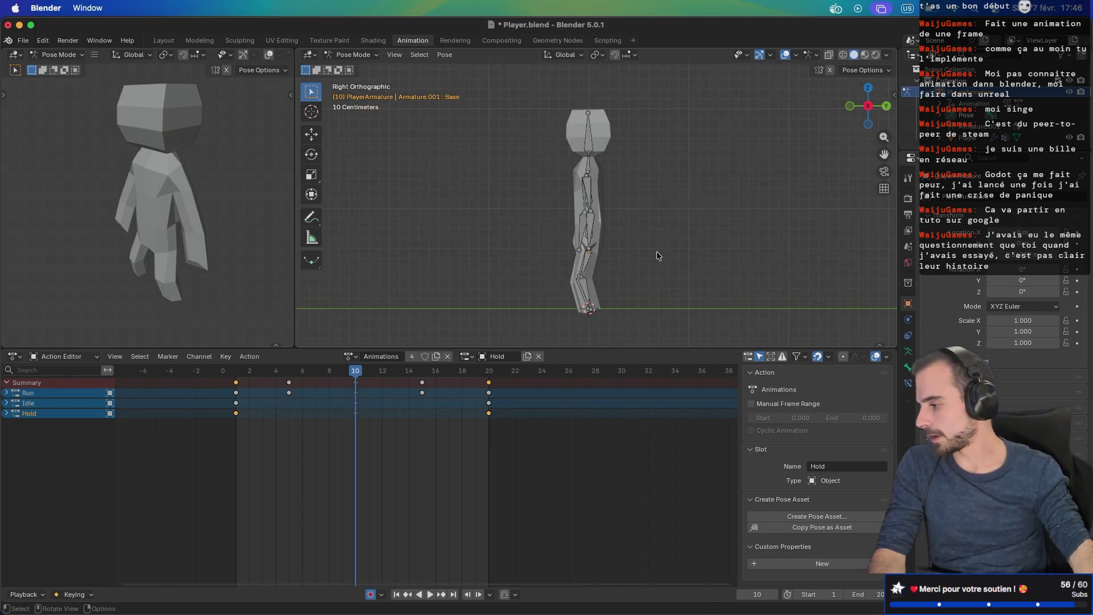
pyautogui.press('g')
pyautogui.rightClick(665, 254)
pyautogui.press('r')
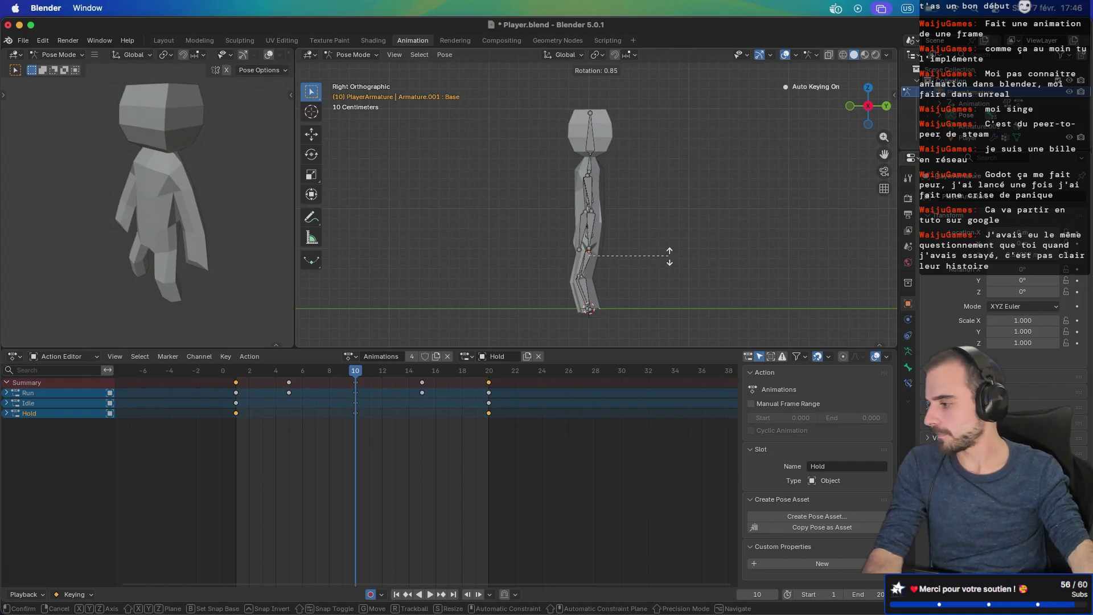
pyautogui.click(671, 270)
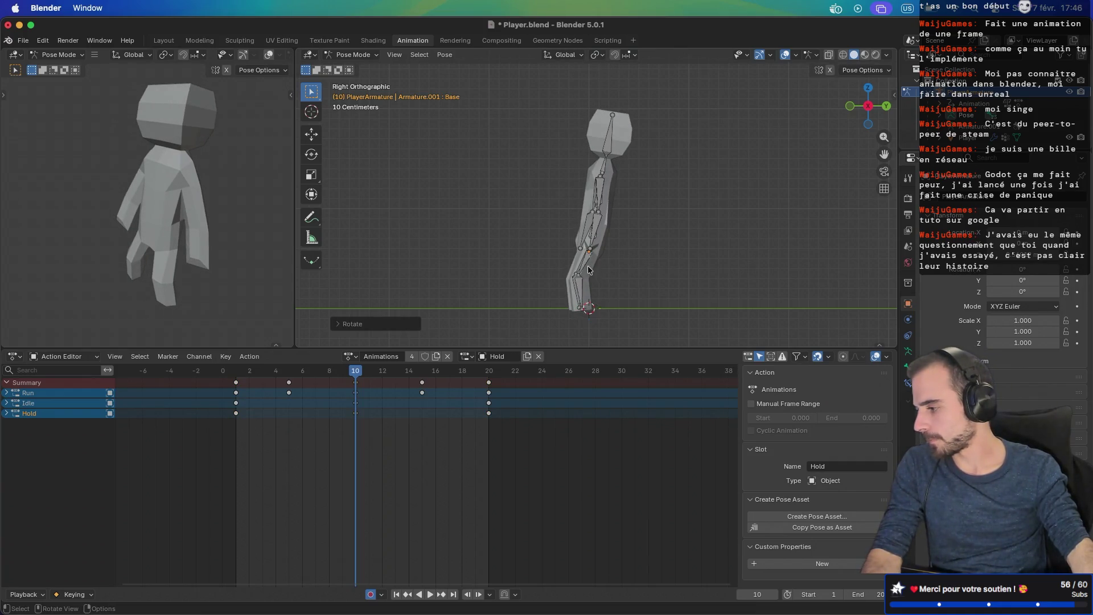
pyautogui.press('cmd+z')
pyautogui.hscroll(-5, 608, 261)
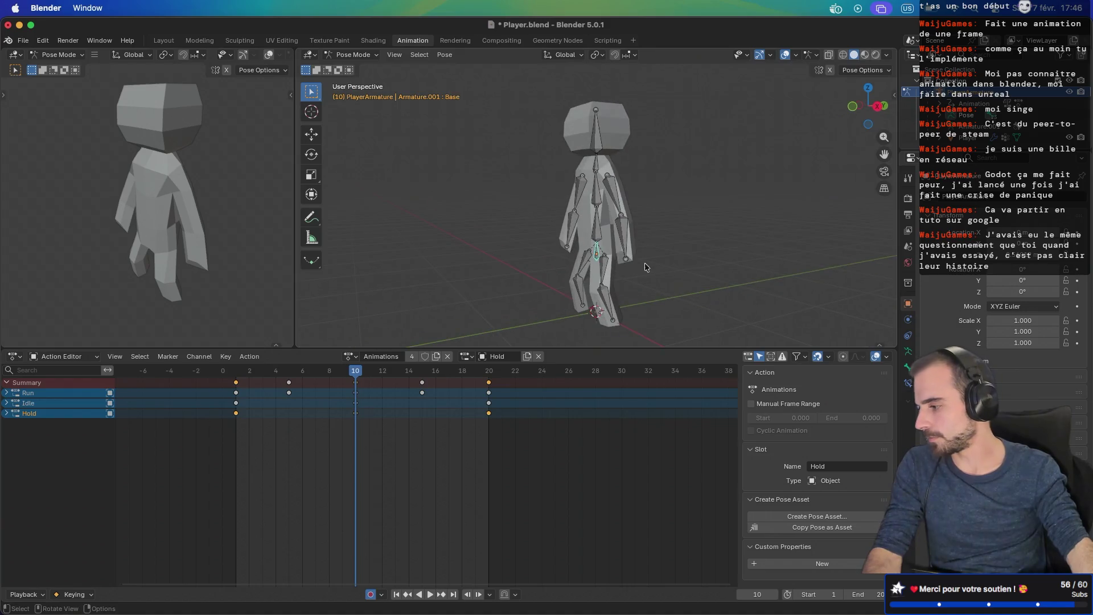
pyautogui.press('KP_3')
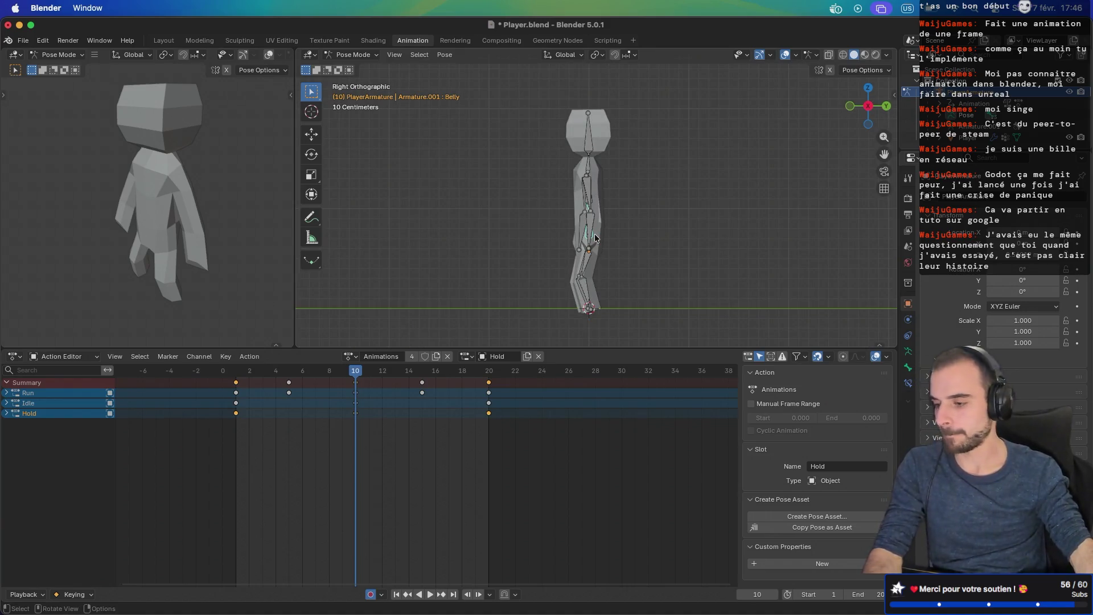
pyautogui.press('r')
pyautogui.click(655, 221)
pyautogui.hscroll(-5, 603, 218)
pyautogui.moveTo(606, 209); pyautogui.dragTo(719, 225)
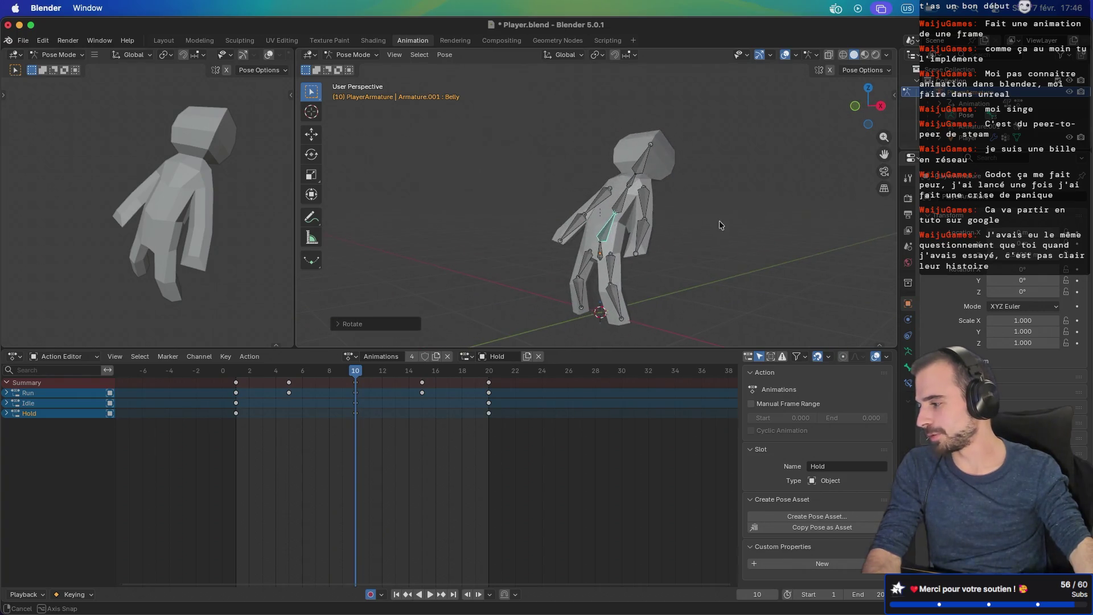
# Step: Rotate the left upper arm (UpperArm.L) into position
pyautogui.click(647, 206)
pyautogui.press('KP_1')
pyautogui.press('KP_3')
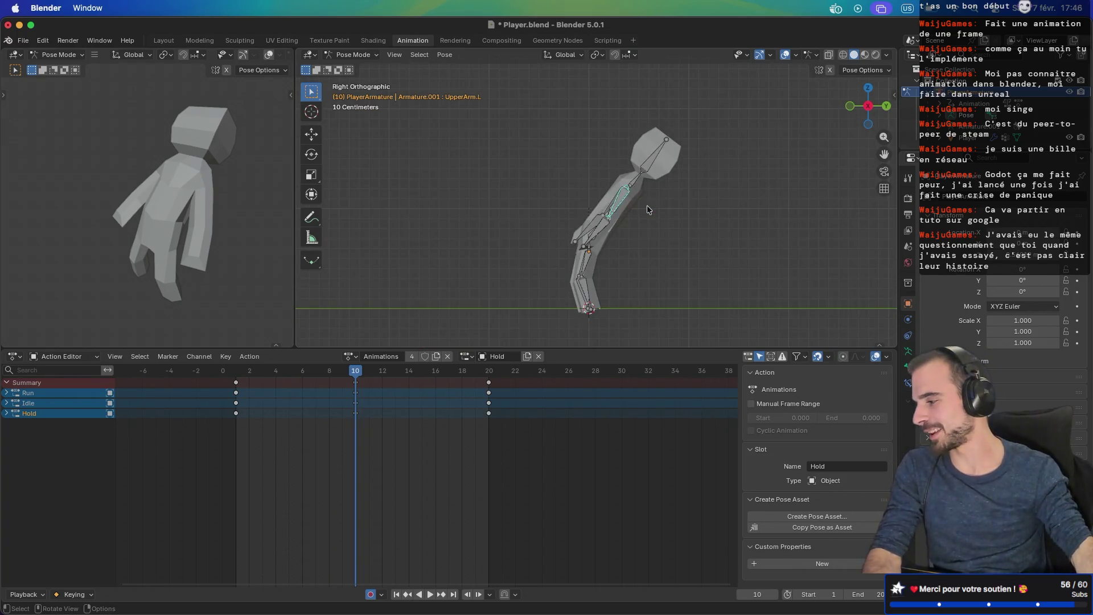
pyautogui.press('r')
pyautogui.click(637, 217)
pyautogui.moveTo(611, 231); pyautogui.dragTo(695, 246)
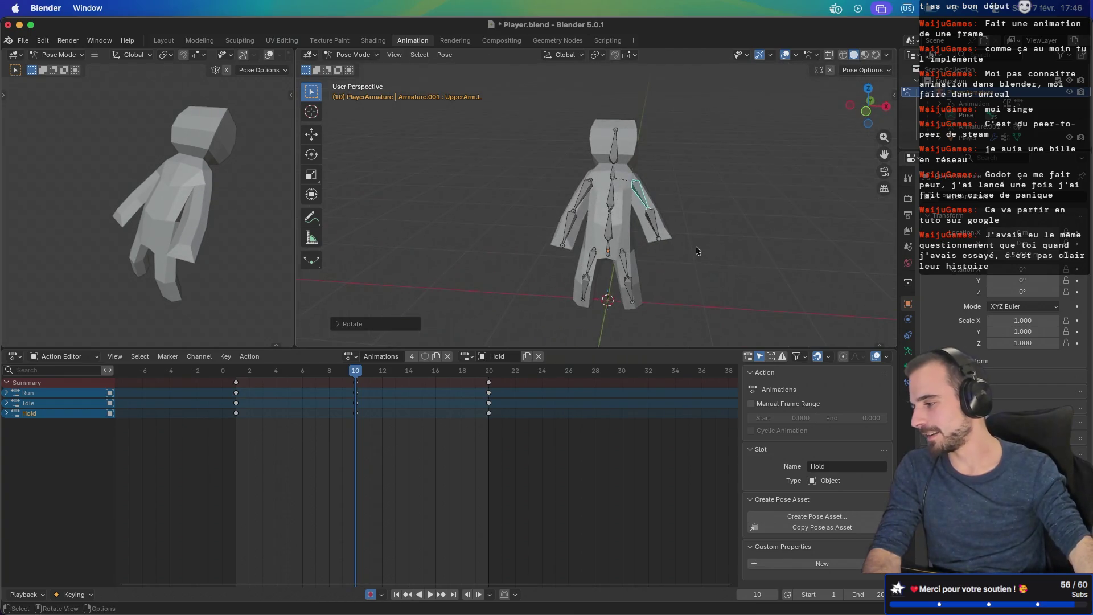
# Step: Rotate the right forearm (LowerArm.R) inward
pyautogui.click(589, 200)
pyautogui.press('ctrl+KP_3')
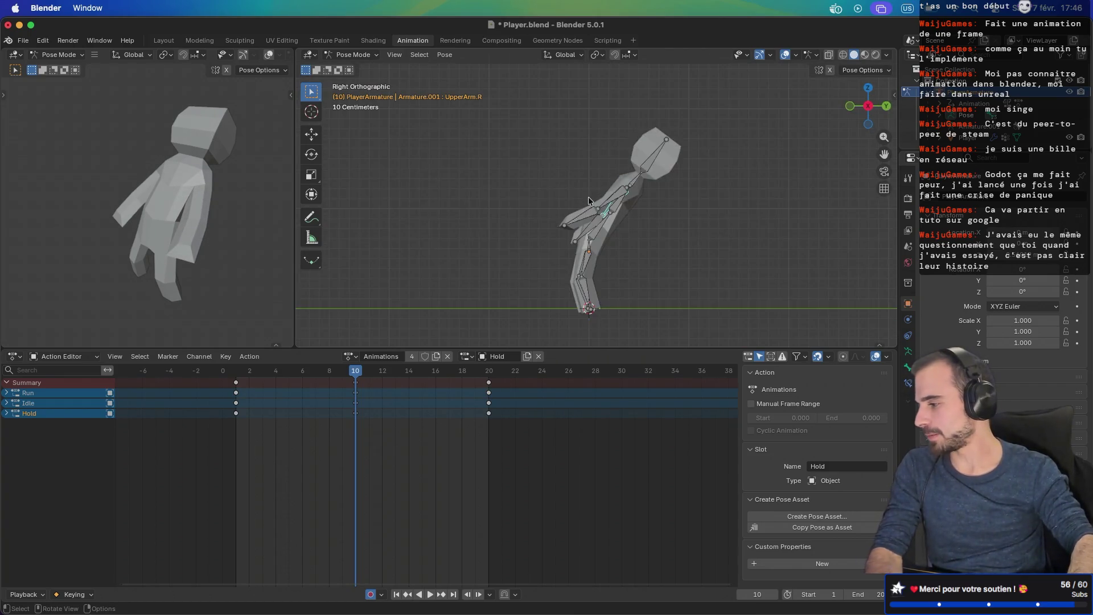
pyautogui.click(600, 219)
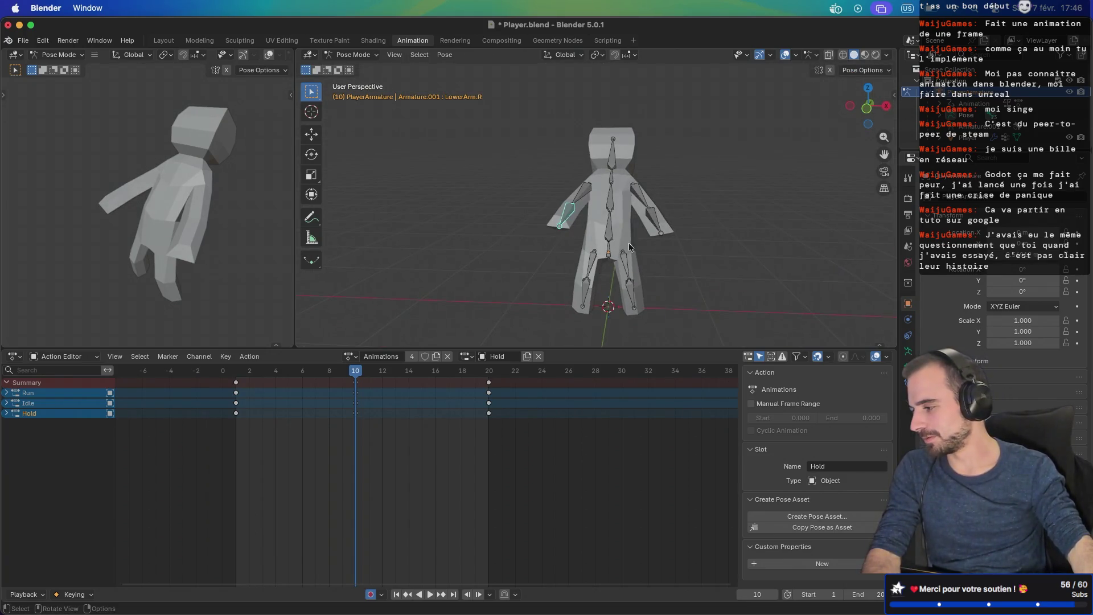
pyautogui.press('r')
pyautogui.click(654, 234)
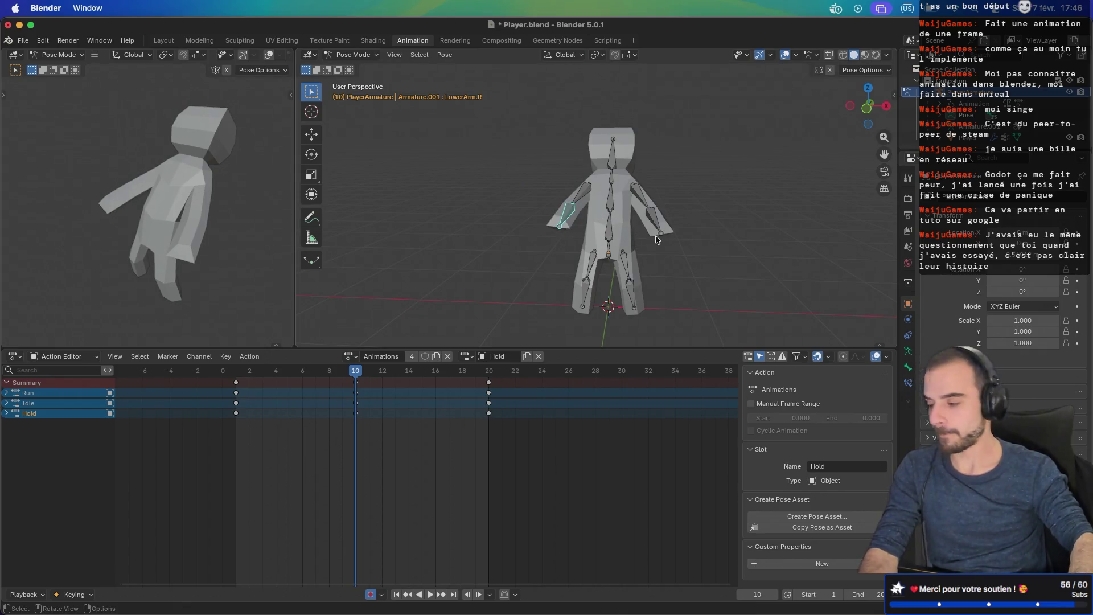
pyautogui.press('KP_1')
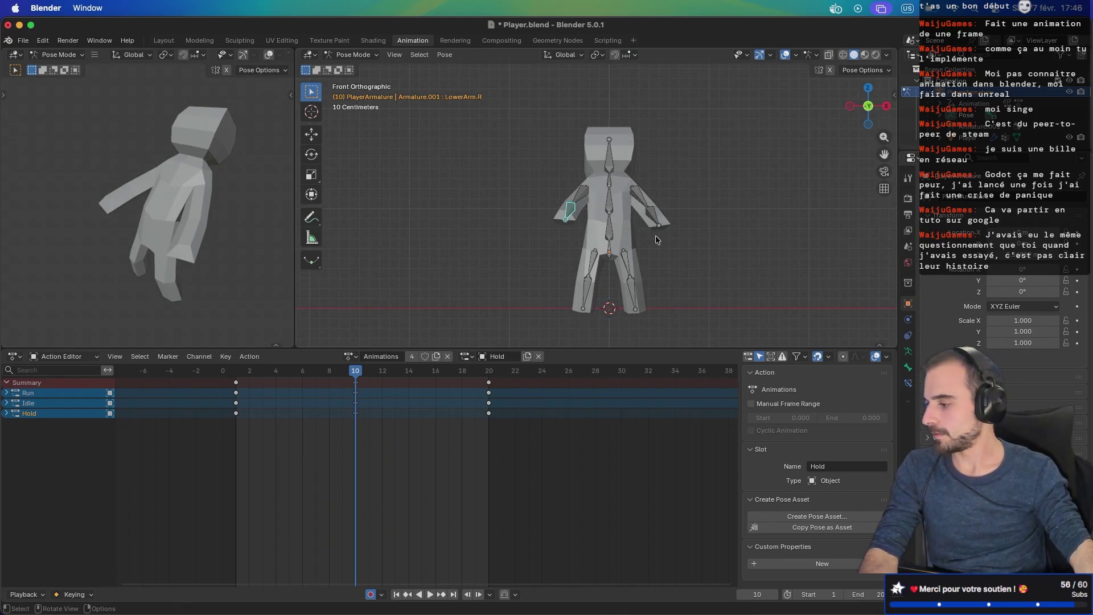
pyautogui.press('r')
pyautogui.press('Escape')
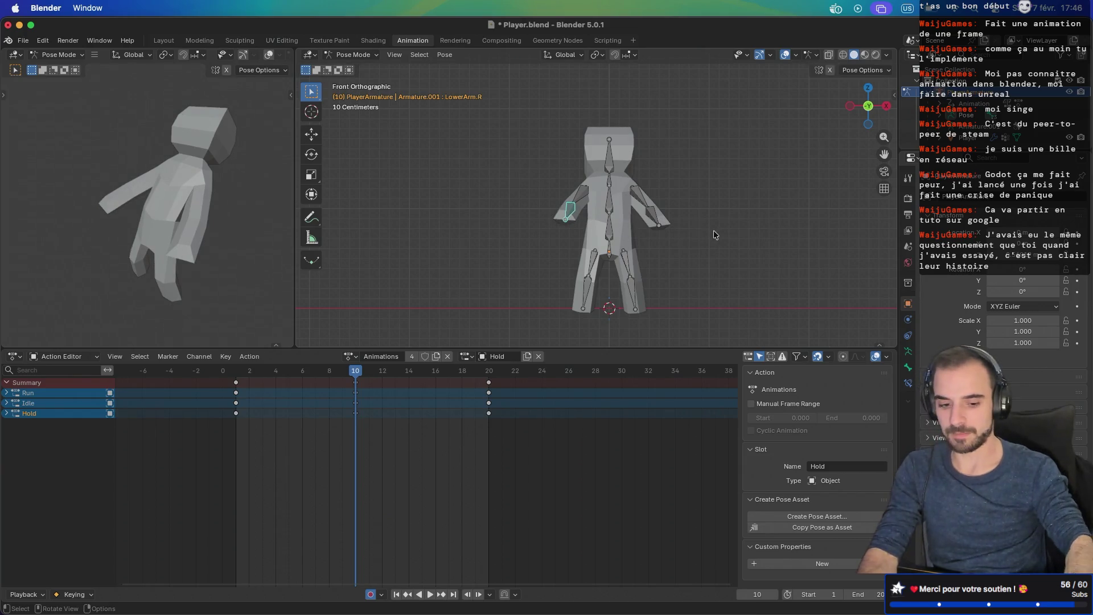
pyautogui.press('KP_7')
pyautogui.press('r')
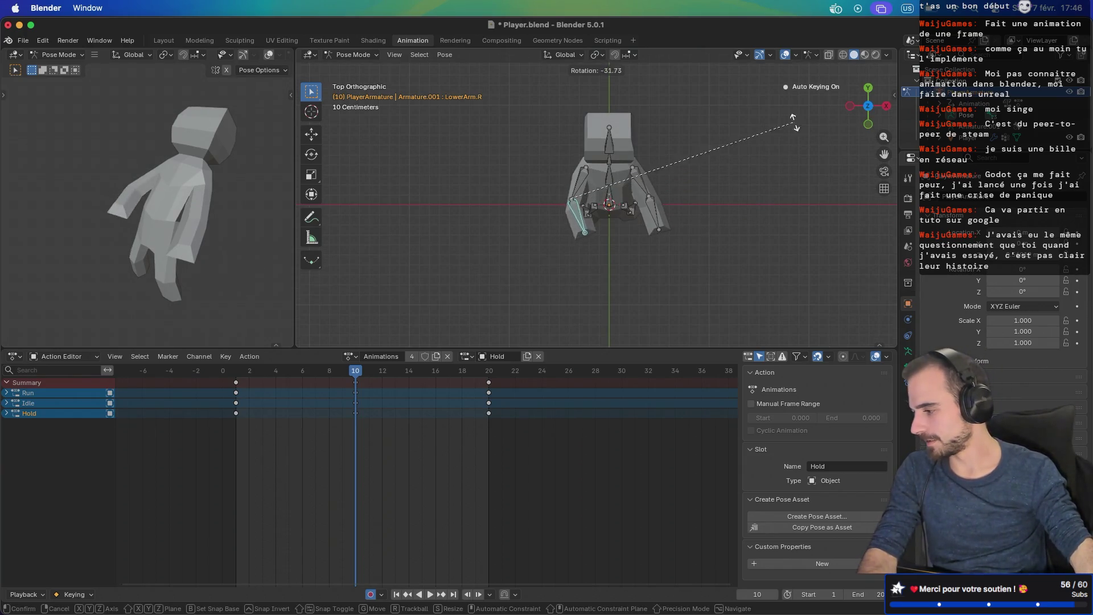
pyautogui.click(756, 165)
# Step: Rotate the left forearm (LowerArm.L) inward to match
pyautogui.click(656, 228)
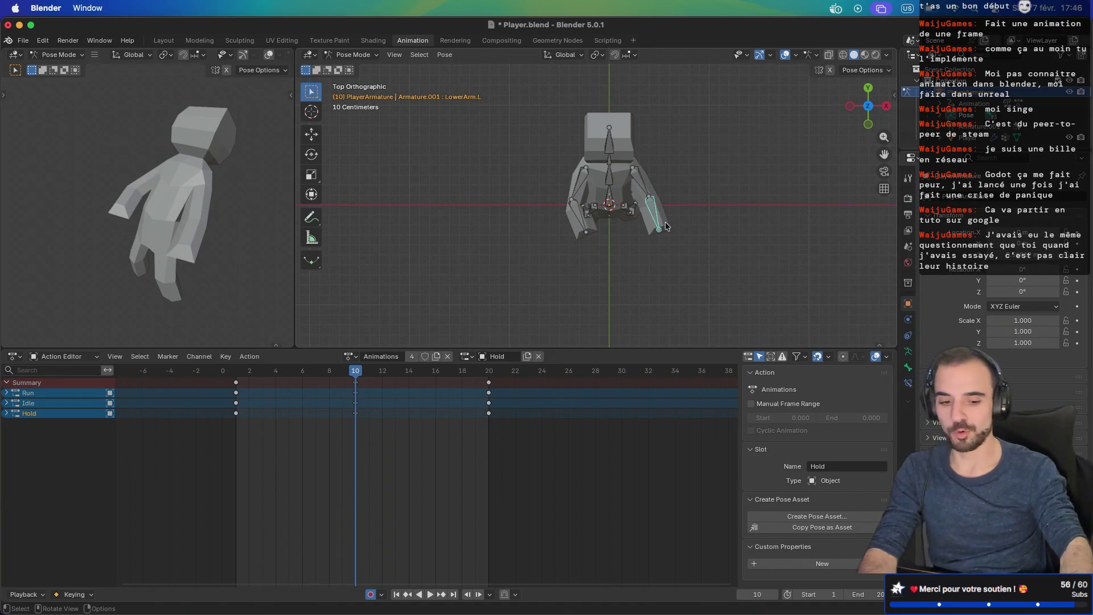
pyautogui.press('r')
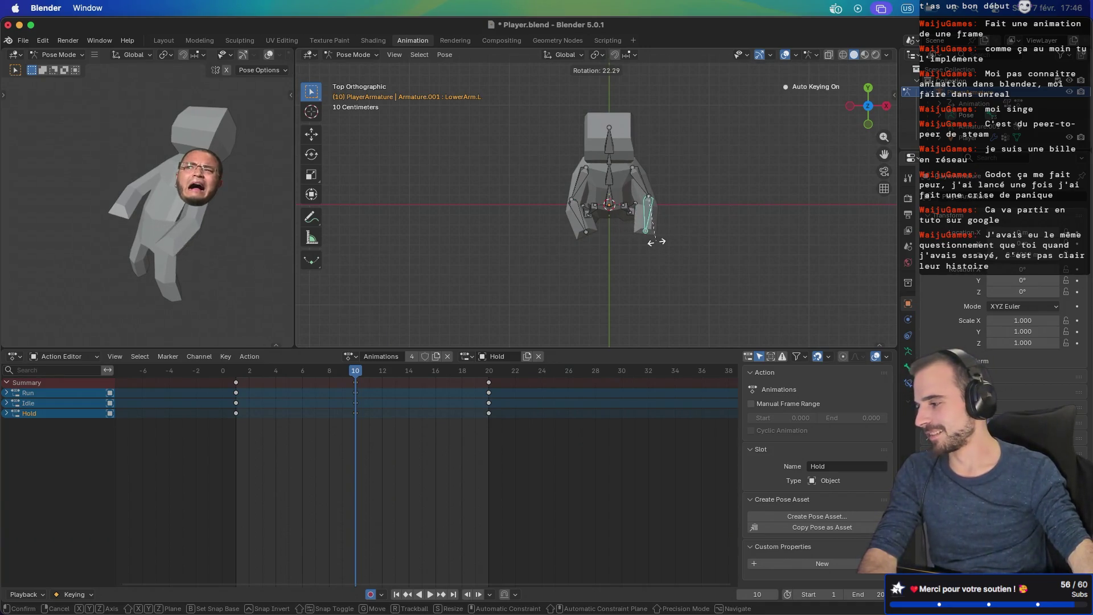
pyautogui.click(658, 244)
pyautogui.moveTo(656, 245)
pyautogui.mouseDown()
pyautogui.moveTo(569, 211)
pyautogui.moveTo(694, 159)
pyautogui.moveTo(589, 130)
pyautogui.mouseUp()
pyautogui.click(543, 161)
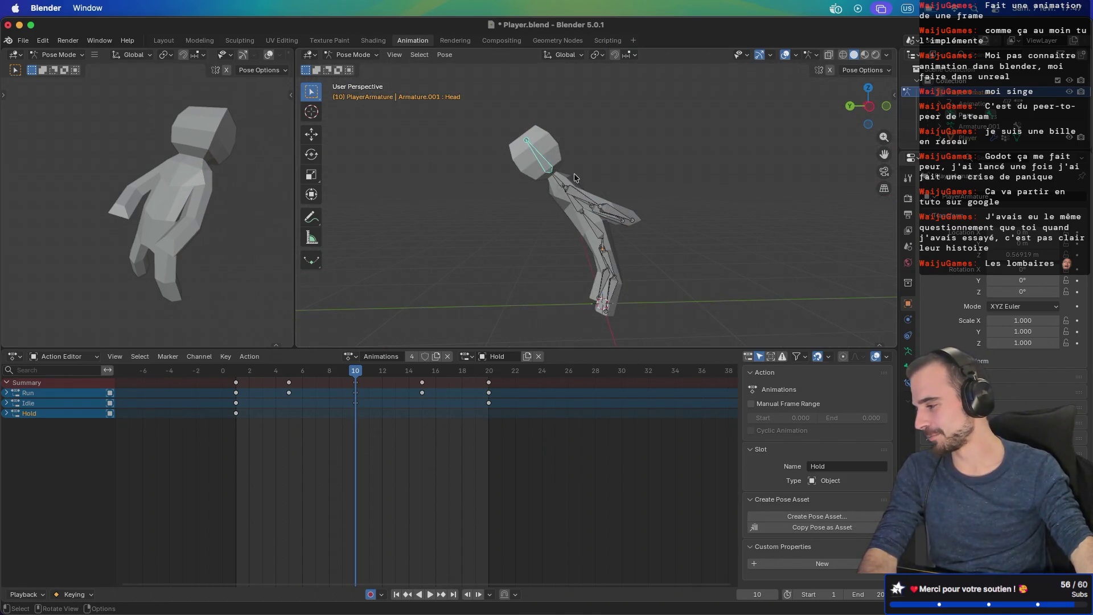
# Step: Tilt the Head bone and switch off auto-keying
pyautogui.press('r')
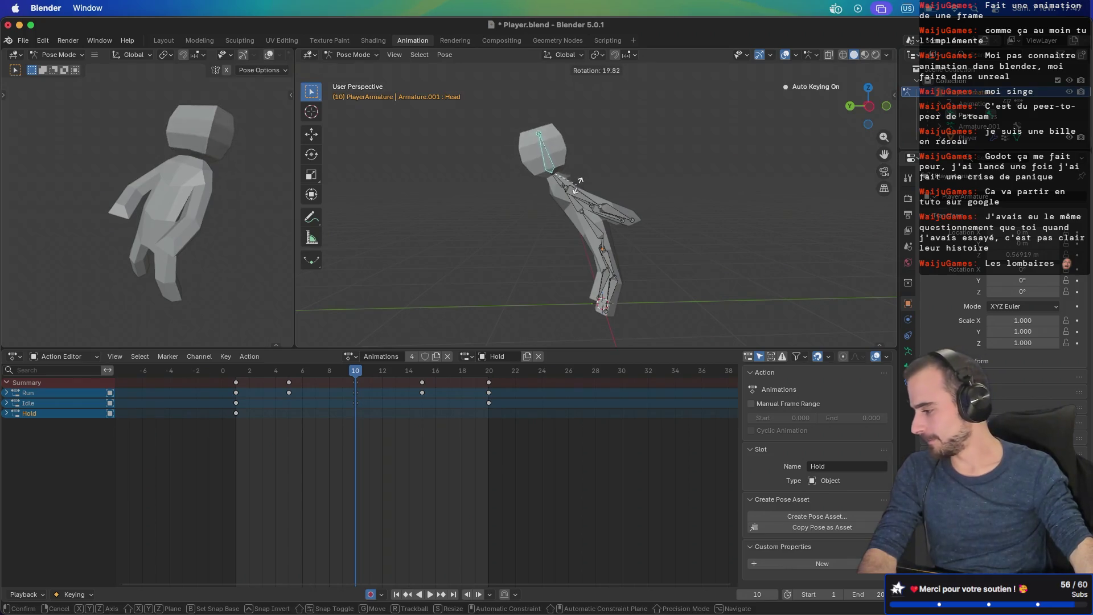
pyautogui.click(579, 186)
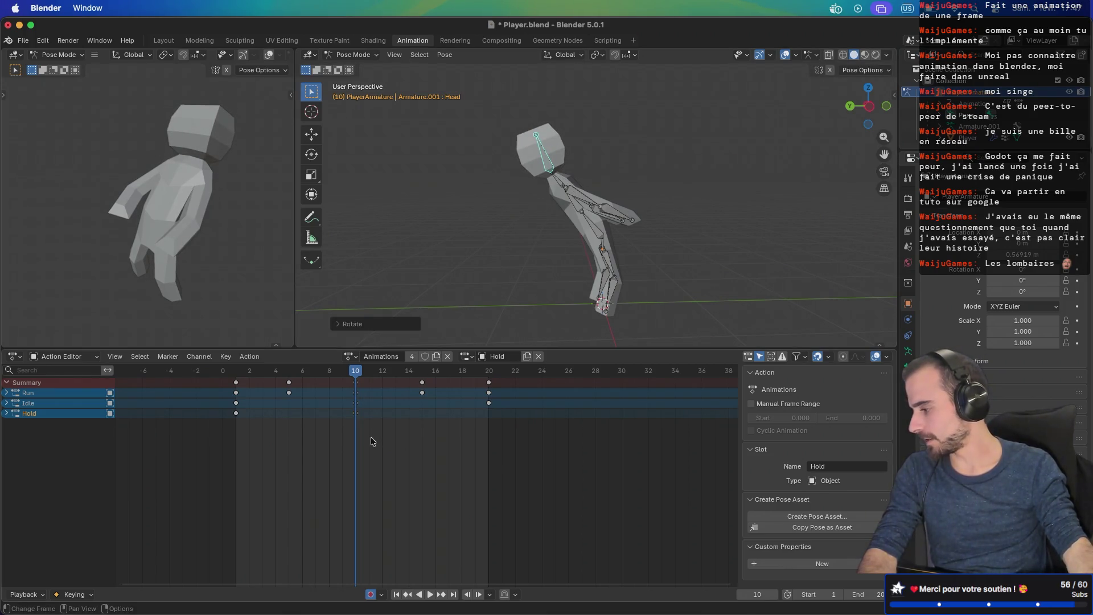
pyautogui.click(370, 594)
pyautogui.moveTo(366, 513); pyautogui.dragTo(384, 460)
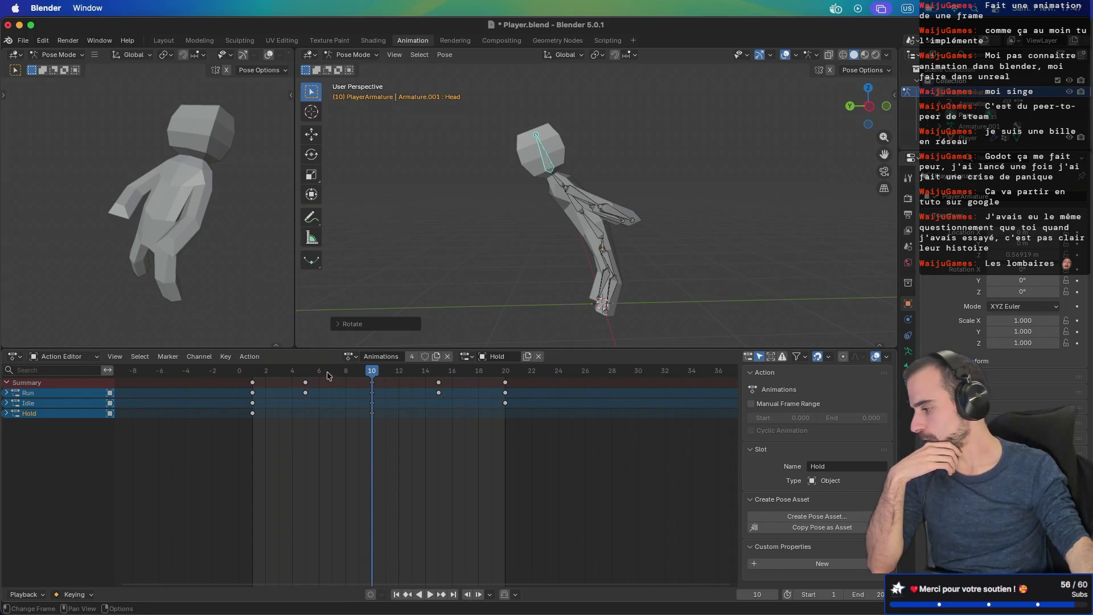
# Step: Play back the animation and orbit around the character to review the frame-10 pose
pyautogui.press('space')
pyautogui.moveTo(295, 373)
pyautogui.mouseDown()
pyautogui.moveTo(504, 372)
pyautogui.moveTo(372, 372)
pyautogui.mouseUp()
pyautogui.press('r')
pyautogui.moveTo(528, 284)
pyautogui.mouseDown()
pyautogui.moveTo(330, 287)
pyautogui.moveTo(513, 273)
pyautogui.moveTo(769, 276)
pyautogui.moveTo(549, 280)
pyautogui.mouseUp()
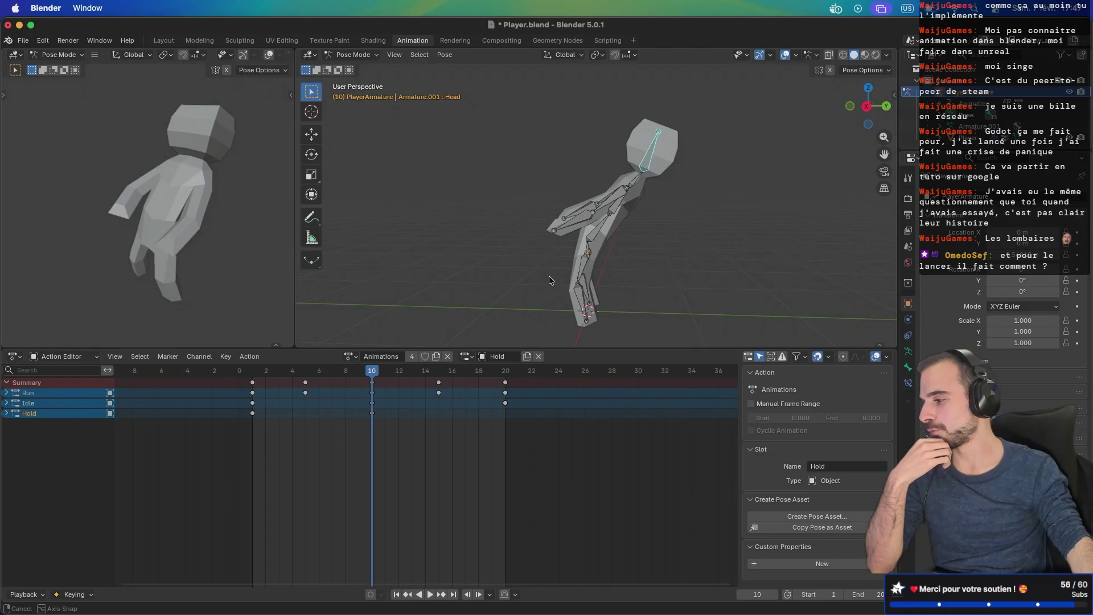
pyautogui.moveTo(550, 279); pyautogui.dragTo(550, 279)
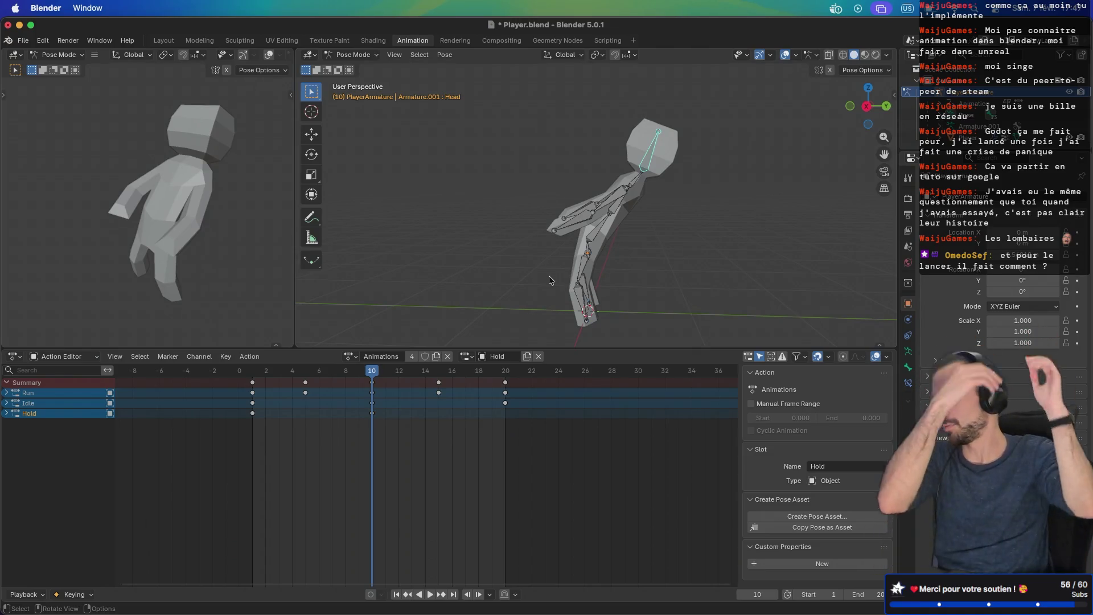
pyautogui.moveTo(470, 246)
pyautogui.mouseDown()
pyautogui.moveTo(634, 247)
pyautogui.moveTo(620, 268)
pyautogui.moveTo(513, 245)
pyautogui.moveTo(659, 242)
pyautogui.moveTo(562, 244)
pyautogui.moveTo(597, 239)
pyautogui.moveTo(566, 232)
pyautogui.moveTo(630, 230)
pyautogui.mouseUp()
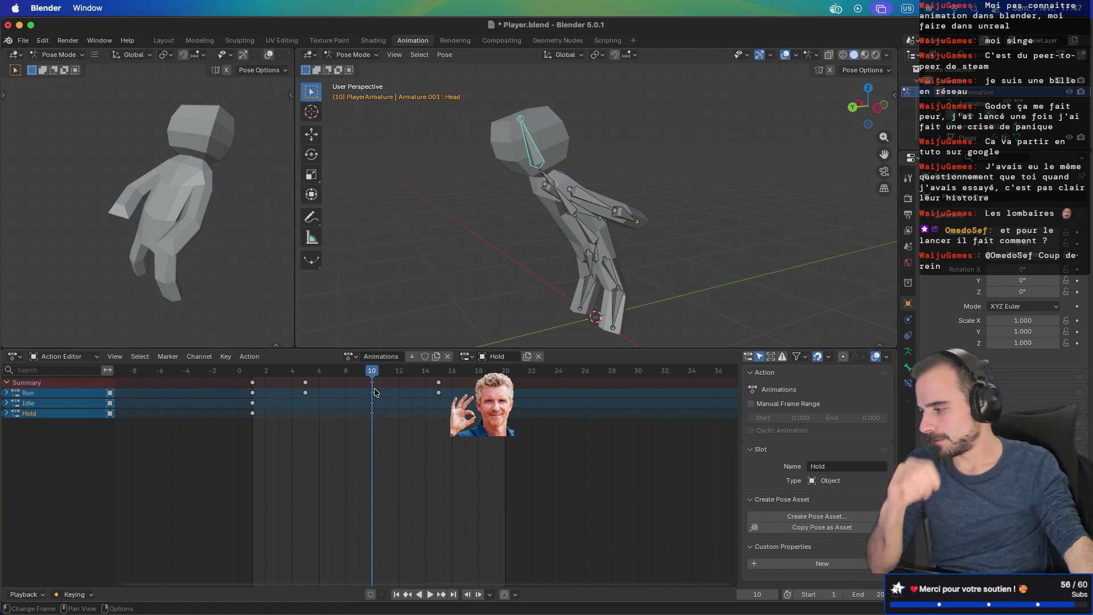
pyautogui.click(395, 373)
pyautogui.press('space')
# Step: Select all bones at frame 10, copy the pose and paste it at frame 20
pyautogui.click(372, 372)
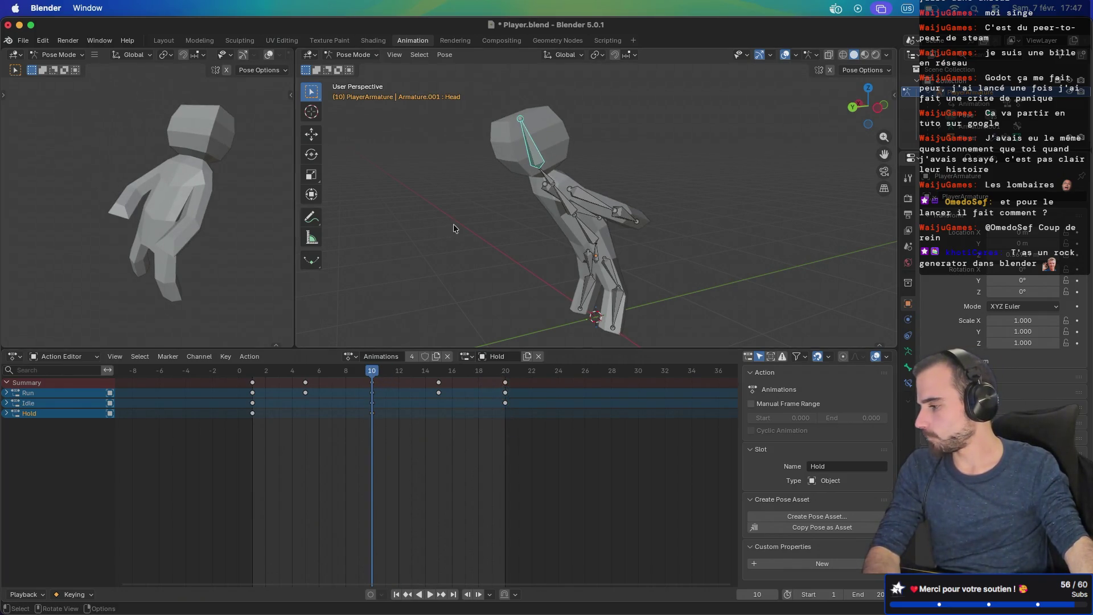
pyautogui.press('a')
pyautogui.hotkey('ctrl', 'c')
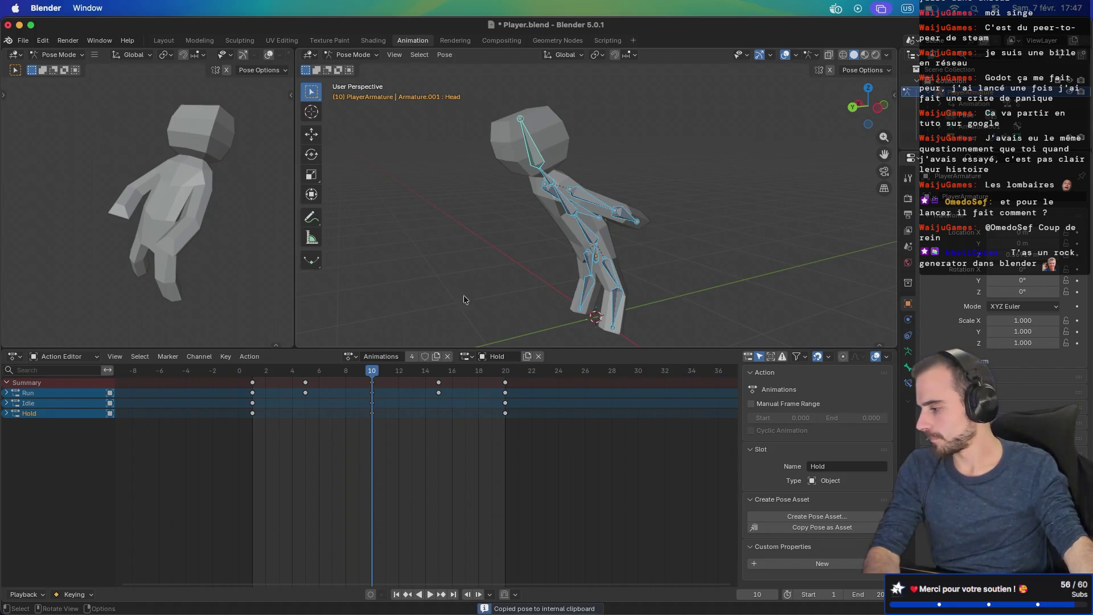
pyautogui.click(503, 371)
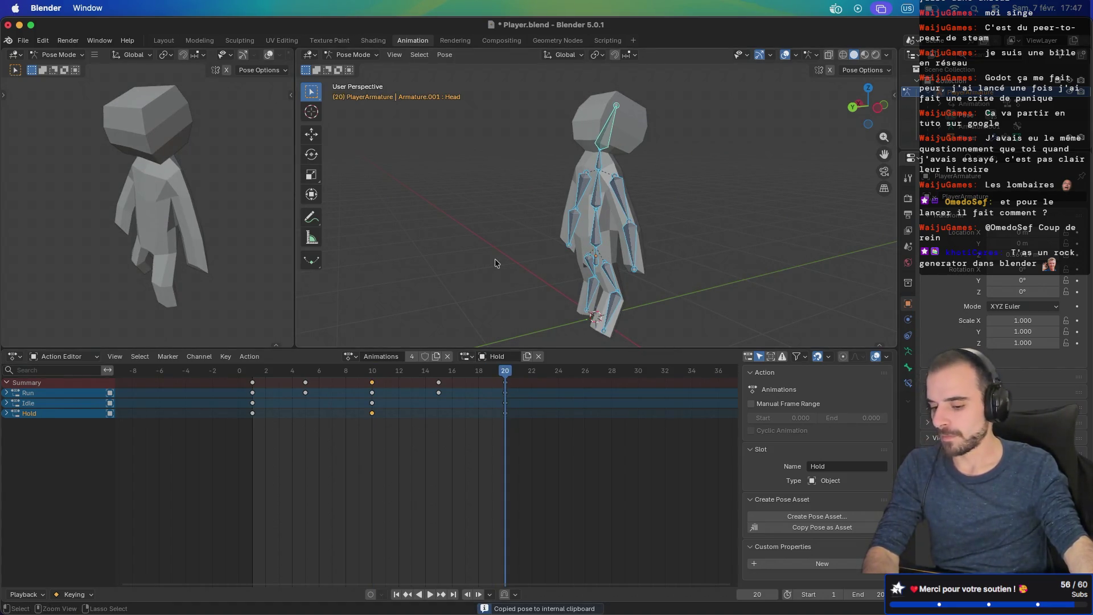
pyautogui.hotkey('ctrl', 'v')
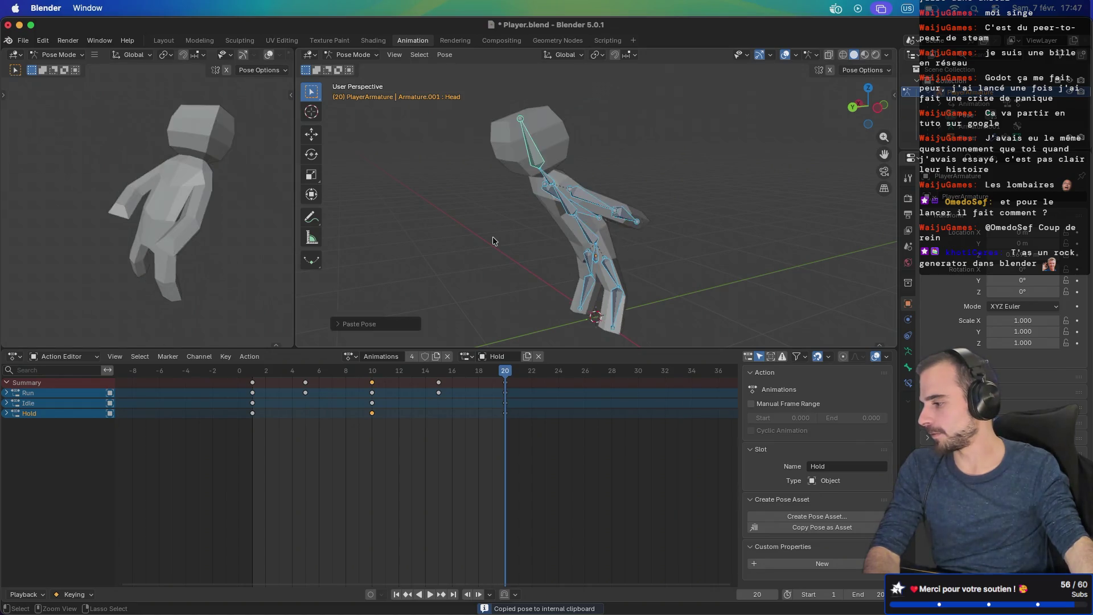
pyautogui.moveTo(505, 371)
pyautogui.mouseDown()
pyautogui.moveTo(257, 372)
pyautogui.moveTo(505, 373)
pyautogui.moveTo(373, 374)
pyautogui.mouseUp()
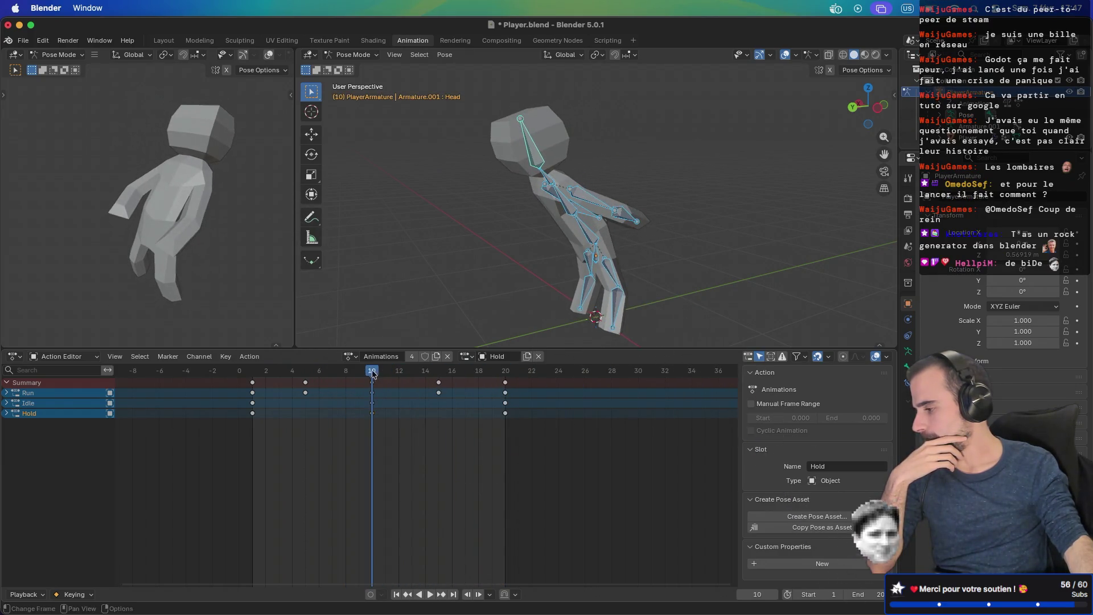
# Step: Copy the pose from the pose context menu and paste it at frame 20
pyautogui.rightClick(508, 246)
pyautogui.click(503, 239)
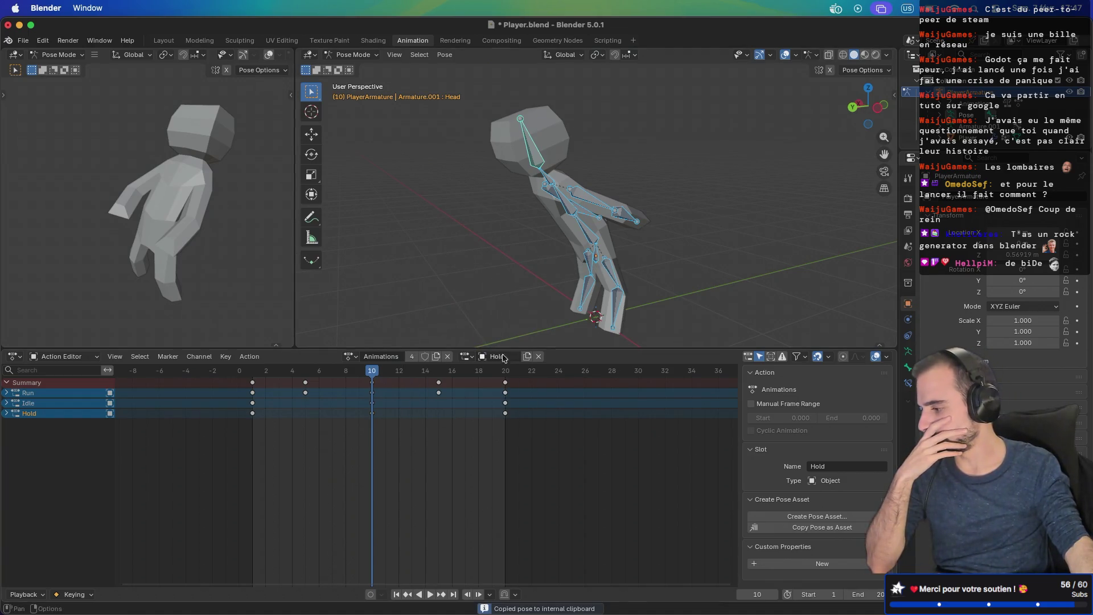
pyautogui.click(505, 373)
pyautogui.rightClick(503, 239)
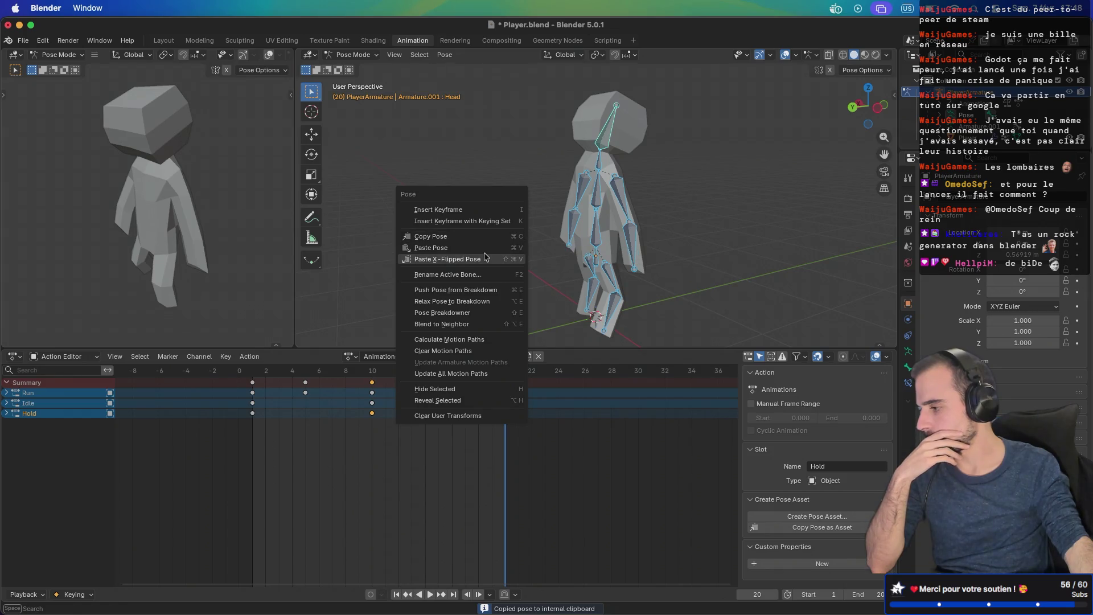
pyautogui.click(484, 248)
pyautogui.rightClick(484, 246)
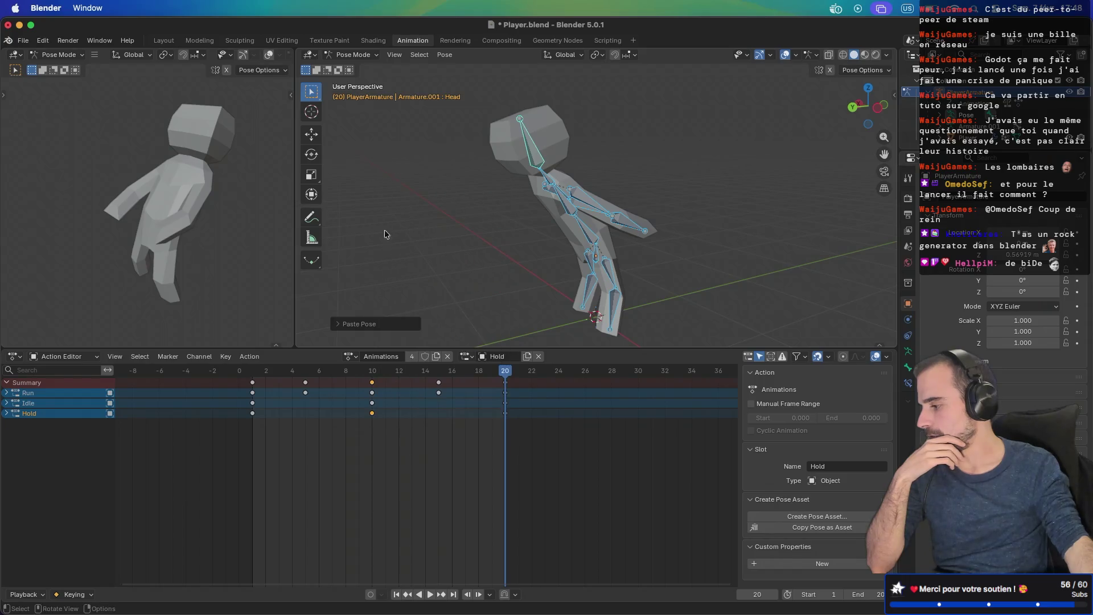
# Step: Scrub to preview, paste the pose at frame 20 and key Location & Rotation
pyautogui.moveTo(409, 370); pyautogui.dragTo(255, 367)
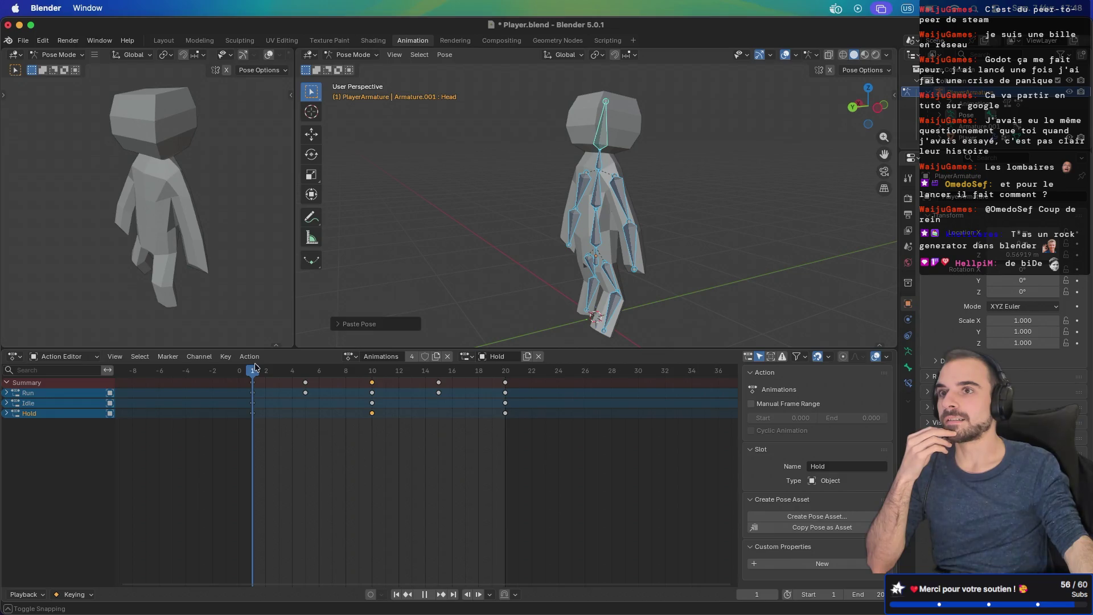
pyautogui.moveTo(255, 367); pyautogui.dragTo(505, 373)
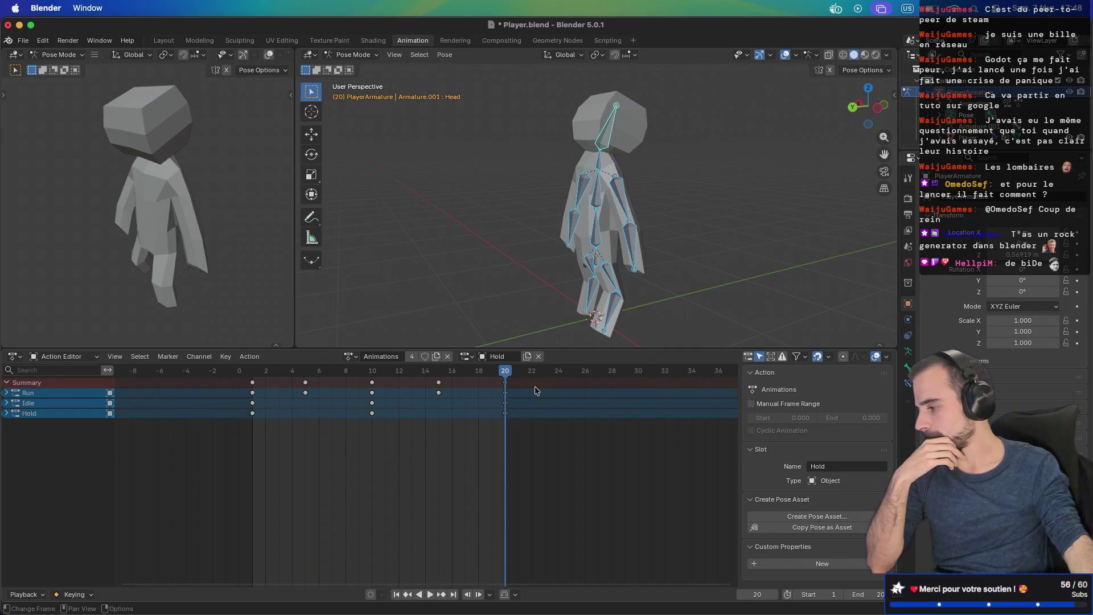
pyautogui.rightClick(529, 244)
pyautogui.click(528, 237)
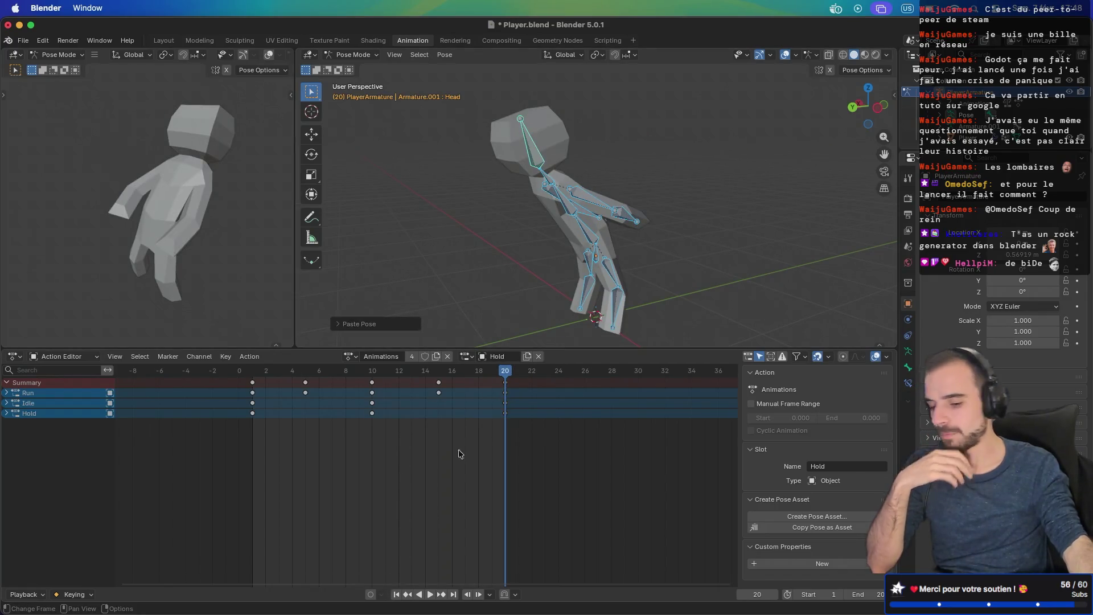
pyautogui.press('k')
pyautogui.click(518, 238)
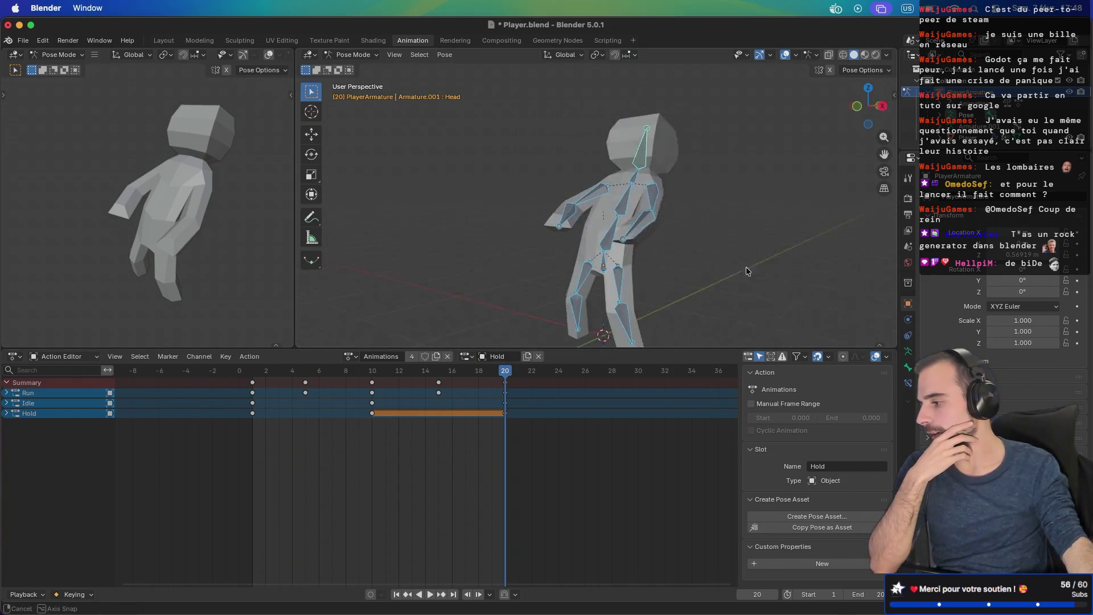
# Step: Paste the X-flipped pose and key it at frame 20
pyautogui.moveTo(464, 371)
pyautogui.mouseDown()
pyautogui.moveTo(370, 373)
pyautogui.moveTo(504, 371)
pyautogui.mouseUp()
pyautogui.rightClick(452, 265)
pyautogui.click(456, 276)
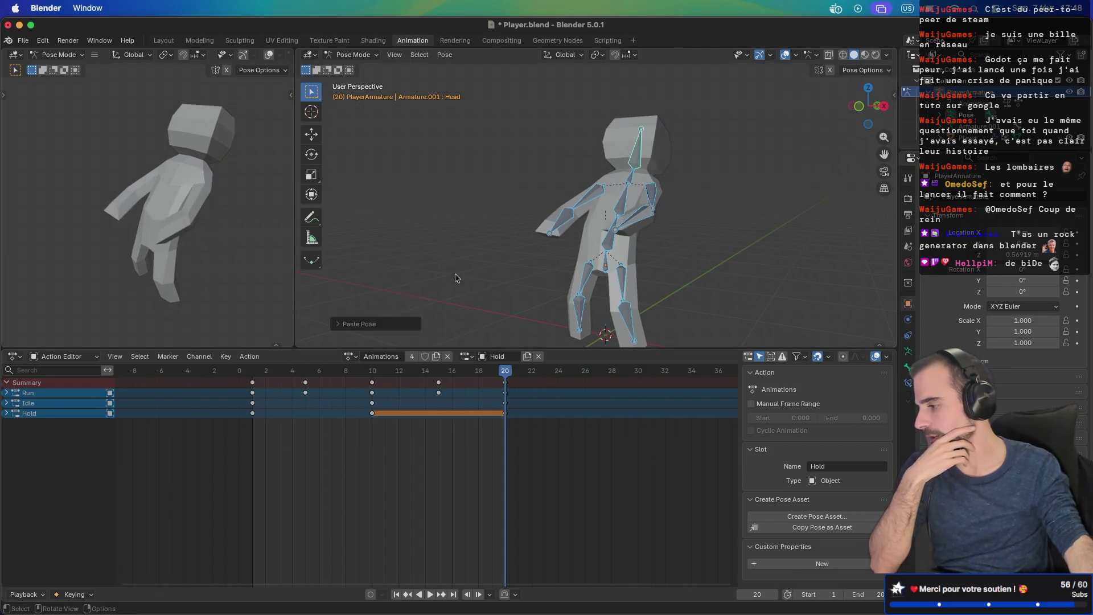
pyautogui.press('k')
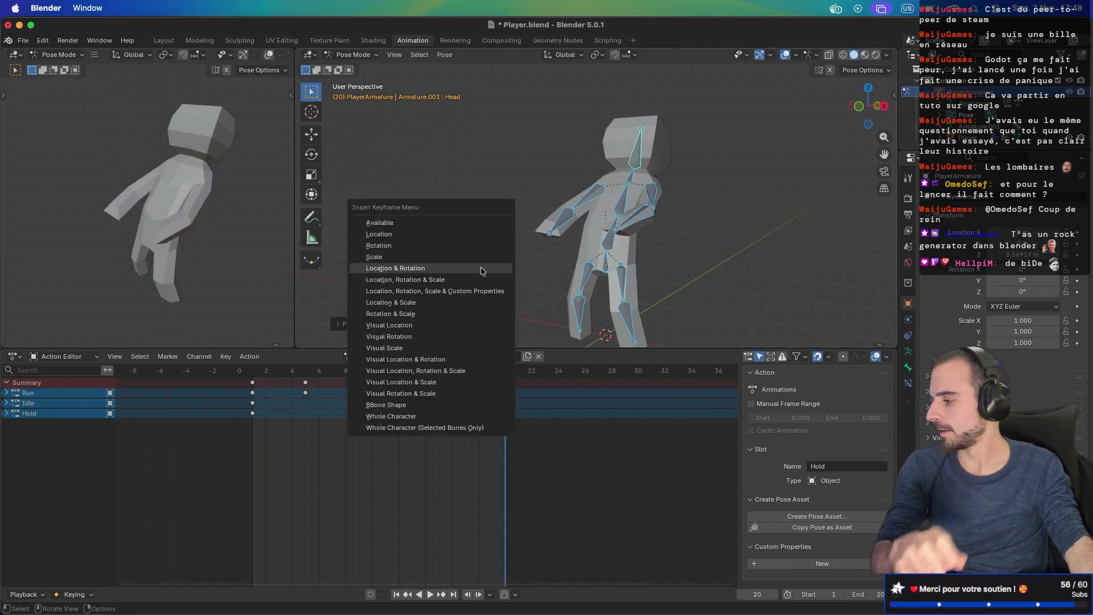
pyautogui.click(480, 268)
# Step: Play back and scrub to frame 20 to check the held pose
pyautogui.hscroll(10, 495, 269)
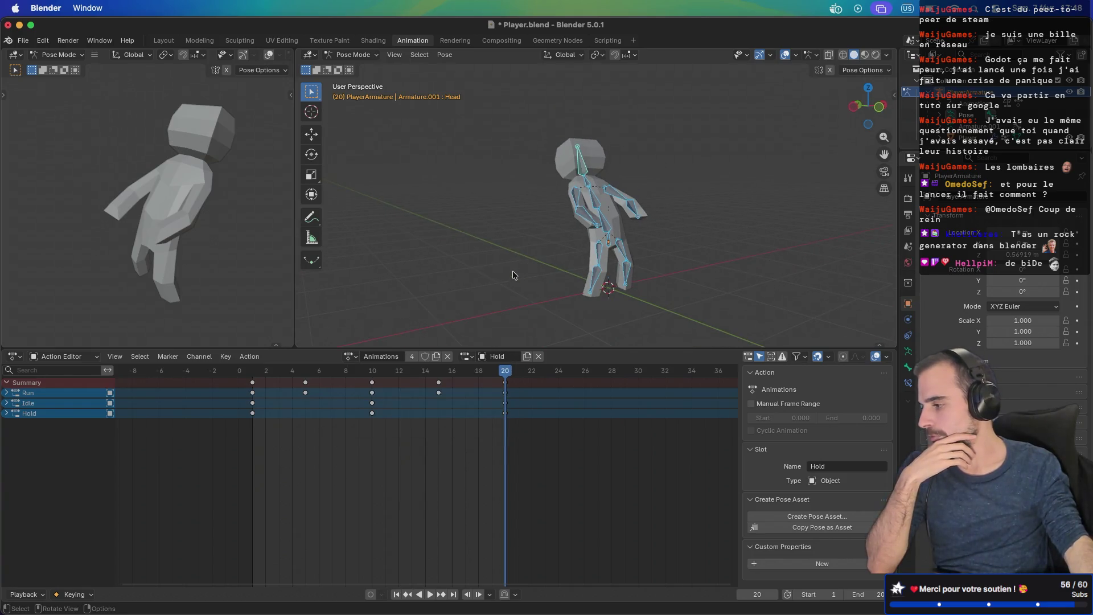
pyautogui.click(446, 369)
pyautogui.press('space')
pyautogui.moveTo(446, 366)
pyautogui.mouseDown()
pyautogui.moveTo(503, 360)
pyautogui.moveTo(251, 367)
pyautogui.moveTo(491, 367)
pyautogui.mouseUp()
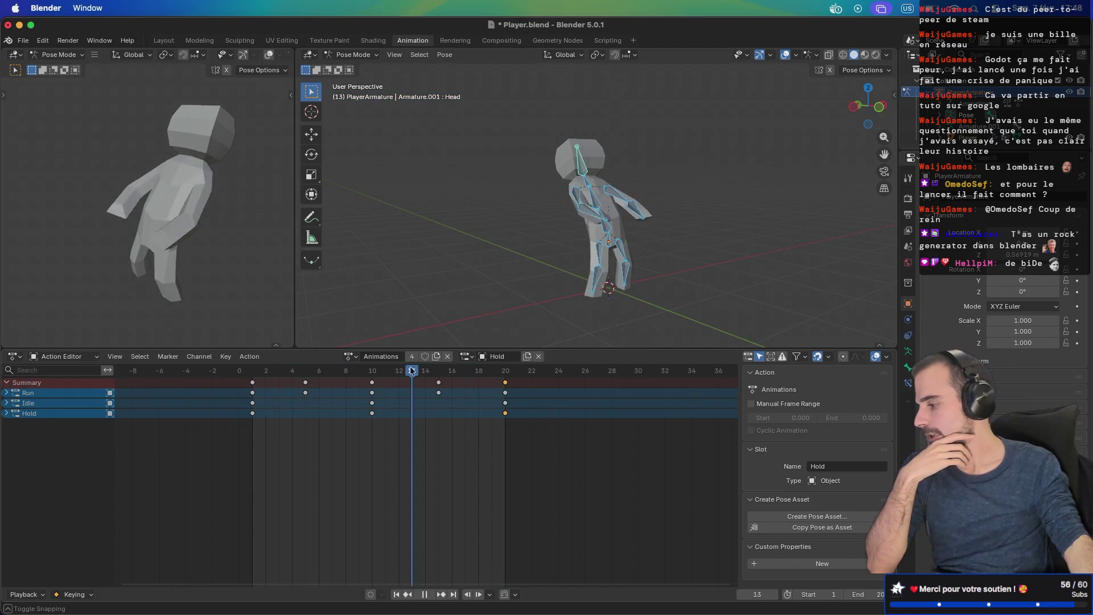
pyautogui.press('Escape')
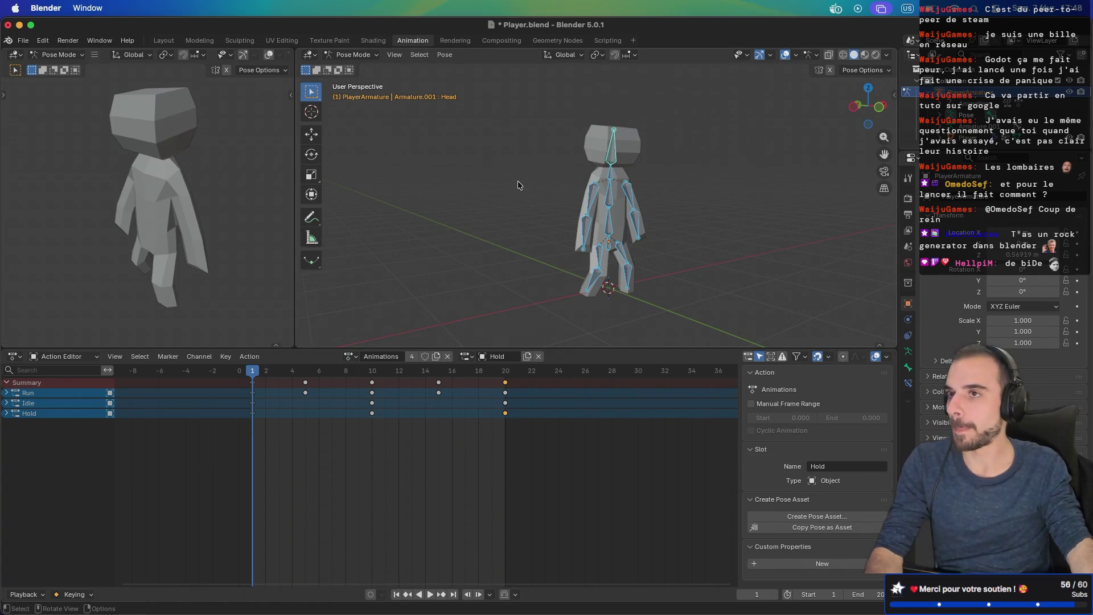
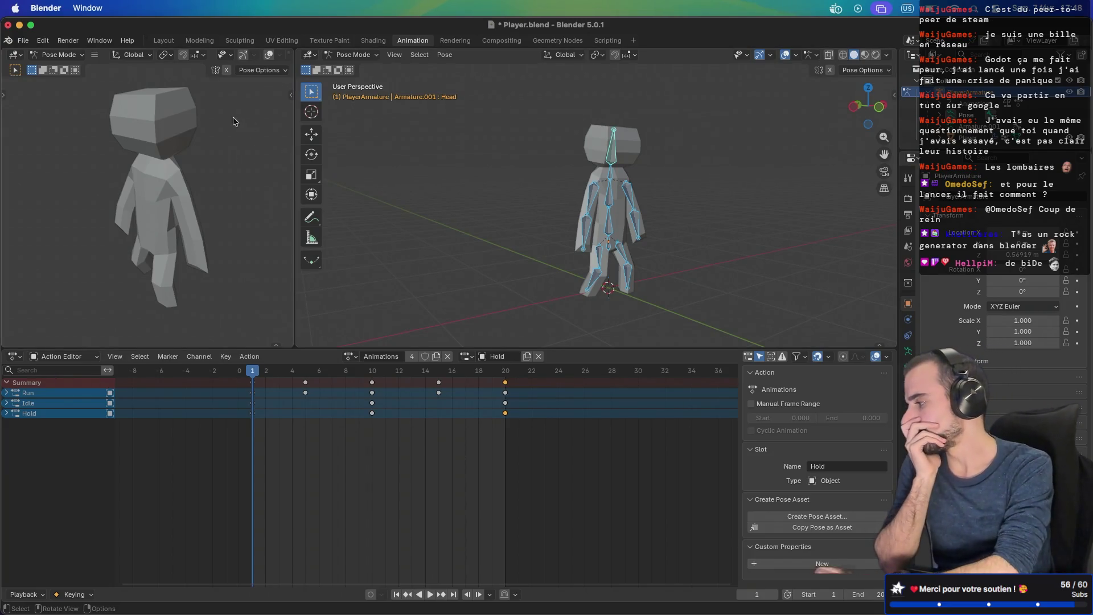
# Step: Re-export the animated player model from Blender as glTF 2.0 binary to Player.glb
pyautogui.click(22, 40)
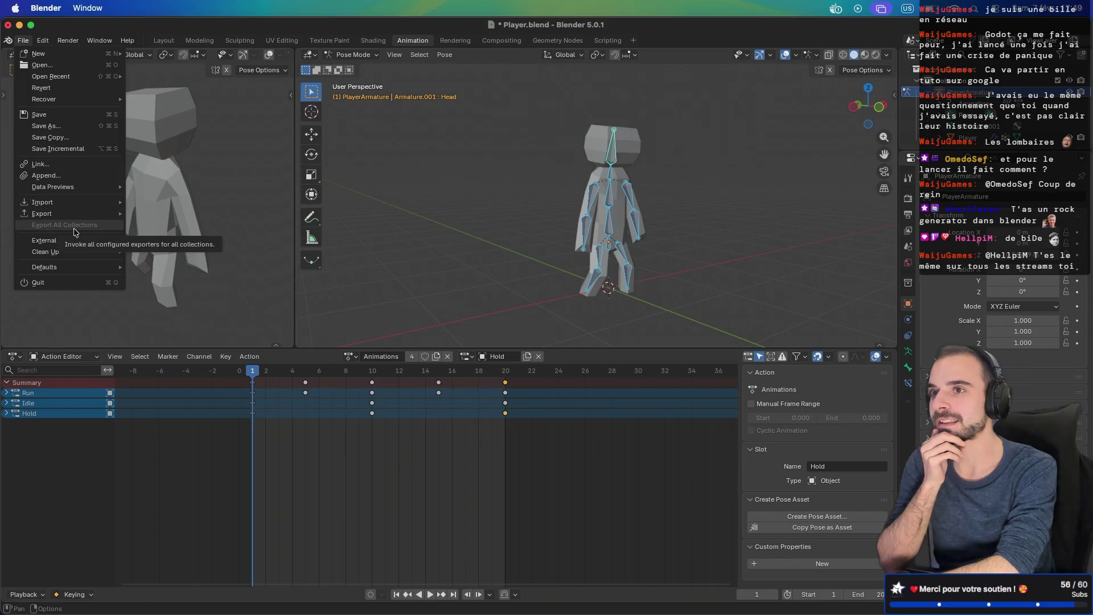
pyautogui.moveTo(37, 208)
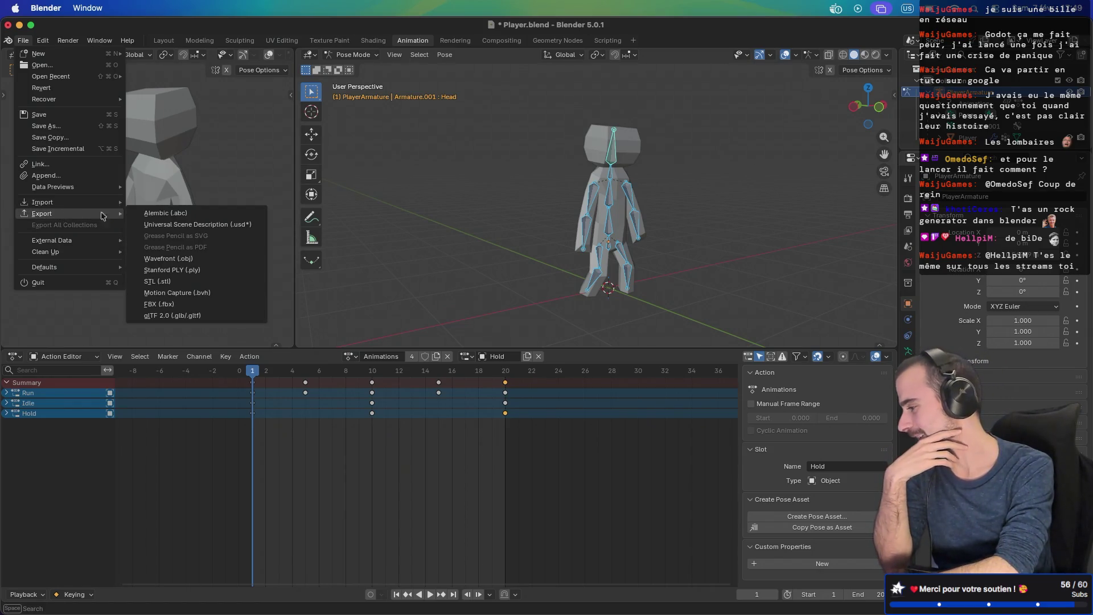
pyautogui.click(185, 316)
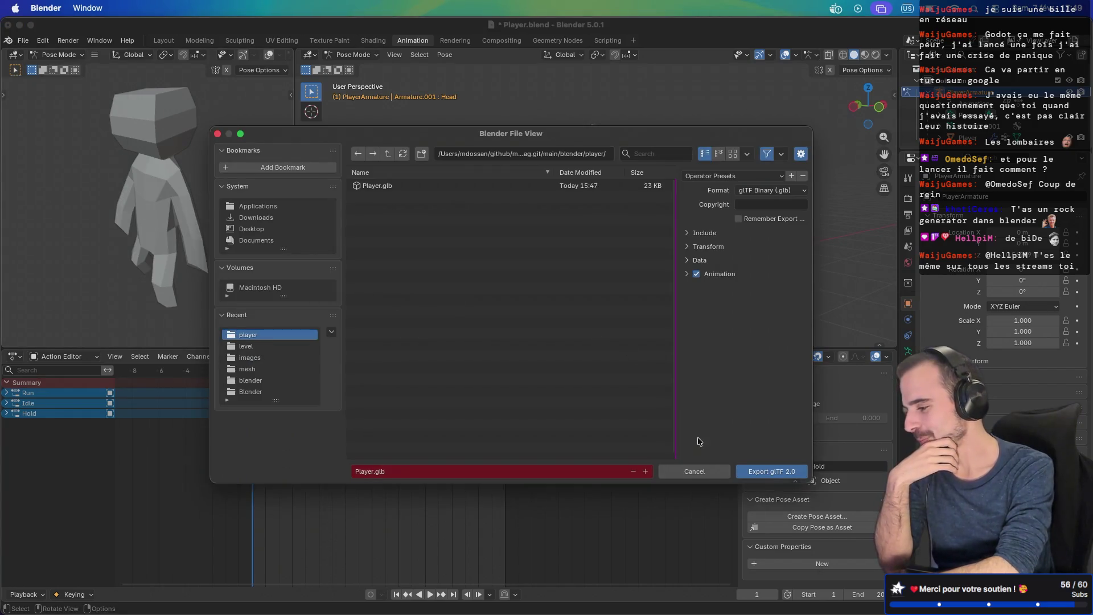
pyautogui.click(760, 472)
pyautogui.hotkey('ctrl', 'Left')
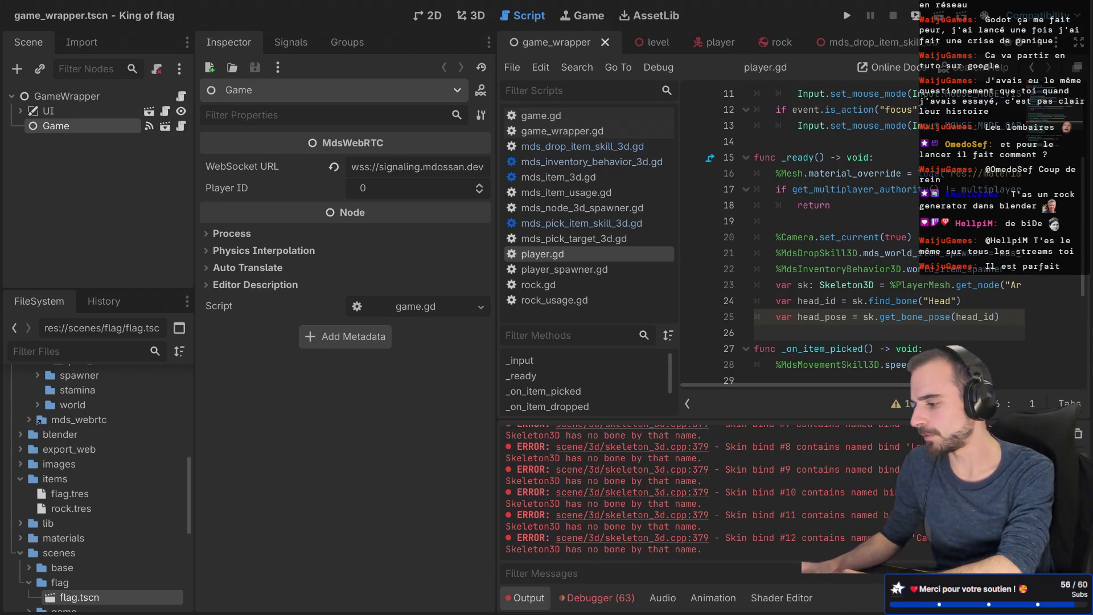
# Step: Open the player scene in the 3D view and orbit to face the character's front
pyautogui.click(708, 45)
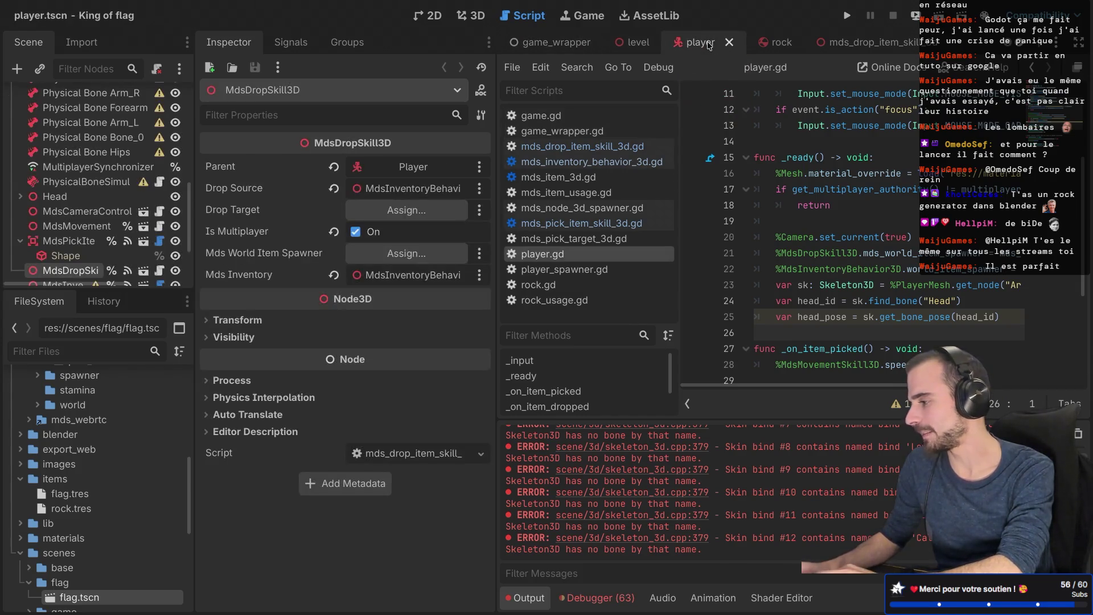
pyautogui.click(478, 15)
pyautogui.moveTo(679, 186); pyautogui.dragTo(814, 293)
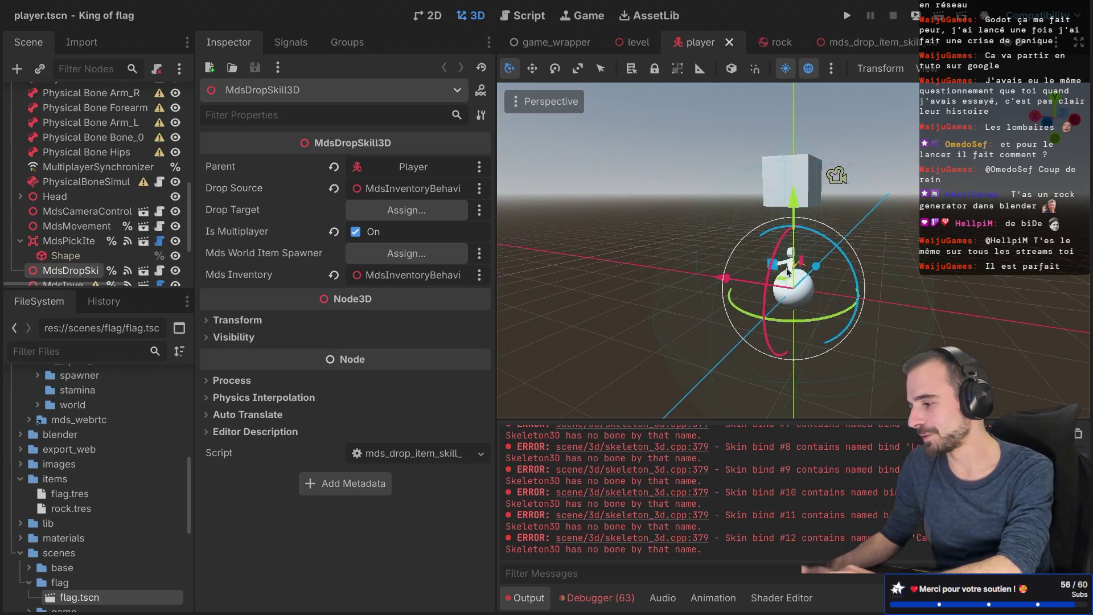
pyautogui.scroll(5, 769, 260)
pyautogui.moveTo(768, 261); pyautogui.dragTo(784, 254)
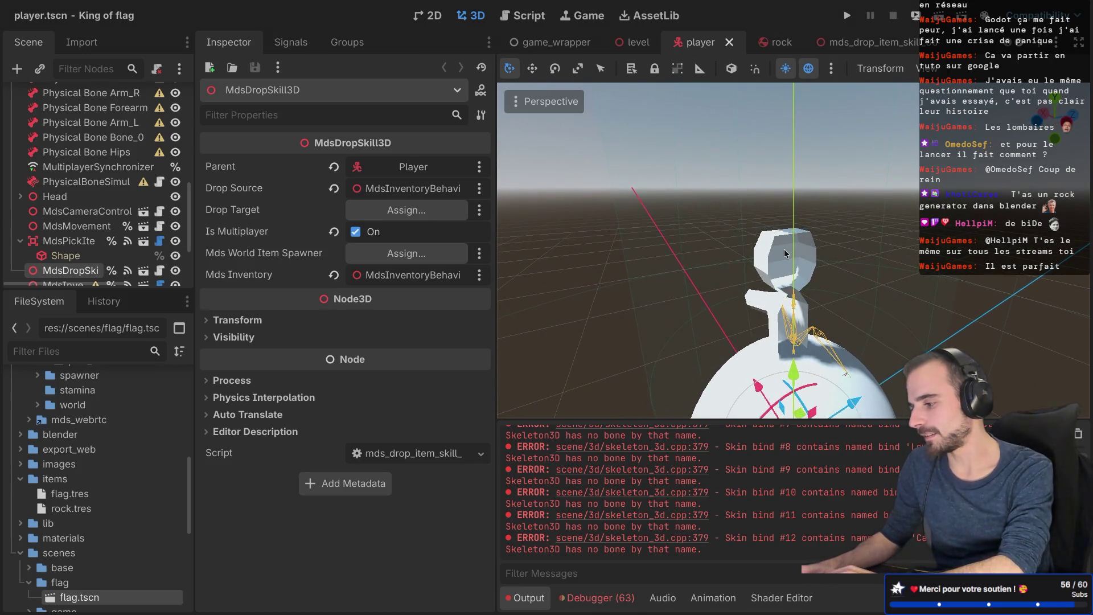
pyautogui.scroll(-5, 784, 253)
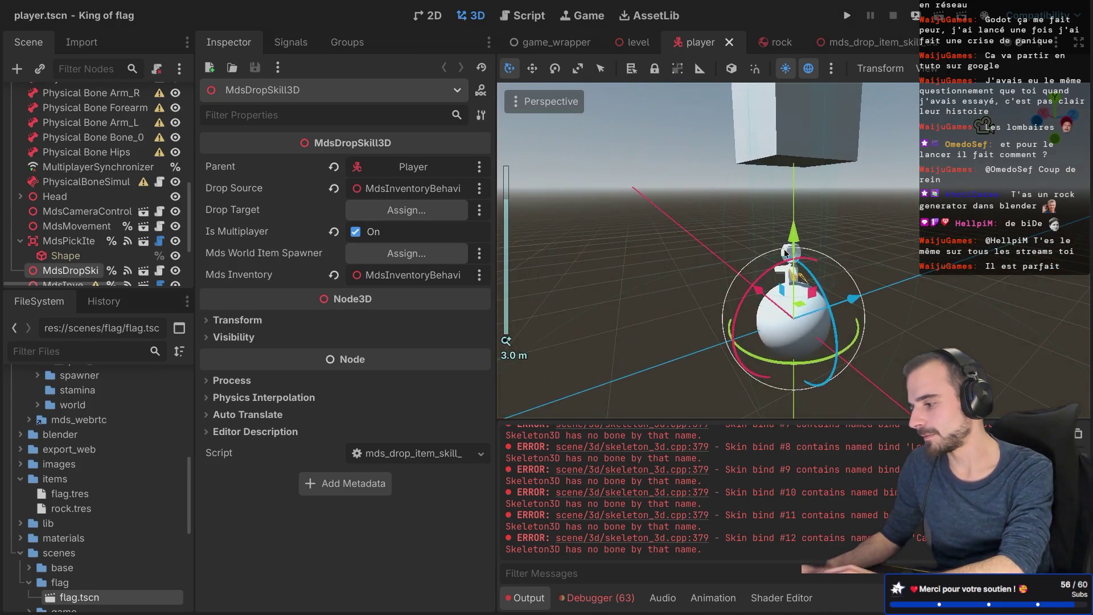
# Step: Clear the selection and widen the Scene dock panel
pyautogui.click(786, 314)
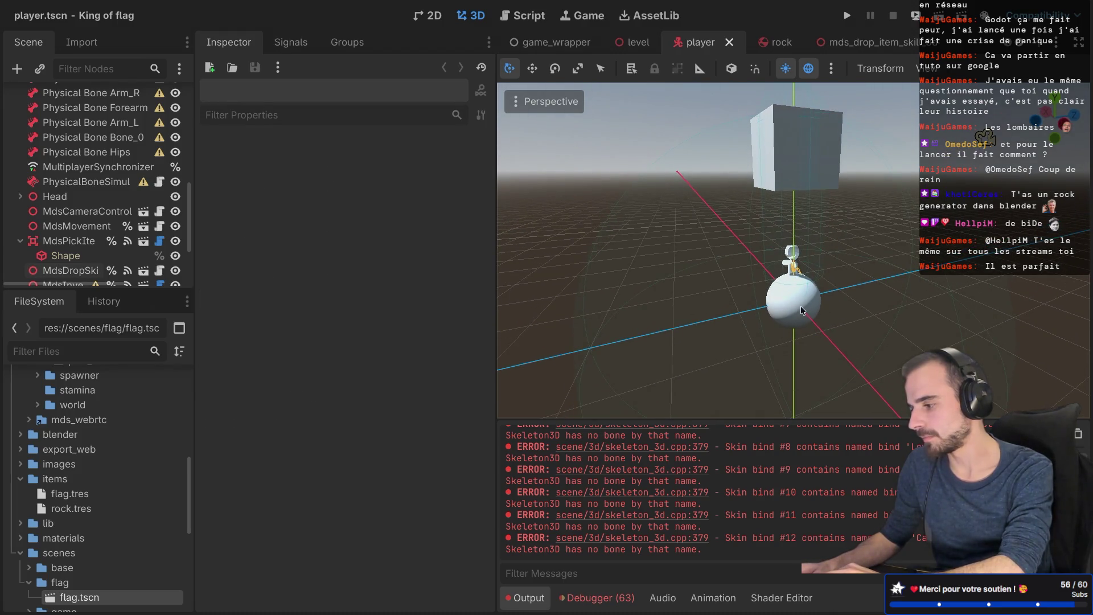
pyautogui.scroll(5, 91, 244)
pyautogui.scroll(-7, 95, 248)
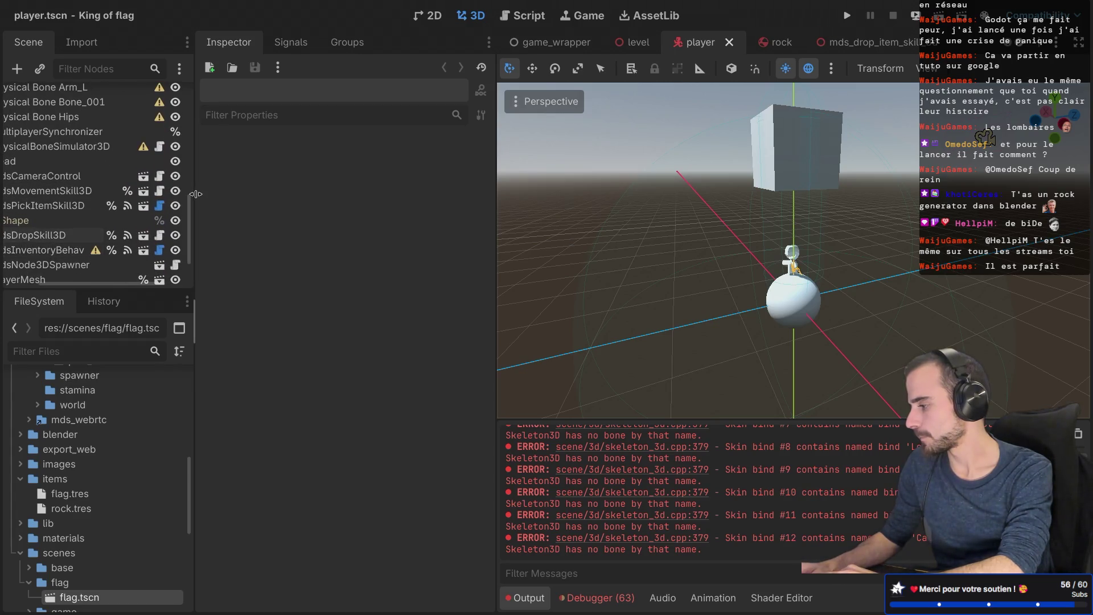
pyautogui.moveTo(195, 194); pyautogui.dragTo(251, 195)
pyautogui.press('super+Right')
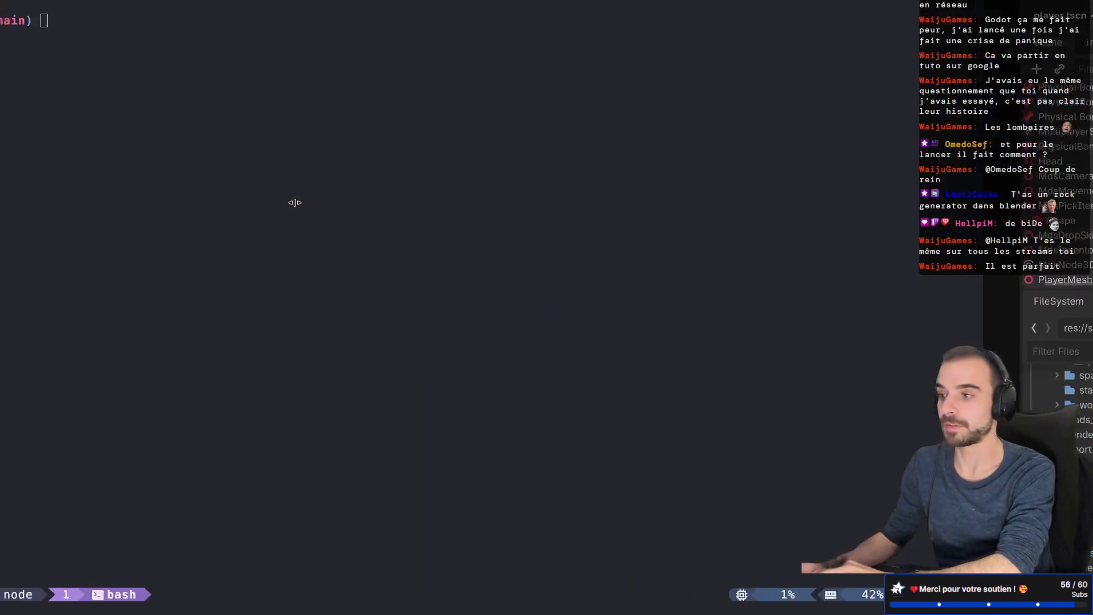
pyautogui.hotkey('ctrl', 'Left')
pyautogui.press('super+space')
pyautogui.press('super+space')
pyautogui.press('super+space')
pyautogui.write('sour')
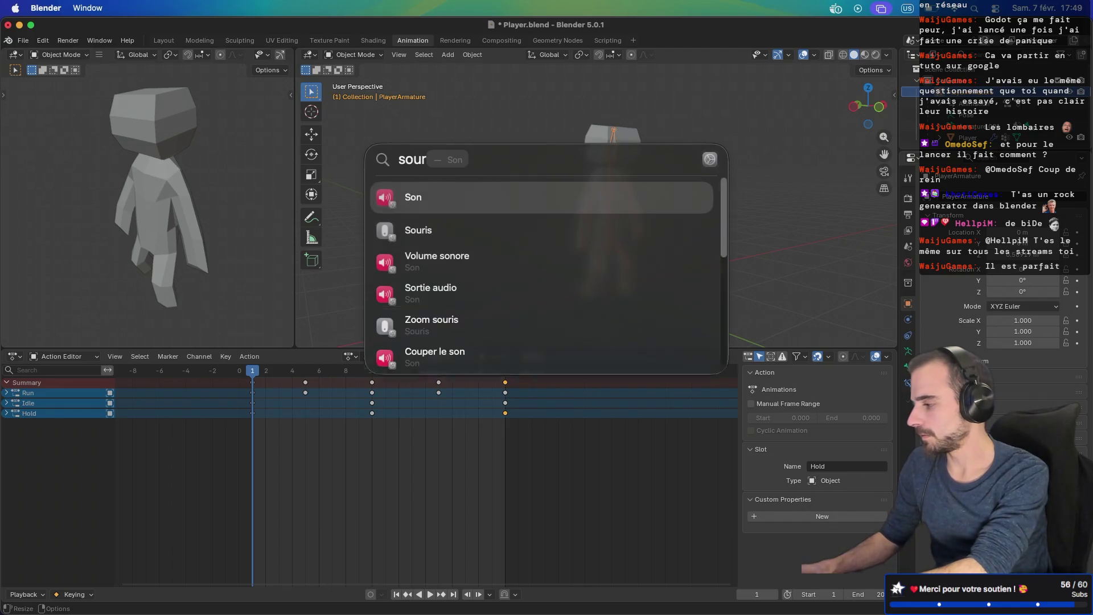
pyautogui.write('is')
pyautogui.press('Return')
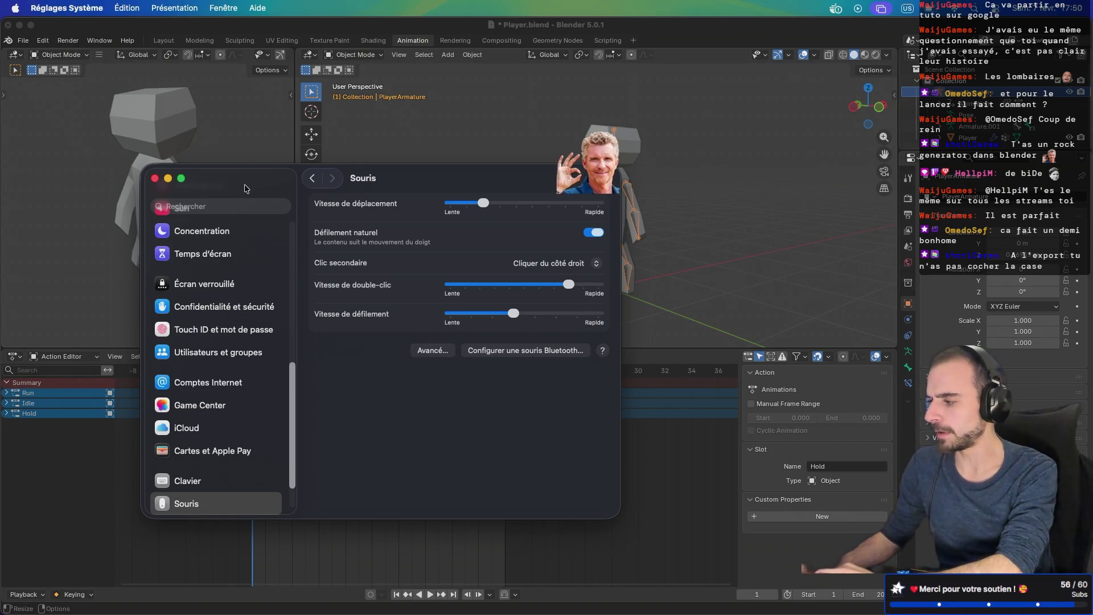
pyautogui.click(168, 181)
pyautogui.hotkey('ctrl', 'Right')
pyautogui.hotkey('ctrl', 'Right')
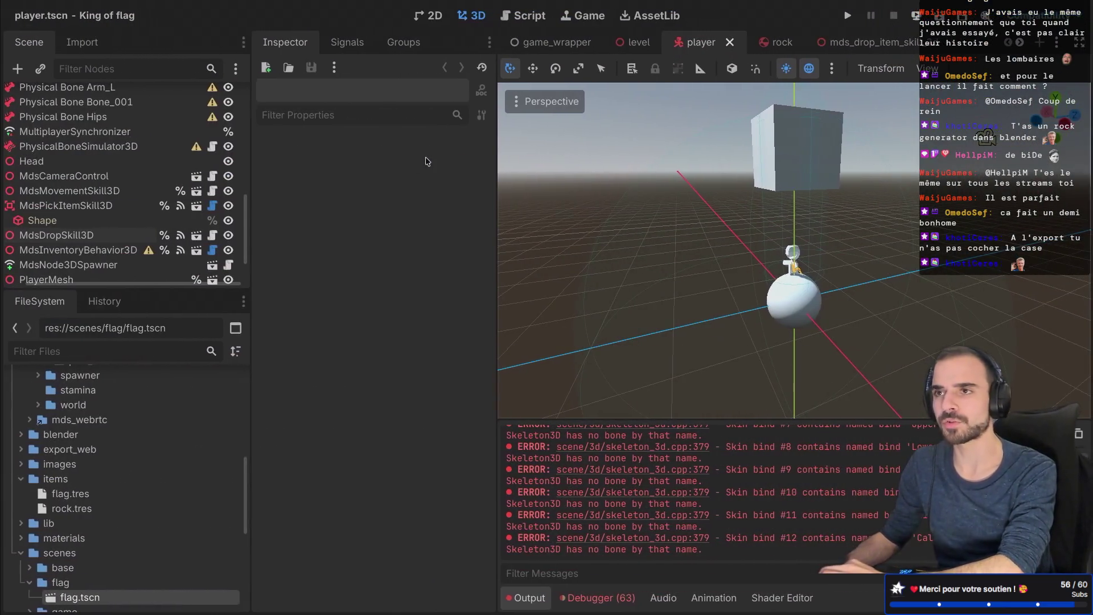
# Step: Widen and heighten the Scene tree, then scroll it up to the Player root node
pyautogui.moveTo(775, 297); pyautogui.dragTo(763, 297)
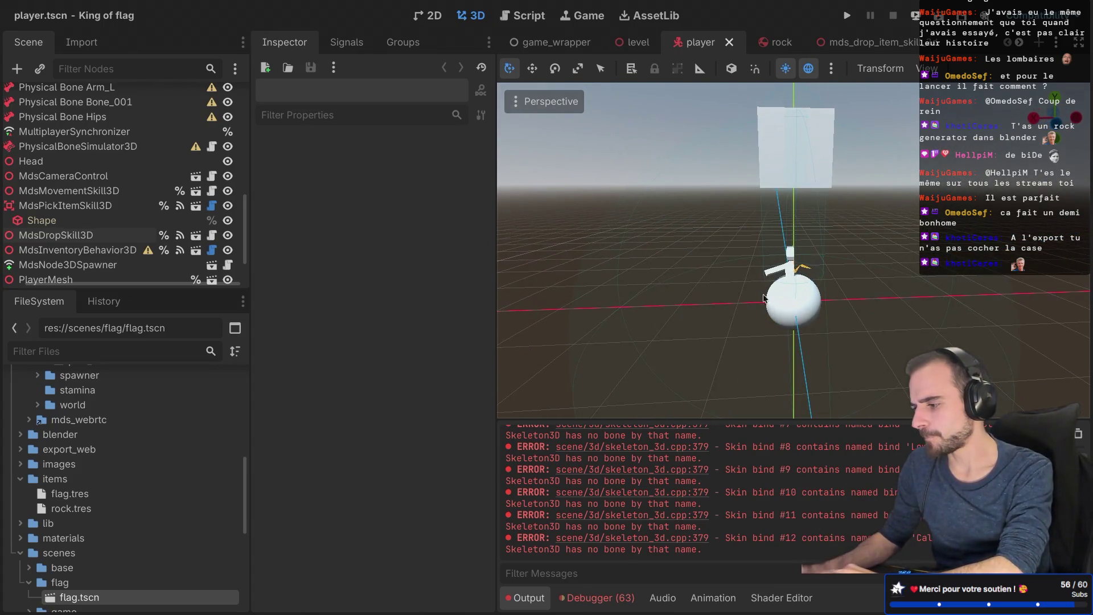
pyautogui.scroll(-2, 171, 199)
pyautogui.moveTo(251, 202); pyautogui.dragTo(291, 202)
pyautogui.moveTo(186, 288); pyautogui.dragTo(186, 334)
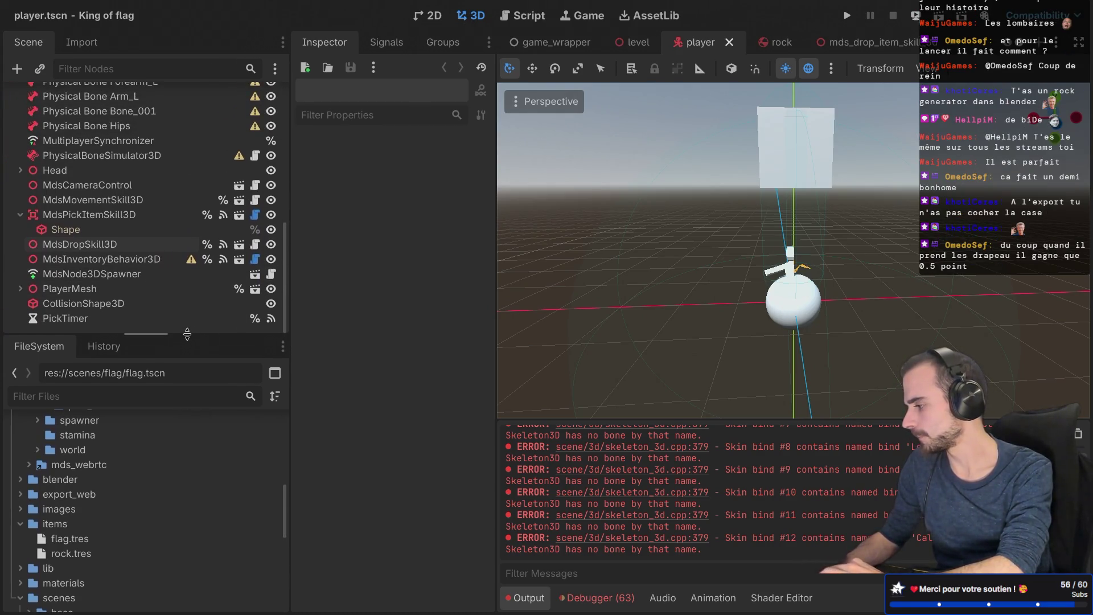
pyautogui.scroll(3, 160, 250)
pyautogui.scroll(-3, 162, 250)
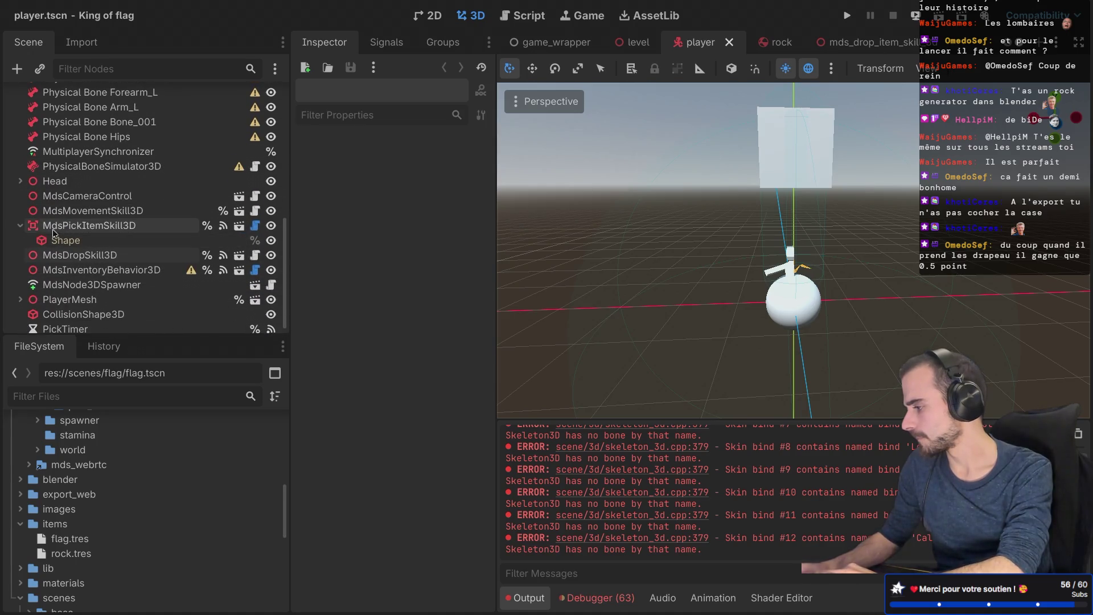
pyautogui.scroll(10, 23, 227)
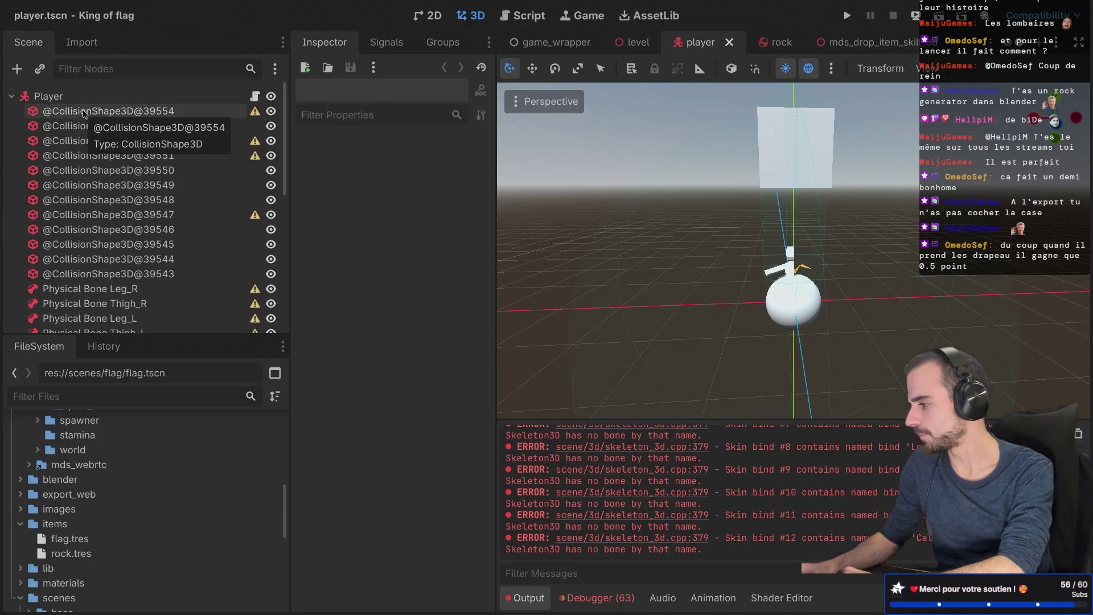
pyautogui.click(49, 101)
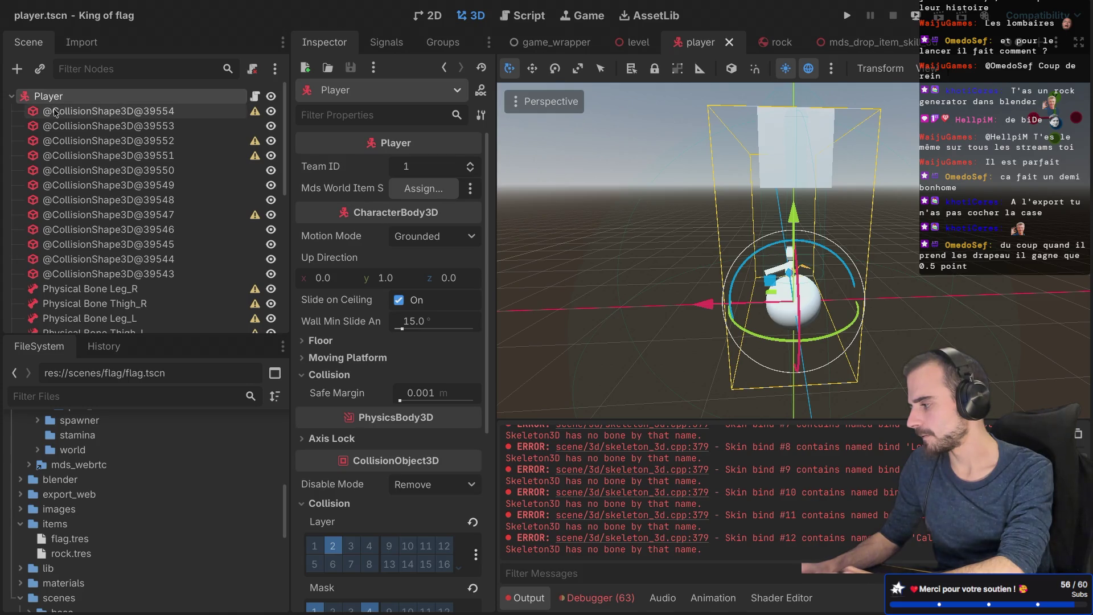
pyautogui.click(56, 112)
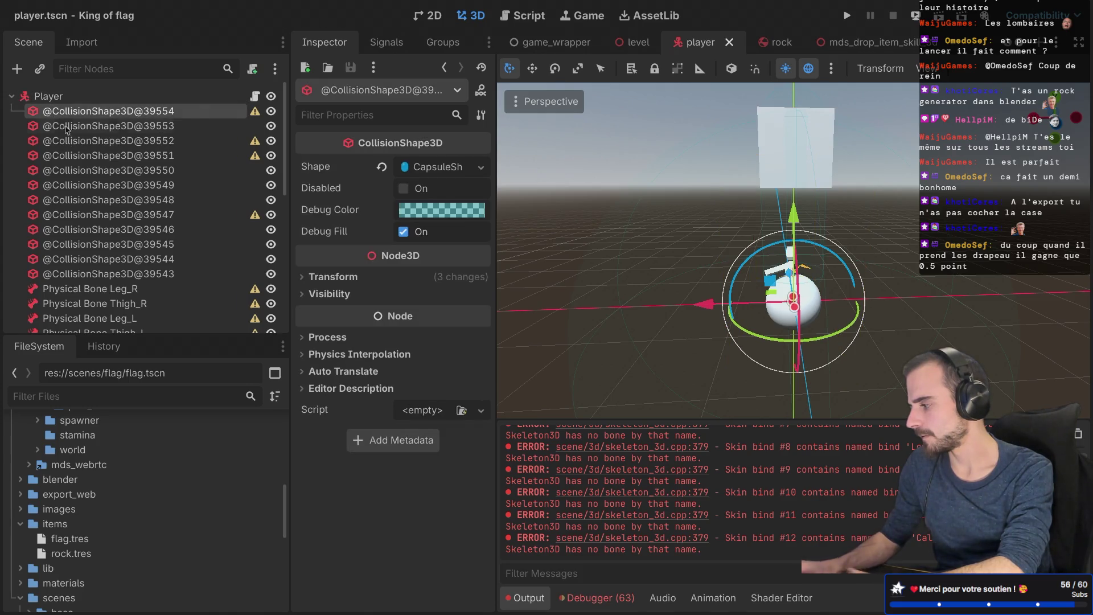
pyautogui.keyDown('shift'); pyautogui.click(92, 274); pyautogui.keyUp('shift')
pyautogui.press('Delete')
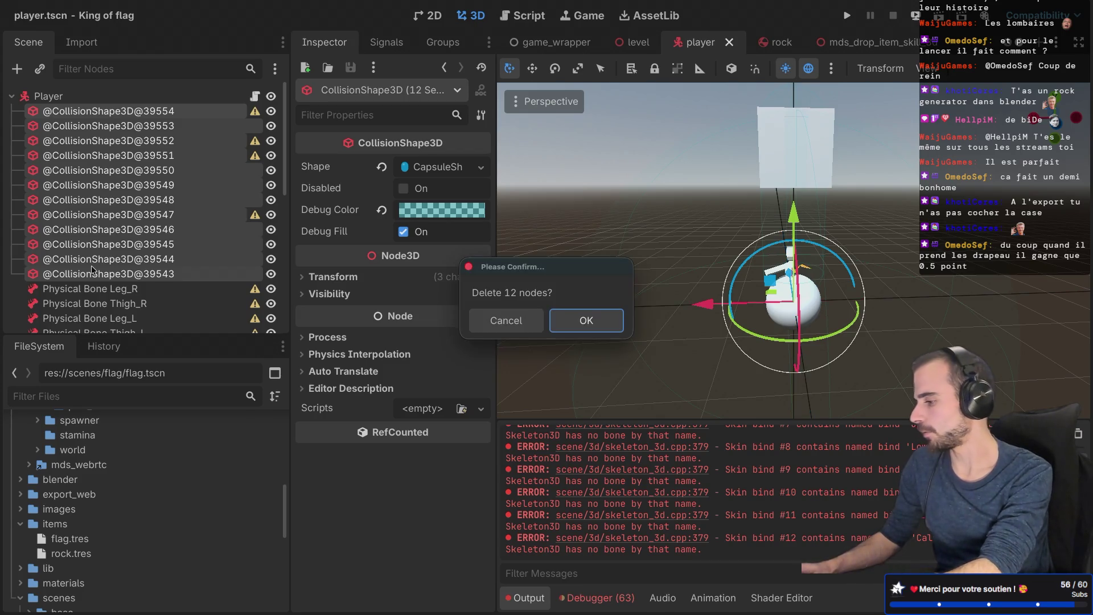
pyautogui.press('Return')
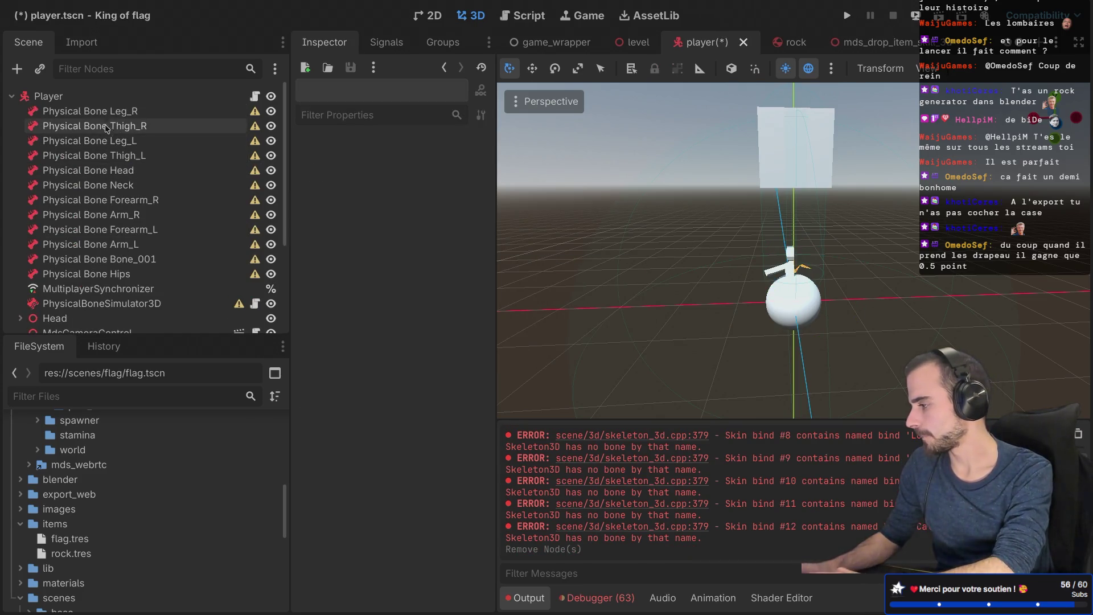
# Step: Delete the Physical Bone nodes and the PhysicalBoneSimulator3D node
pyautogui.click(110, 118)
pyautogui.keyDown('shift'); pyautogui.click(98, 274); pyautogui.keyUp('shift')
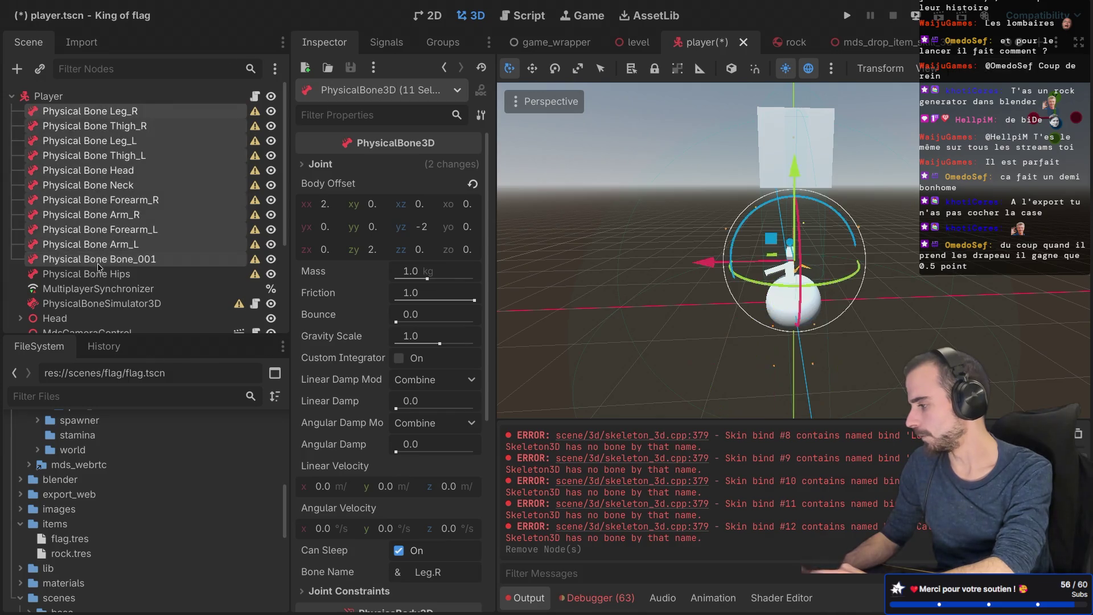
pyautogui.press('Delete')
pyautogui.press('Return')
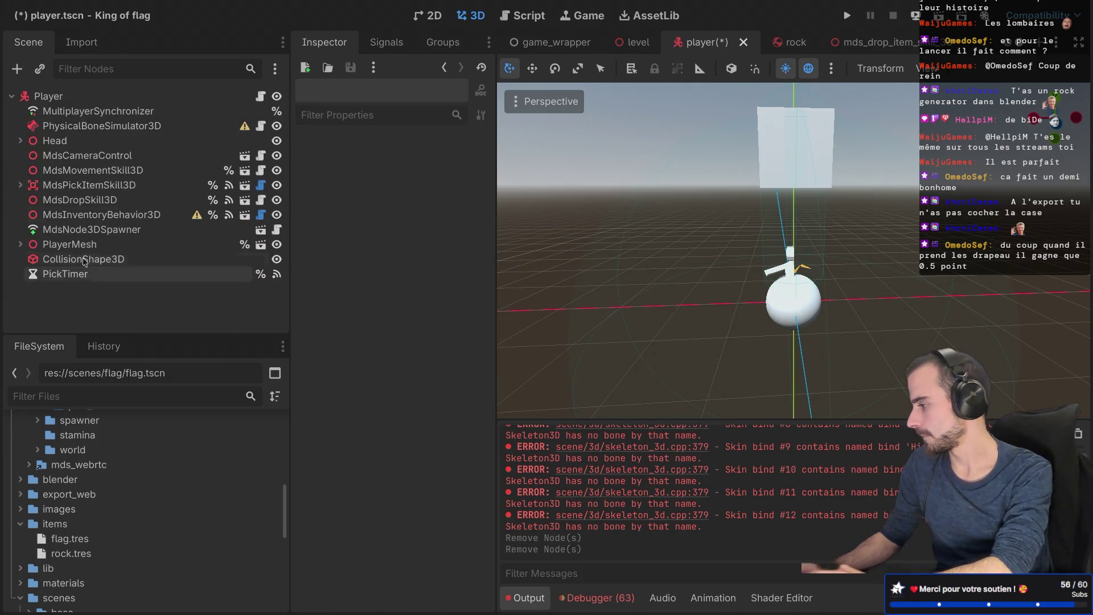
pyautogui.click(83, 140)
pyautogui.click(97, 126)
pyautogui.press('Delete')
pyautogui.press('Return')
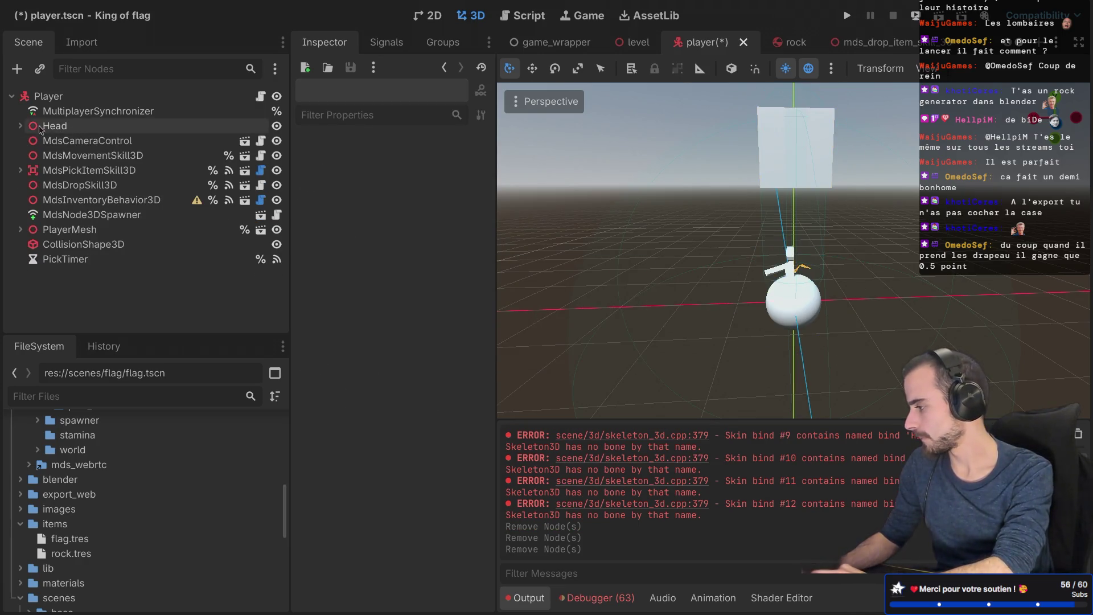
# Step: Hide the Head's Mesh node in the viewport
pyautogui.click(20, 126)
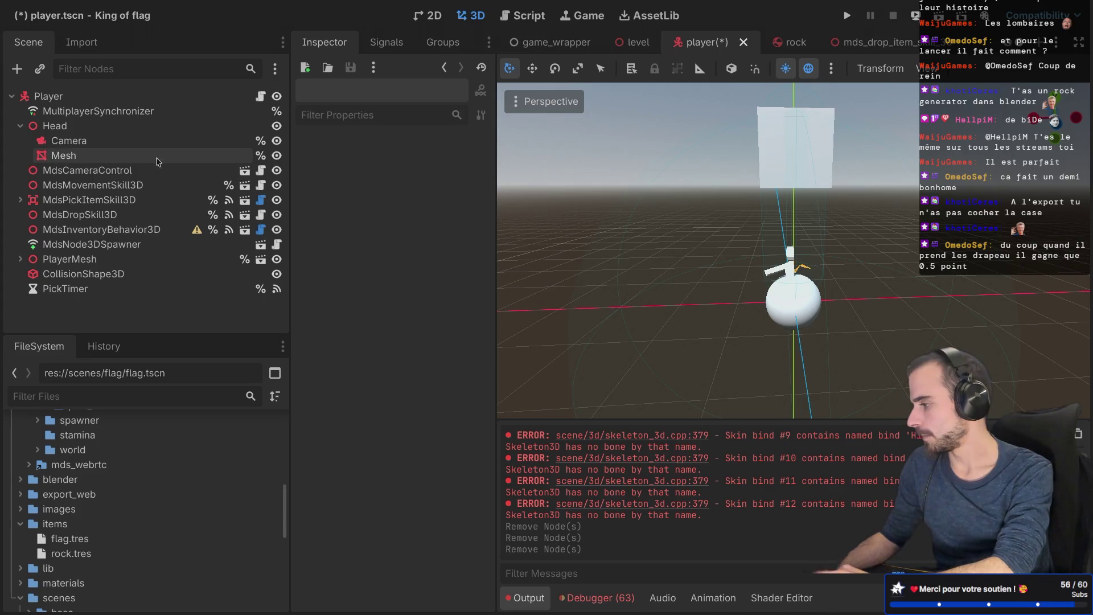
pyautogui.click(276, 156)
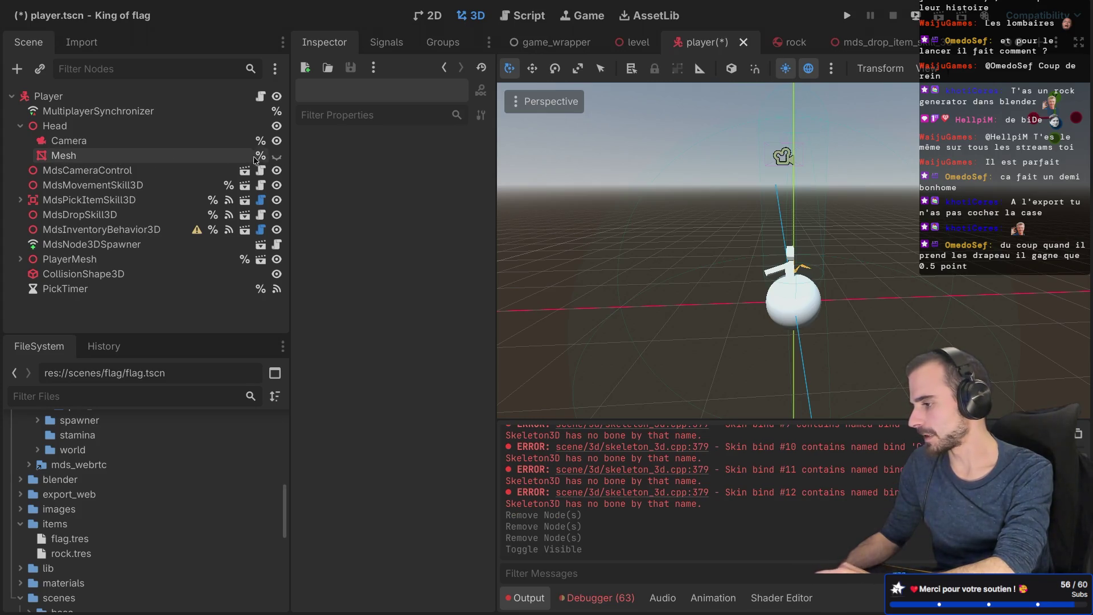
pyautogui.click(20, 125)
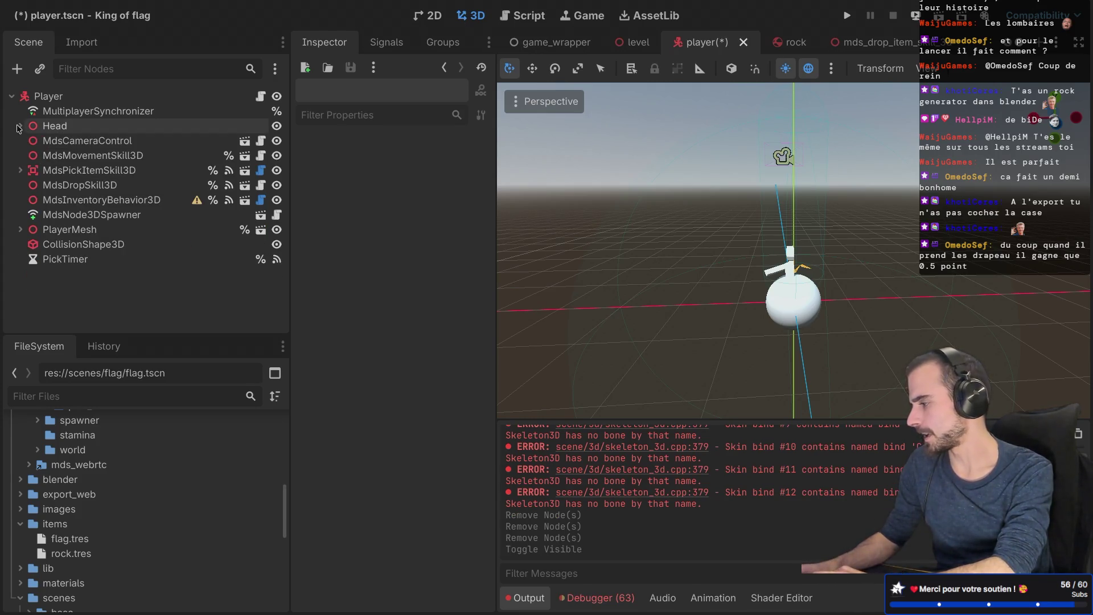
# Step: Collapse MdsPickItemSkill3D and hide it and MdsDropSkill3D in the viewport
pyautogui.click(21, 229)
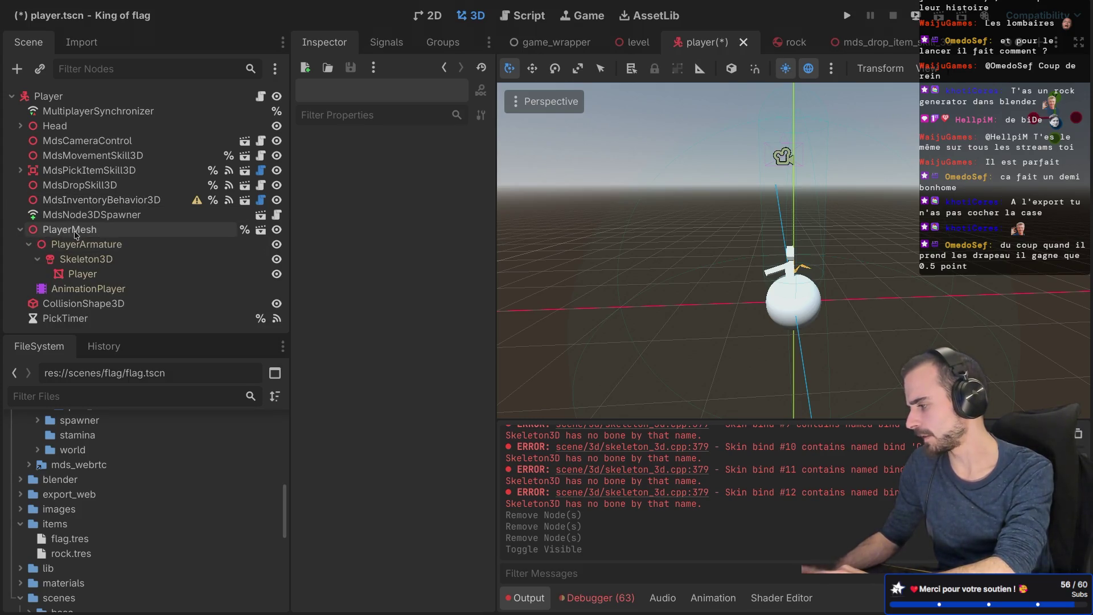
pyautogui.click(54, 230)
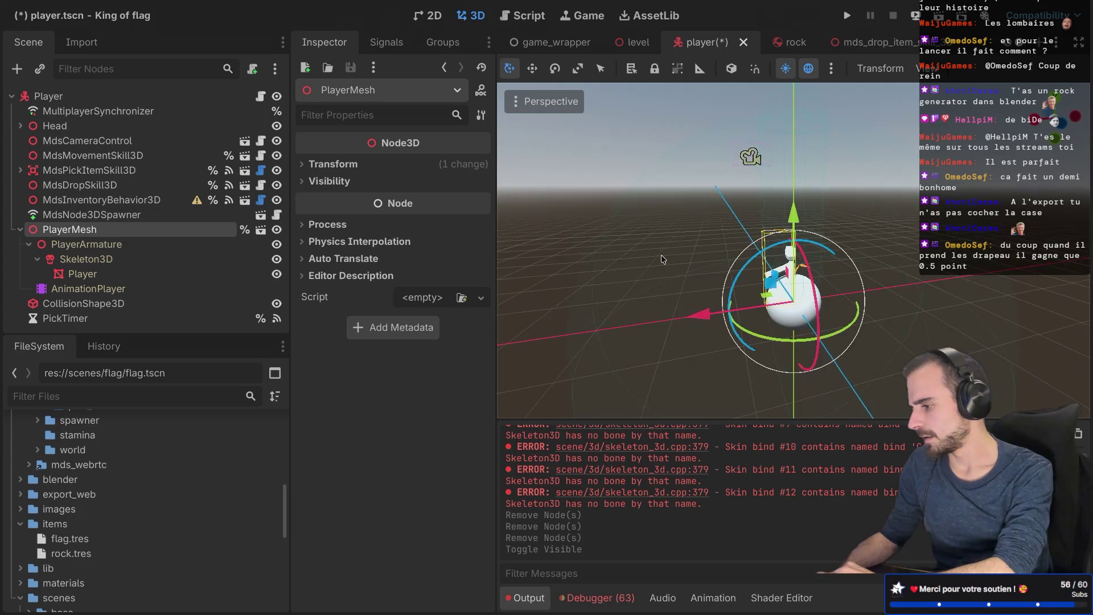
pyautogui.click(595, 350)
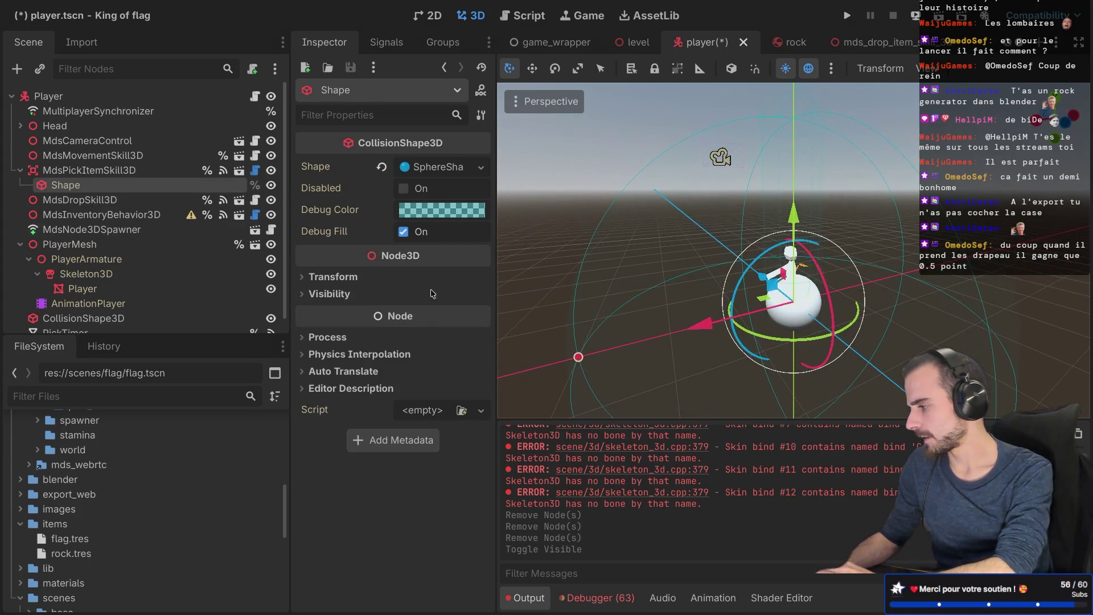
pyautogui.click(21, 170)
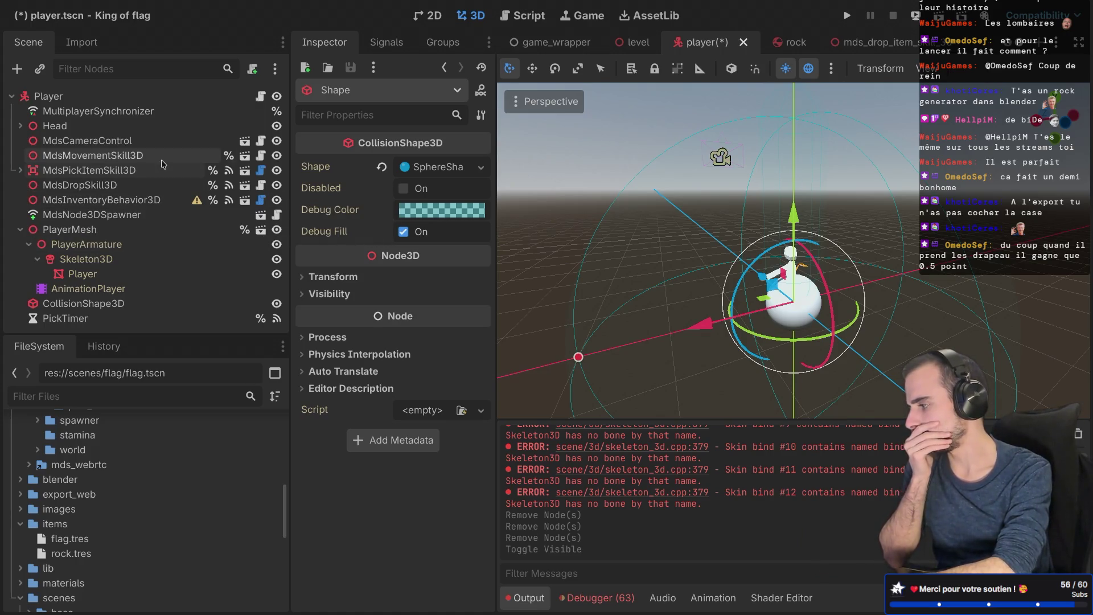
pyautogui.click(80, 184)
pyautogui.moveTo(610, 203); pyautogui.dragTo(700, 206)
pyautogui.click(277, 170)
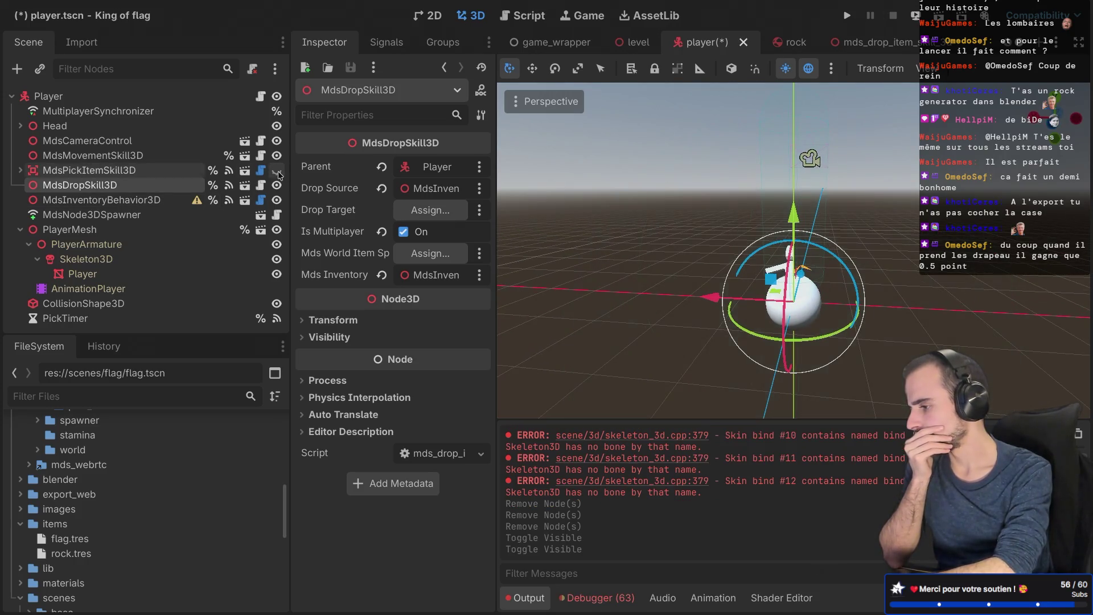
pyautogui.moveTo(713, 264)
pyautogui.mouseDown()
pyautogui.moveTo(697, 288)
pyautogui.moveTo(672, 296)
pyautogui.moveTo(711, 316)
pyautogui.mouseUp()
pyautogui.click(277, 184)
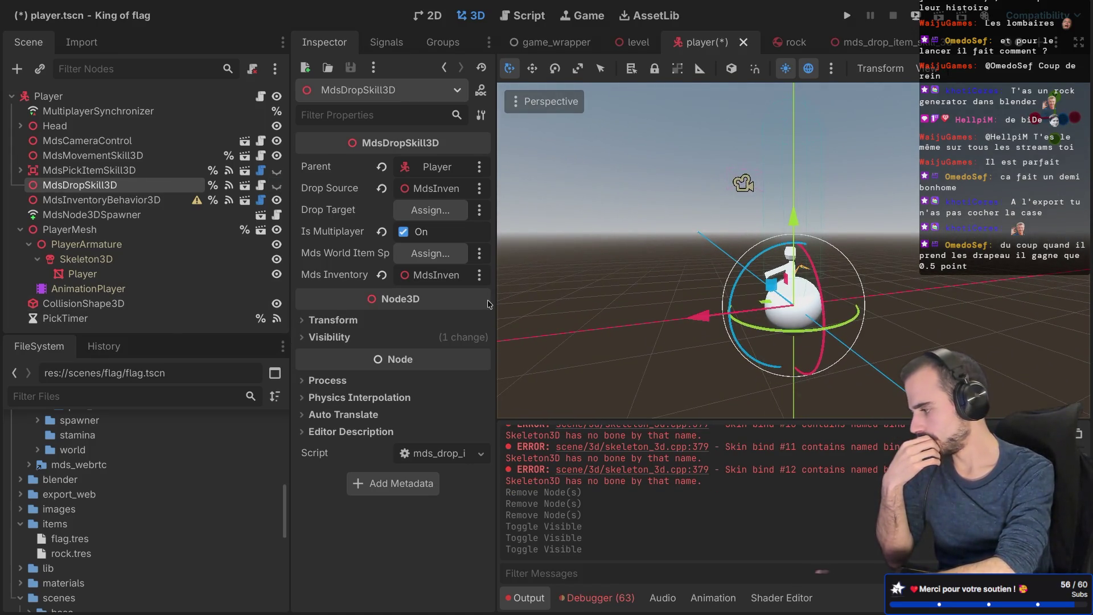
# Step: Select the remaining CollisionShape3D and drag it to the top of Player
pyautogui.click(82, 274)
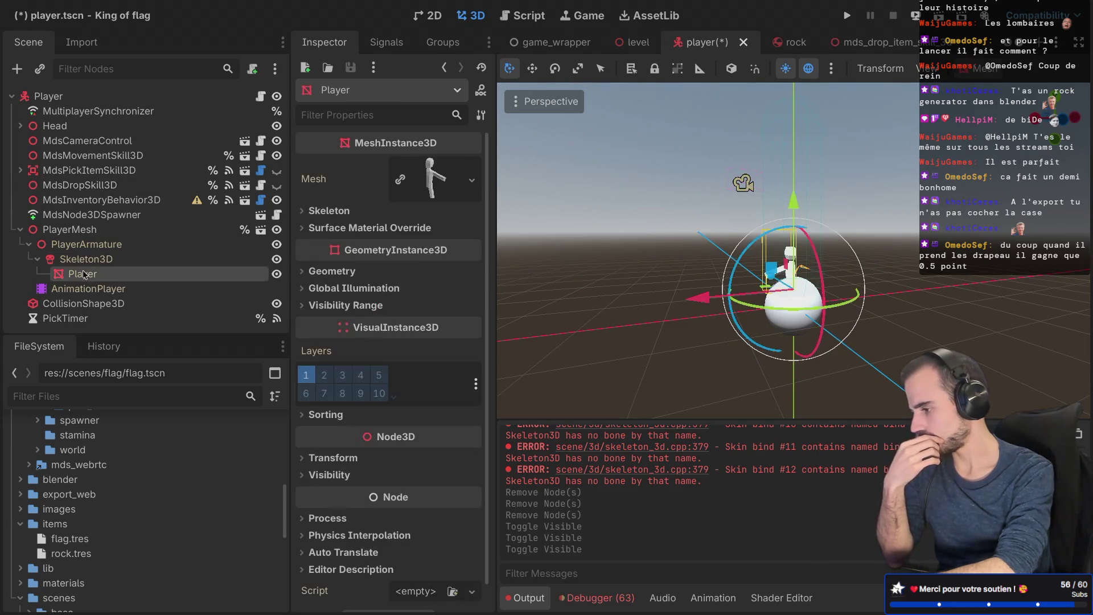
pyautogui.click(93, 259)
pyautogui.click(93, 244)
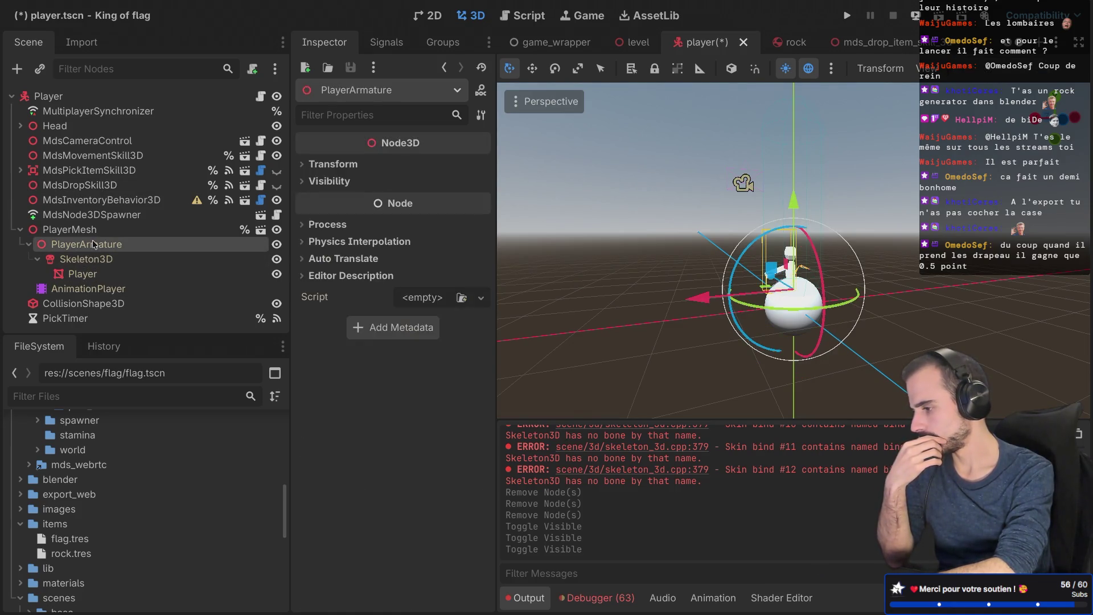
pyautogui.click(74, 303)
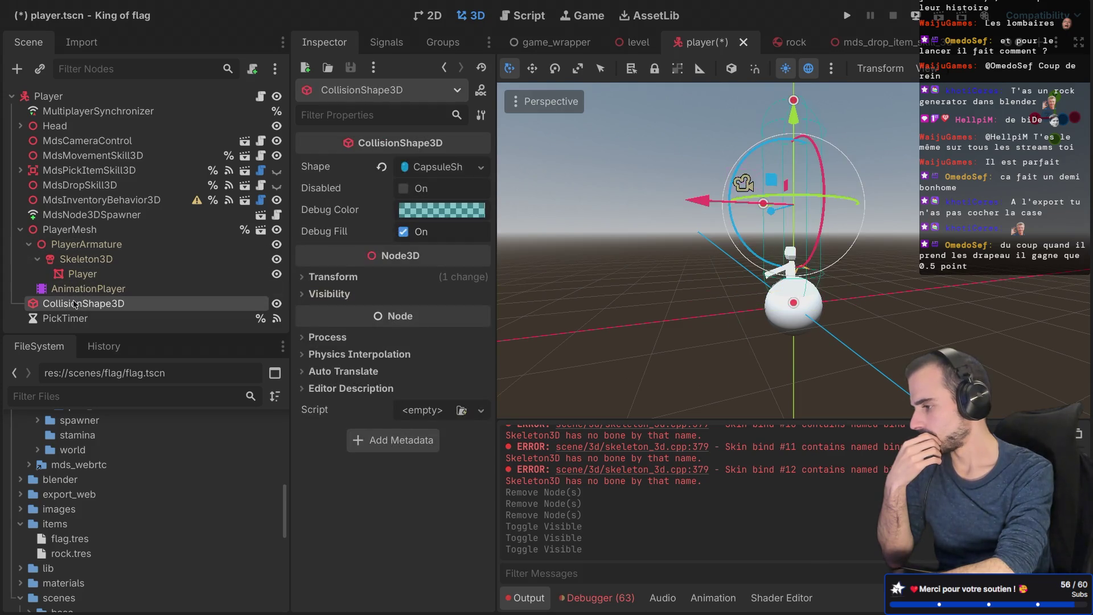
pyautogui.click(21, 230)
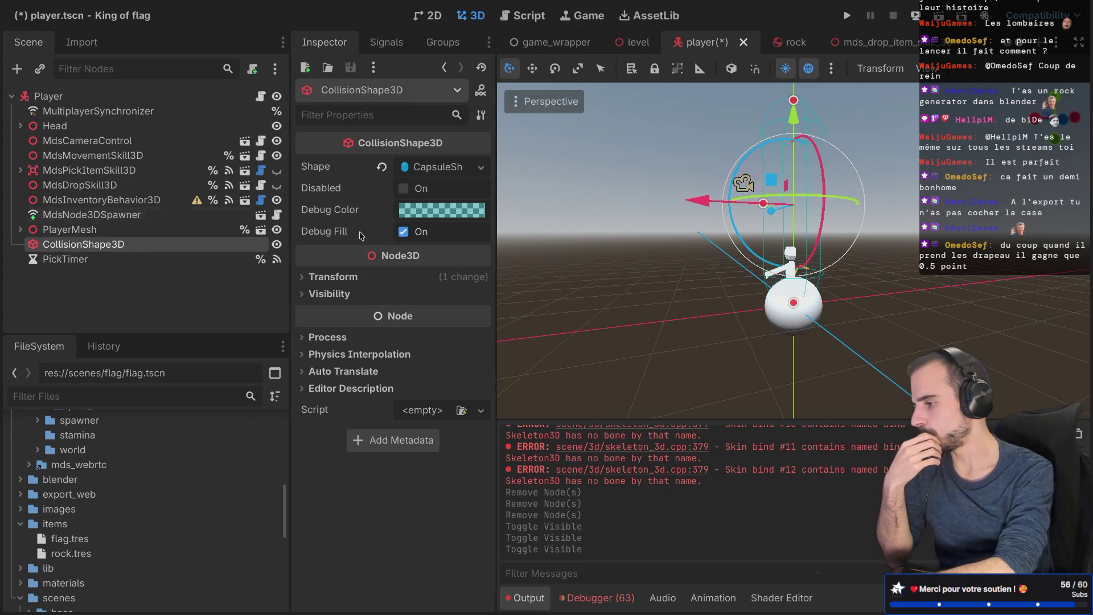
pyautogui.moveTo(544, 264); pyautogui.dragTo(544, 269)
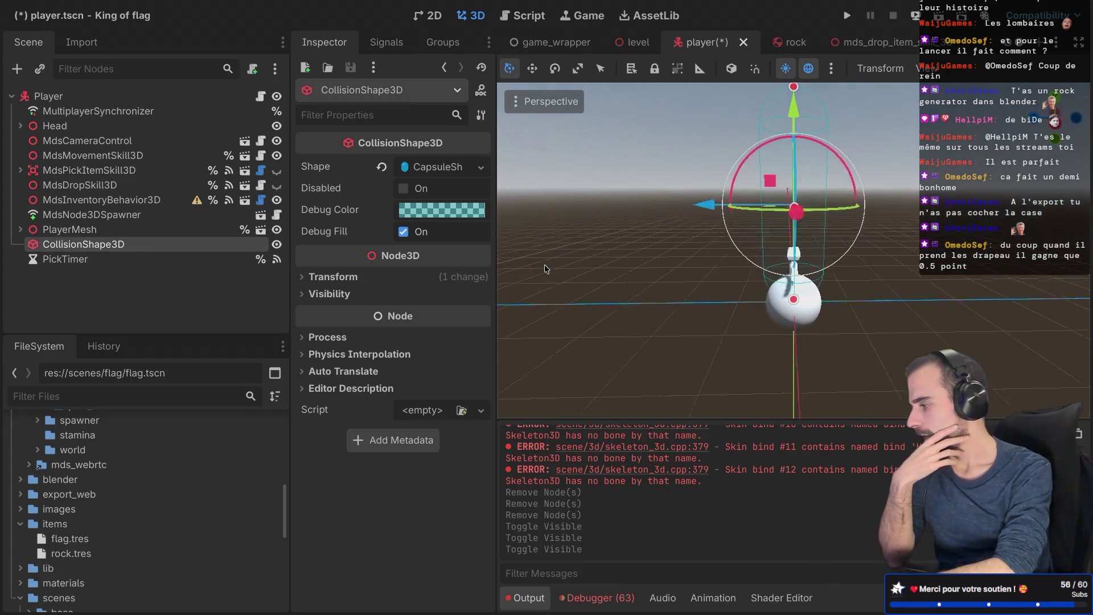
pyautogui.moveTo(75, 247); pyautogui.dragTo(75, 111)
# Step: Rename the collision shape to PlayerShape, keeping MultiplayerSynchronizer below it
pyautogui.doubleClick(77, 111)
pyautogui.write('P')
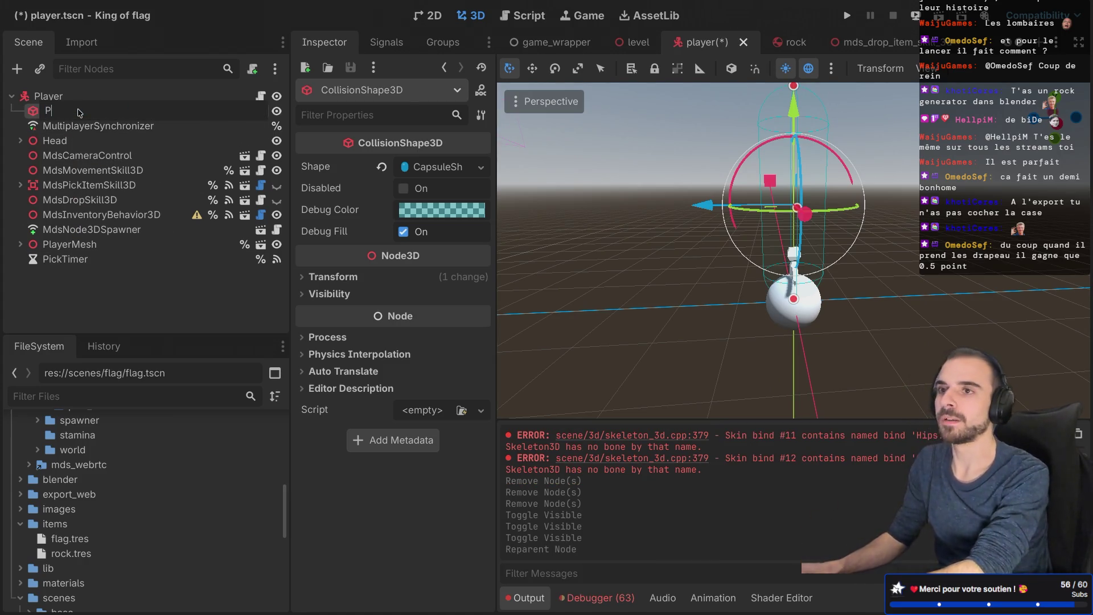
pyautogui.write('layerShap')
pyautogui.press('Return')
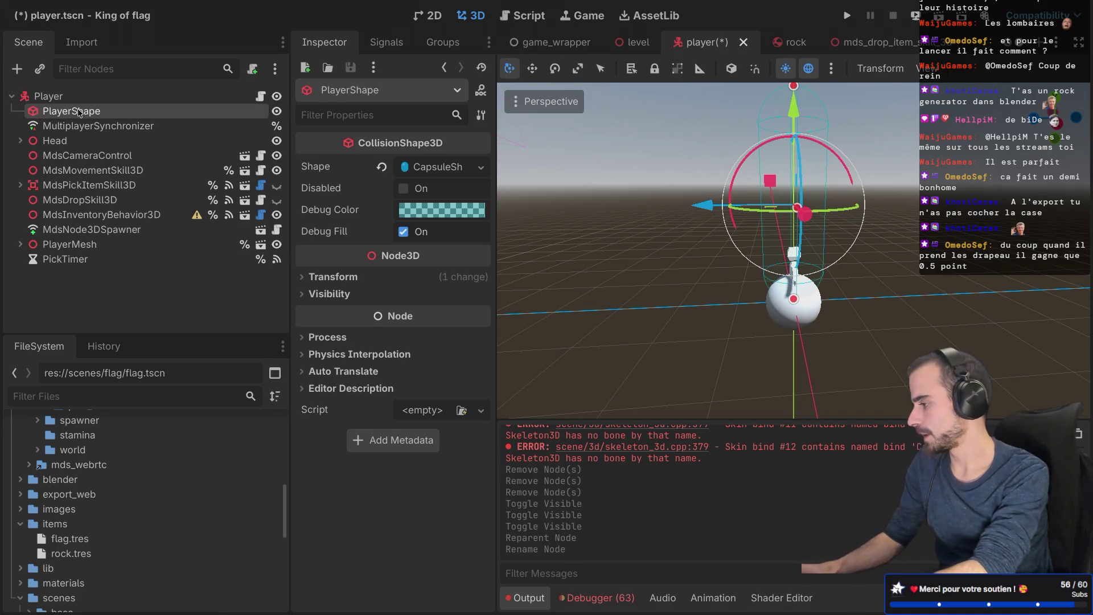
pyautogui.moveTo(88, 126); pyautogui.dragTo(86, 111)
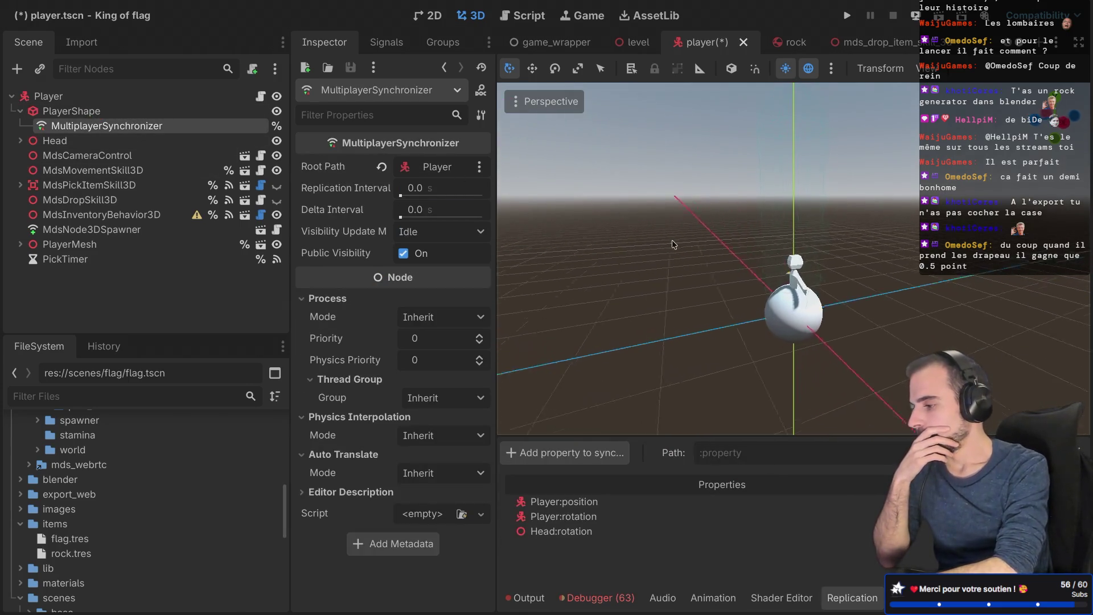
# Step: Open the AnimationPlayer in a taller animation panel and preview Animations-Hold
pyautogui.click(20, 244)
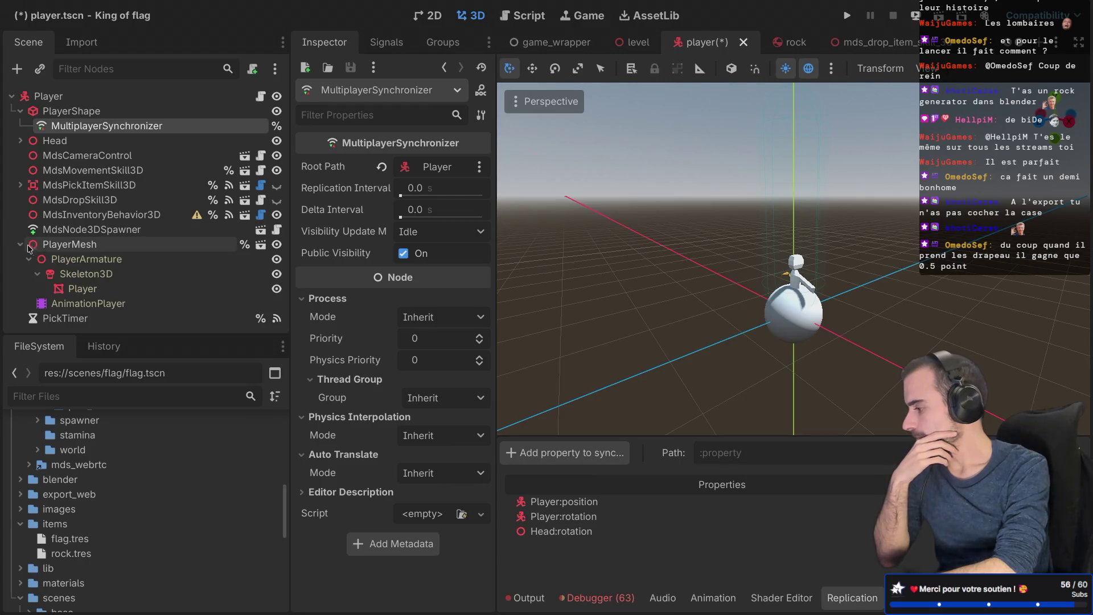
pyautogui.click(82, 304)
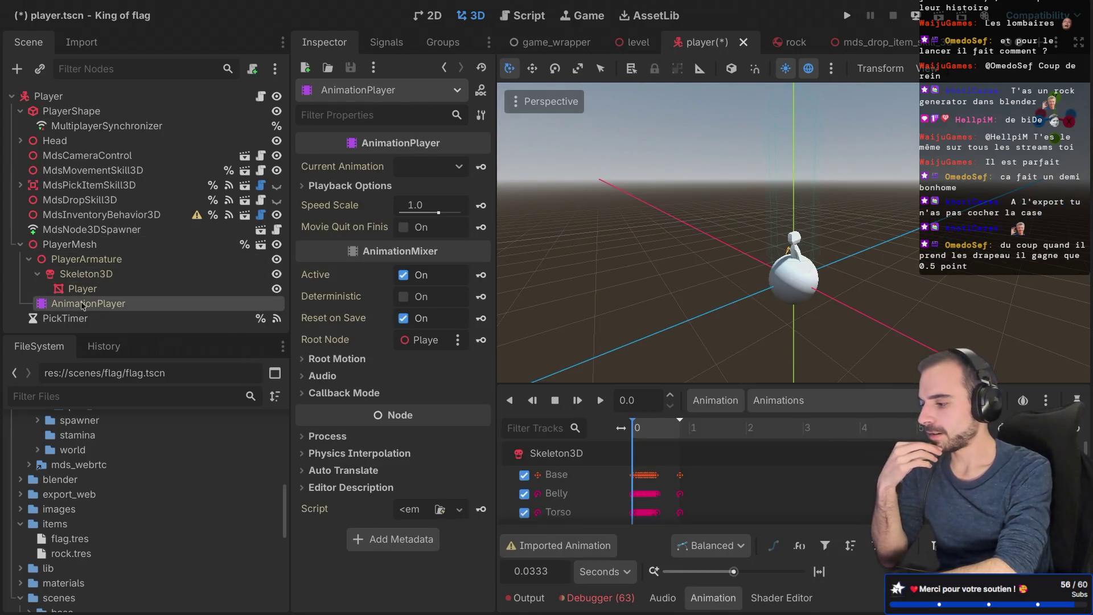
pyautogui.moveTo(658, 384); pyautogui.dragTo(657, 320)
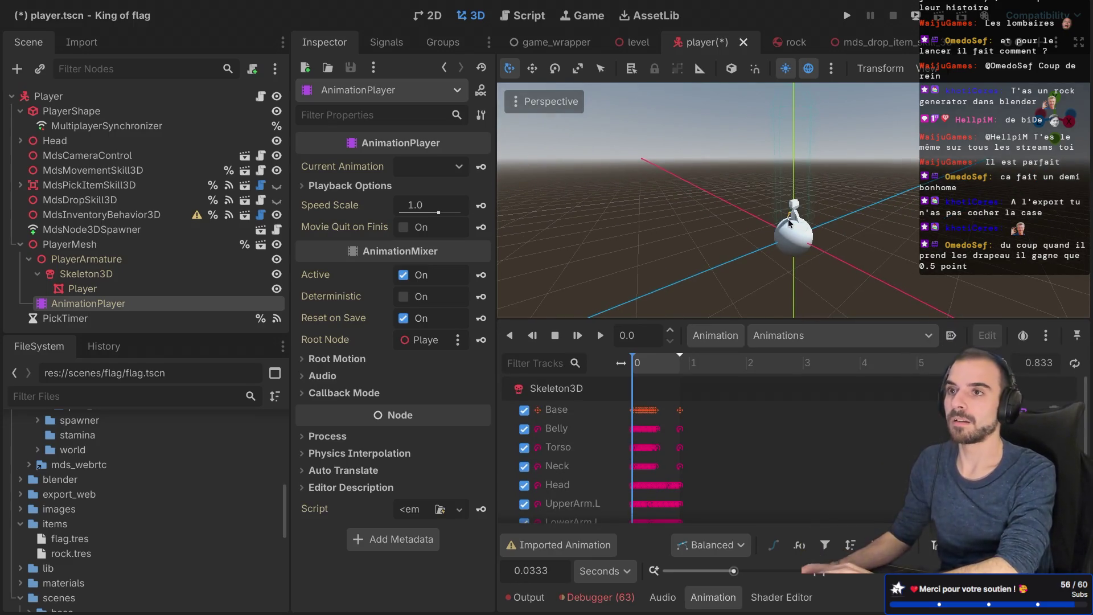
pyautogui.scroll(5, 788, 223)
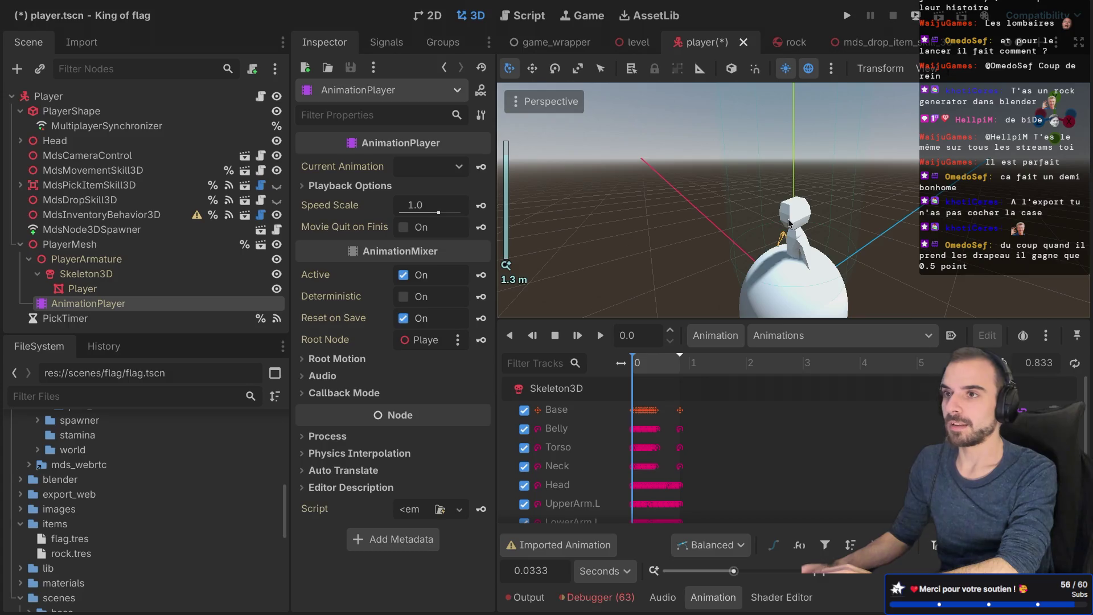
pyautogui.press('KP_4')
pyautogui.scroll(-3, 630, 493)
pyautogui.scroll(3, 630, 490)
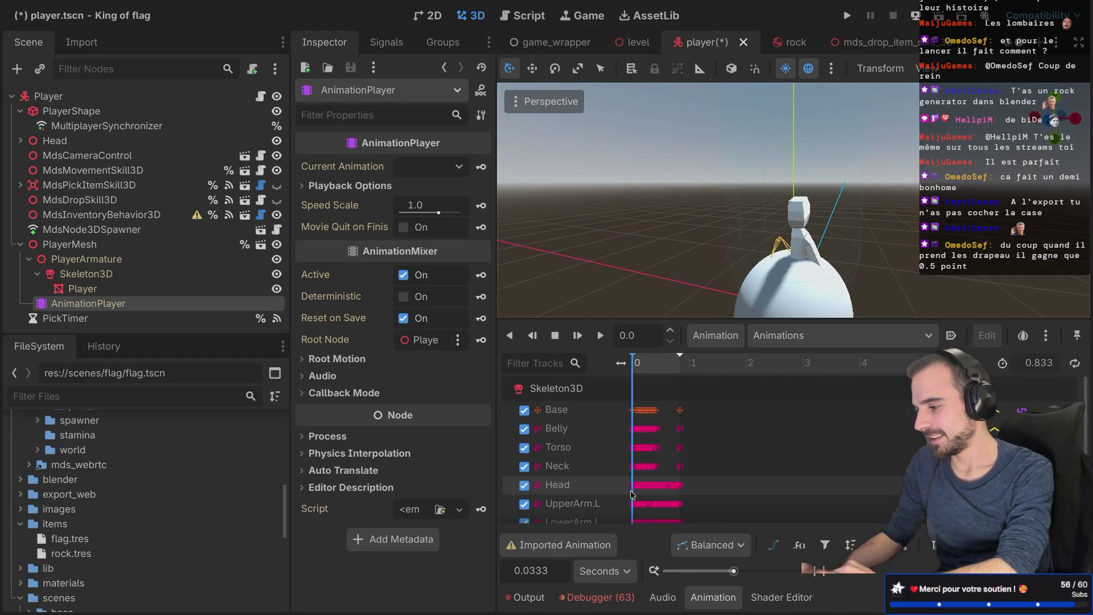
pyautogui.click(799, 341)
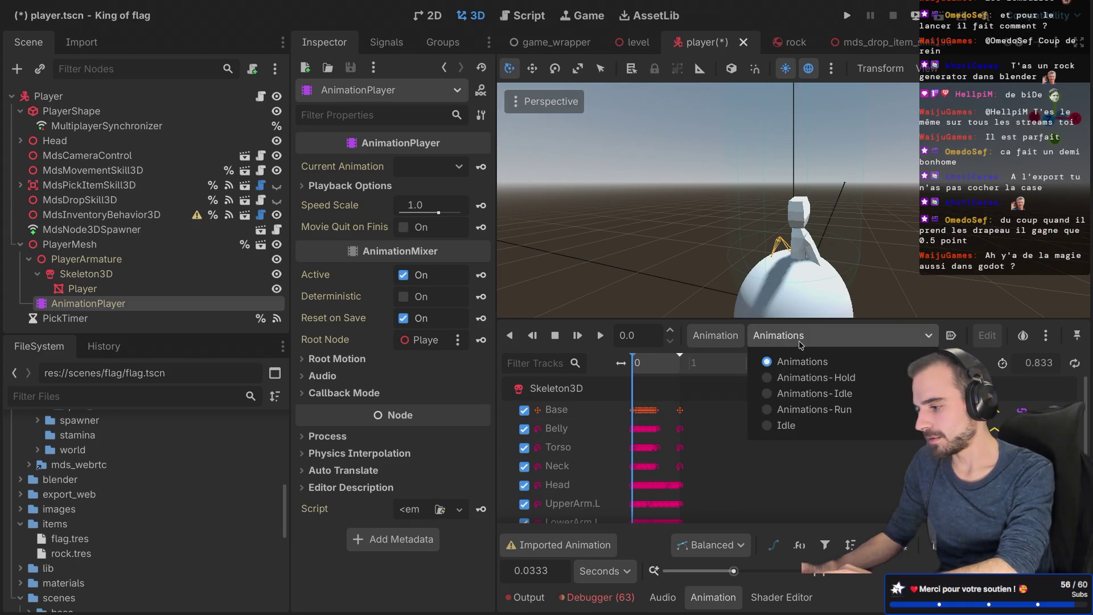
pyautogui.click(770, 378)
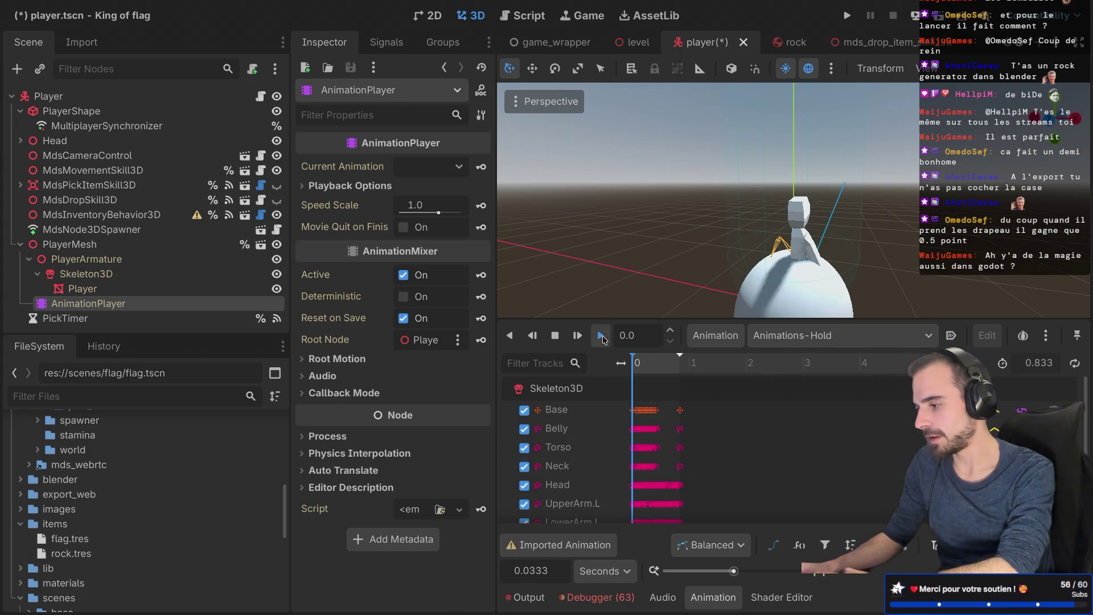
pyautogui.click(602, 336)
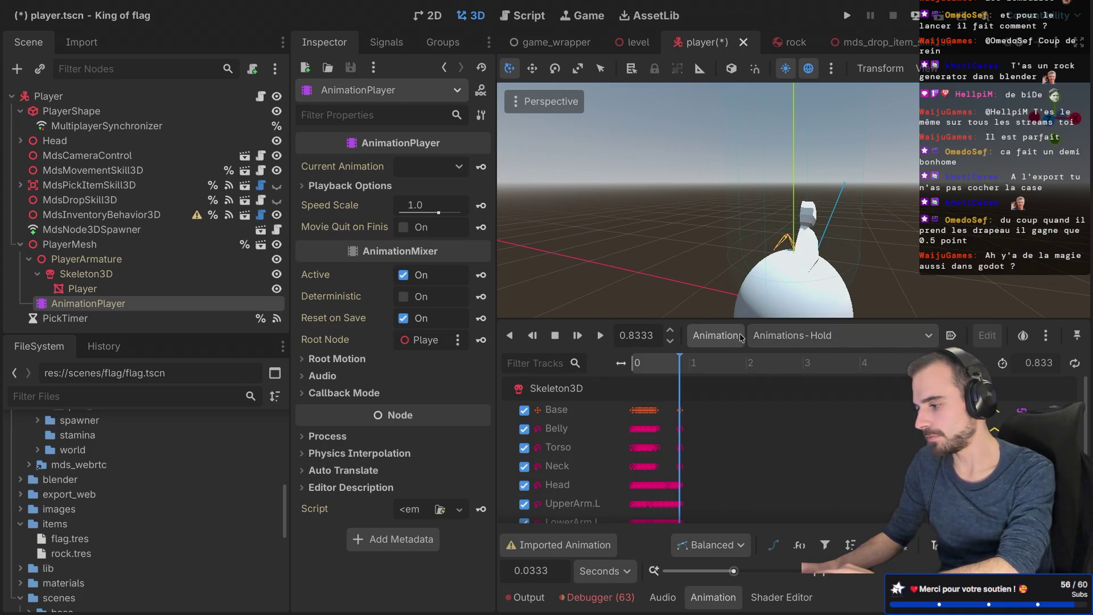
# Step: Select Animations-Run, turn off Autoplay on Load, and try enabling its looping
pyautogui.click(759, 336)
pyautogui.click(806, 409)
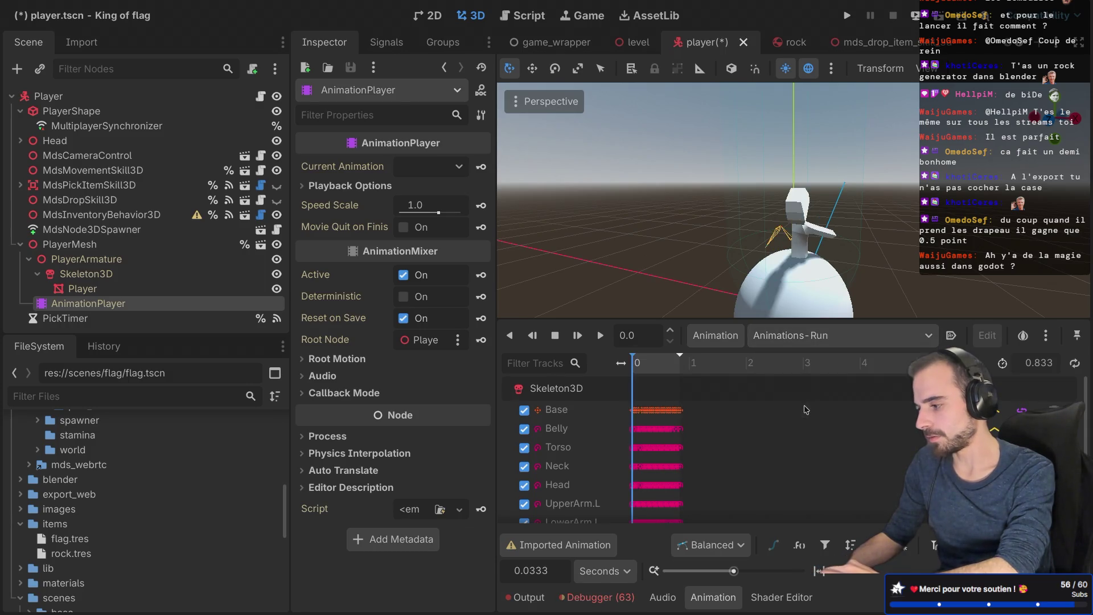
pyautogui.click(951, 339)
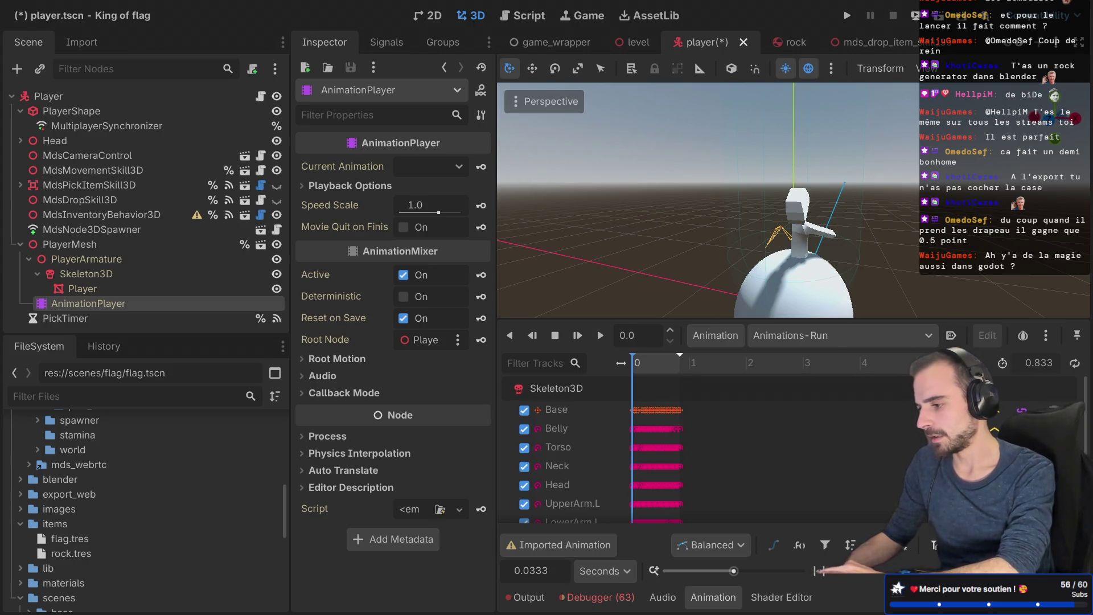
pyautogui.click(1074, 363)
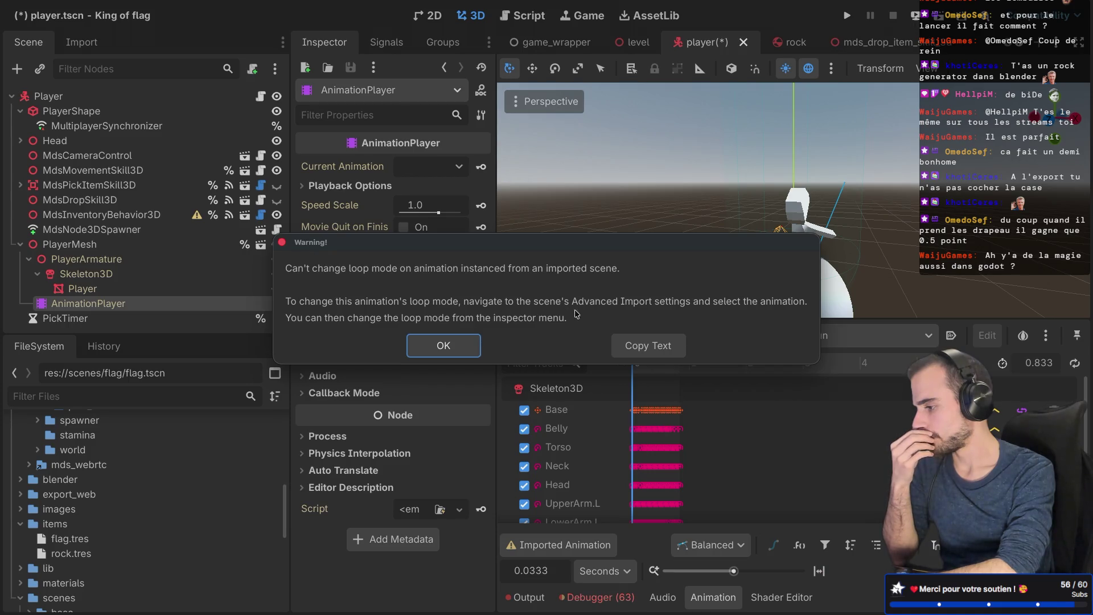
# Step: Dismiss the loop-mode warning and play Animations-Run on the character
pyautogui.click(442, 356)
pyautogui.click(95, 42)
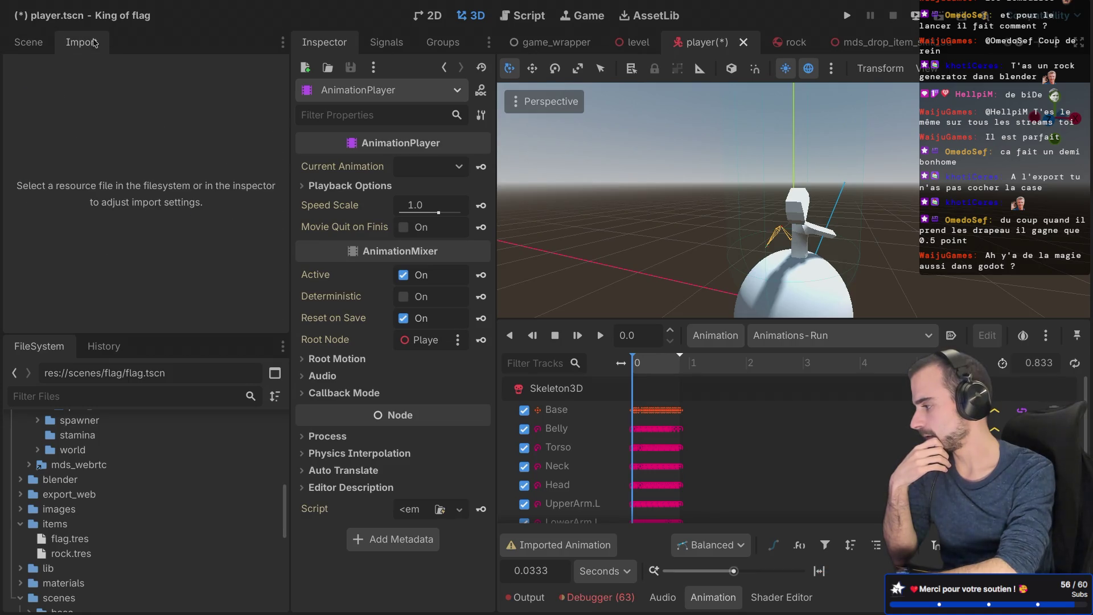
pyautogui.click(45, 45)
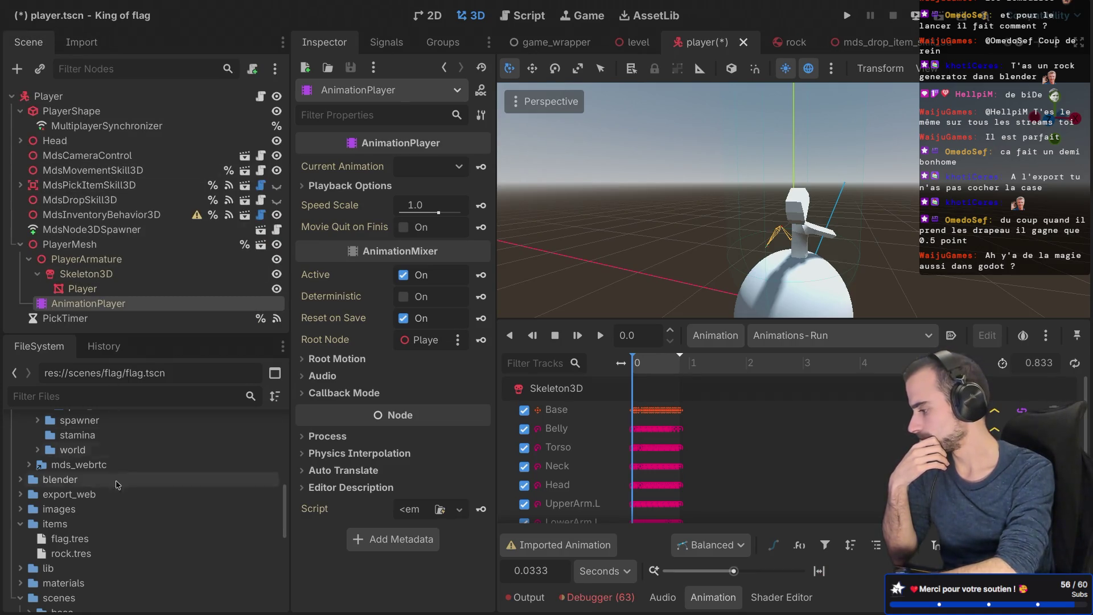
pyautogui.scroll(3, 112, 513)
pyautogui.scroll(-3, 112, 513)
pyautogui.click(601, 336)
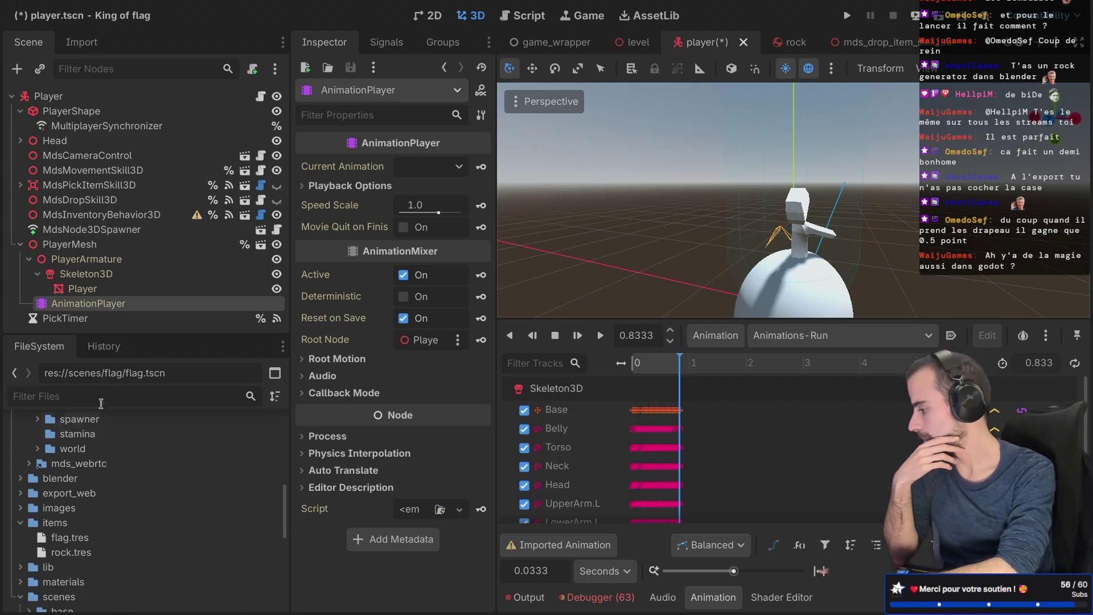
pyautogui.scroll(10, 84, 451)
pyautogui.scroll(1, 84, 451)
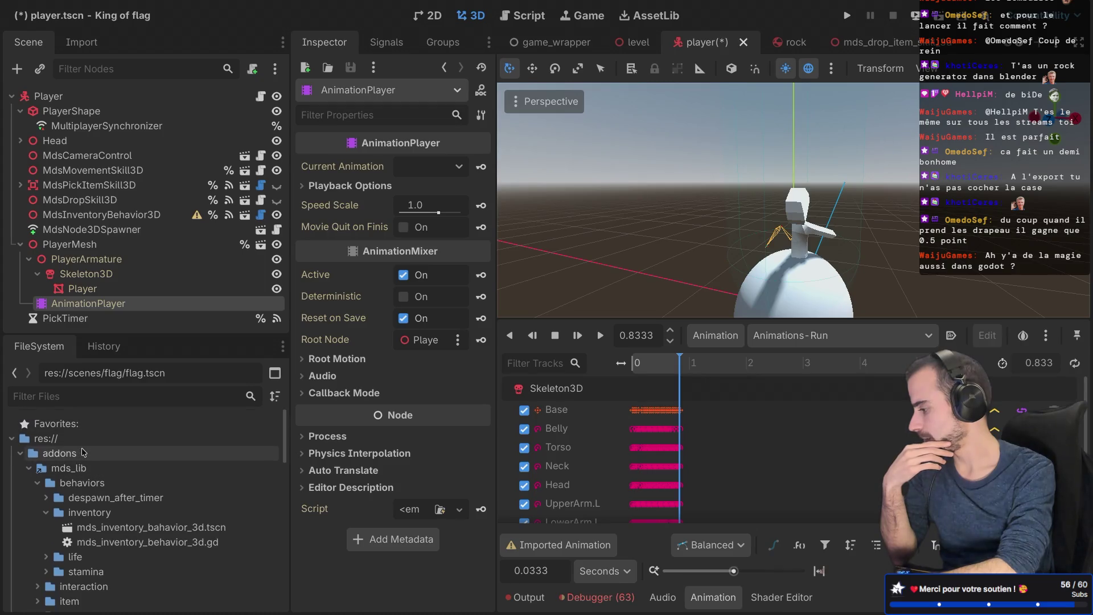
# Step: Locate blender/player/Player.glb in FileSystem and open its Advanced import settings
pyautogui.click(19, 453)
pyautogui.click(20, 468)
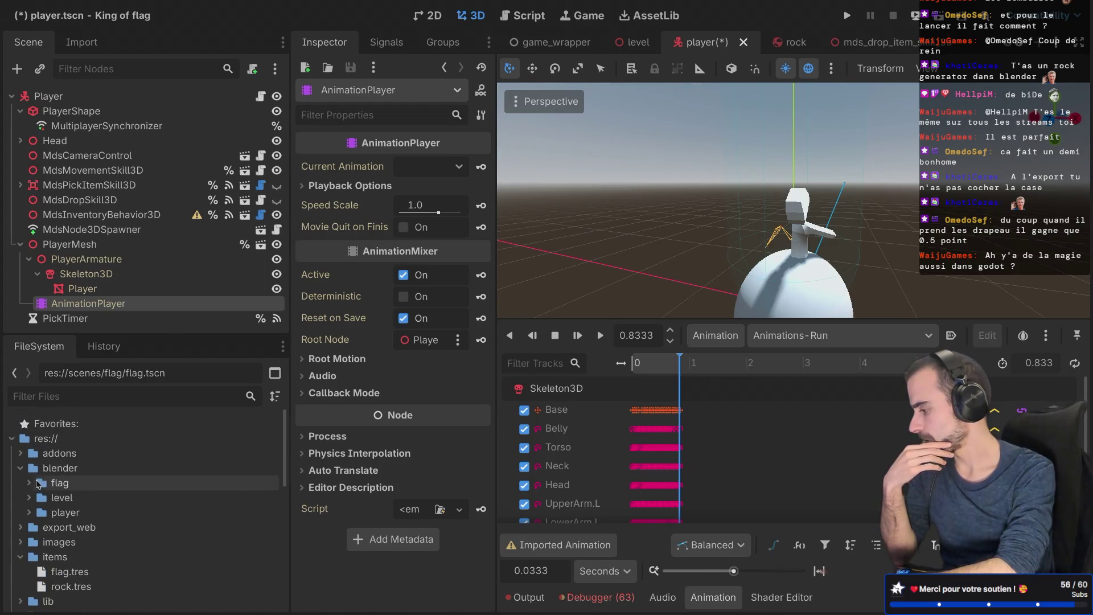
pyautogui.click(29, 497)
pyautogui.click(29, 498)
pyautogui.click(29, 512)
pyautogui.click(106, 542)
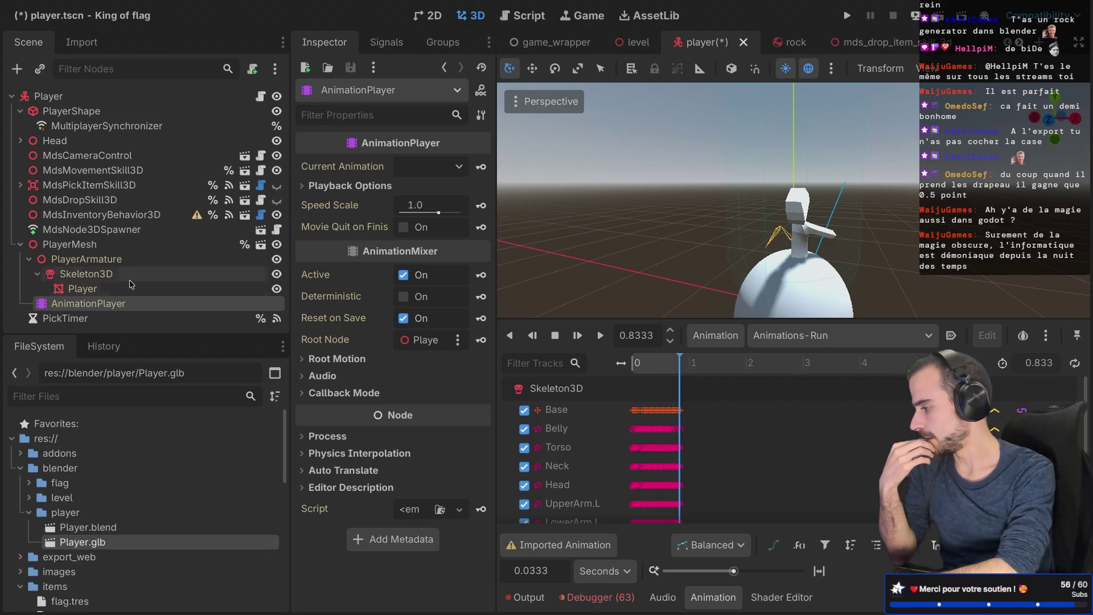
pyautogui.click(78, 52)
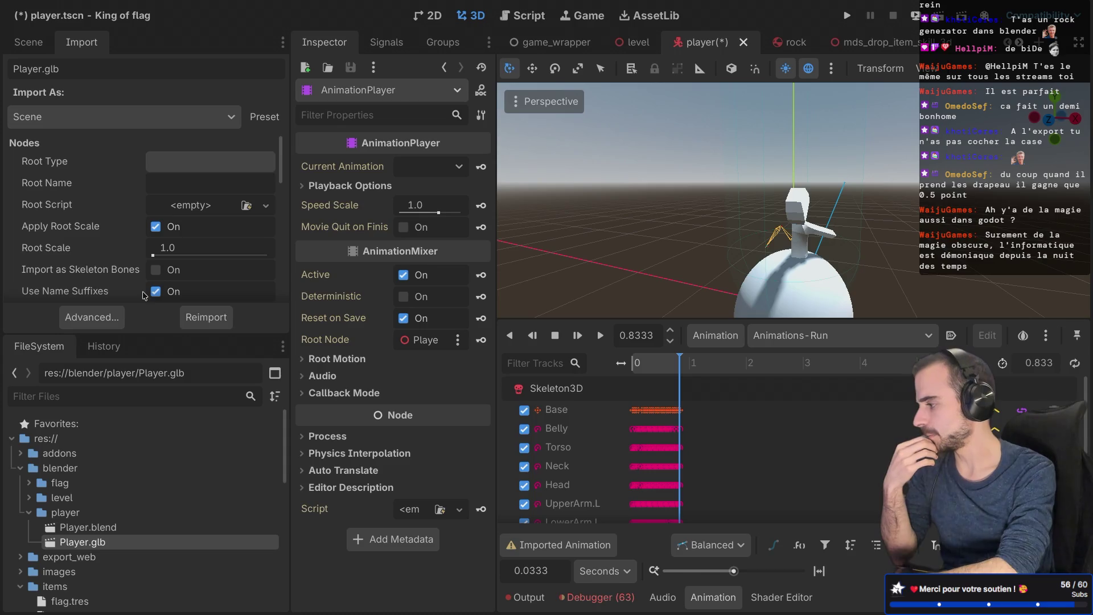
pyautogui.moveTo(161, 334); pyautogui.dragTo(161, 466)
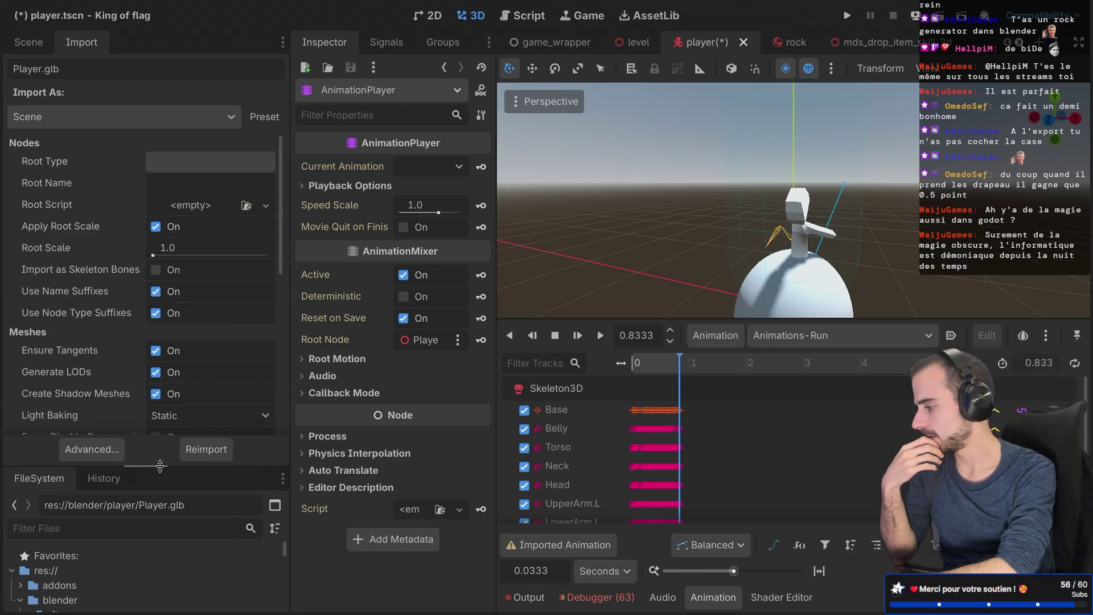
pyautogui.click(113, 449)
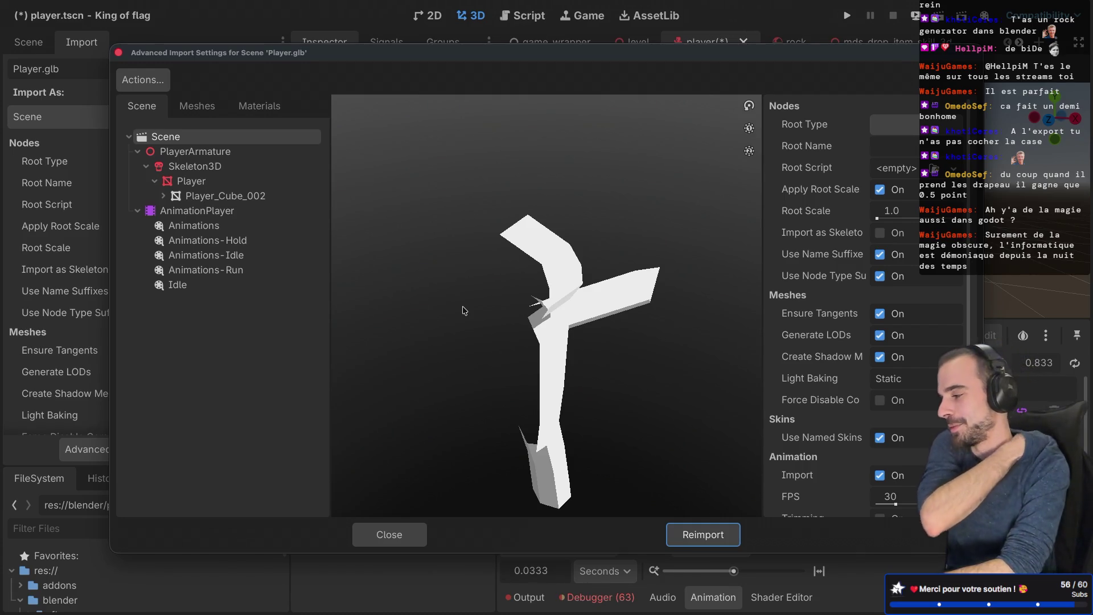
# Step: Set the Animations-Run clip's Loop Mode to Linear and reimport Player.glb
pyautogui.click(219, 228)
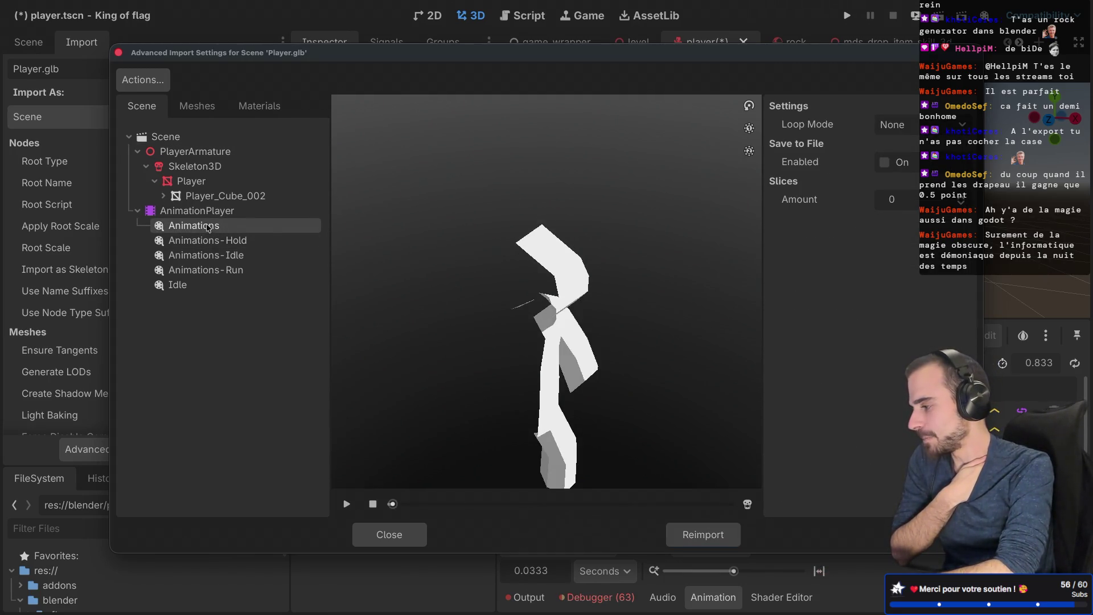
pyautogui.click(235, 244)
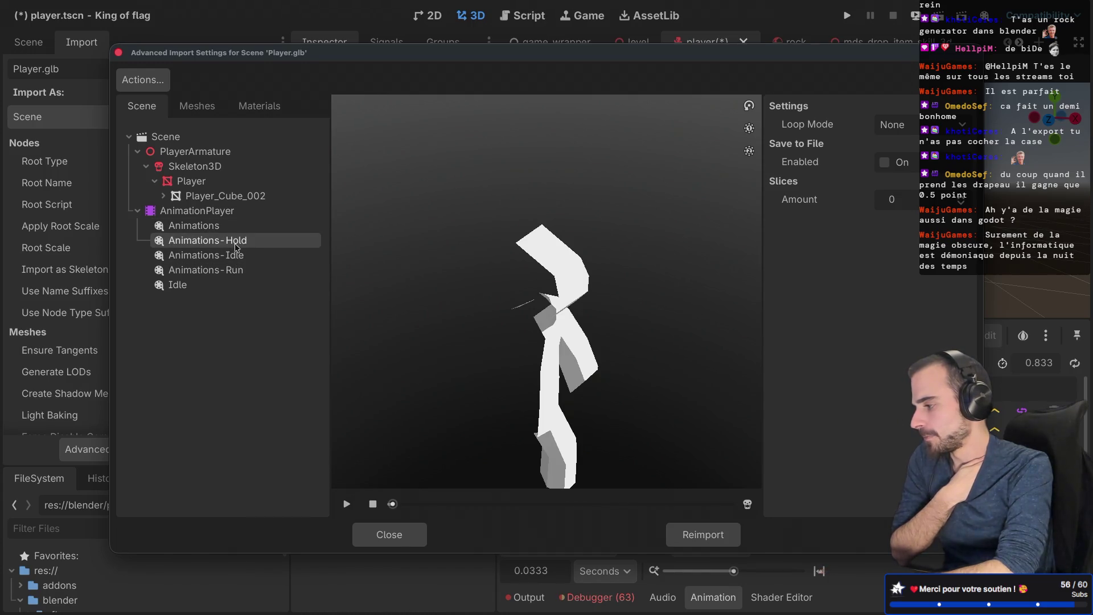
pyautogui.click(235, 255)
pyautogui.click(234, 270)
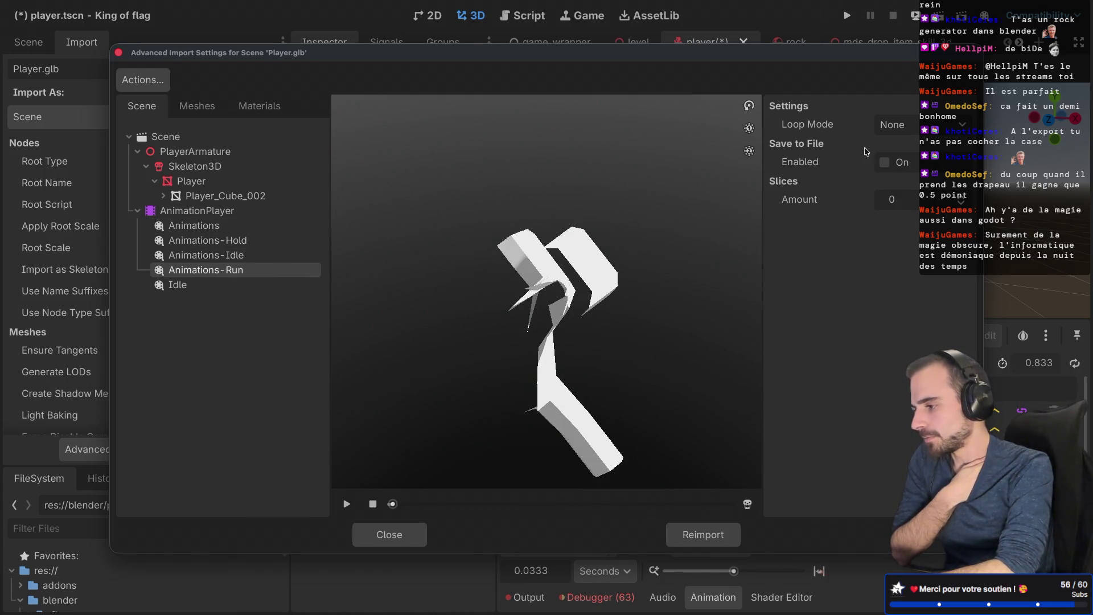
pyautogui.click(892, 125)
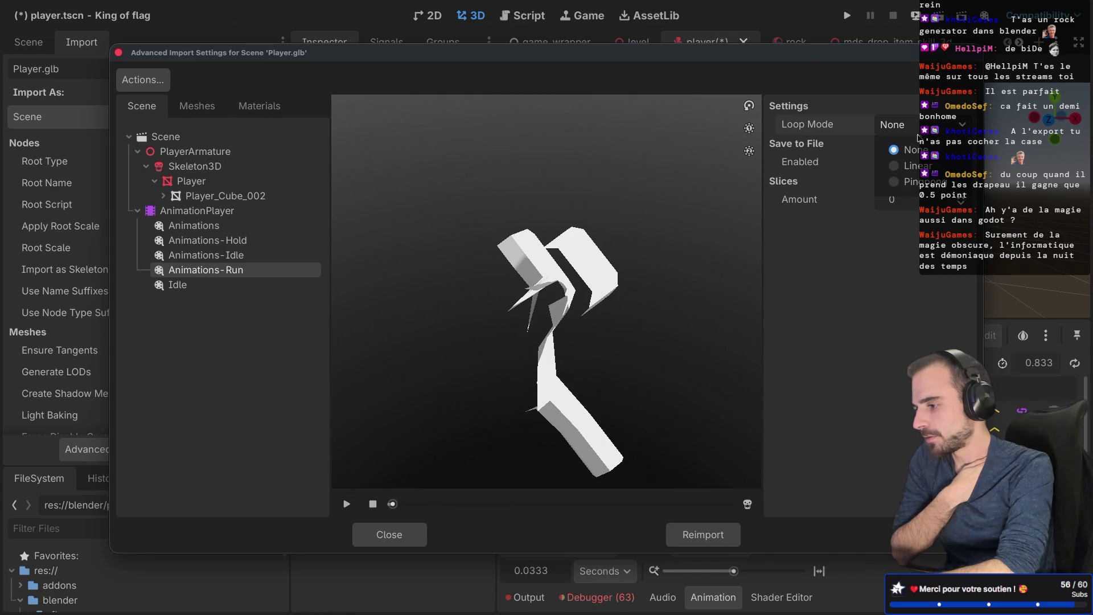
pyautogui.click(896, 166)
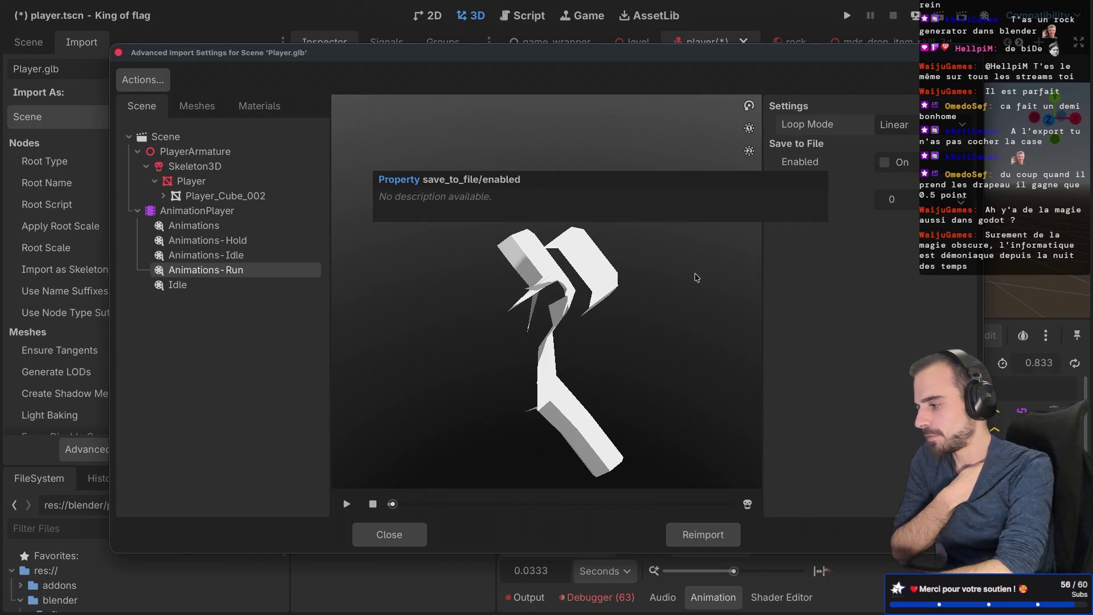
pyautogui.click(689, 538)
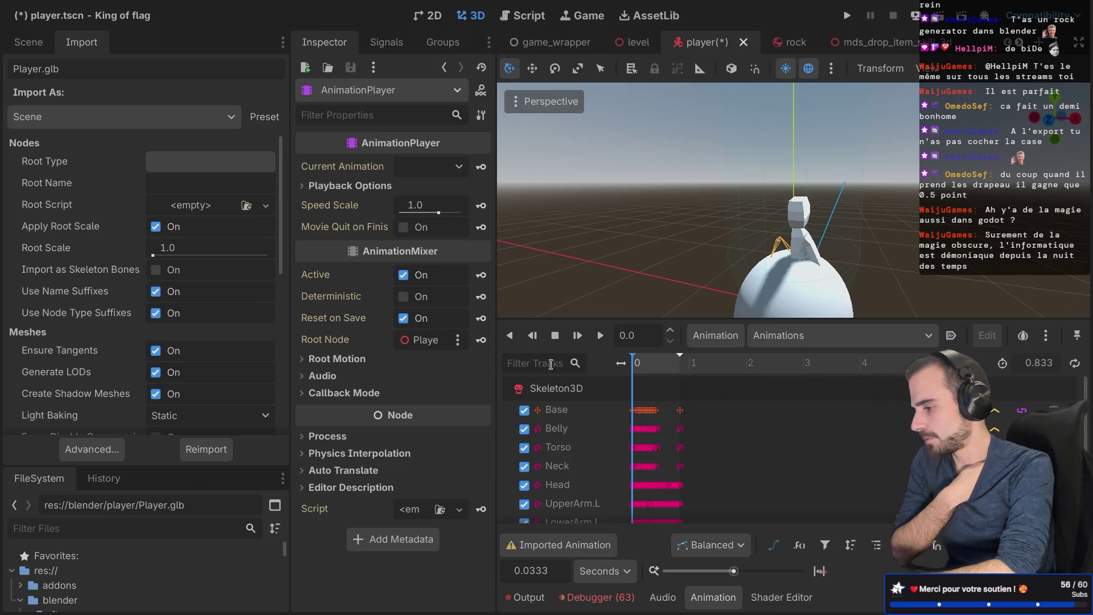
# Step: Select Animations-Run in the AnimationPlayer and play it on the character, then stop it
pyautogui.click(796, 340)
pyautogui.click(767, 410)
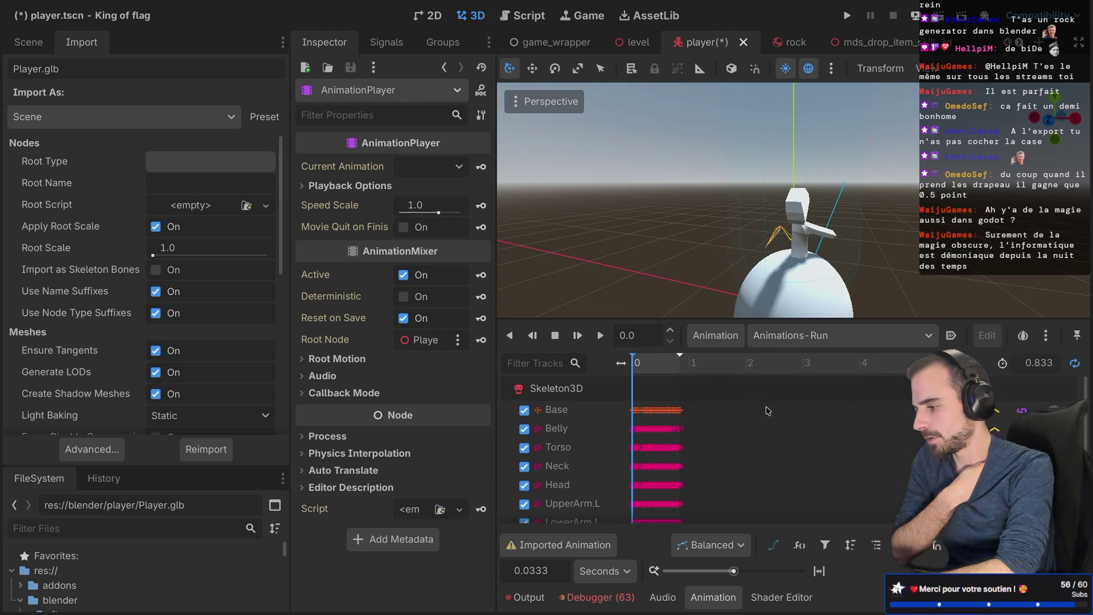
pyautogui.click(600, 335)
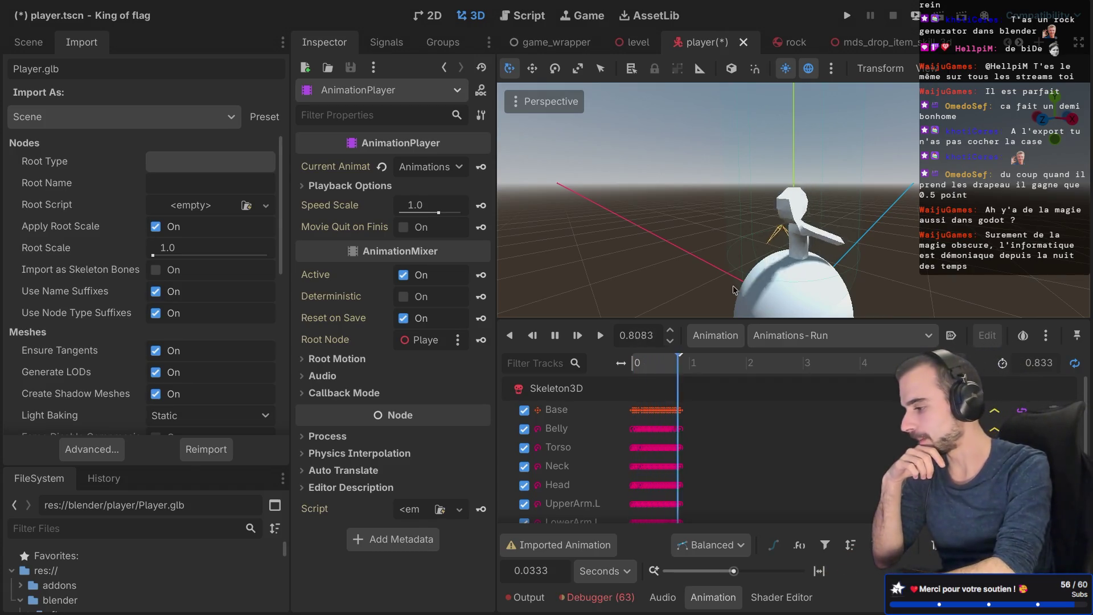
pyautogui.click(556, 340)
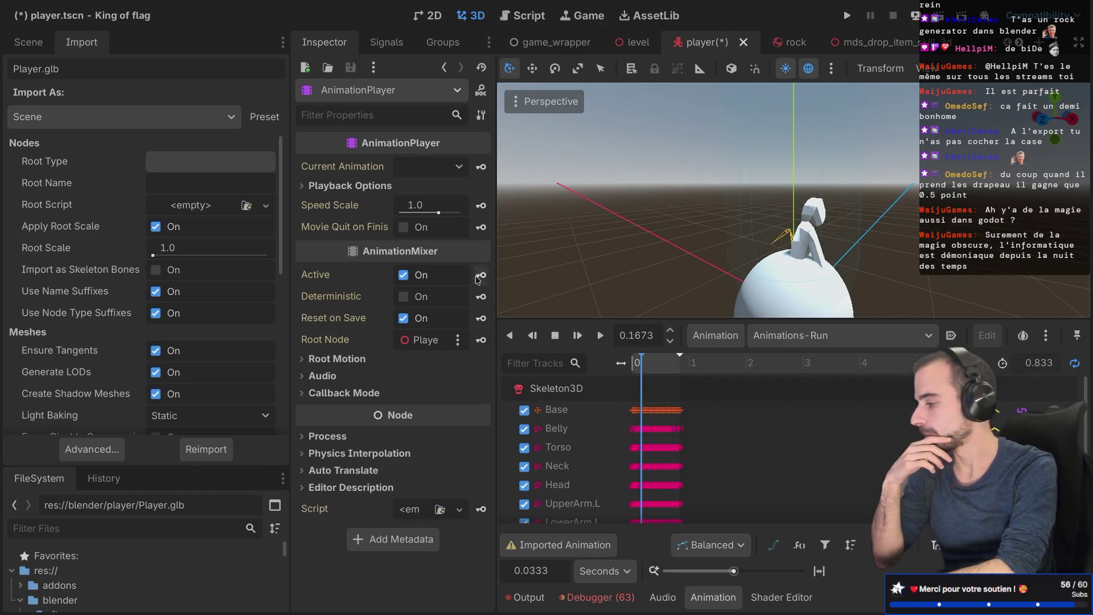
pyautogui.press('super+Tab')
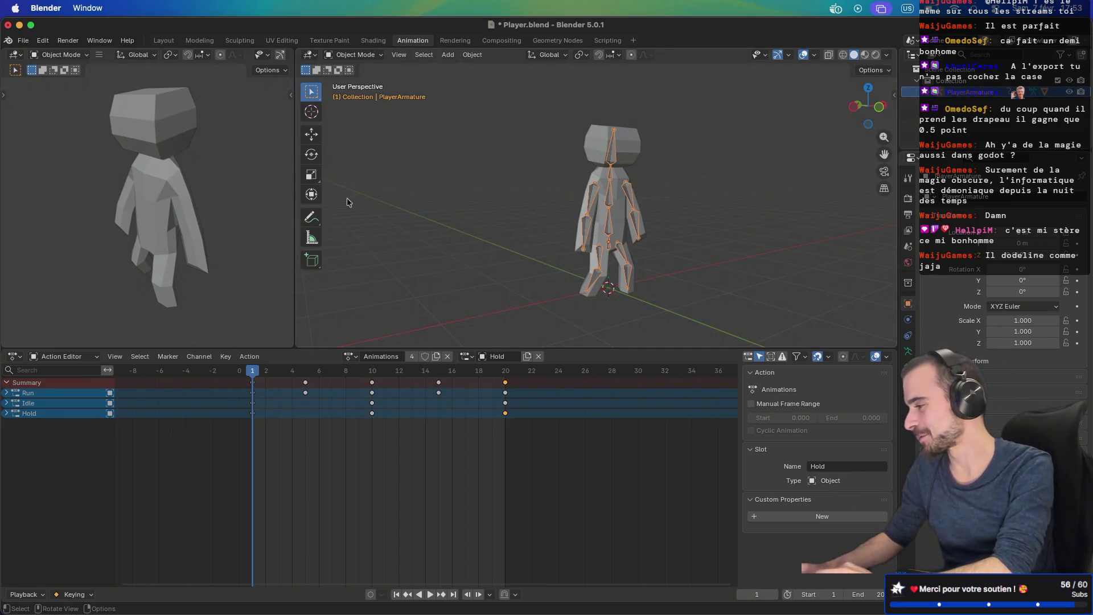
# Step: Inspect PlayerArmature's contents and object options in the Outliner
pyautogui.click(923, 94)
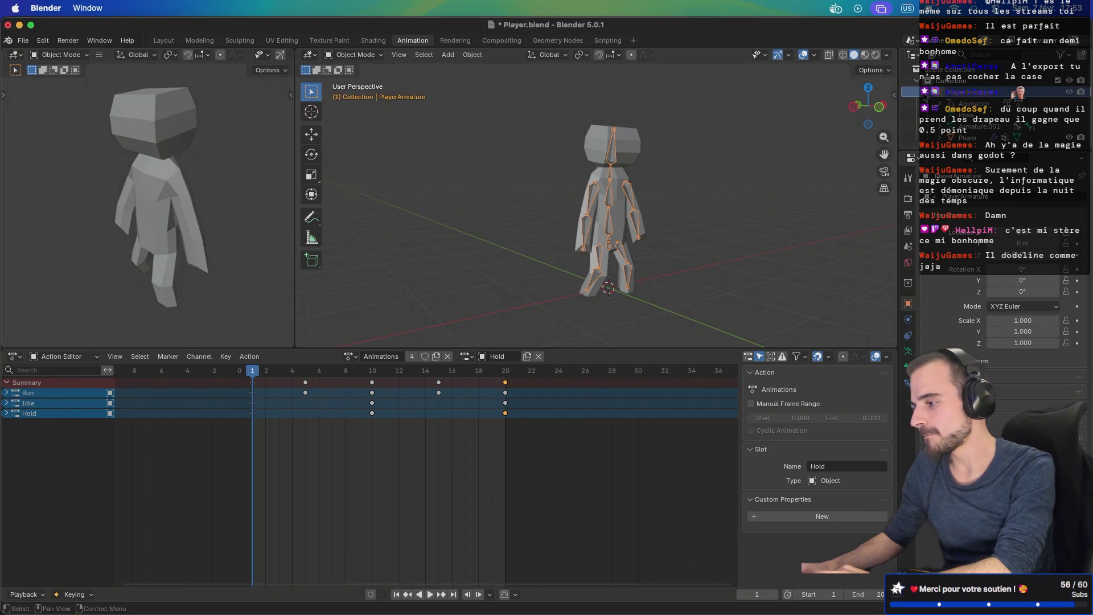
pyautogui.click(923, 94)
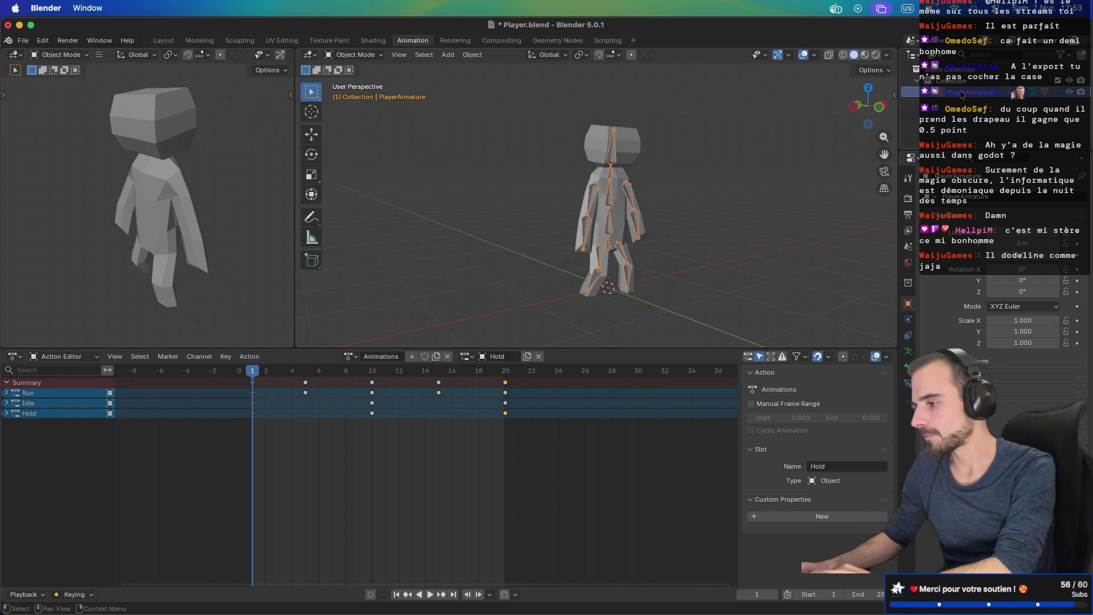
pyautogui.rightClick(970, 97)
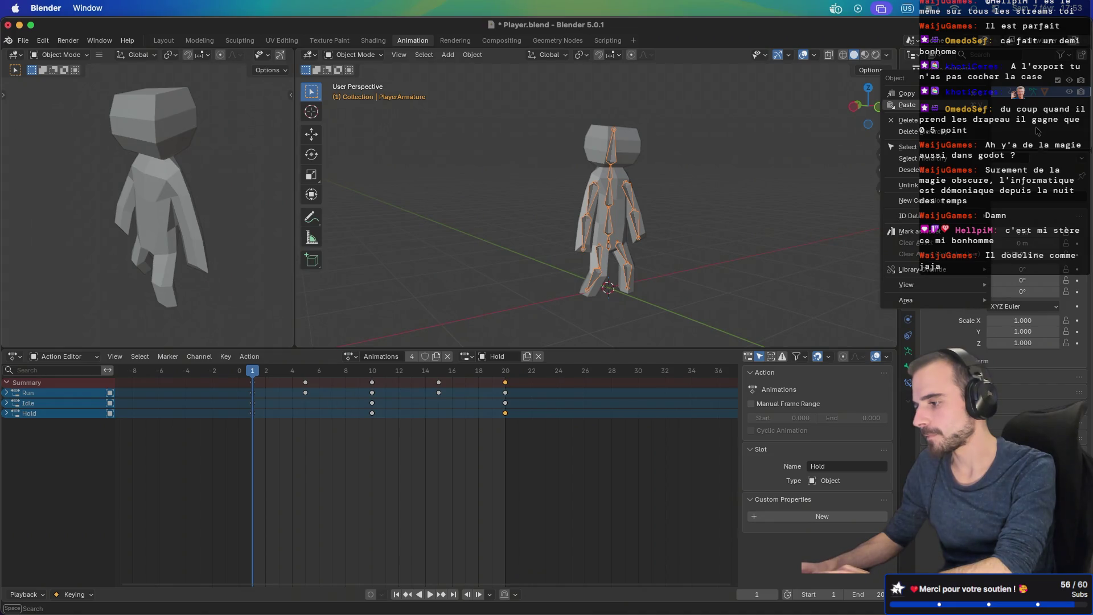
pyautogui.press('Escape')
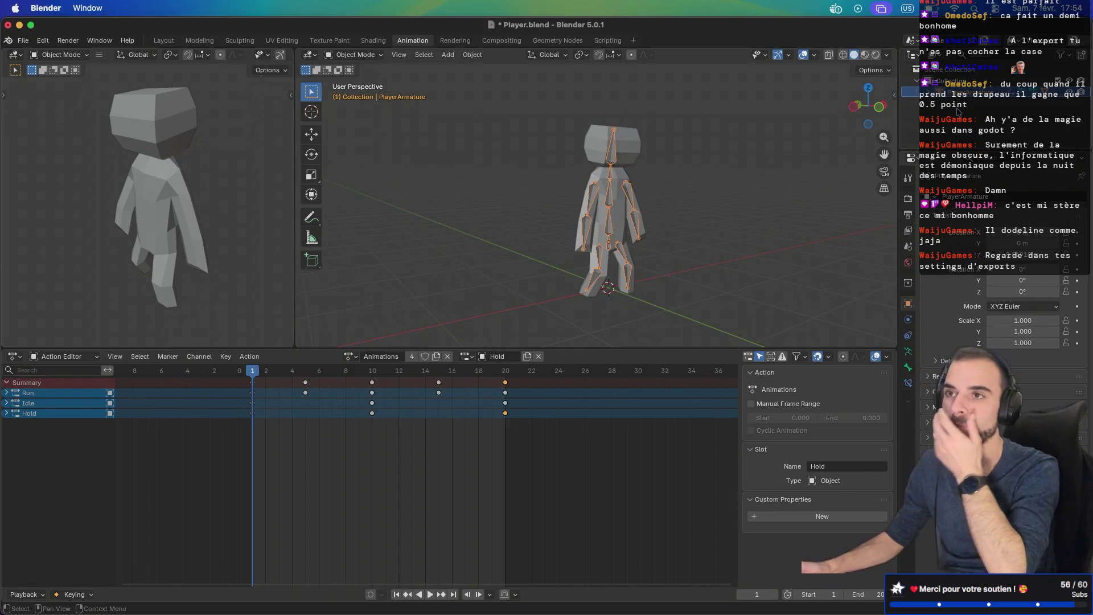
# Step: Open the glTF 2.0 export dialog from the File > Export menu
pyautogui.click(23, 40)
pyautogui.moveTo(53, 201)
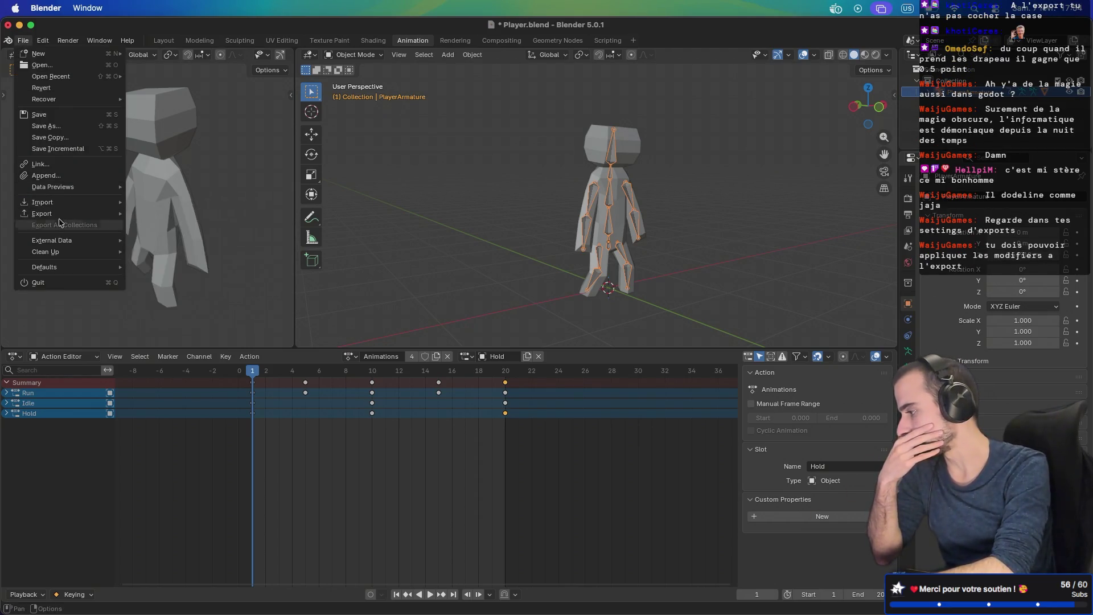
pyautogui.click(188, 317)
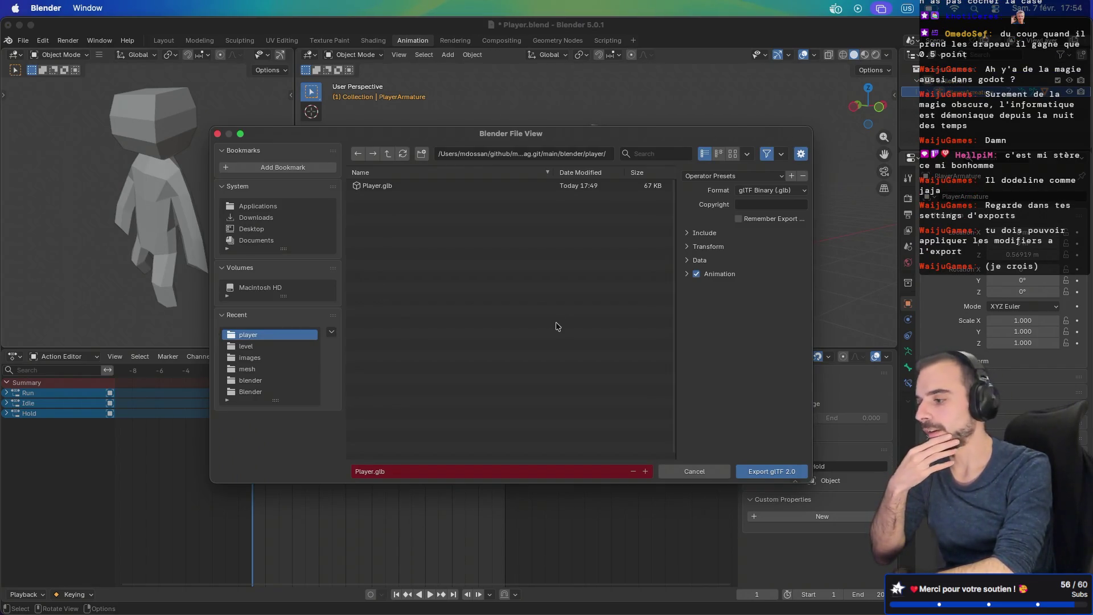
# Step: Browse the Include, Data and Transform sections of the glTF export settings
pyautogui.click(687, 233)
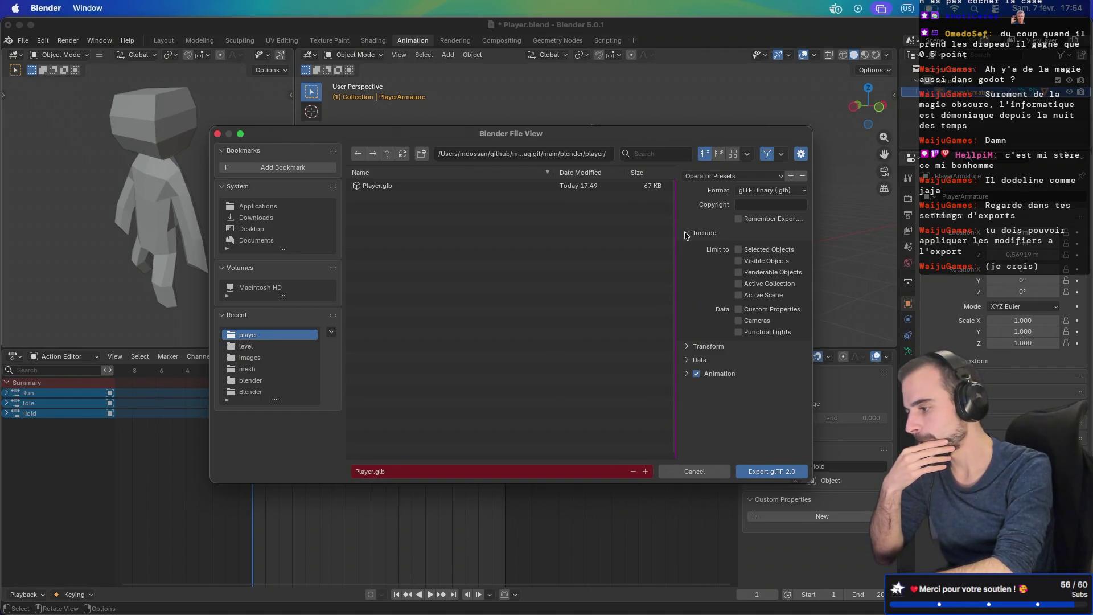
pyautogui.click(686, 234)
pyautogui.click(686, 260)
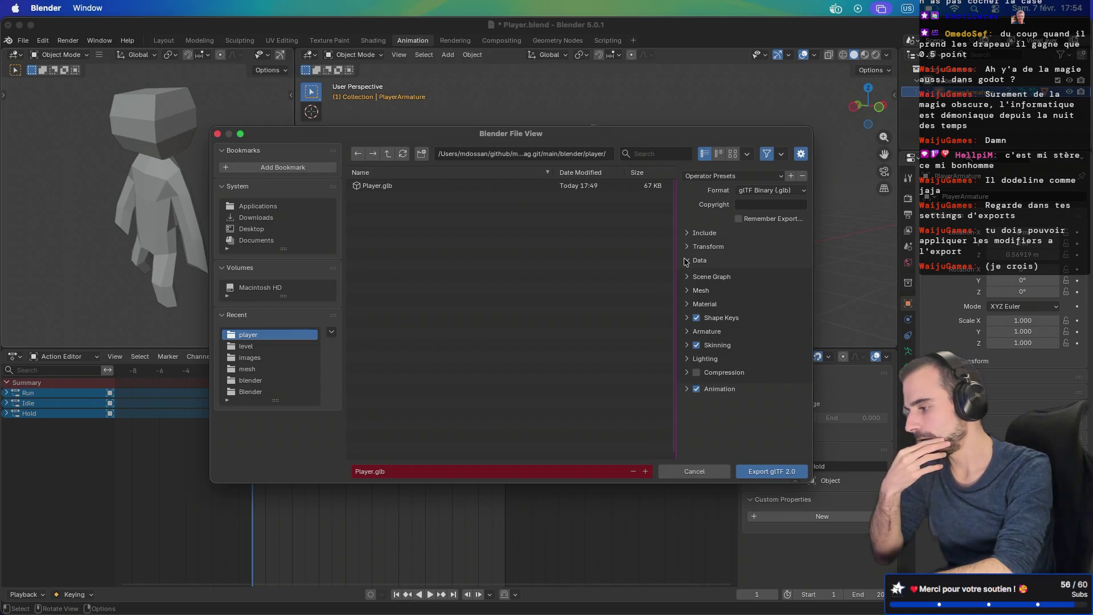
pyautogui.click(686, 260)
pyautogui.click(686, 248)
pyautogui.click(686, 249)
pyautogui.click(686, 235)
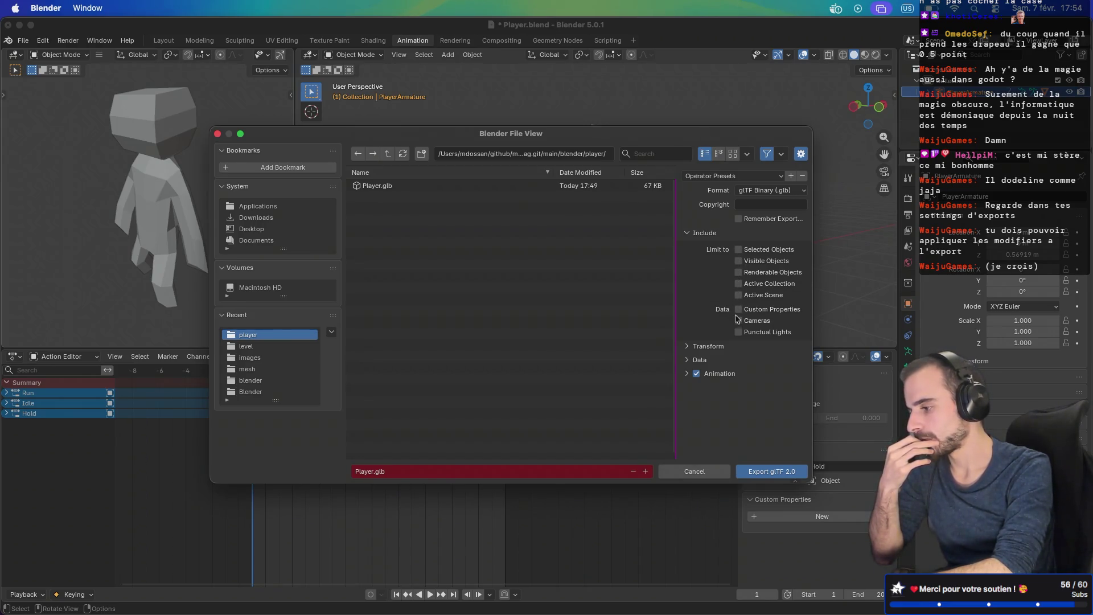
# Step: Enable Apply Modifiers under Data > Mesh and export Player.glb
pyautogui.click(688, 347)
pyautogui.click(686, 376)
pyautogui.scroll(-3, 688, 367)
pyautogui.click(688, 354)
pyautogui.scroll(-5, 691, 347)
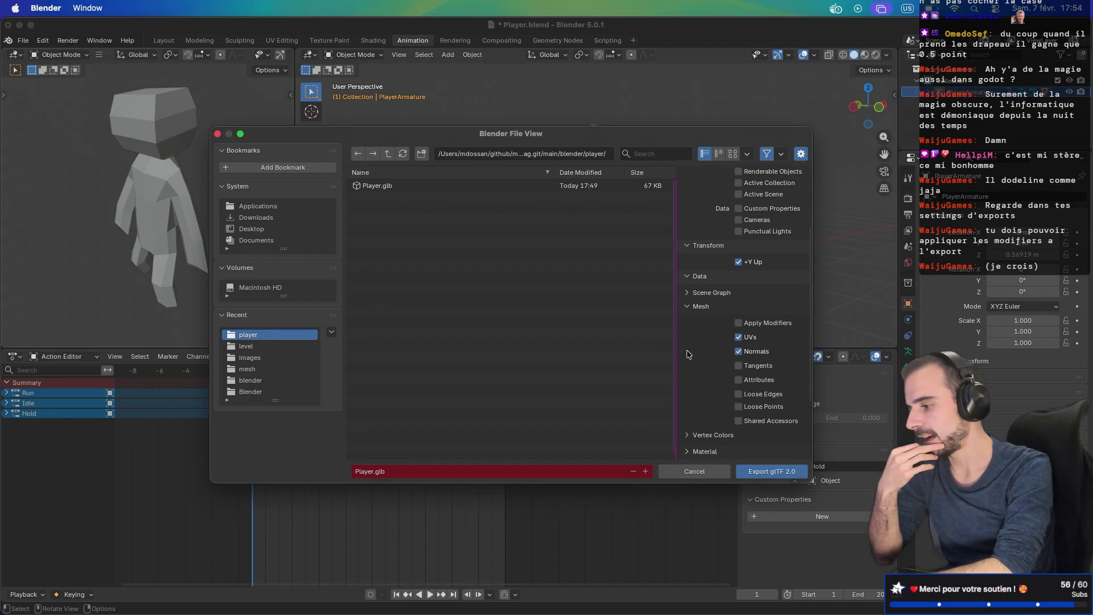
pyautogui.click(738, 288)
pyautogui.scroll(-3, 710, 330)
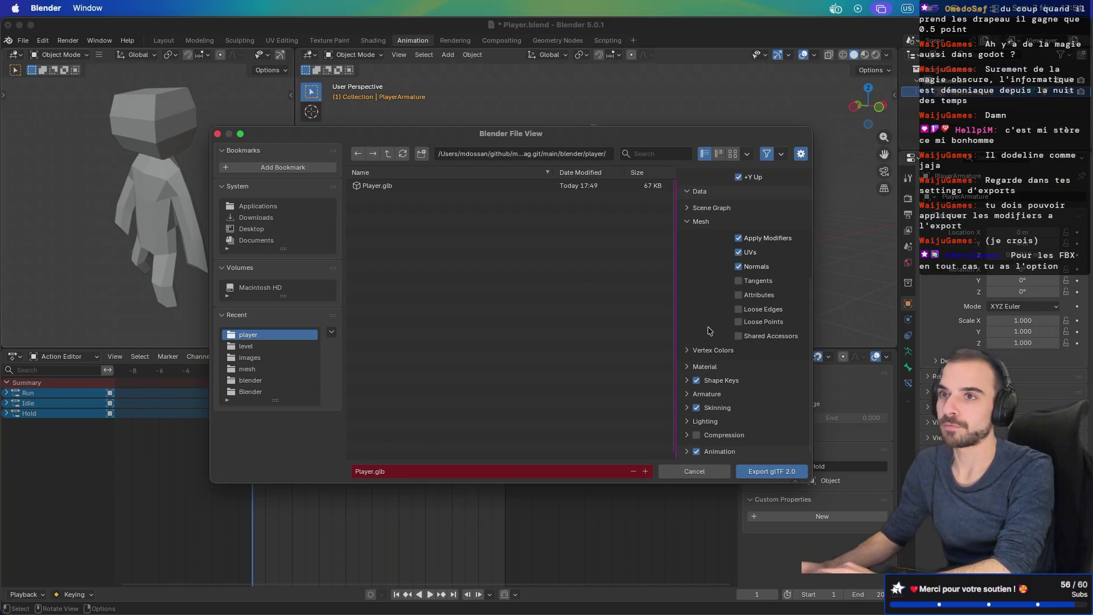
pyautogui.scroll(5, 731, 246)
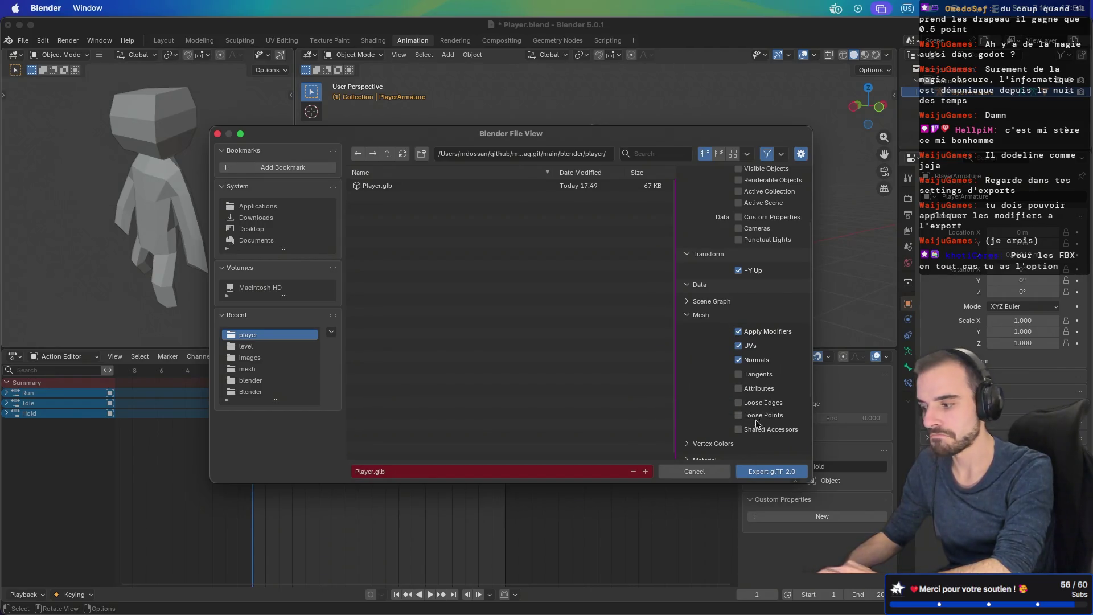
pyautogui.click(754, 473)
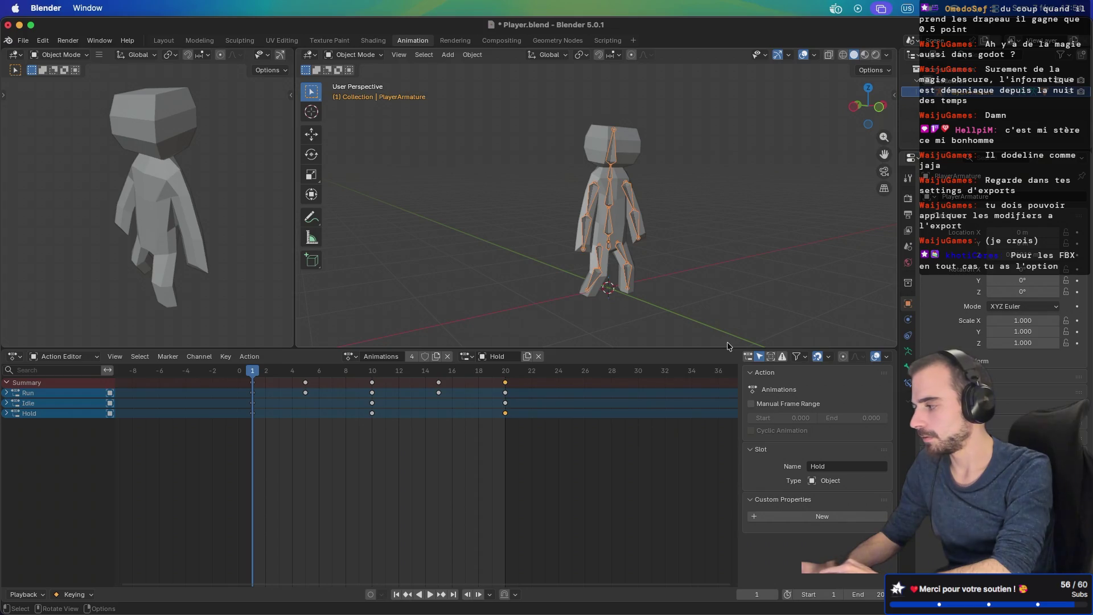
# Step: Back in Godot, preview the Animations-Run clip on the re-exported character
pyautogui.hotkey('ctrl', 'Right')
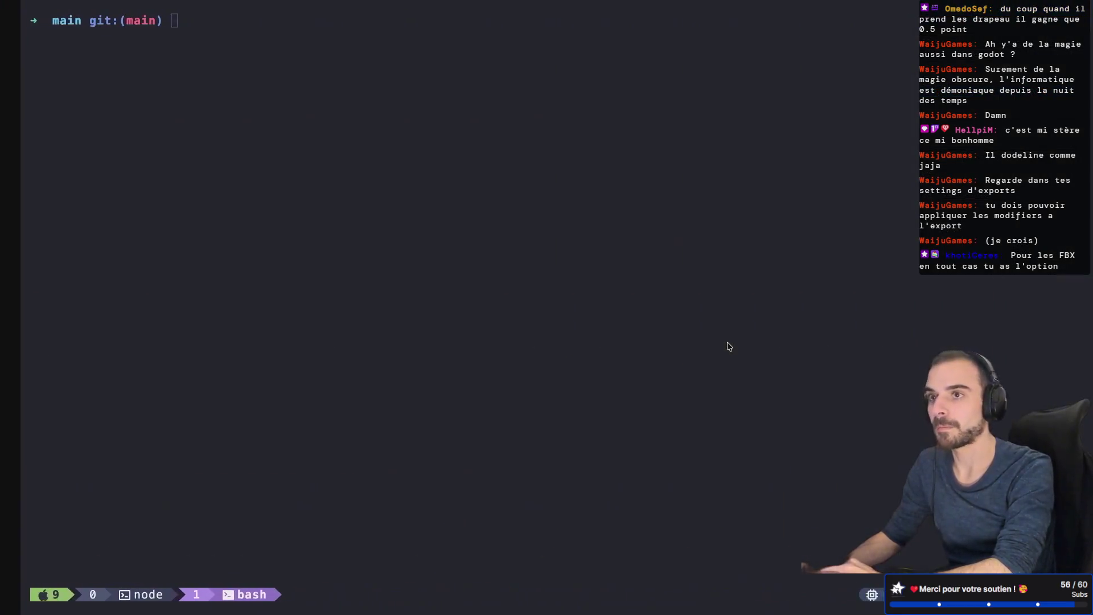
pyautogui.hotkey('ctrl', 'Right')
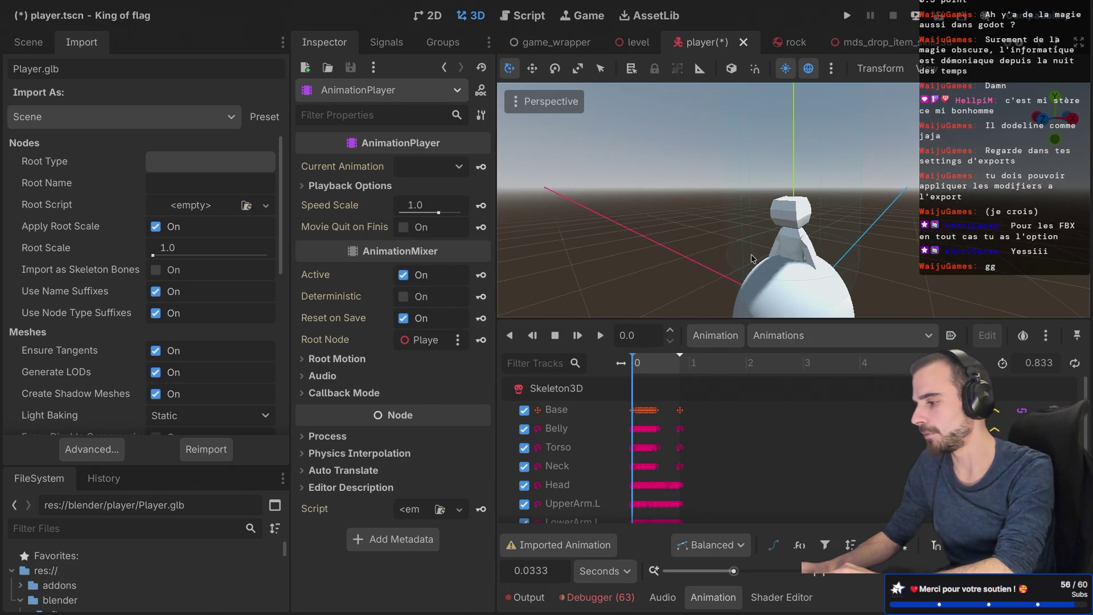
pyautogui.click(600, 336)
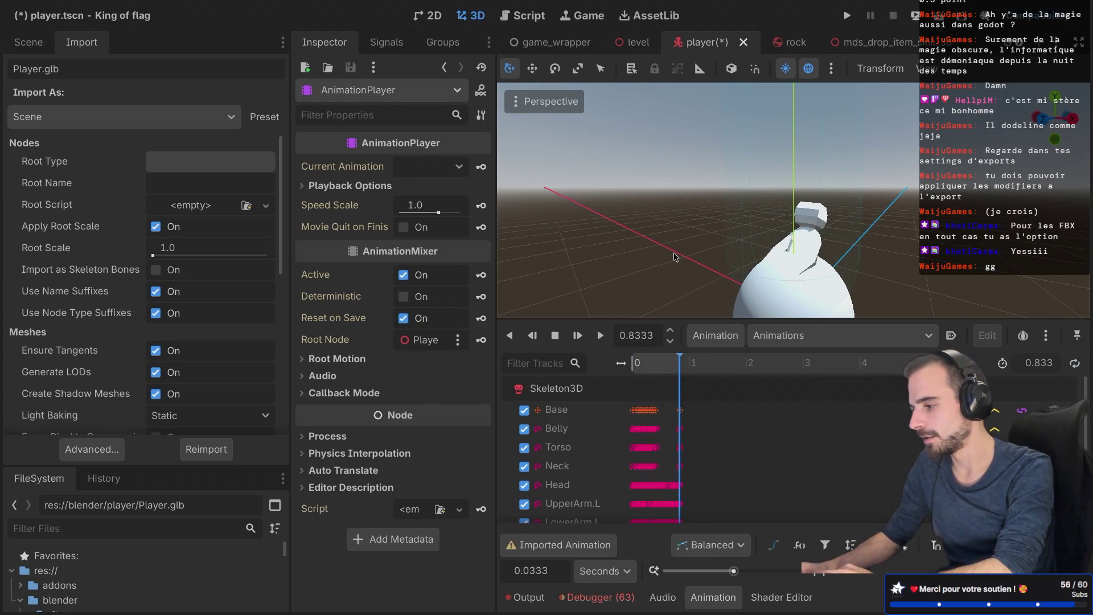
pyautogui.click(780, 335)
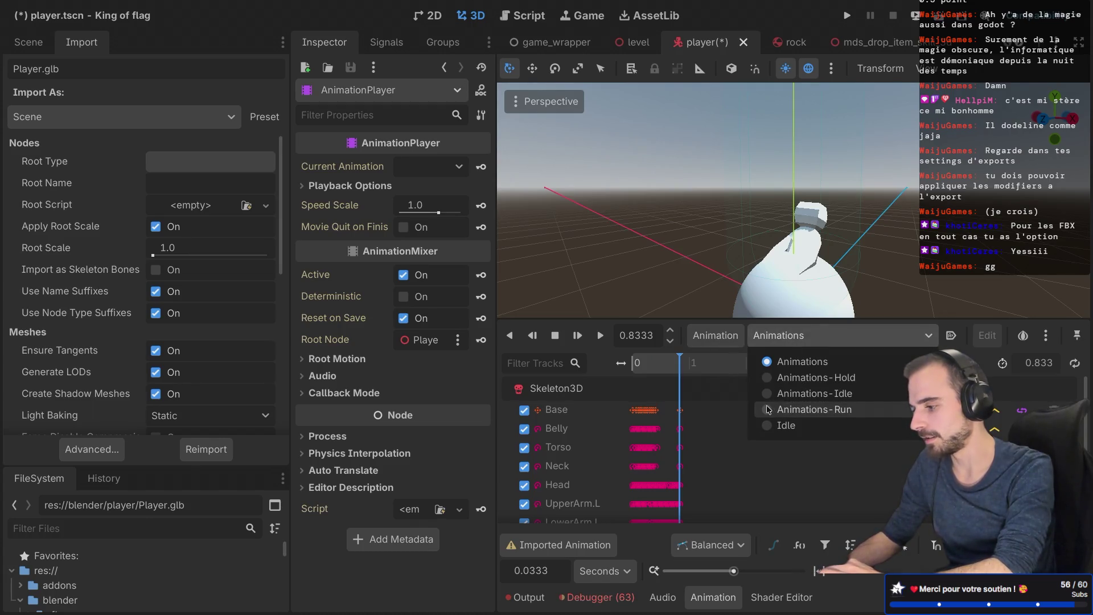
pyautogui.click(768, 409)
pyautogui.click(601, 335)
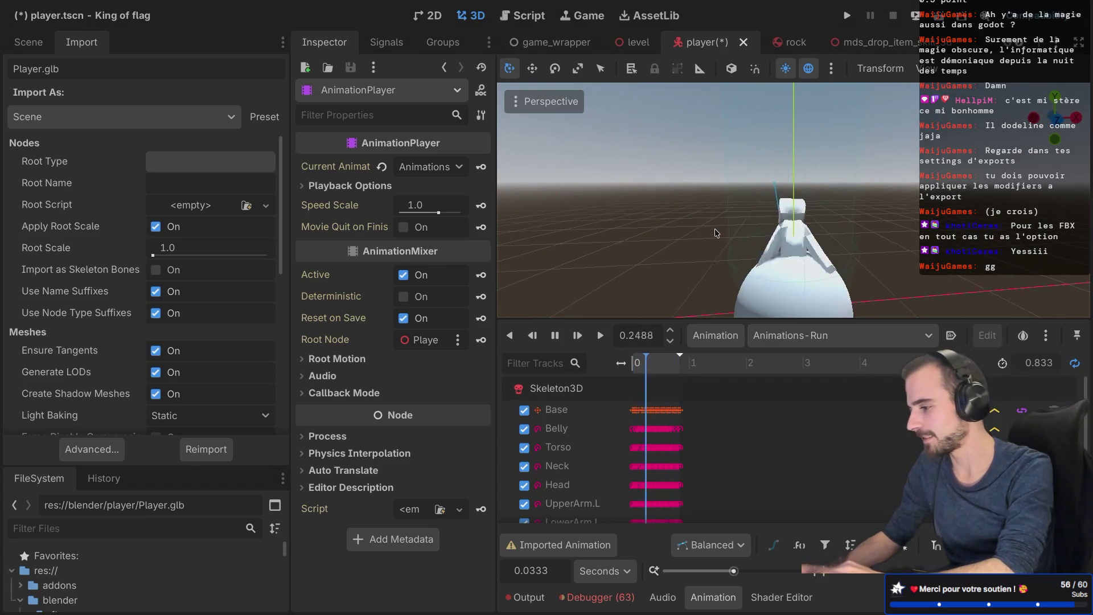
pyautogui.scroll(-4, 715, 233)
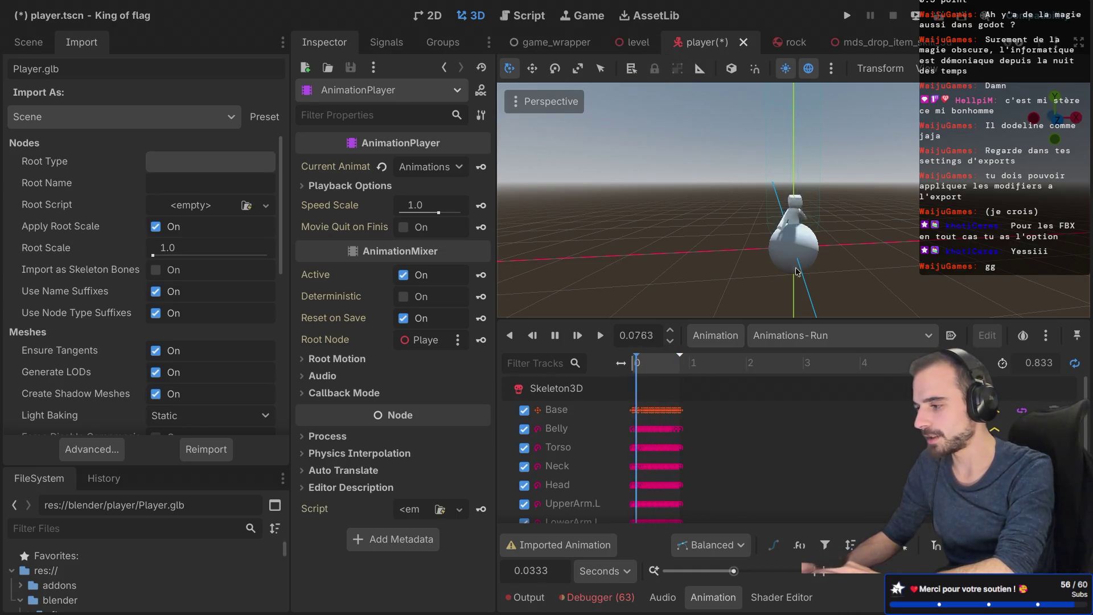
pyautogui.click(777, 216)
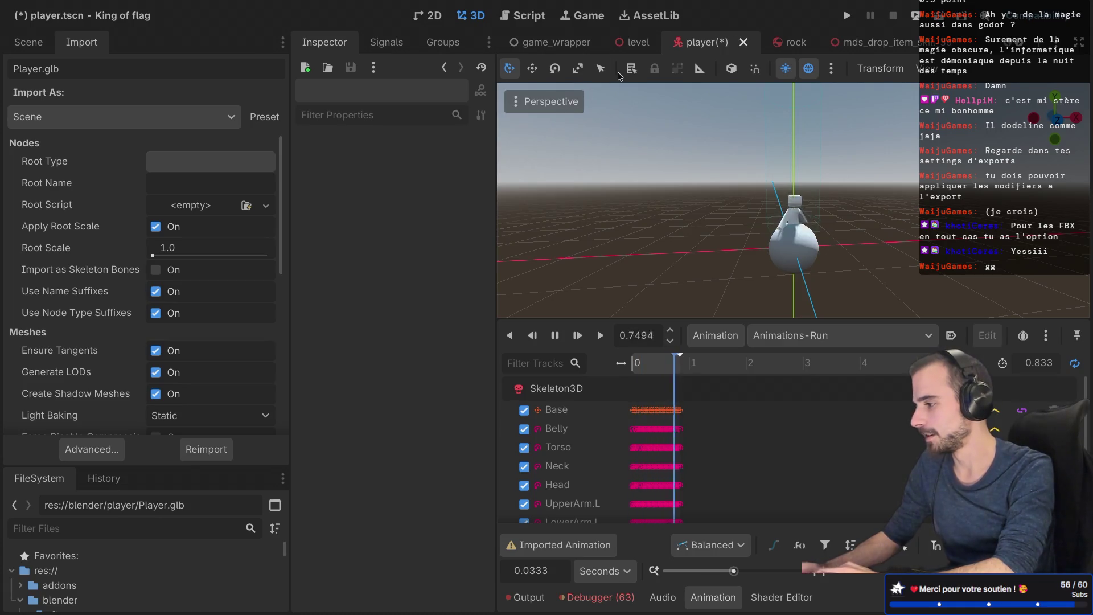
# Step: Save the player scene and select the Shape sphere under MdsPickItemSkill3D
pyautogui.hotkey('ctrl', 's')
pyautogui.click(39, 44)
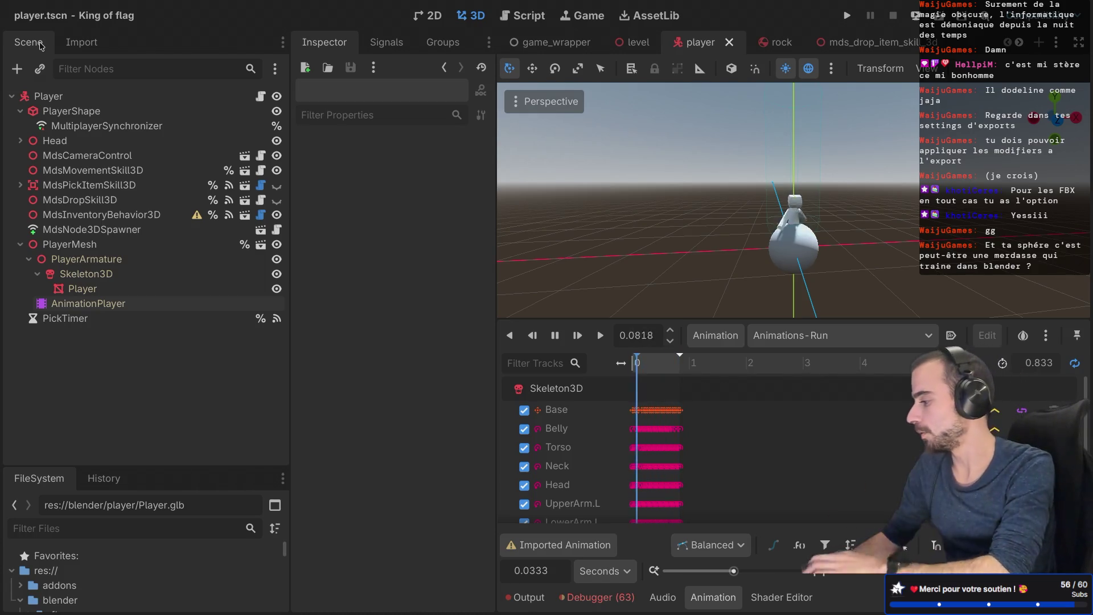
pyautogui.click(21, 185)
pyautogui.click(55, 201)
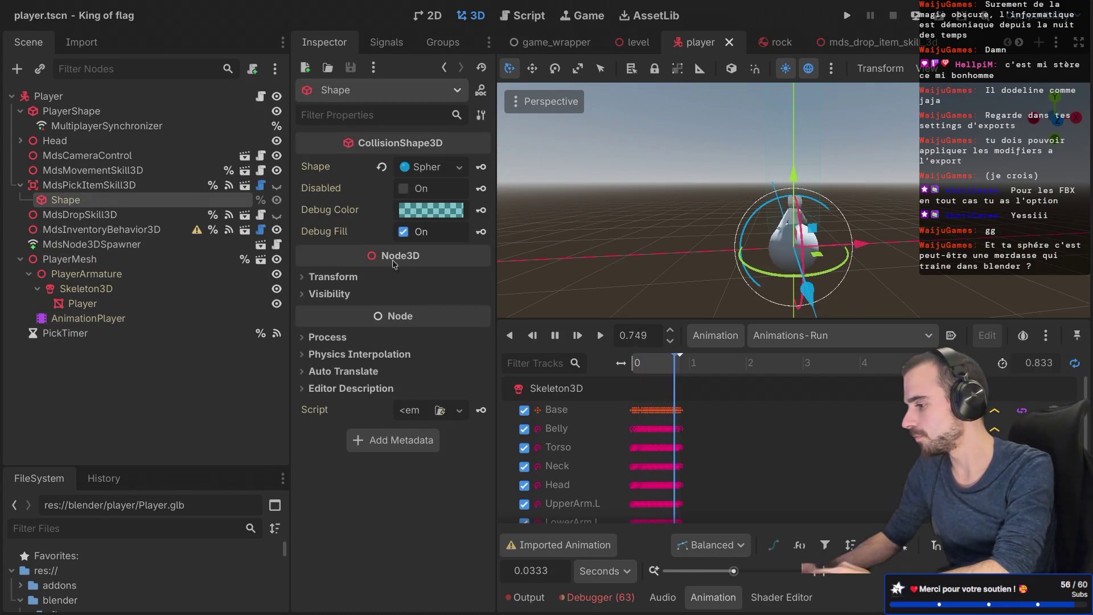
# Step: Cancel a trial move of the sphere, then inspect PlayerShape, Head and its Mesh
pyautogui.moveTo(860, 244); pyautogui.dragTo(967, 245)
pyautogui.press('Escape')
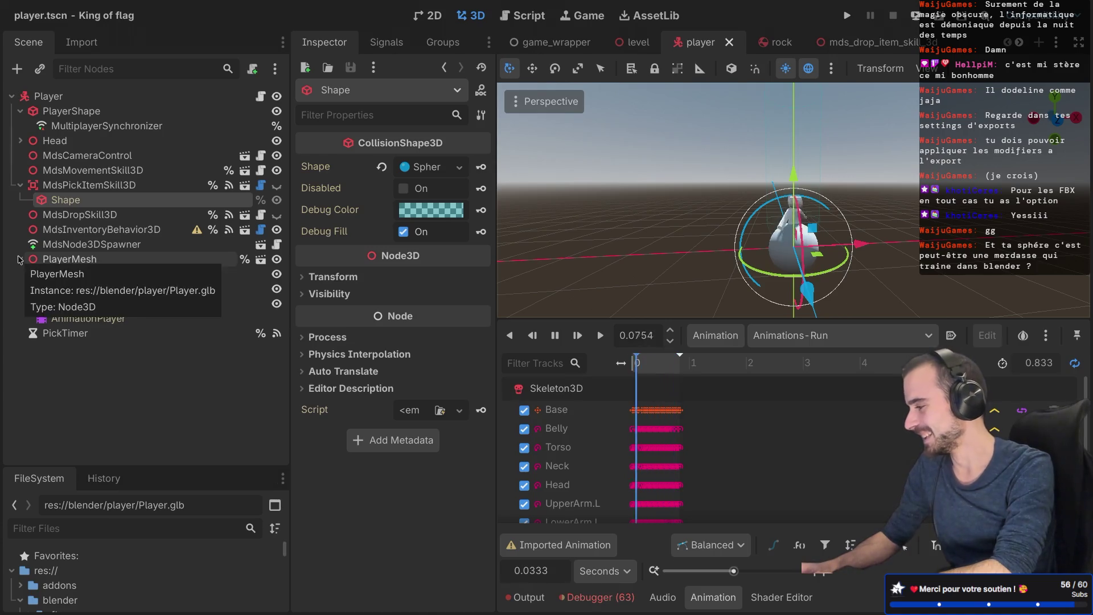
pyautogui.click(79, 215)
pyautogui.click(80, 229)
pyautogui.click(75, 113)
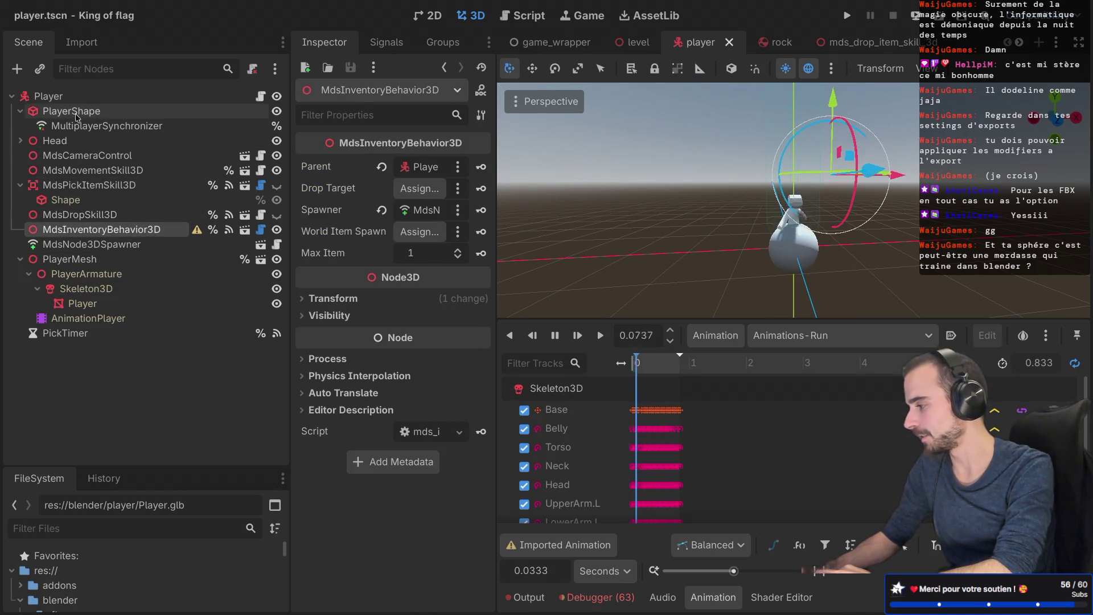
pyautogui.click(55, 141)
pyautogui.click(20, 141)
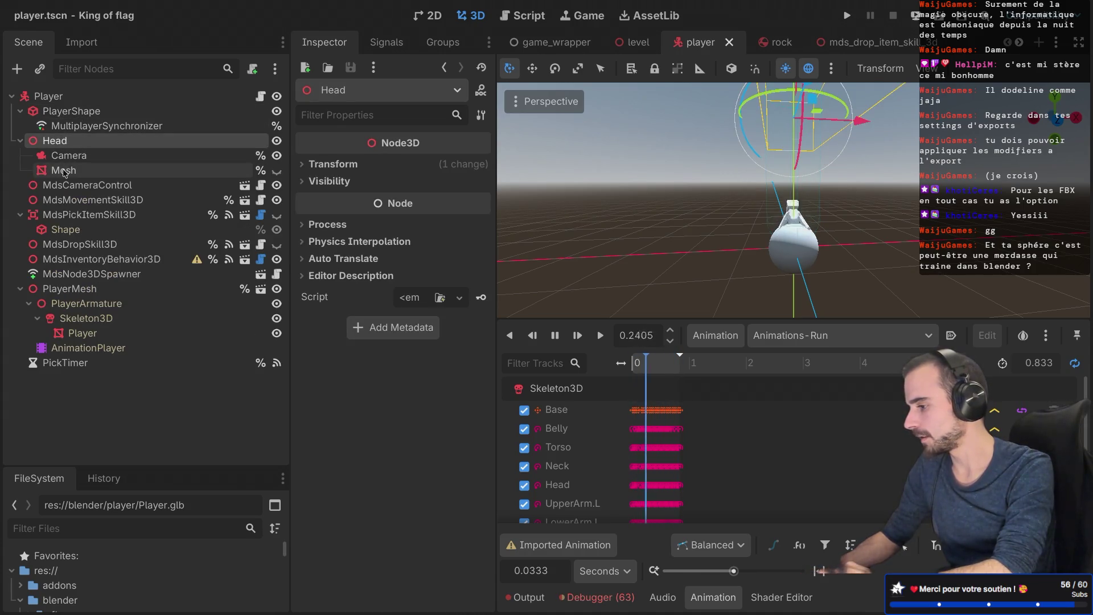
pyautogui.click(63, 171)
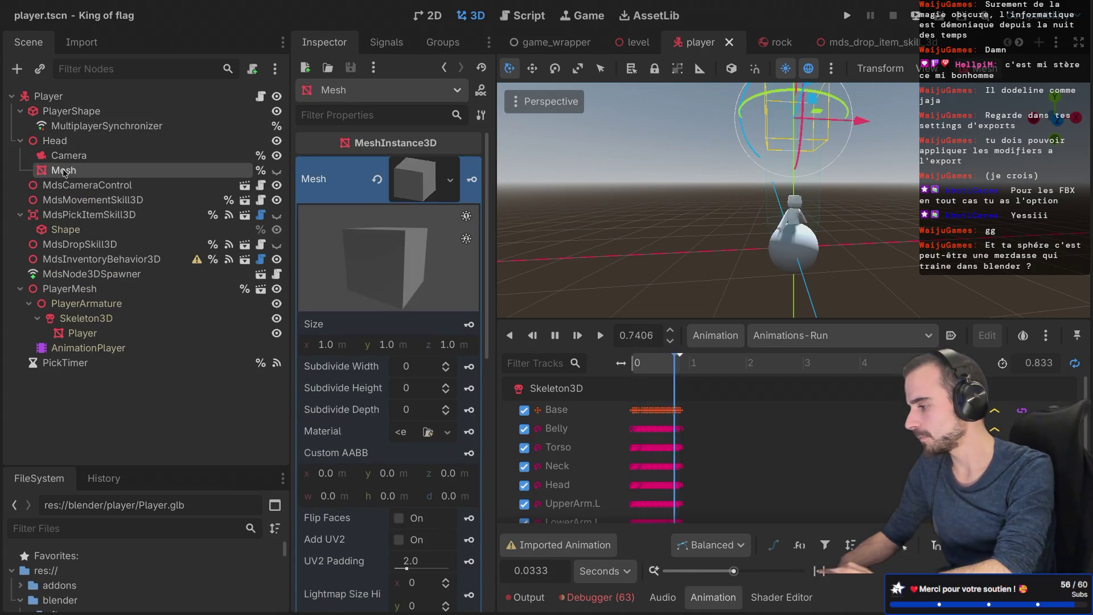
pyautogui.click(18, 215)
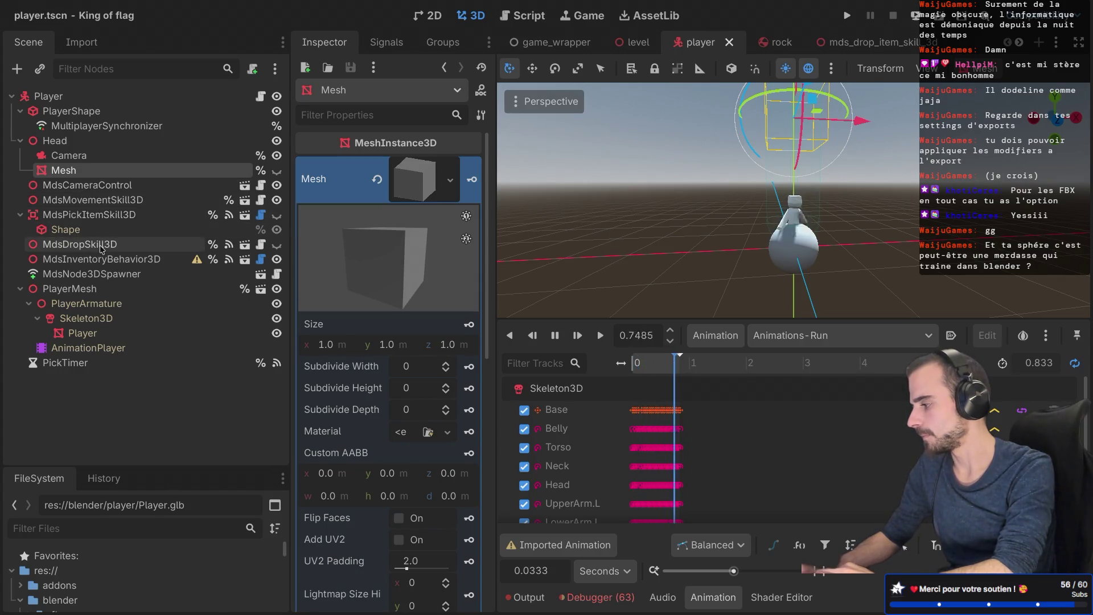
# Step: Inspect PlayerArmature, Skeleton3D's Hips.R bone, the Player mesh and the Mds nodes
pyautogui.click(84, 306)
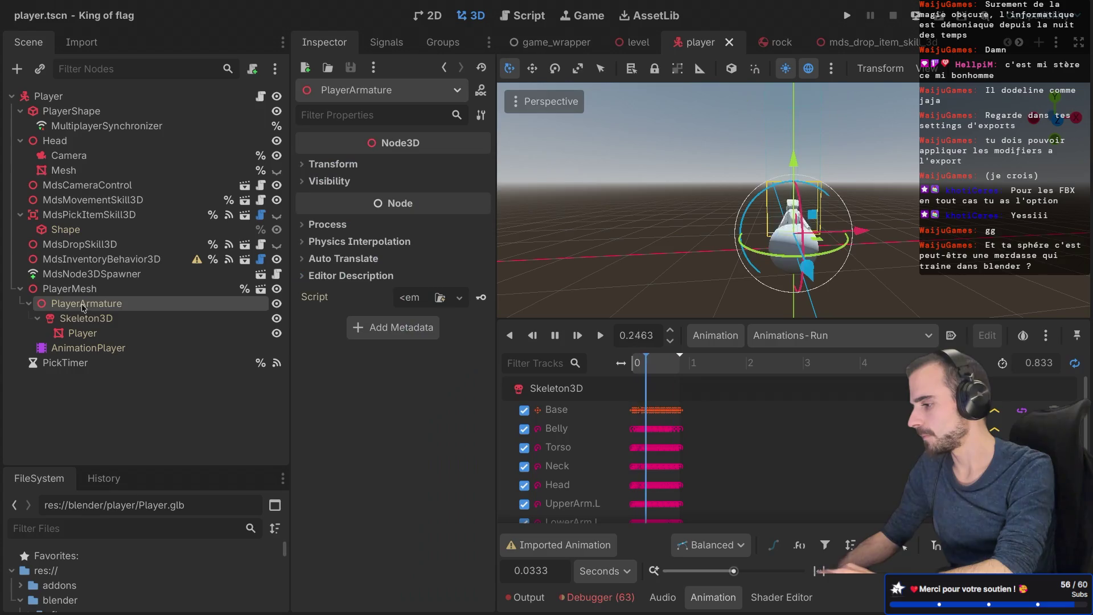
pyautogui.click(87, 321)
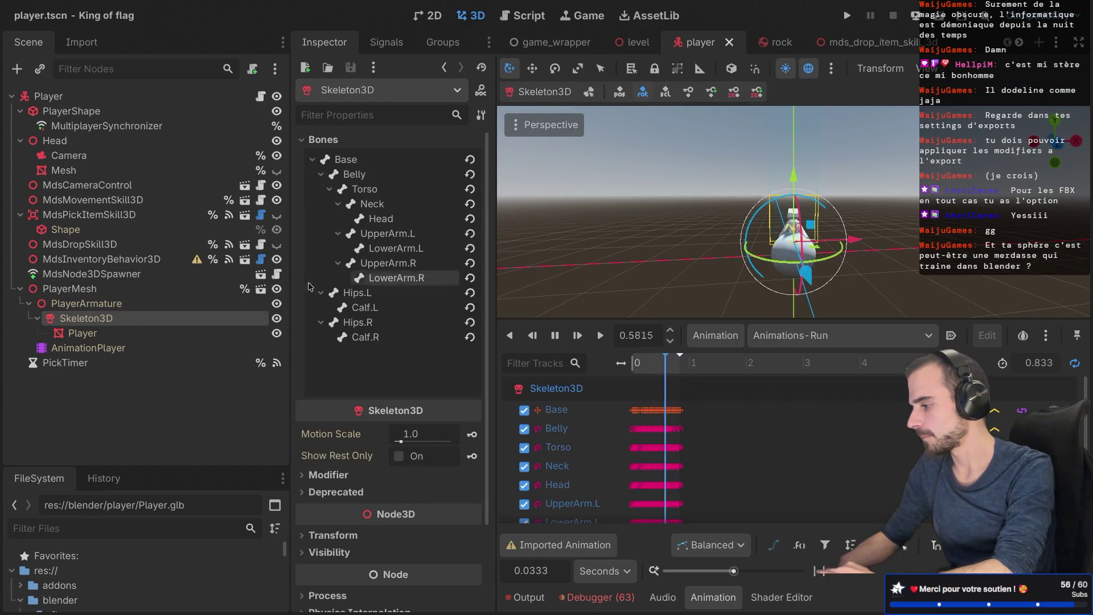
pyautogui.click(361, 323)
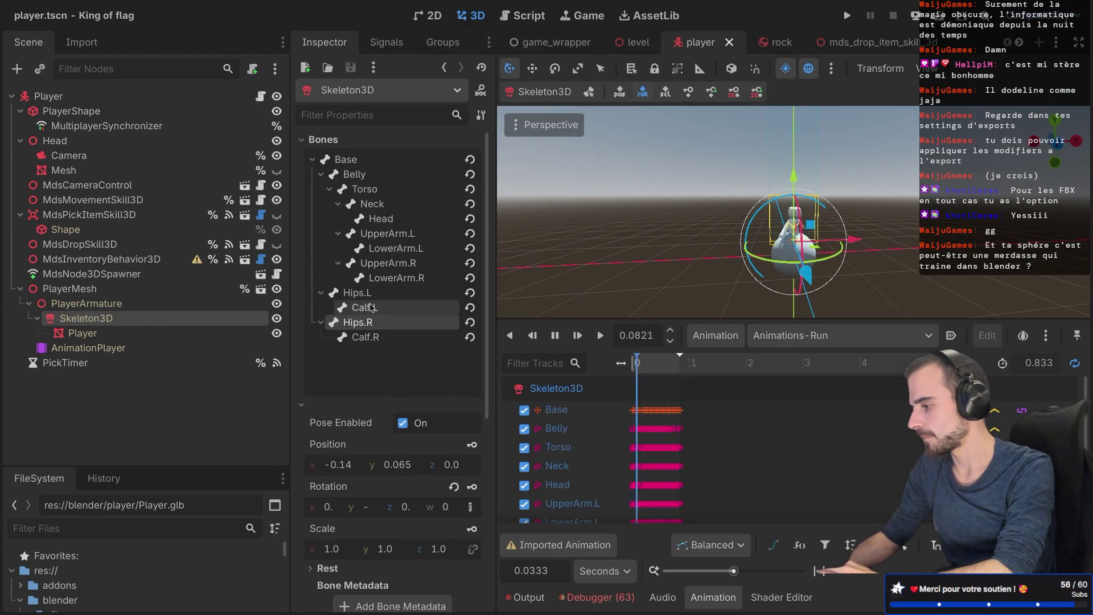
pyautogui.click(85, 336)
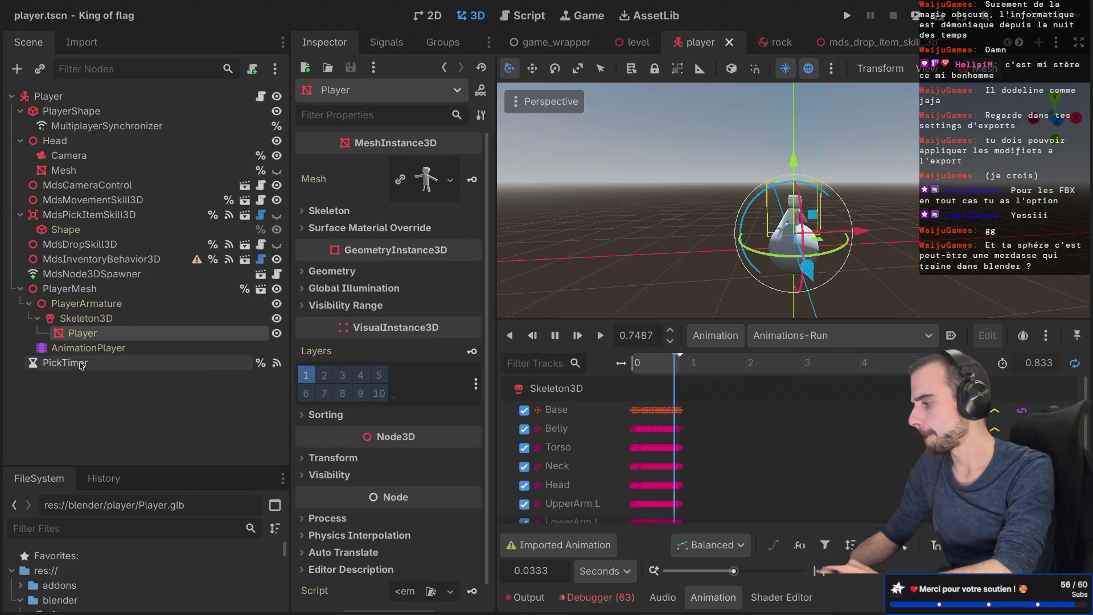
pyautogui.click(87, 260)
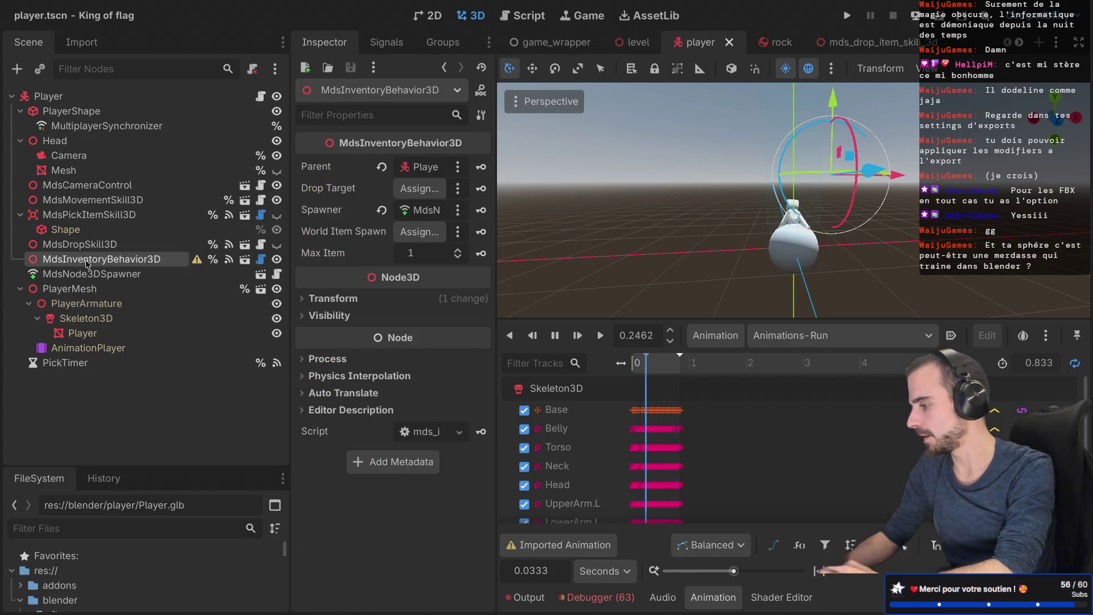
pyautogui.click(86, 246)
pyautogui.click(74, 230)
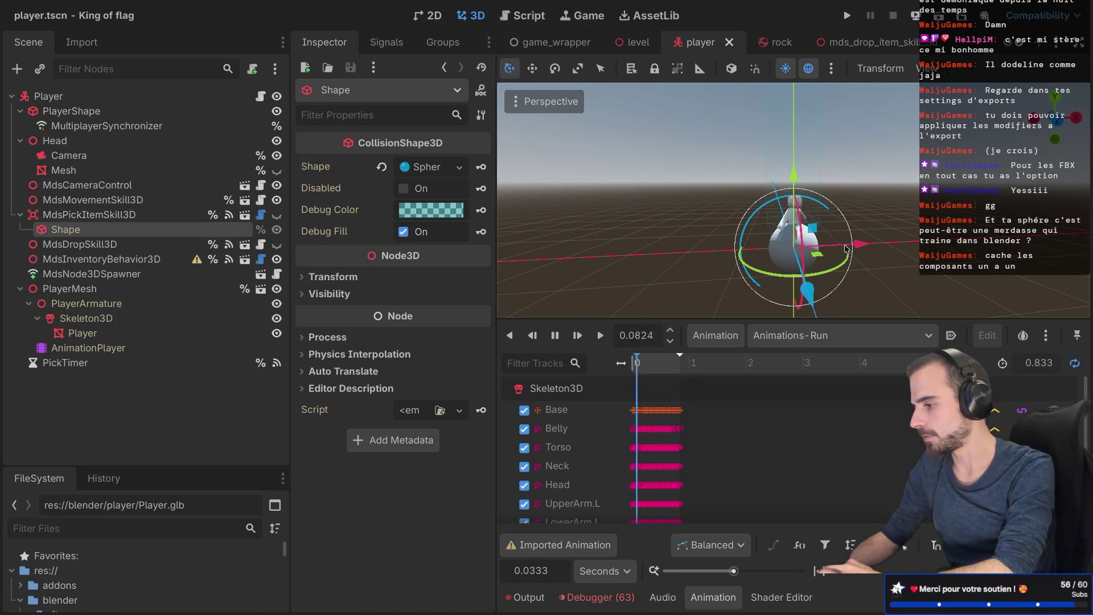
# Step: Reselect MdsPickItemSkill3D's Shape sphere and drag it along X
pyautogui.click(868, 248)
pyautogui.click(239, 214)
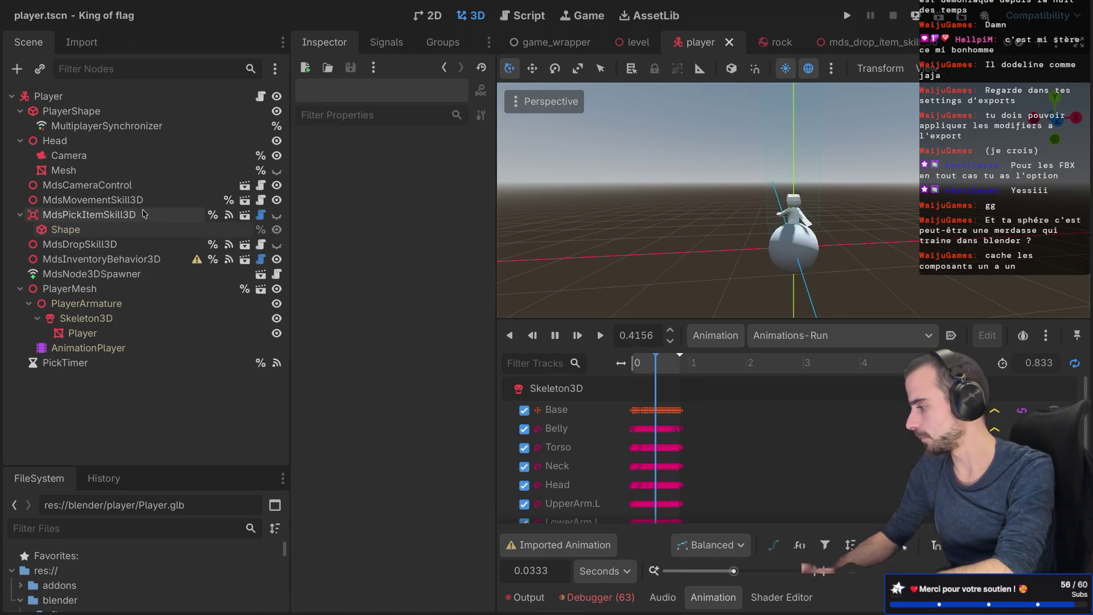
pyautogui.click(242, 230)
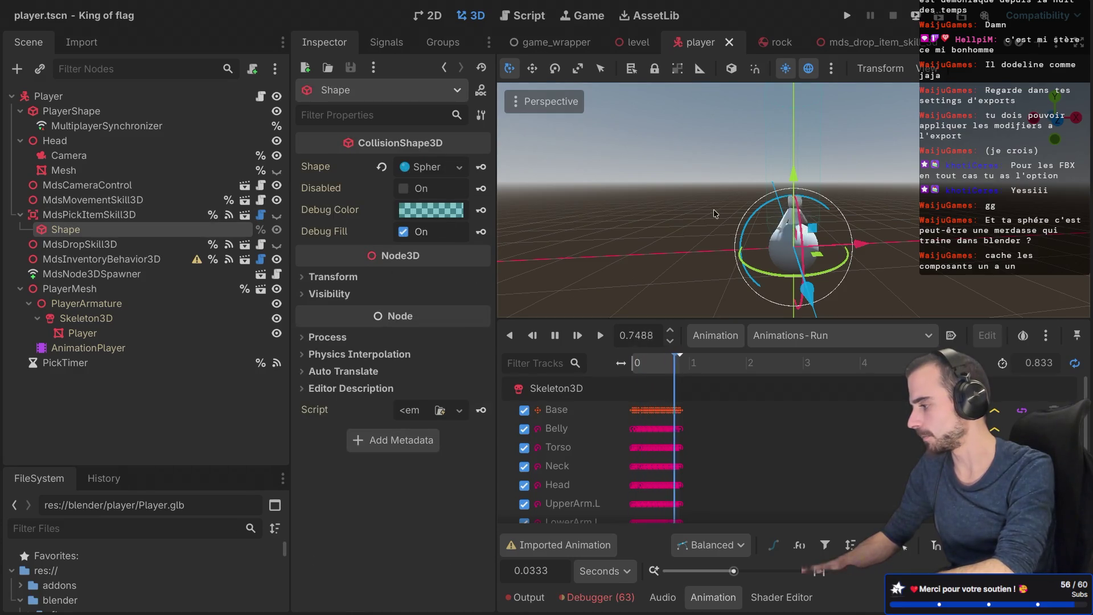
pyautogui.moveTo(858, 244); pyautogui.dragTo(978, 245)
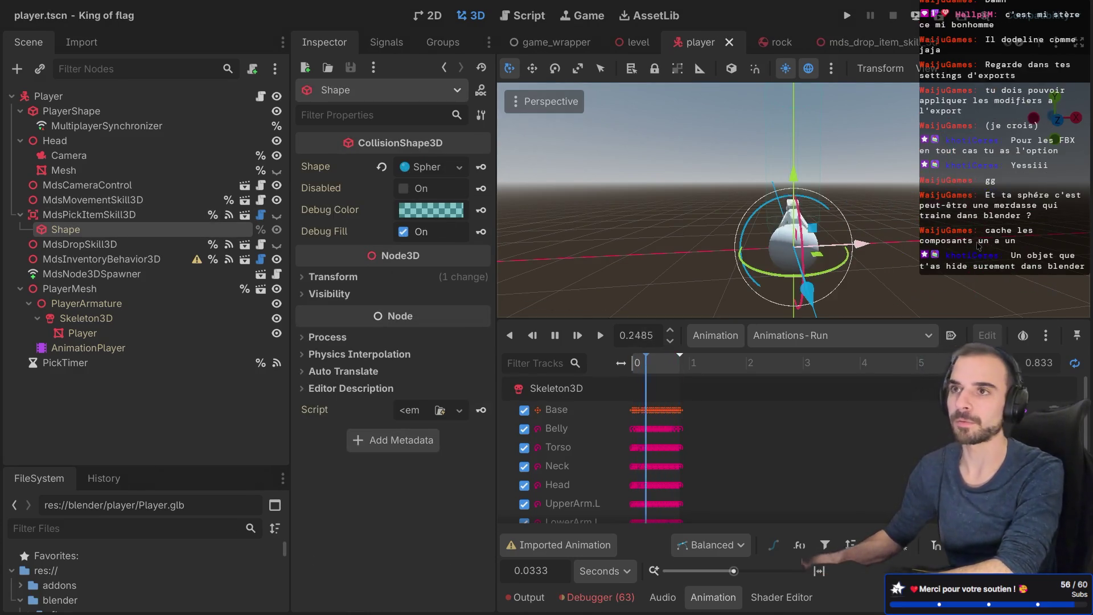
pyautogui.hotkey('ctrl', 'Right')
pyautogui.hotkey('ctrl', 'Right')
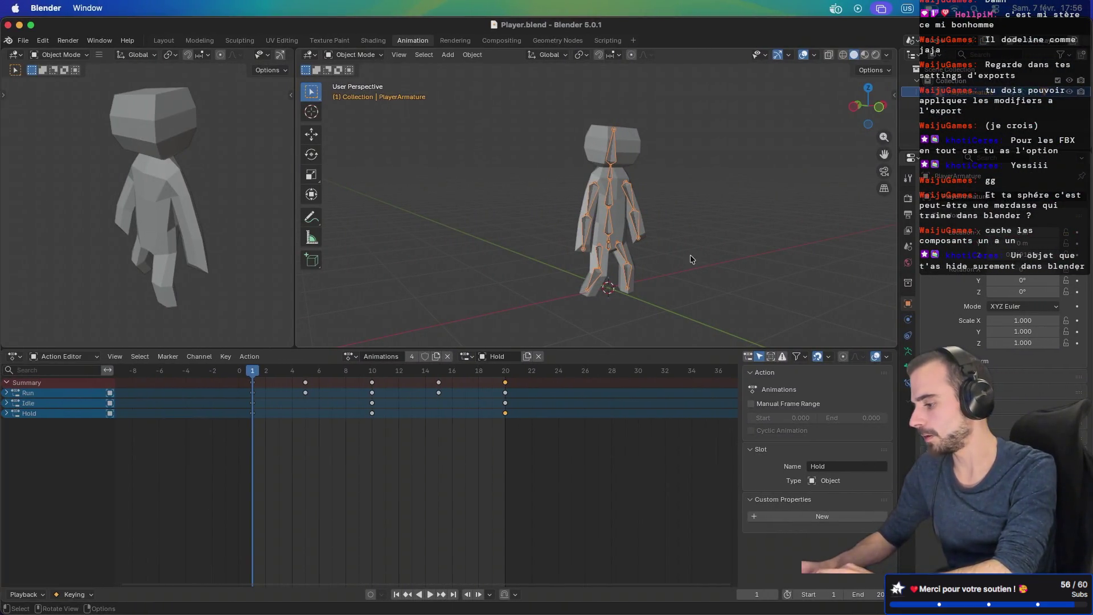
# Step: Reveal all hidden objects in Player.blend with Alt+H
pyautogui.press('alt')
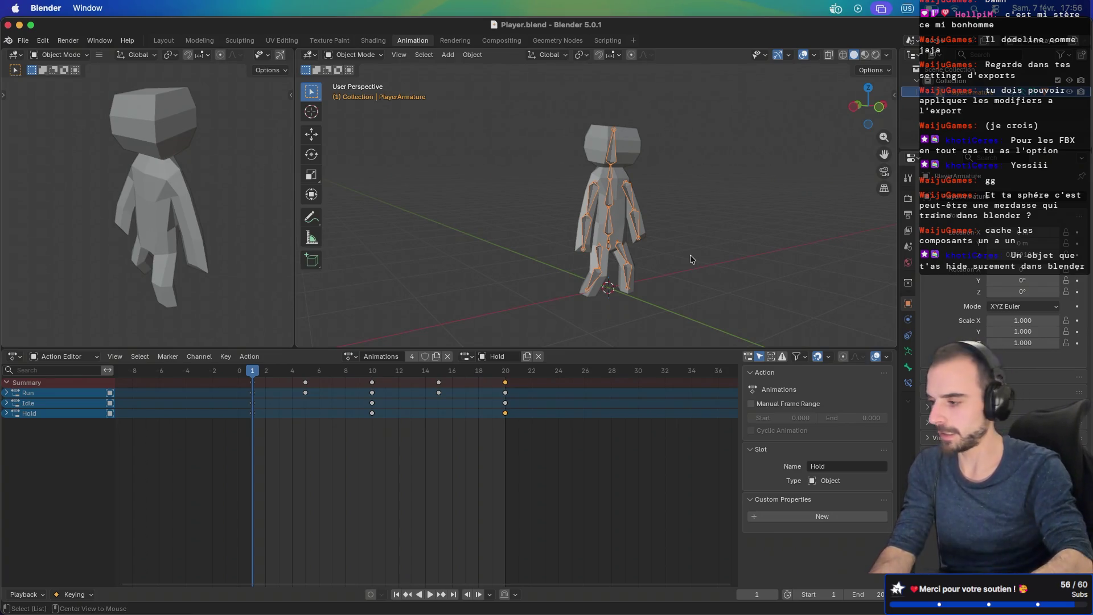
pyautogui.hotkey('alt', 'h')
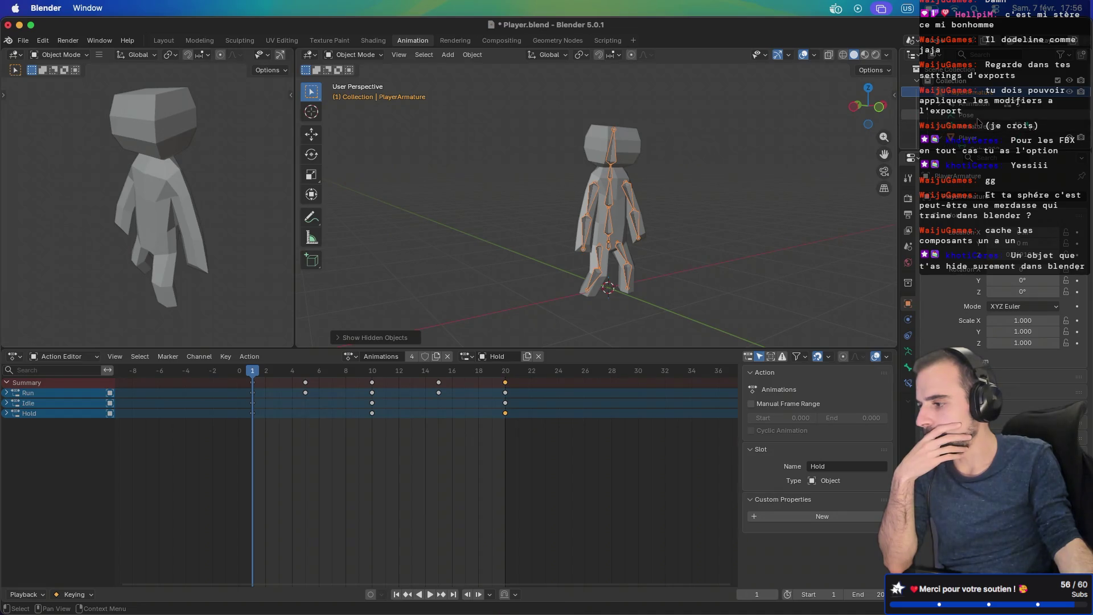
pyautogui.scroll(-3, 975, 117)
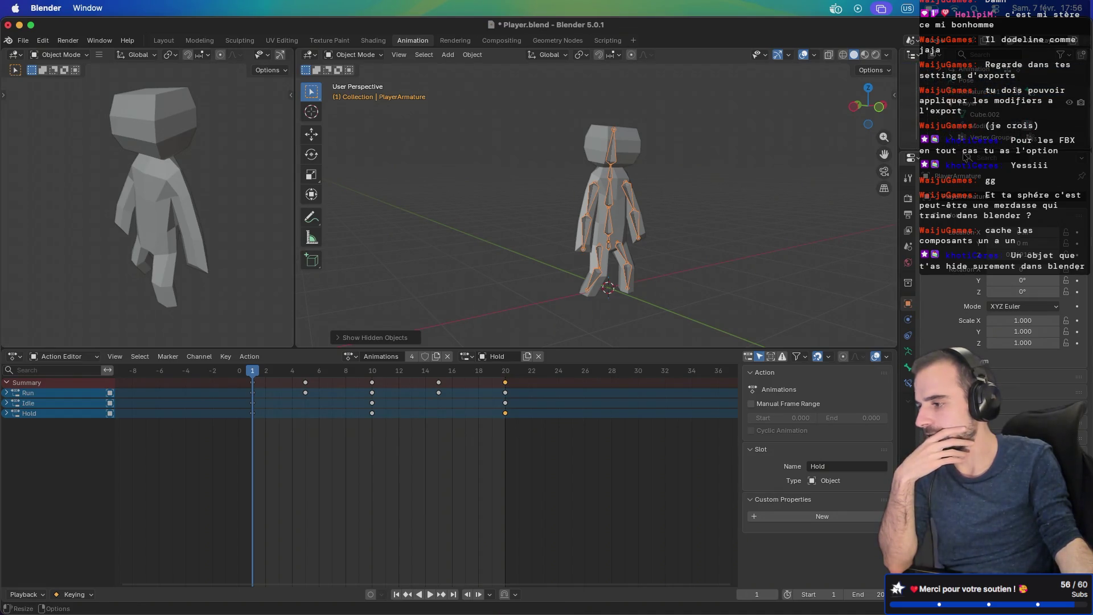
# Step: In the Layout workspace, orbit and toggle hiding the character to confirm no stray sphere
pyautogui.click(165, 41)
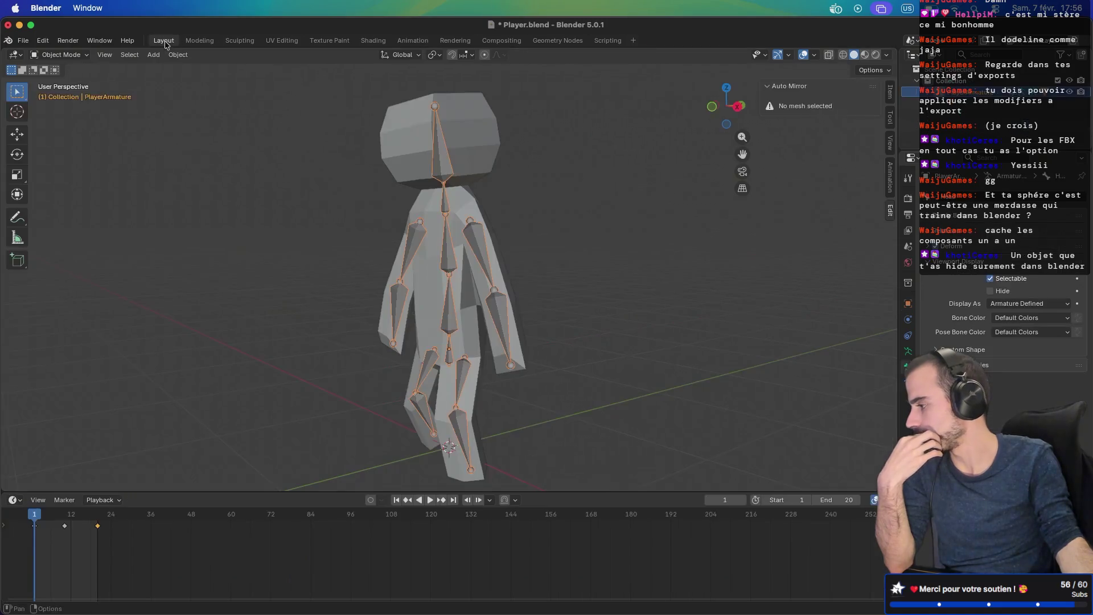
pyautogui.moveTo(283, 180)
pyautogui.mouseDown()
pyautogui.moveTo(396, 200)
pyautogui.moveTo(318, 224)
pyautogui.moveTo(390, 217)
pyautogui.mouseUp()
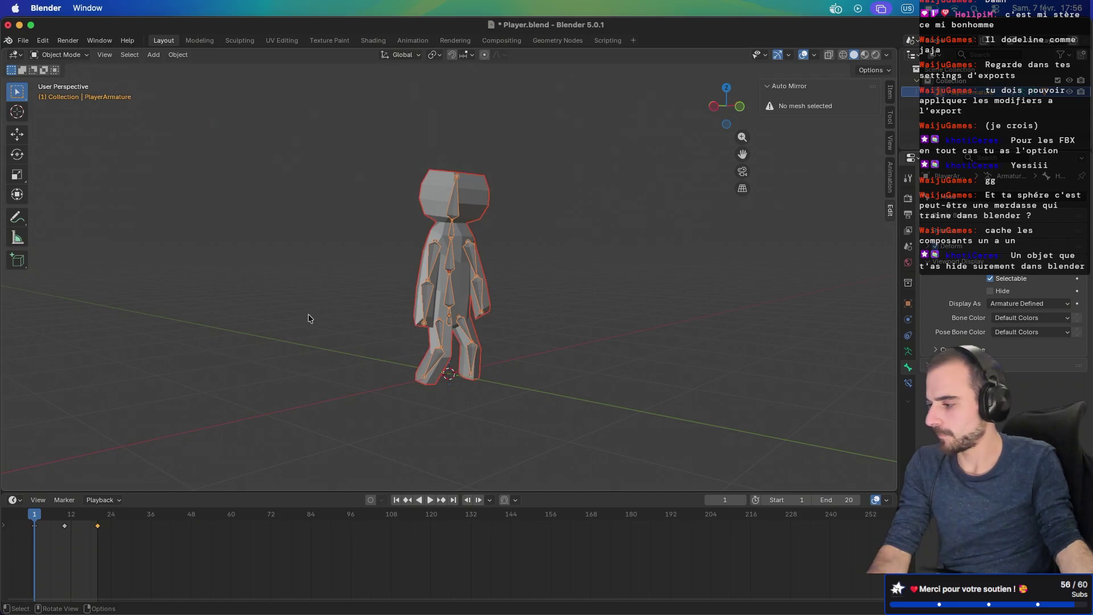
pyautogui.press('h')
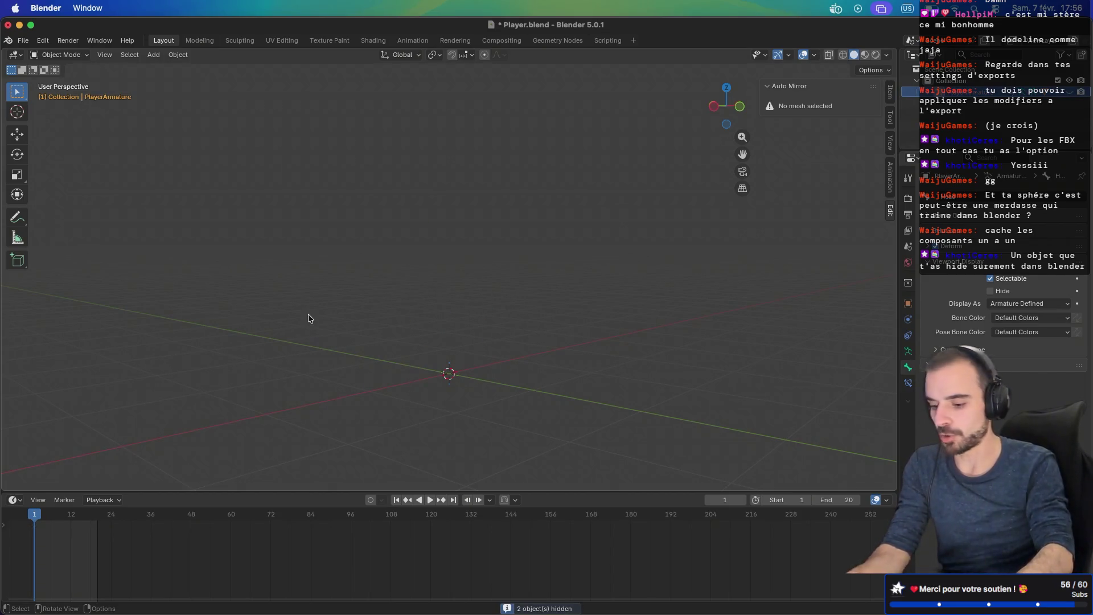
pyautogui.hotkey('alt', 'h')
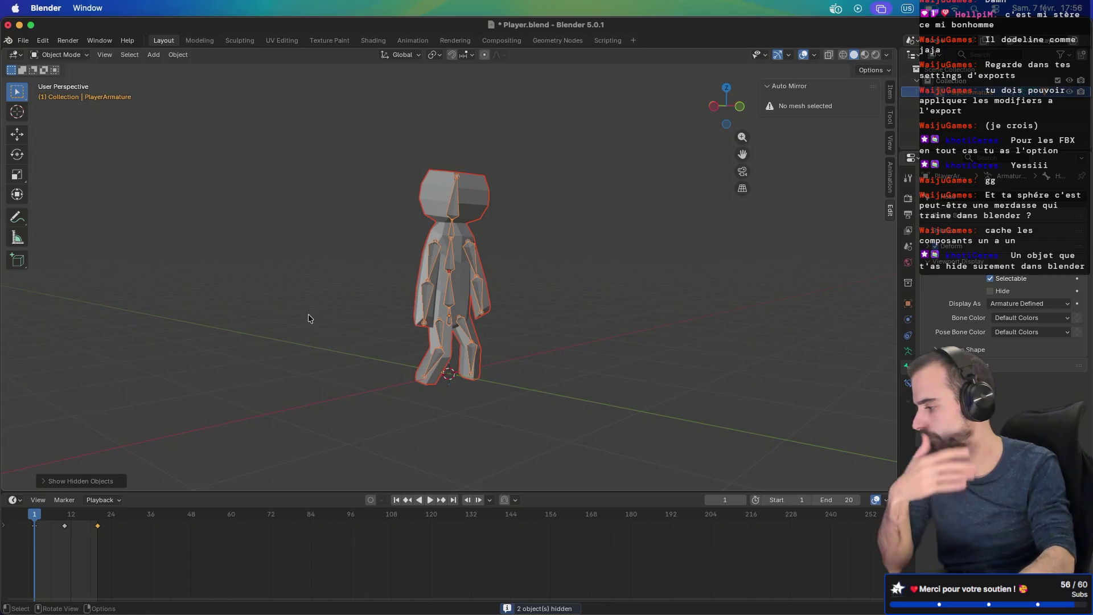
pyautogui.moveTo(333, 328); pyautogui.dragTo(582, 322)
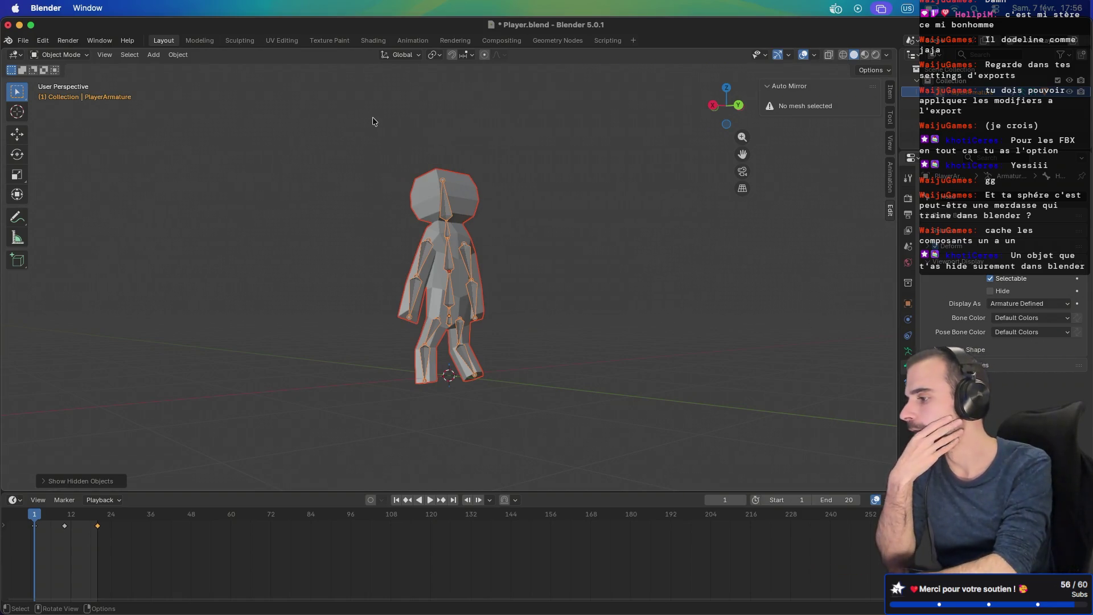
pyautogui.hotkey('ctrl', 'Right')
pyautogui.hotkey('ctrl', 'Right')
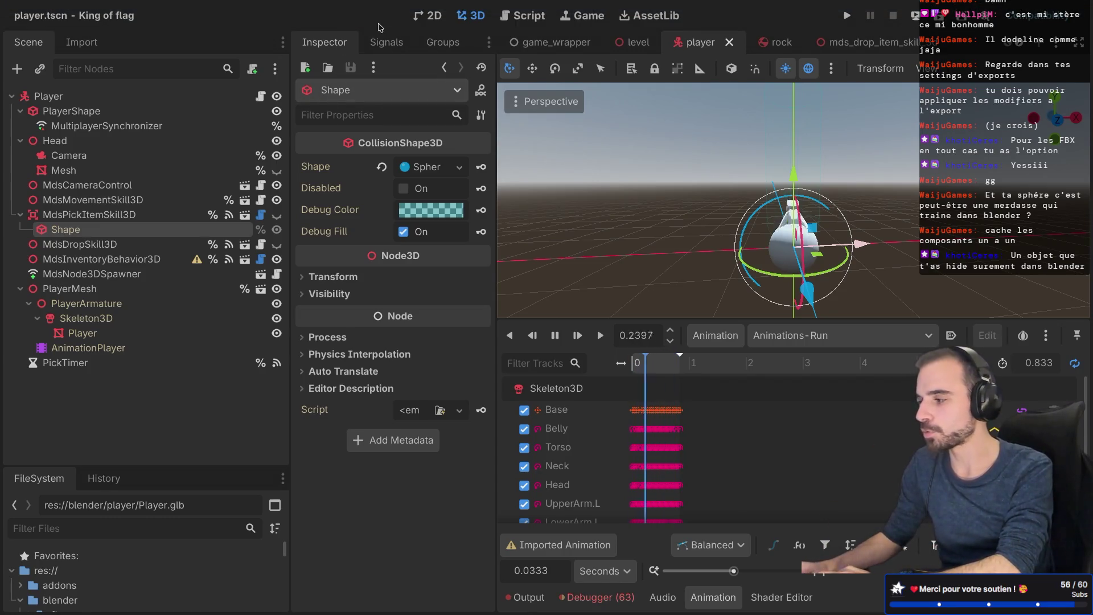
# Step: Launch Godot from the system search
pyautogui.hotkey('ctrl', 'Left')
pyautogui.hotkey('ctrl', 'Left')
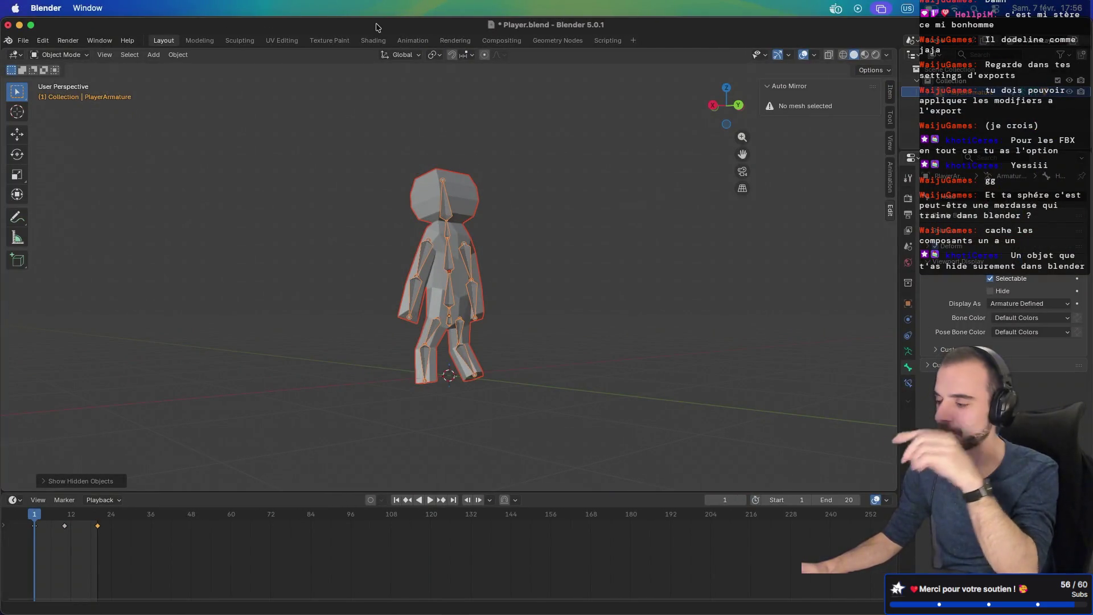
pyautogui.press('super+space')
pyautogui.write('sho')
pyautogui.press('BackSpace')
pyautogui.press('BackSpace')
pyautogui.press('BackSpace')
pyautogui.write('godot')
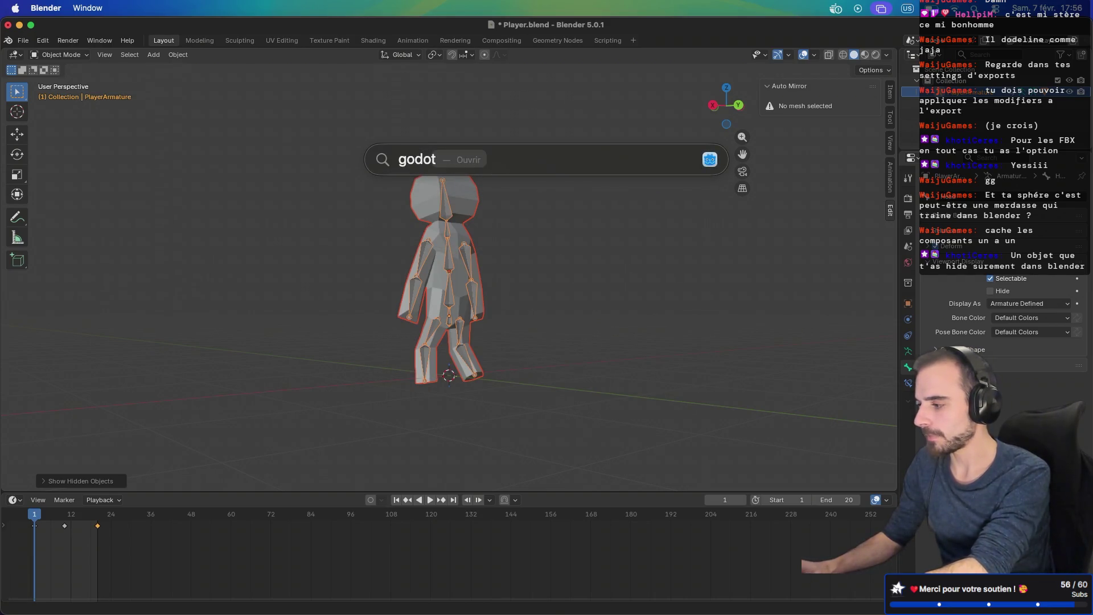
pyautogui.press('Return')
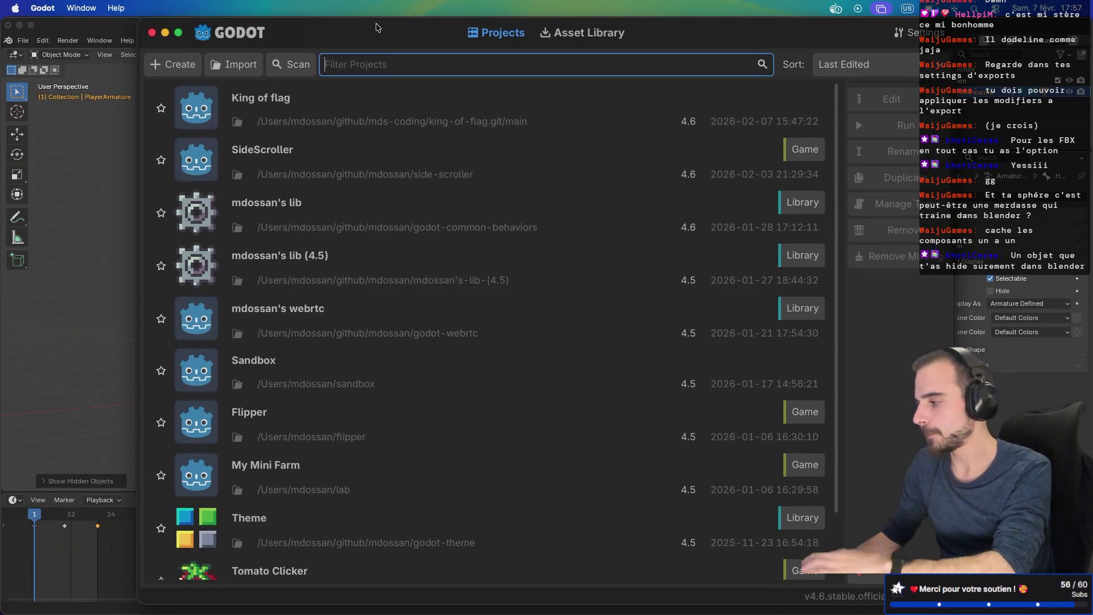
# Step: Open the King of flag project and orbit the 3D view around the player
pyautogui.doubleClick(374, 109)
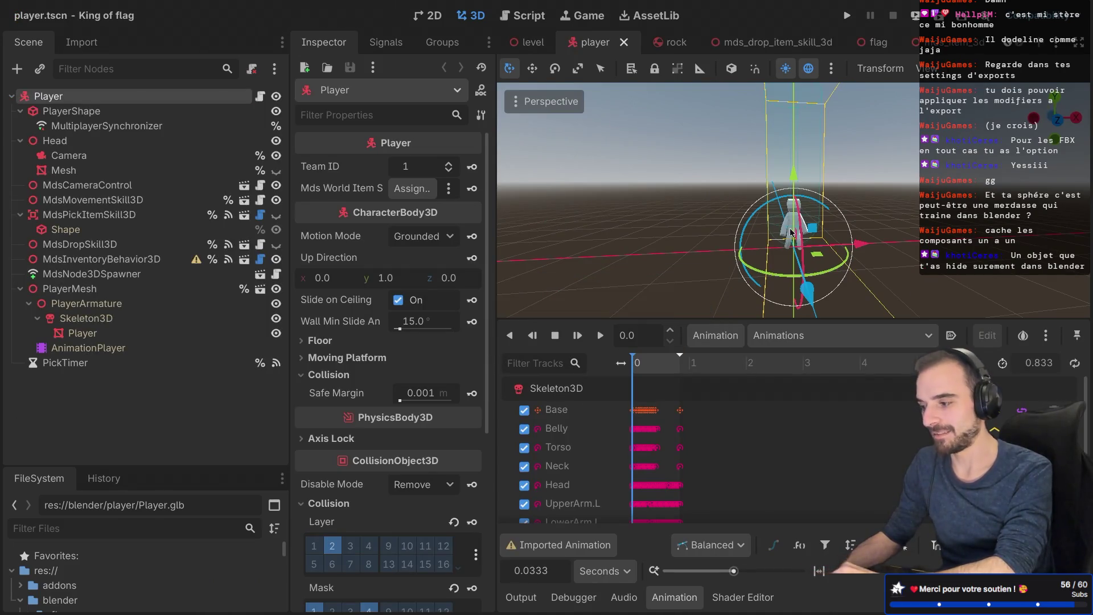
pyautogui.scroll(6, 789, 231)
pyautogui.moveTo(790, 228); pyautogui.dragTo(803, 225)
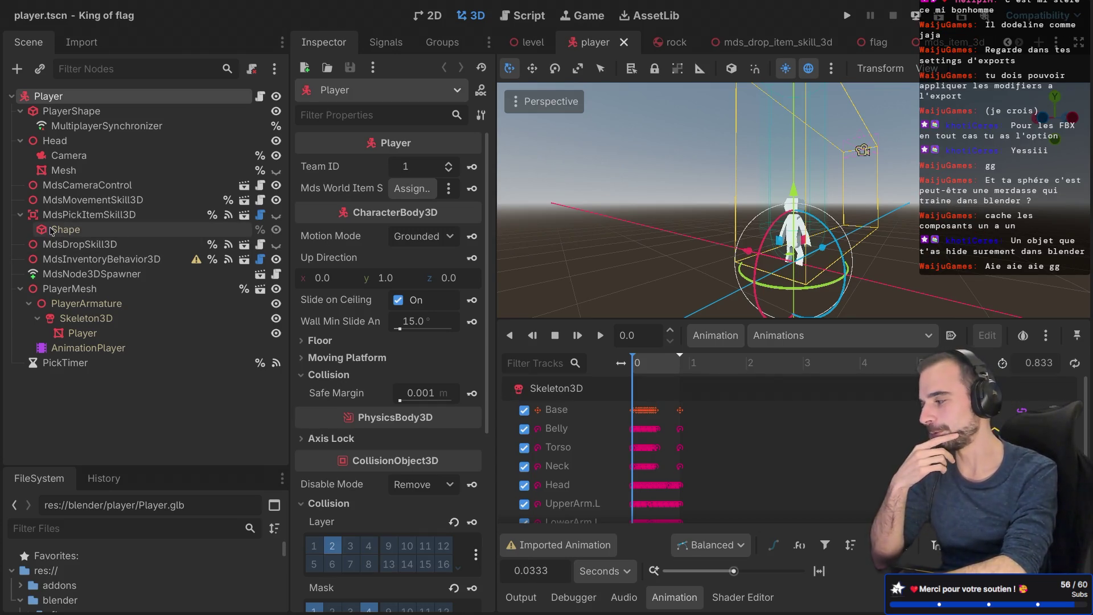
# Step: Collapse MdsPickItemSkill3D and PlayerMesh in the Scene dock and orbit the viewport
pyautogui.click(21, 215)
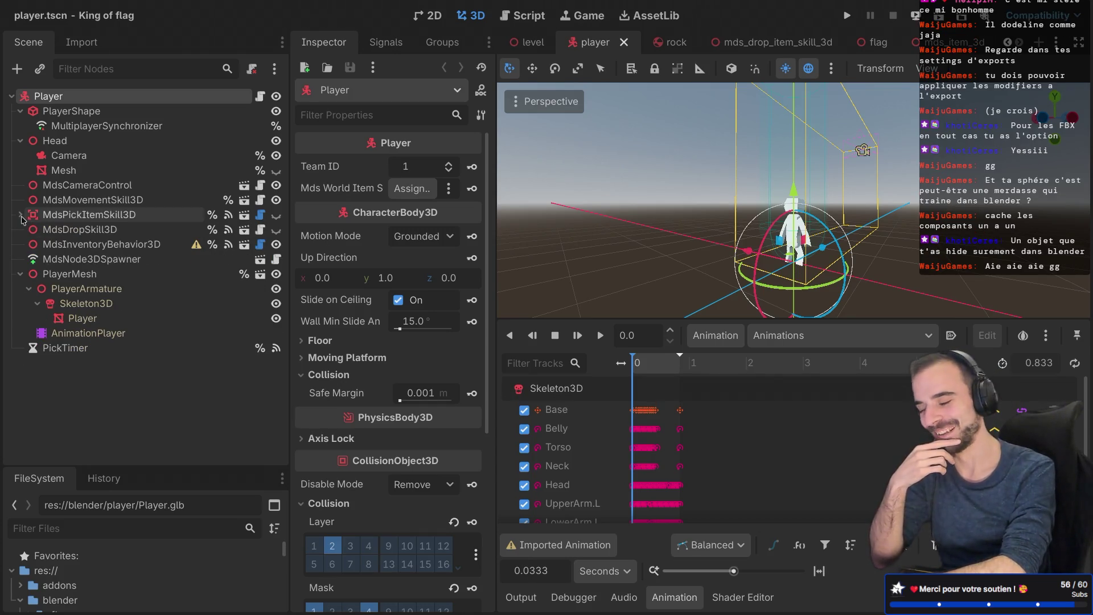
pyautogui.click(20, 275)
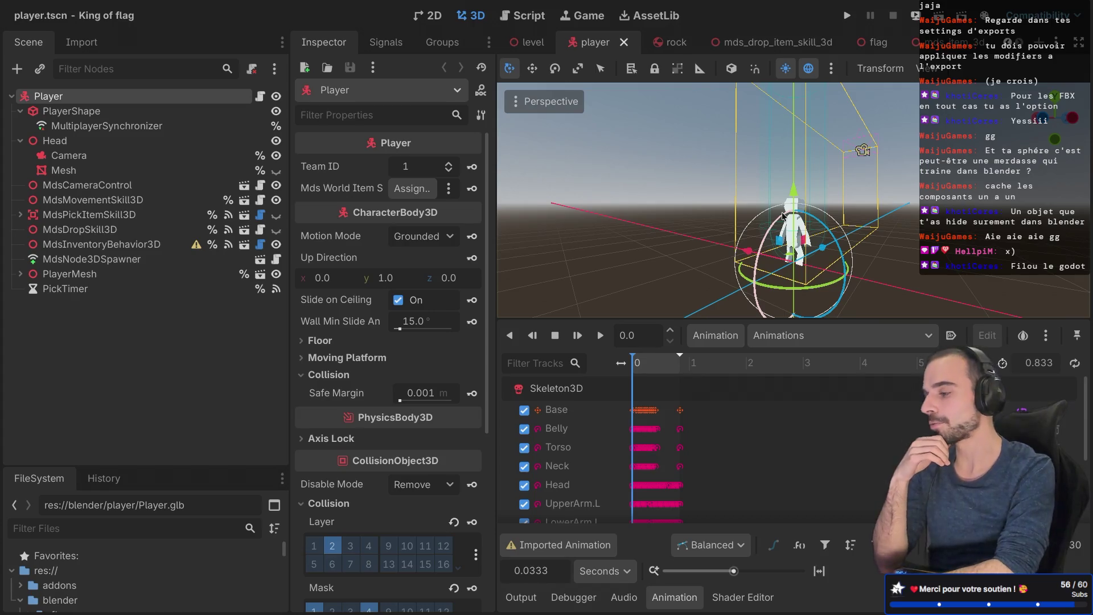
pyautogui.hotkey('ctrl', 'Right')
pyautogui.hotkey('ctrl', 'Right')
pyautogui.hotkey('ctrl', 'Left')
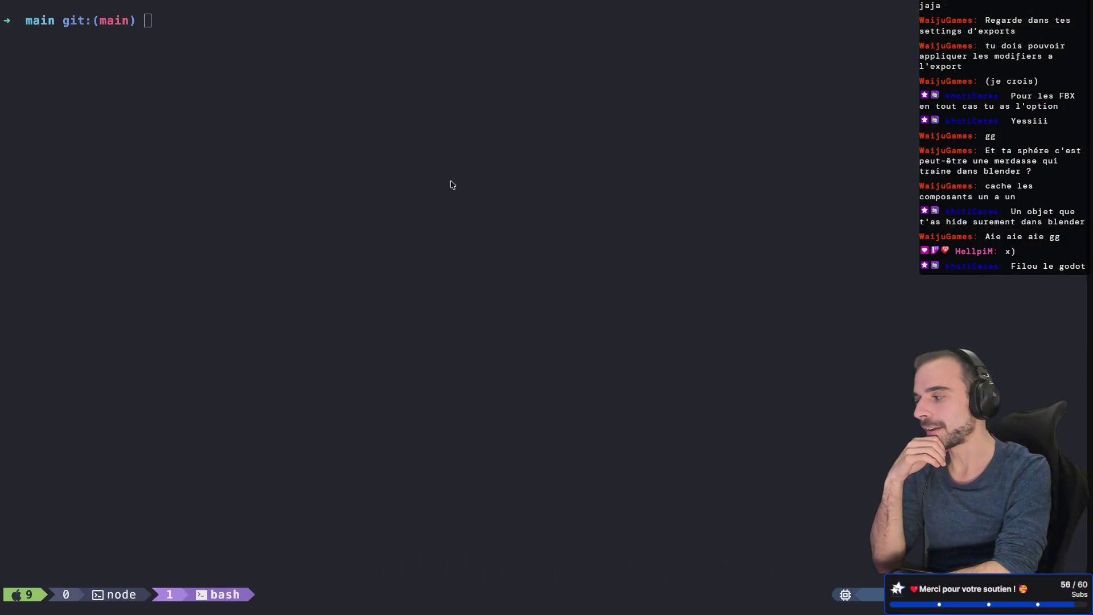
pyautogui.hotkey('ctrl', 'Left')
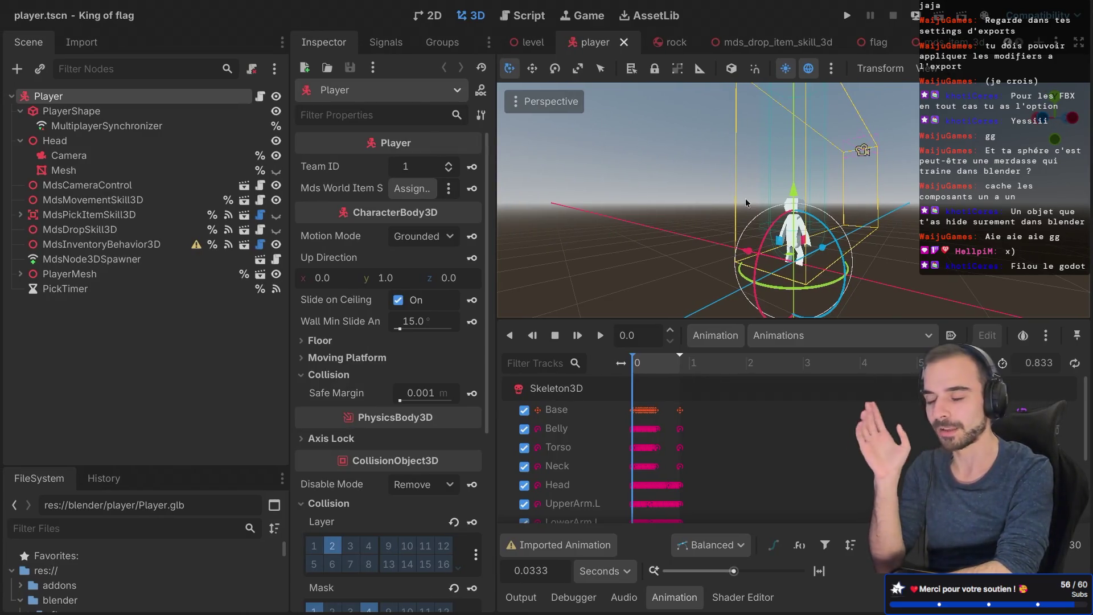
pyautogui.moveTo(787, 204); pyautogui.dragTo(787, 204)
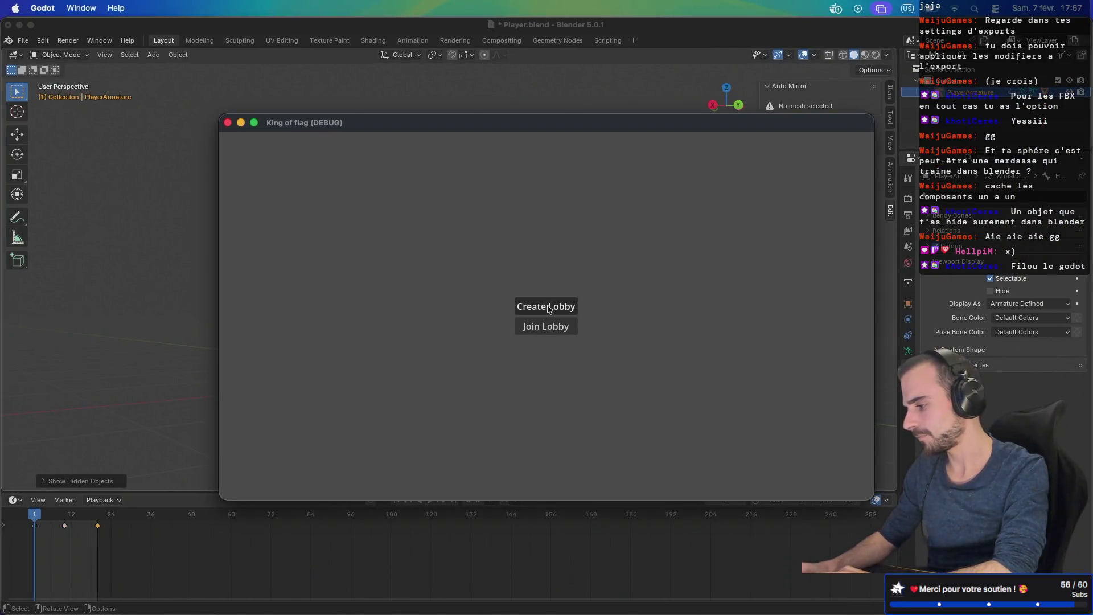
# Step: After a failed lobby start, delete lines 23–25 with the Skeleton3D head-bone lookup from player.gd
pyautogui.click(548, 307)
pyautogui.click(548, 326)
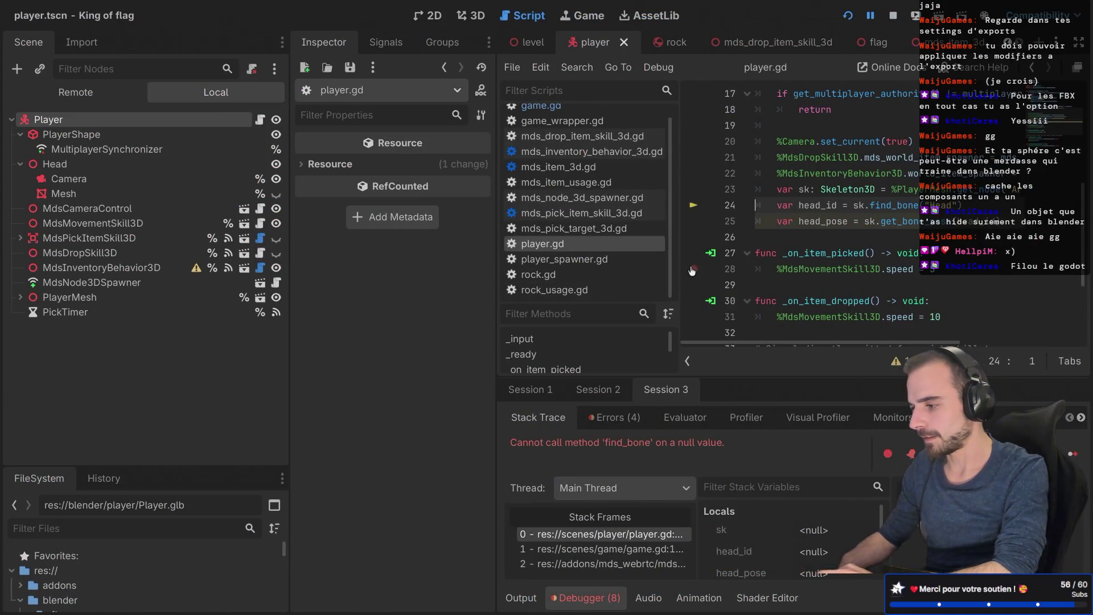
pyautogui.hotkey('ctrl', 'shift', 'F11')
pyautogui.click(537, 224)
pyautogui.moveTo(523, 221)
pyautogui.mouseDown()
pyautogui.moveTo(268, 165)
pyautogui.moveTo(262, 187)
pyautogui.mouseUp()
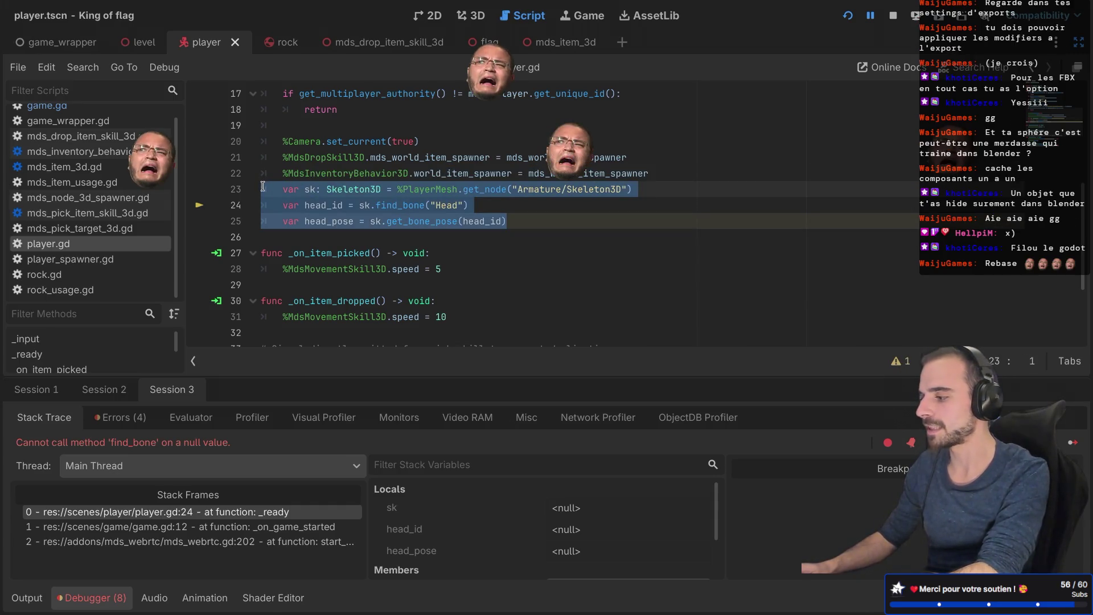
pyautogui.press('BackSpace')
pyautogui.press('BackSpace')
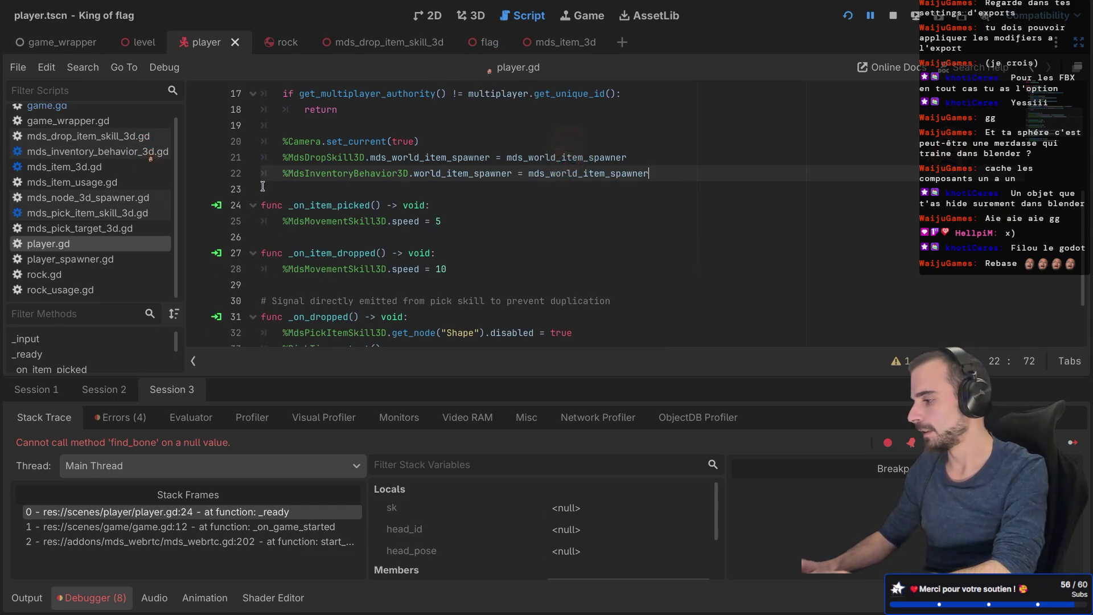
# Step: Restart the game, create a lobby and start the match
pyautogui.scroll(2, 411, 200)
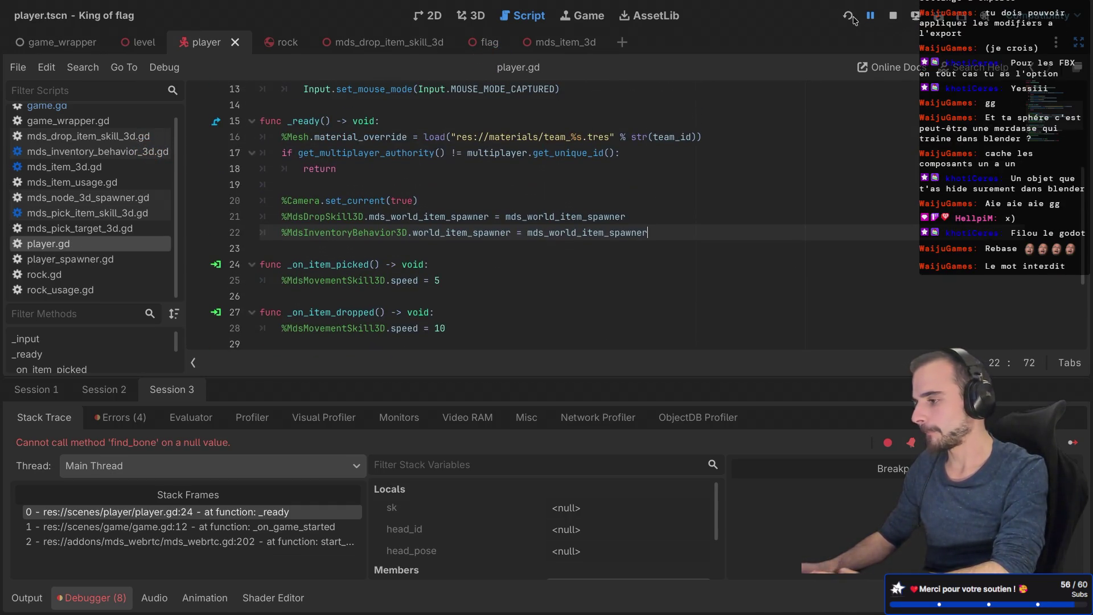
pyautogui.click(852, 18)
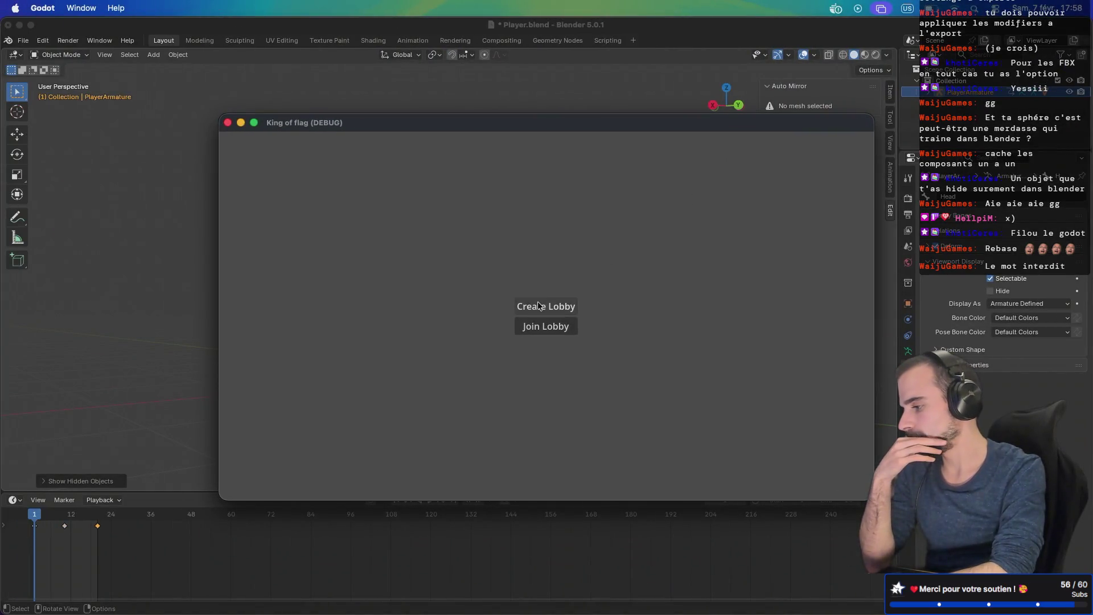
pyautogui.click(538, 306)
pyautogui.click(531, 331)
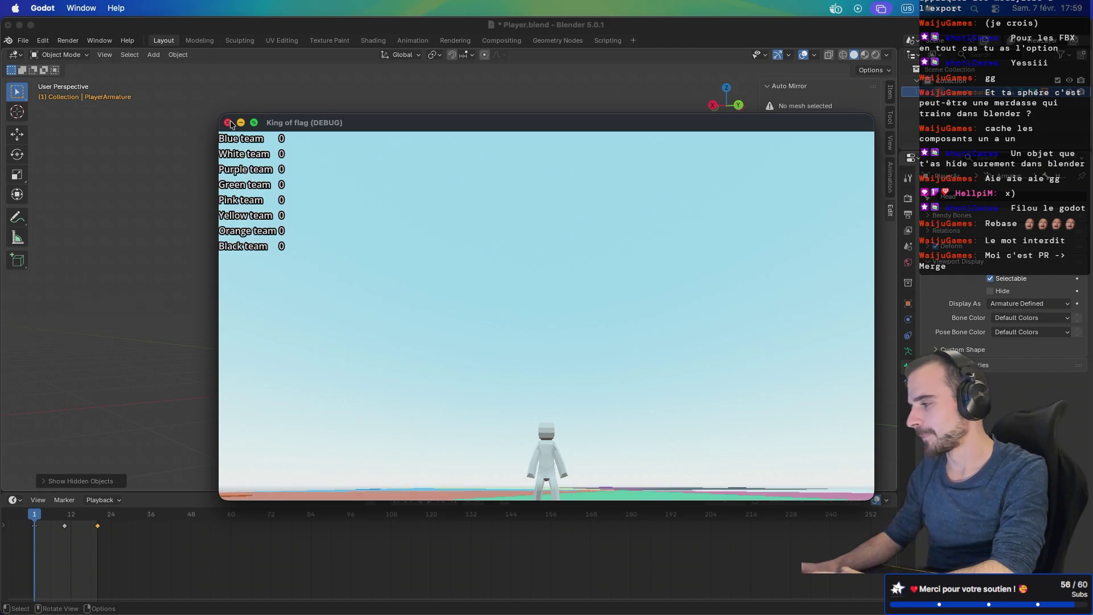
# Step: Close the game window, relaunch it, and switch to the player scene's 3D view
pyautogui.click(228, 123)
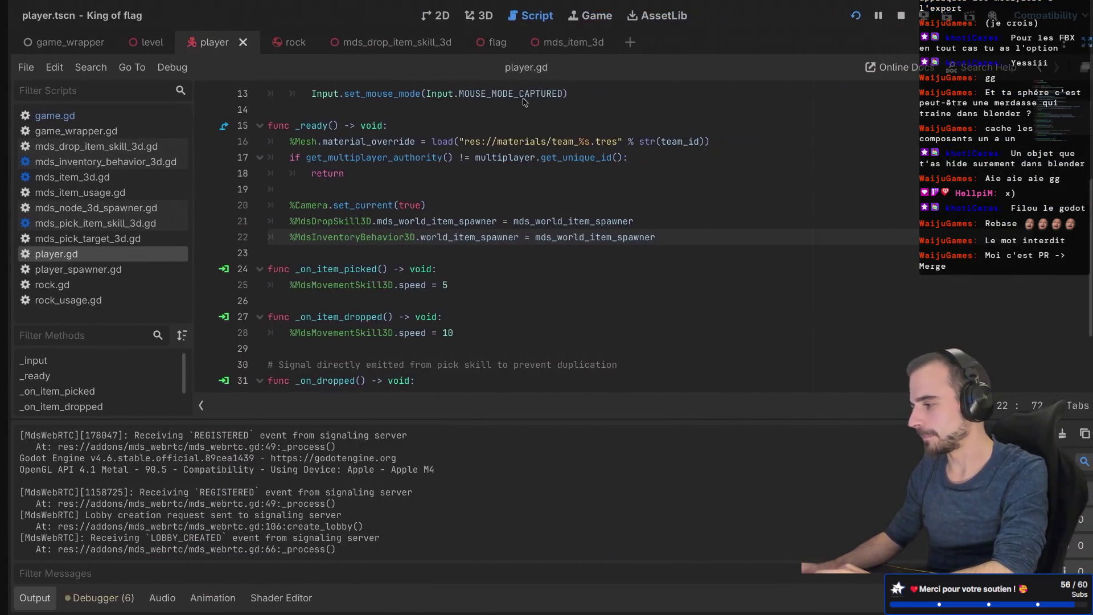
pyautogui.click(849, 17)
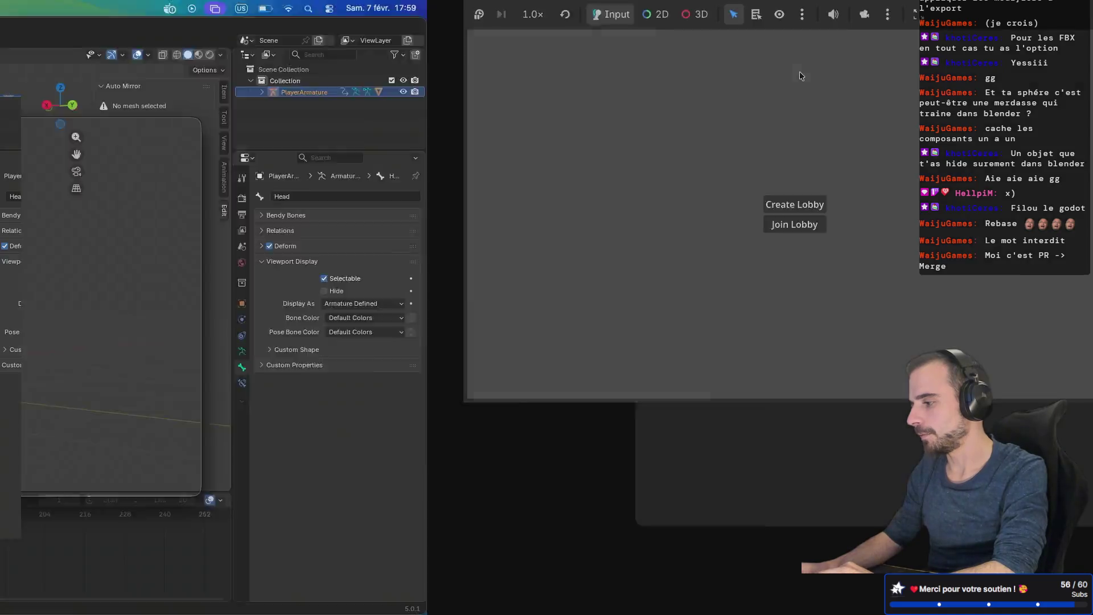
pyautogui.scroll(-1, 423, 274)
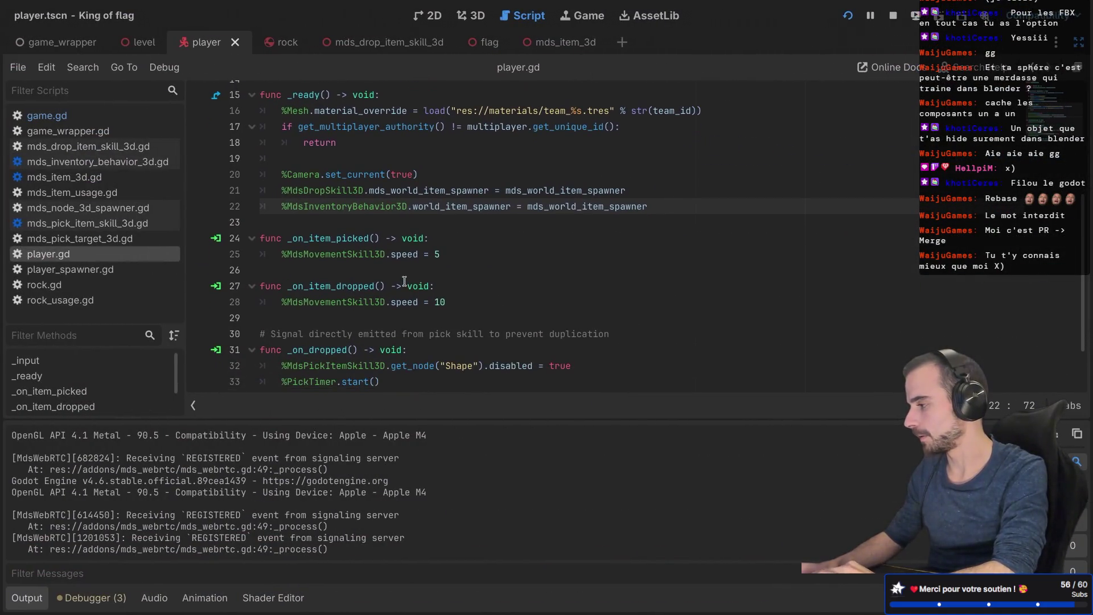
pyautogui.hotkey('ctrl', 'F2')
pyautogui.hscroll(-10, 554, 199)
pyautogui.hscroll(-5, 555, 196)
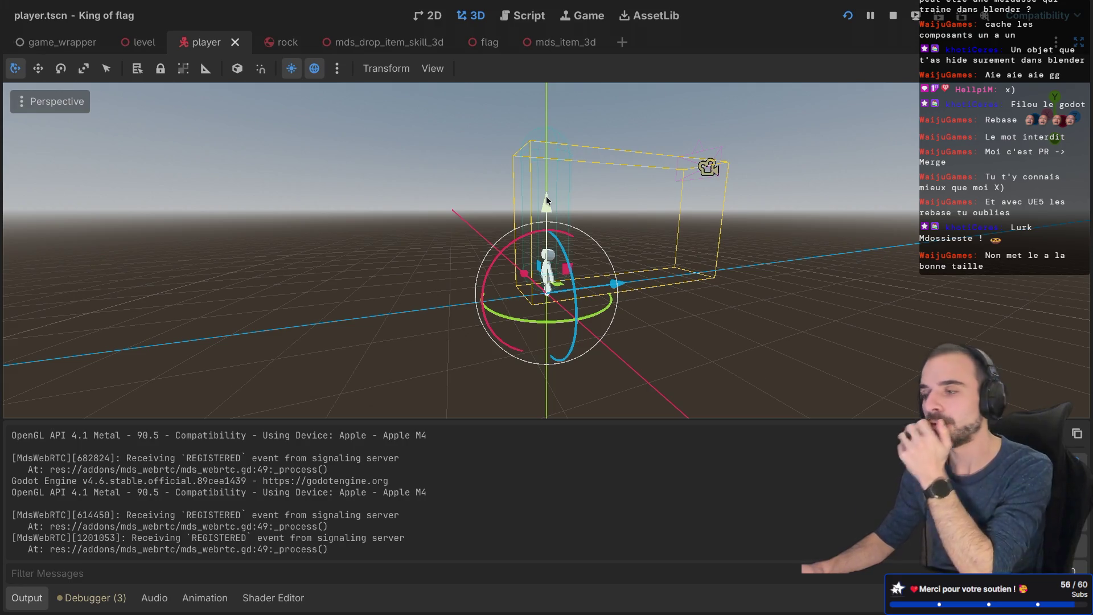
# Step: Set PlayerMesh's Transform scale to 1 on all axes
pyautogui.hscroll(10, 545, 196)
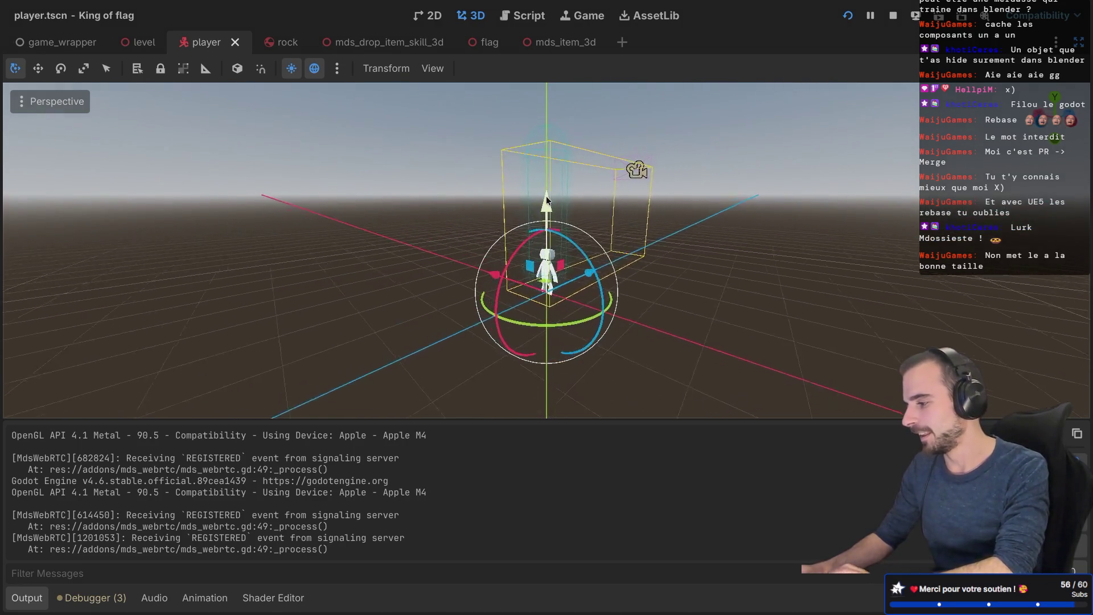
pyautogui.hscroll(5, 545, 198)
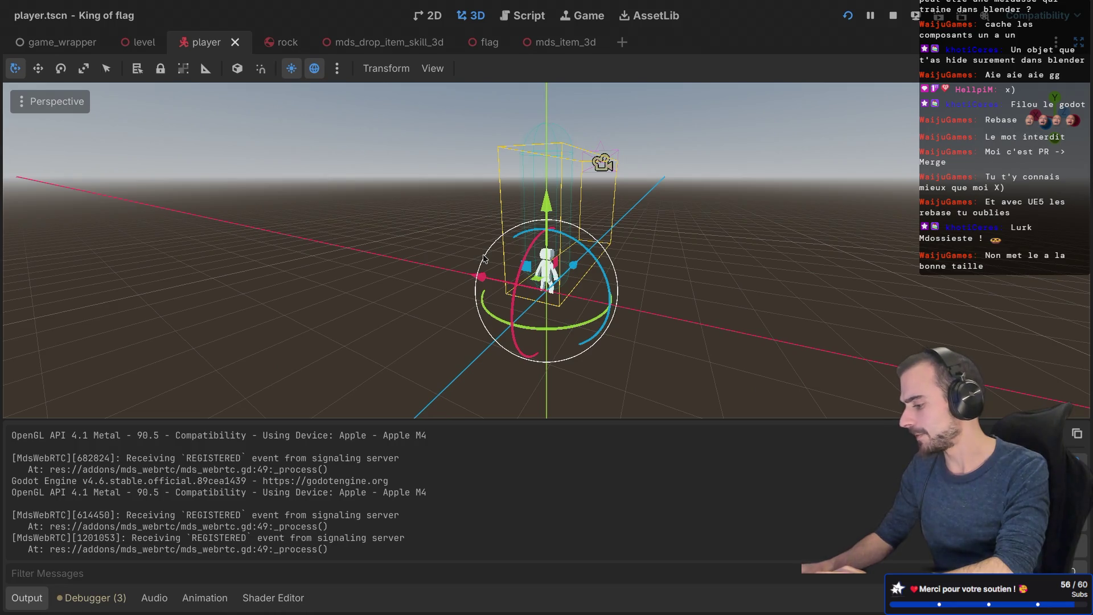
pyautogui.press('ctrl+super+d')
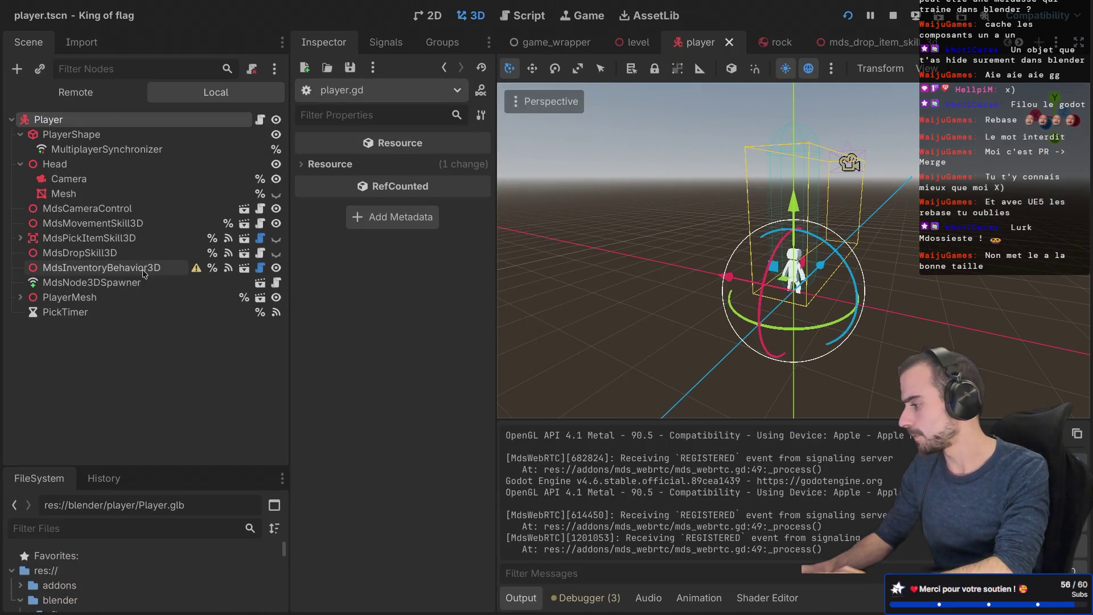
pyautogui.click(17, 164)
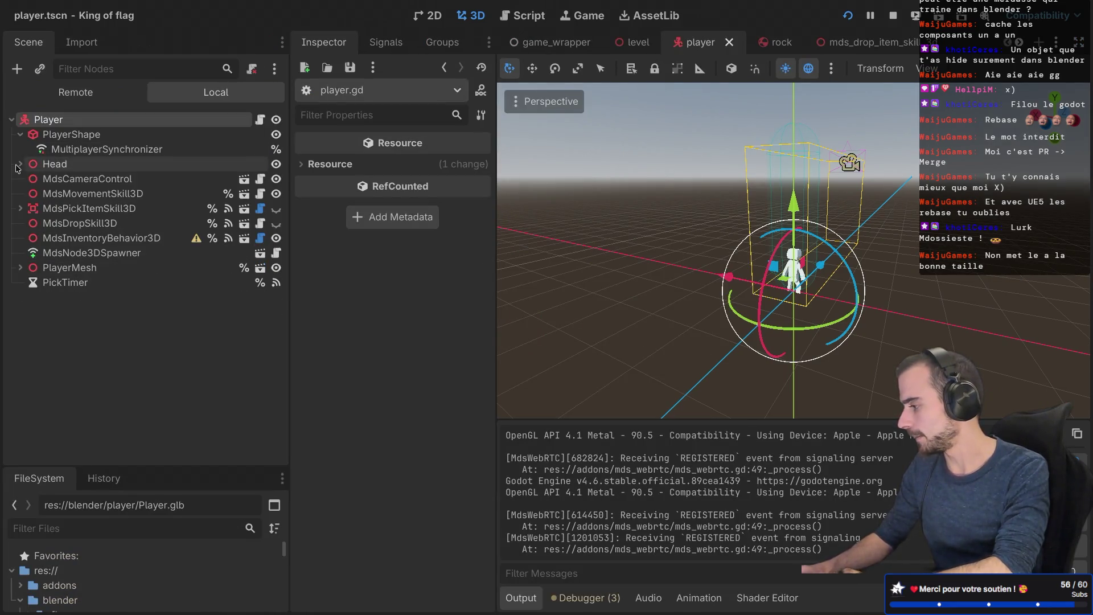
pyautogui.click(69, 268)
pyautogui.click(306, 165)
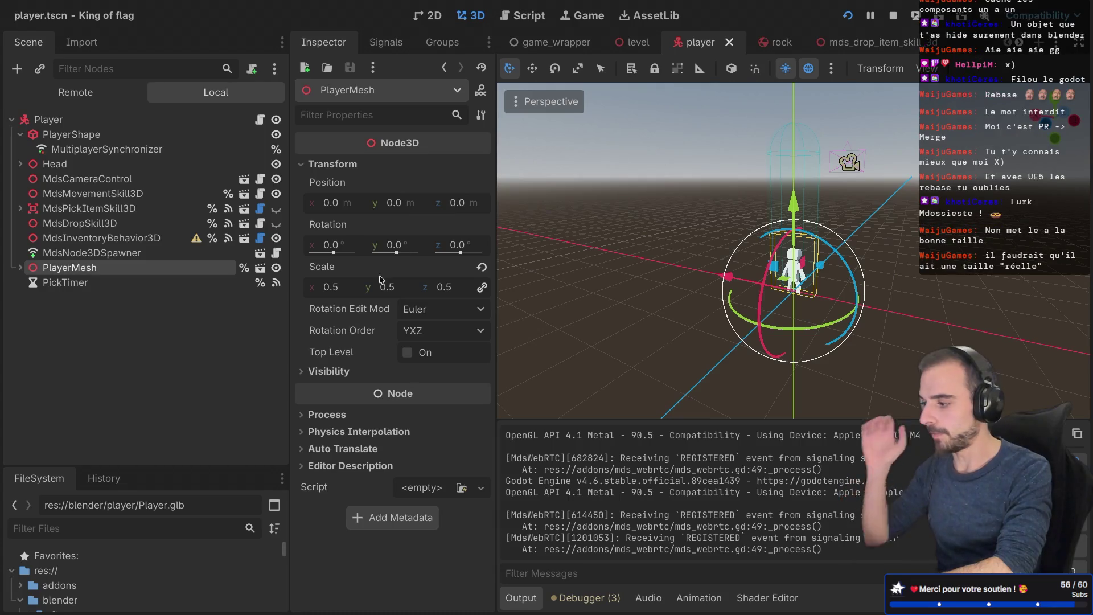
pyautogui.click(339, 287)
pyautogui.write('1')
pyautogui.press('Return')
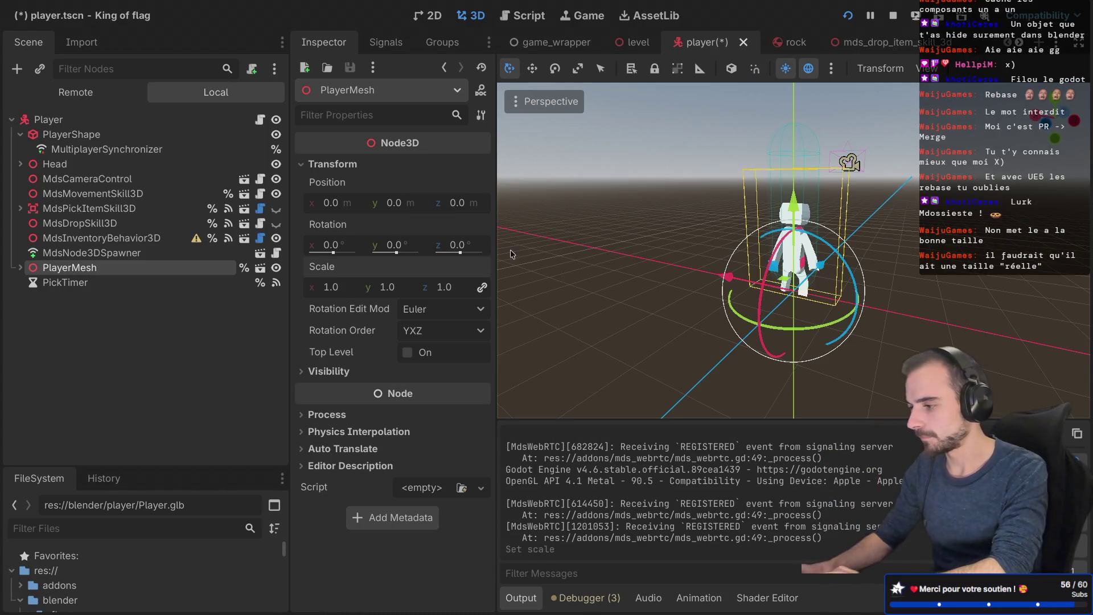
# Step: Save the player scene and expand PlayerMesh in the Scene tree
pyautogui.hscroll(5, 691, 230)
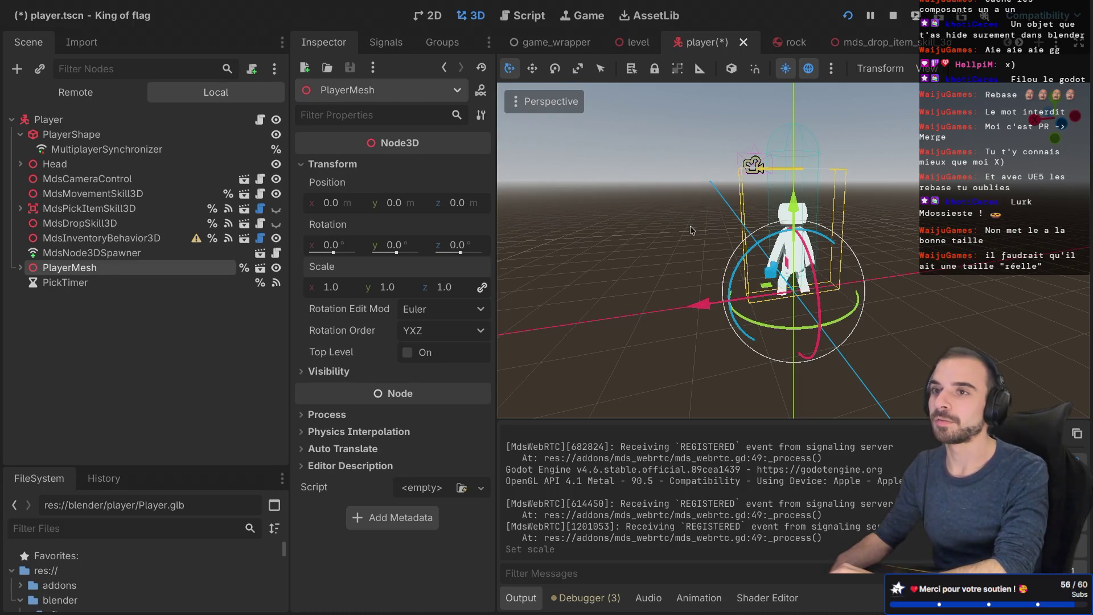
pyautogui.hscroll(10, 690, 225)
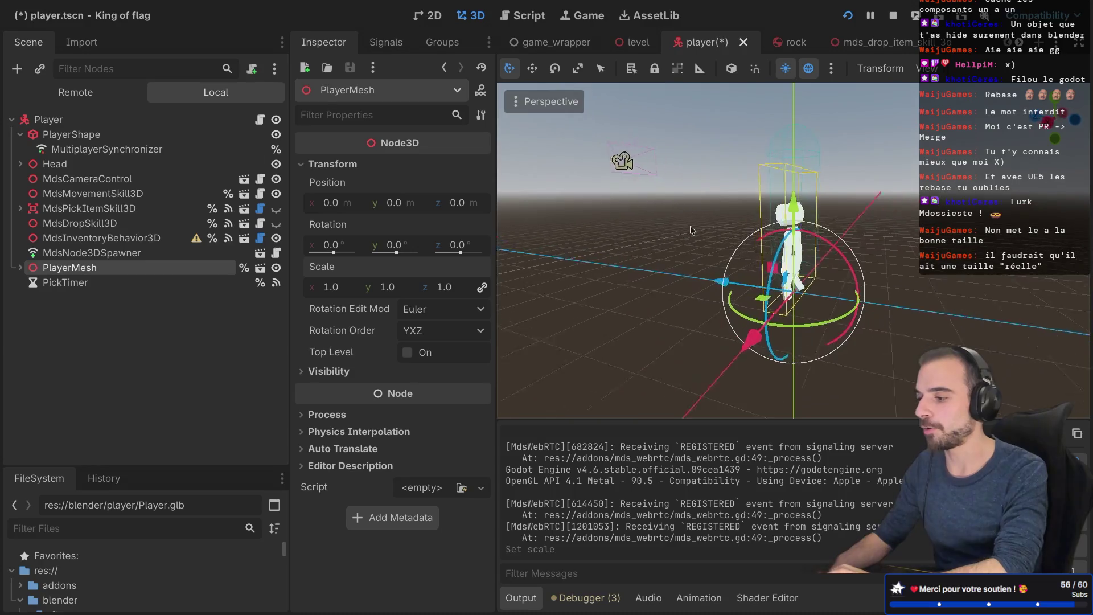
pyautogui.hscroll(10, 843, 208)
pyautogui.hotkey('ctrl', 's')
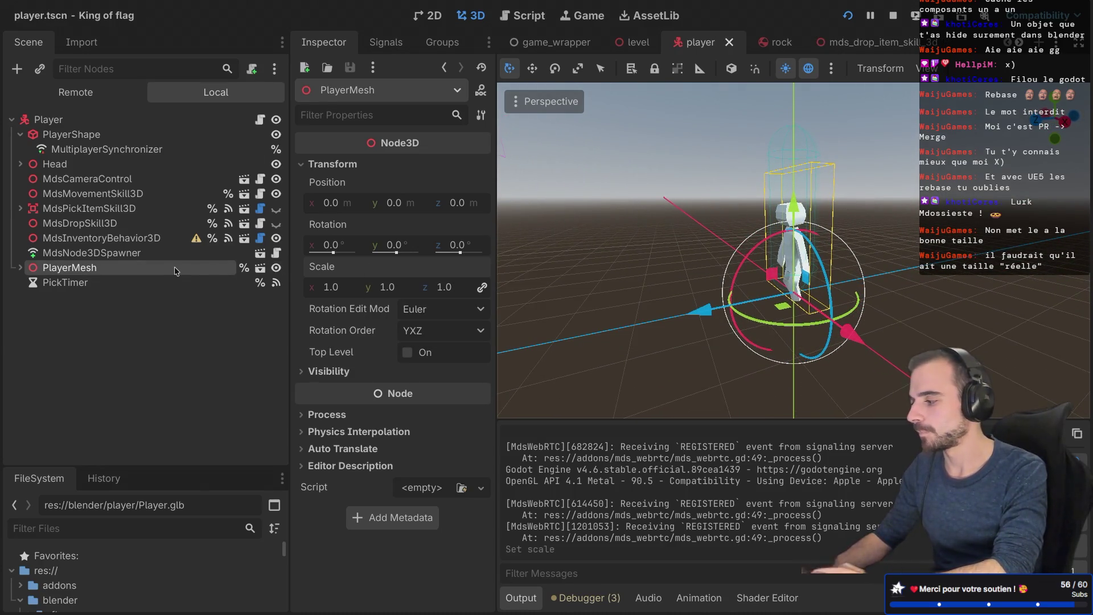
pyautogui.click(20, 267)
# Step: Set AnimationPlayer to the Animations-Run clip, run the game with F5 and create a lobby
pyautogui.click(75, 327)
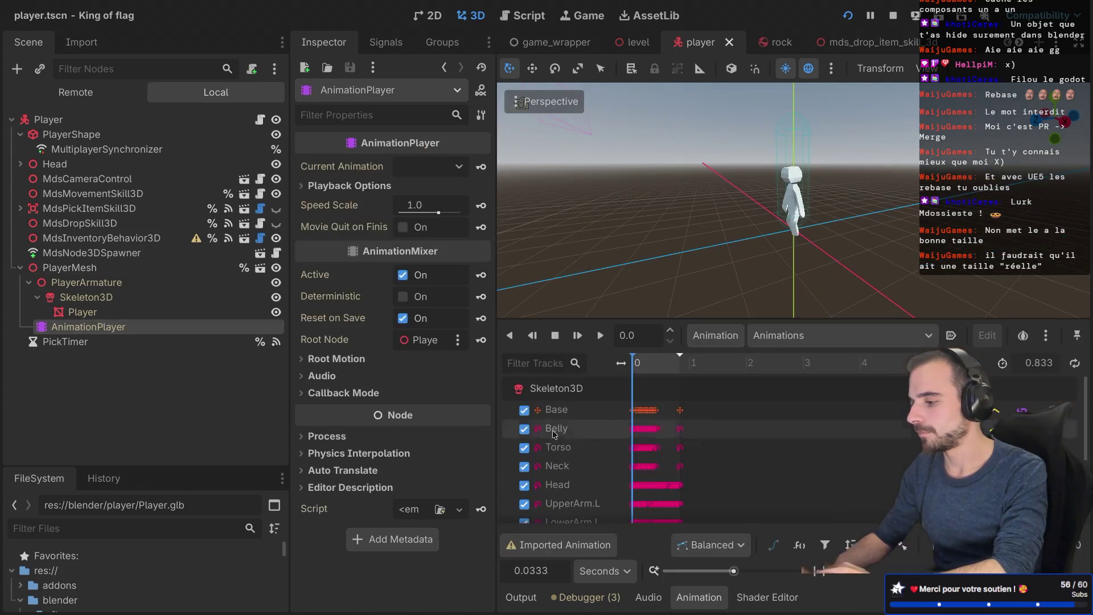
pyautogui.click(790, 339)
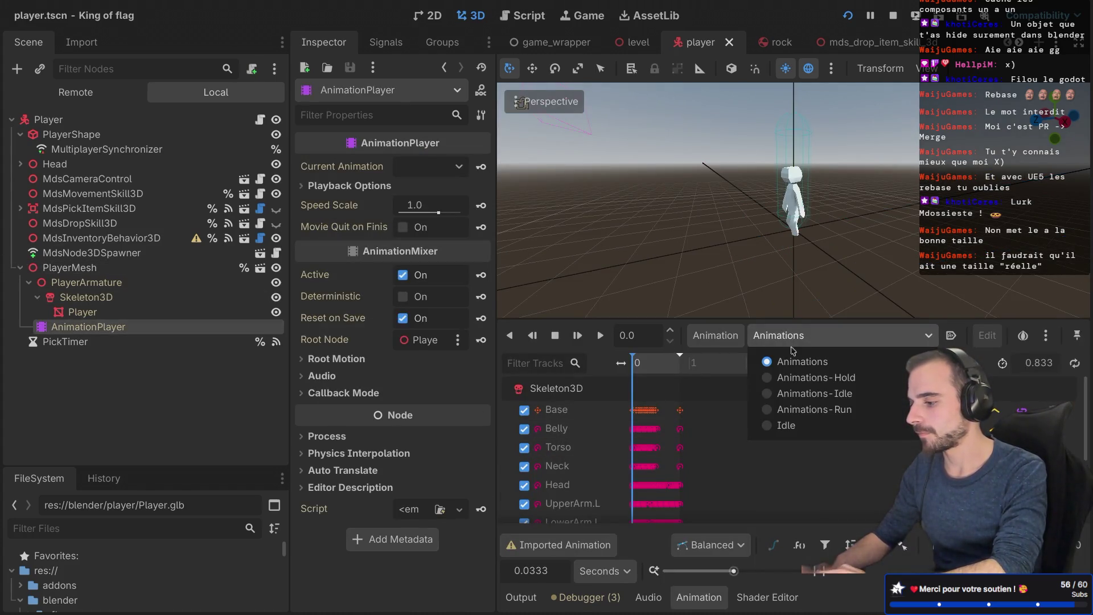
pyautogui.click(766, 409)
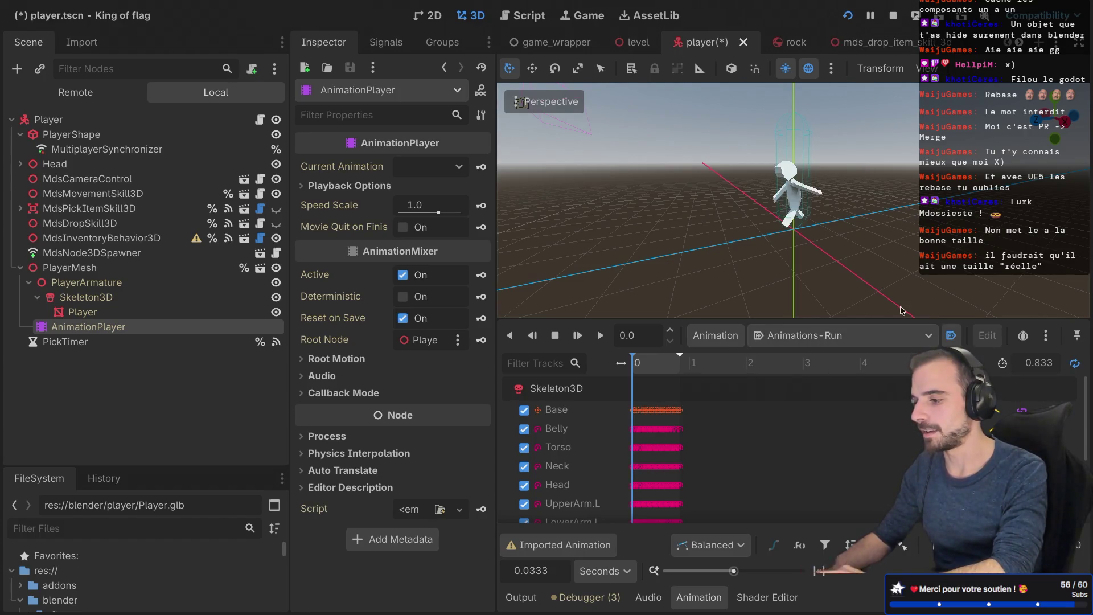
pyautogui.press('F5')
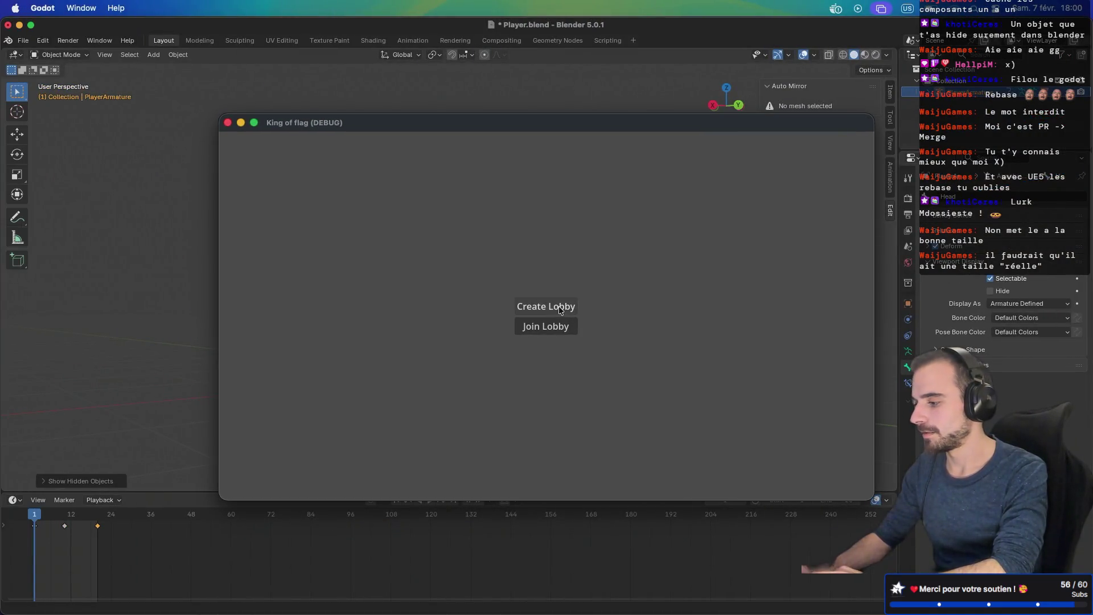
pyautogui.click(560, 309)
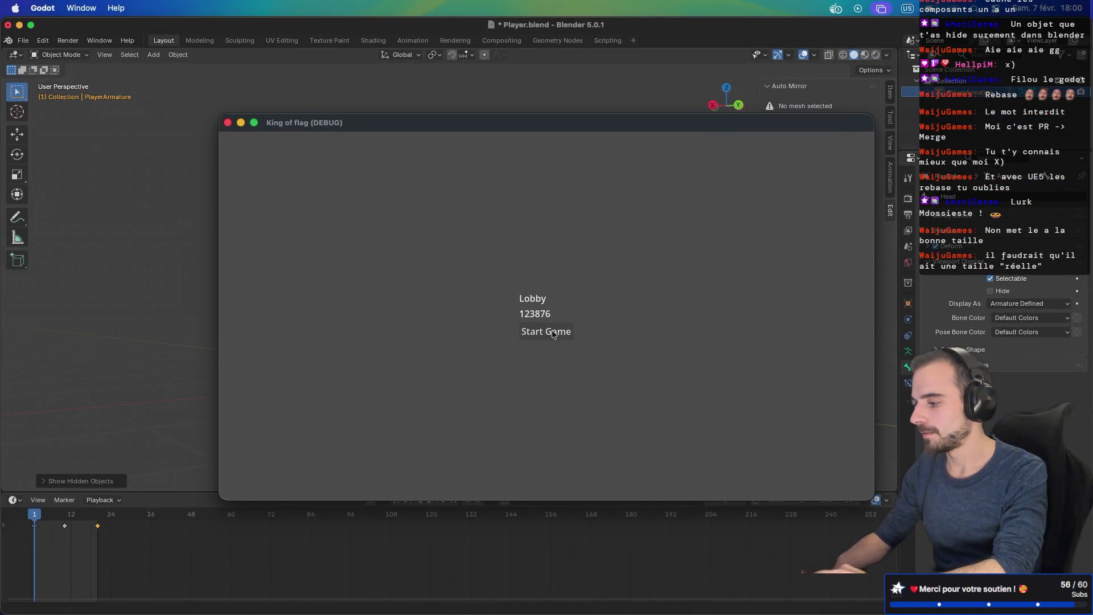
# Step: Start the match from the lobby and walk the character with A, W and S to watch the run animation
pyautogui.click(551, 330)
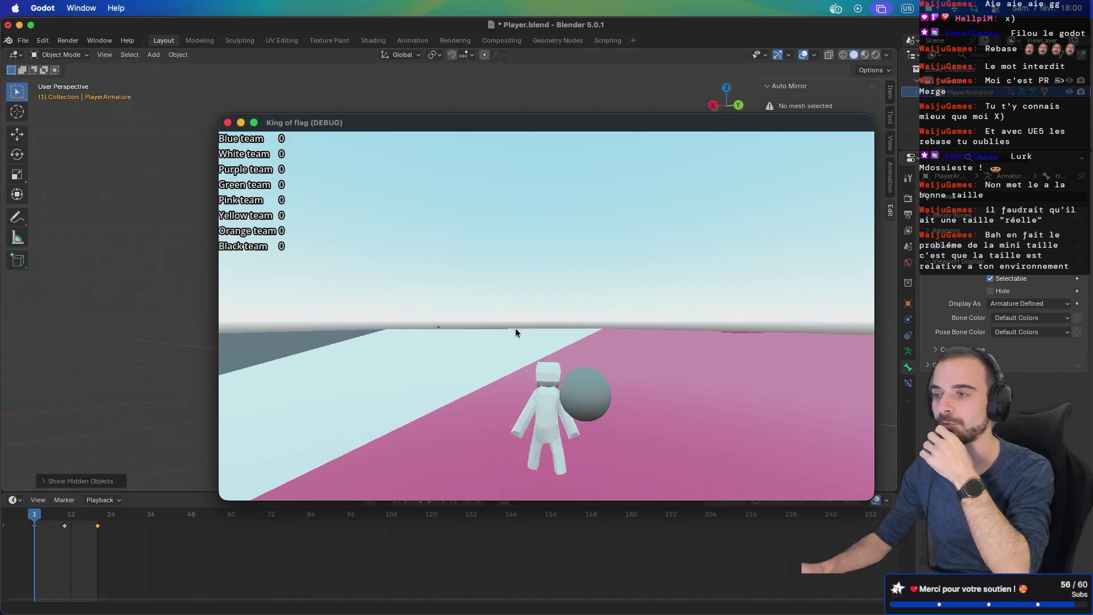
pyautogui.press('a')
pyautogui.press('a')
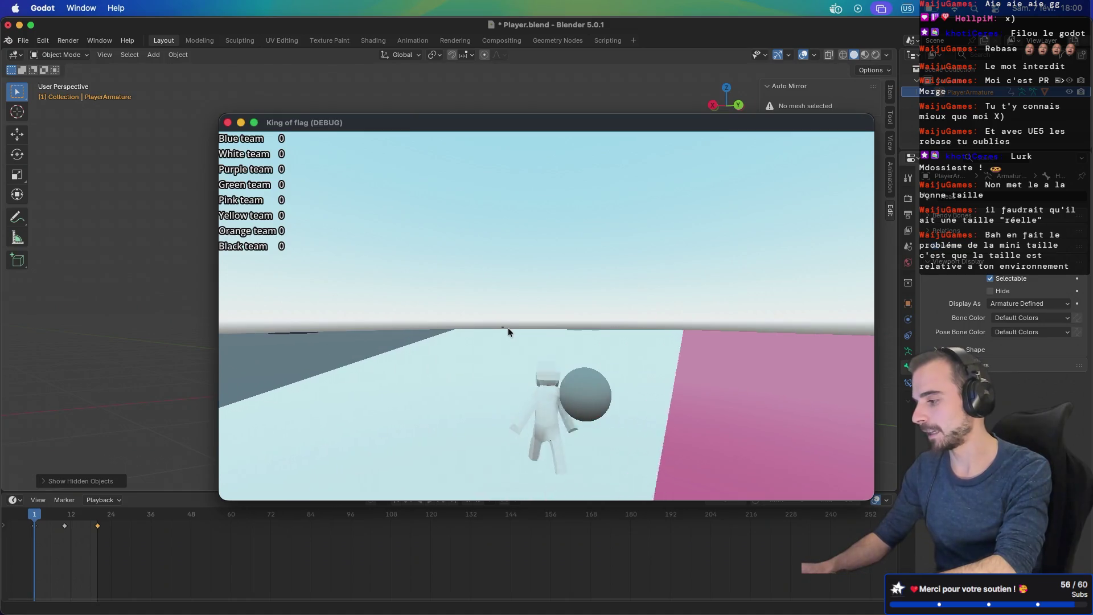
pyautogui.press('a')
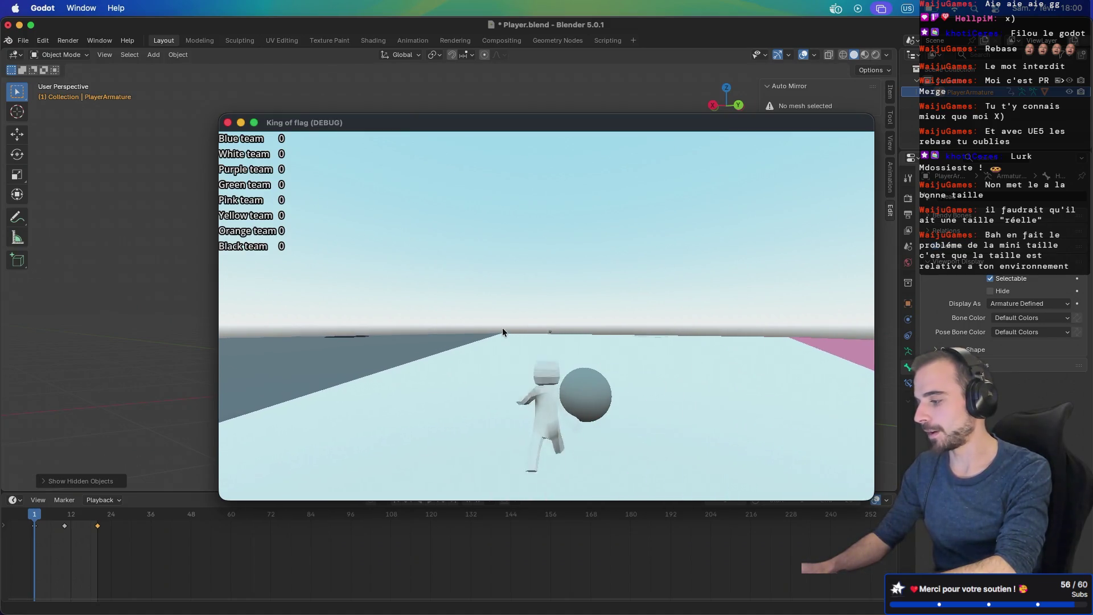
pyautogui.press('a')
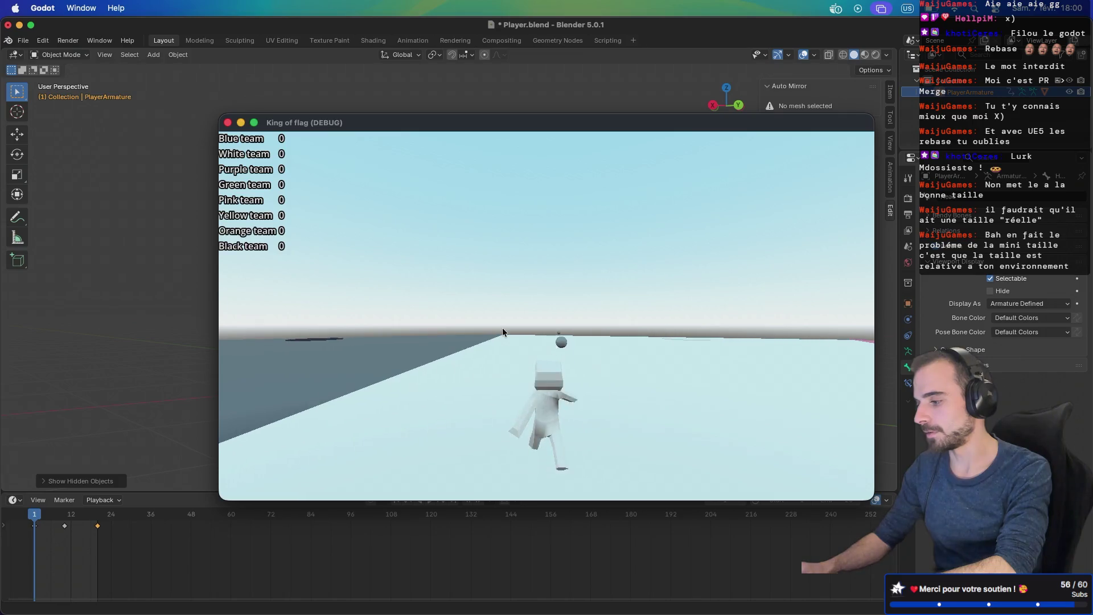
pyautogui.press('a')
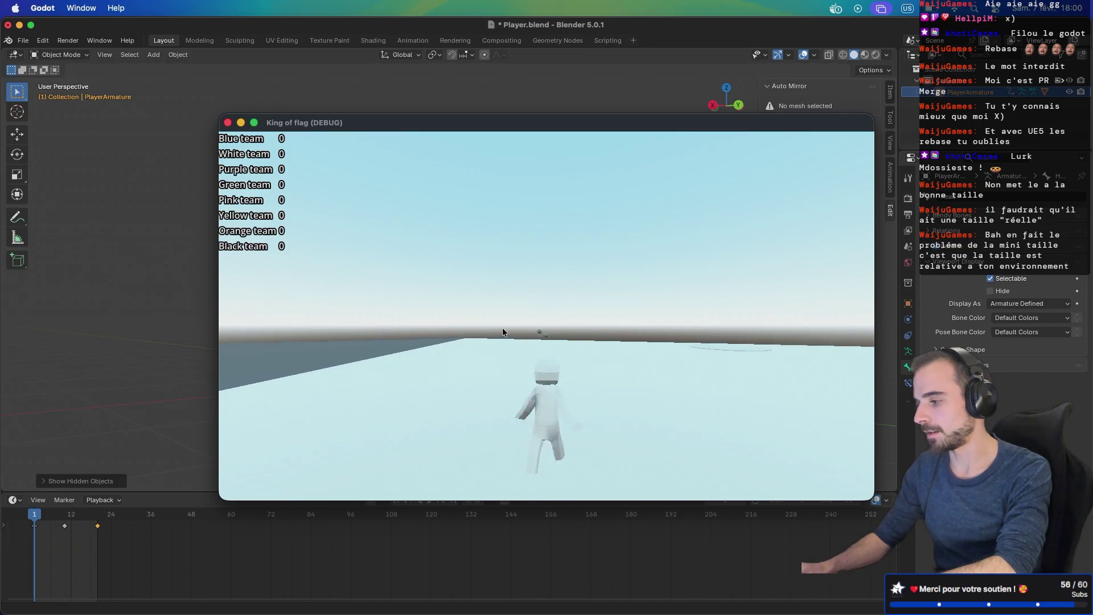
pyautogui.press('w')
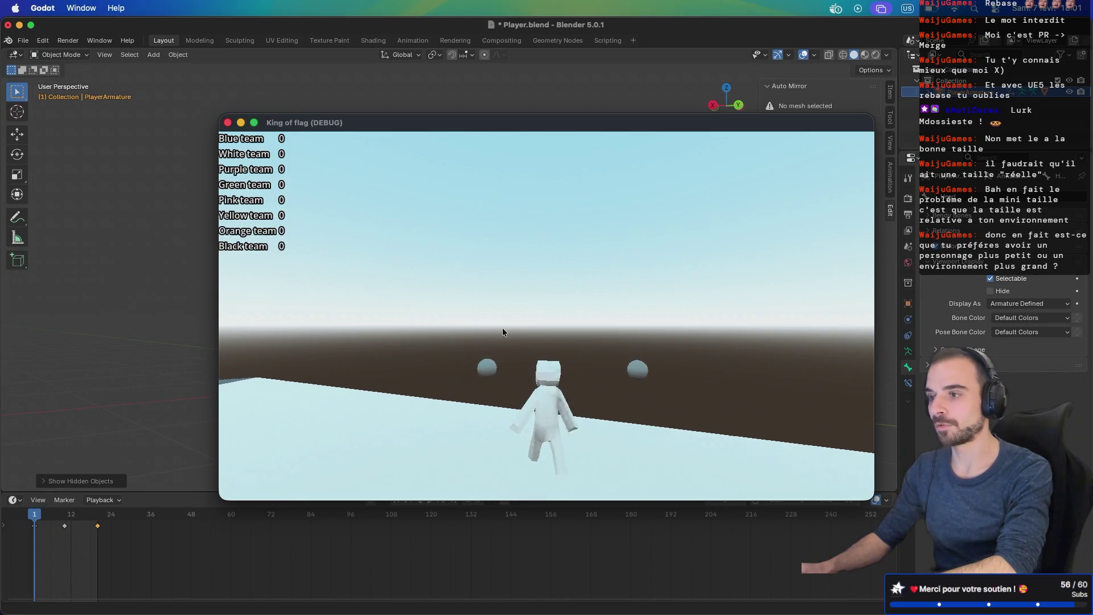
pyautogui.press('s')
# Step: Walk around and onto the light-blue platform, then leave the level and return to the Godot editor
pyautogui.press('a')
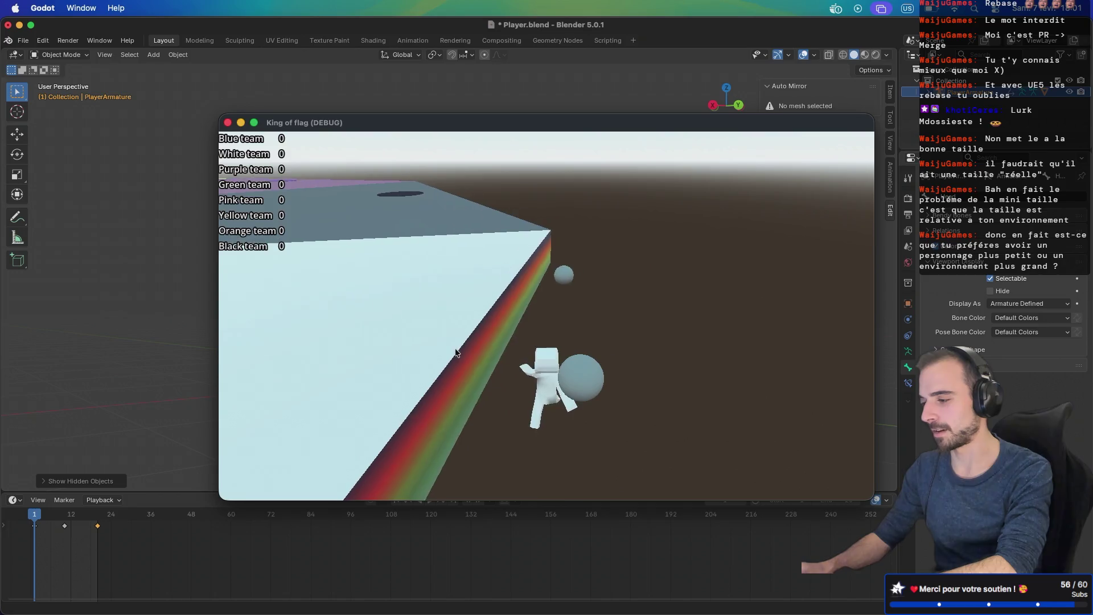
pyautogui.press('d')
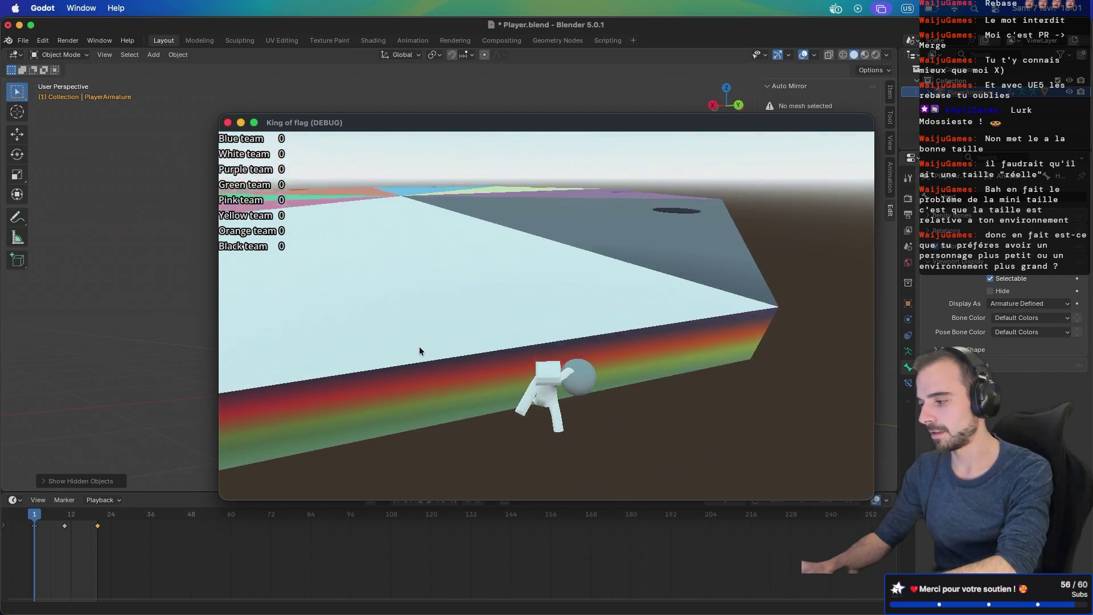
pyautogui.press('w')
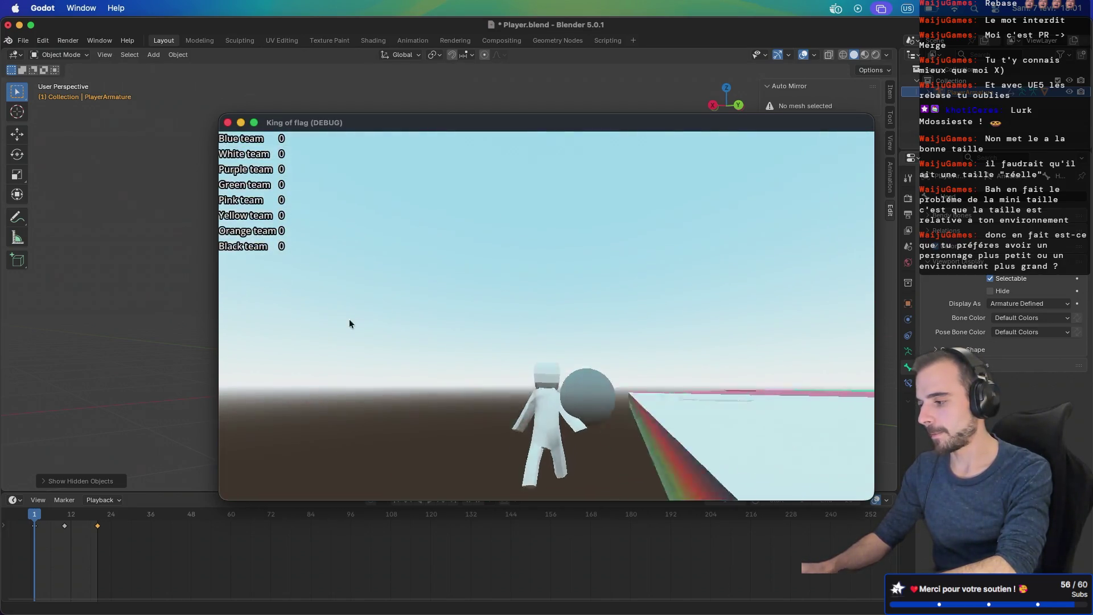
pyautogui.press('w')
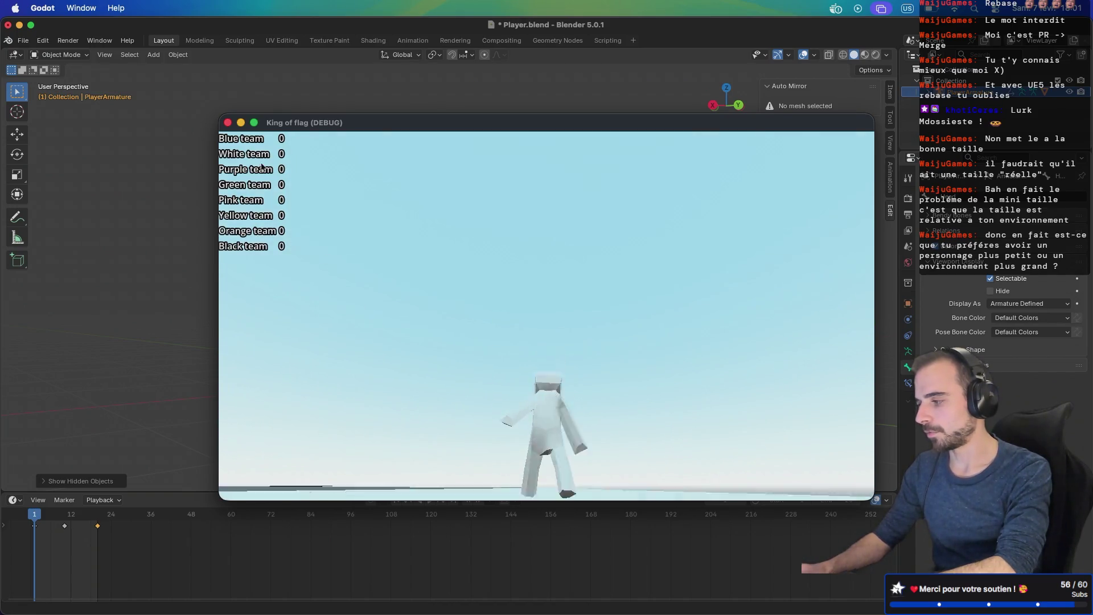
pyautogui.press('Escape')
pyautogui.hotkey('ctrl', 'Right')
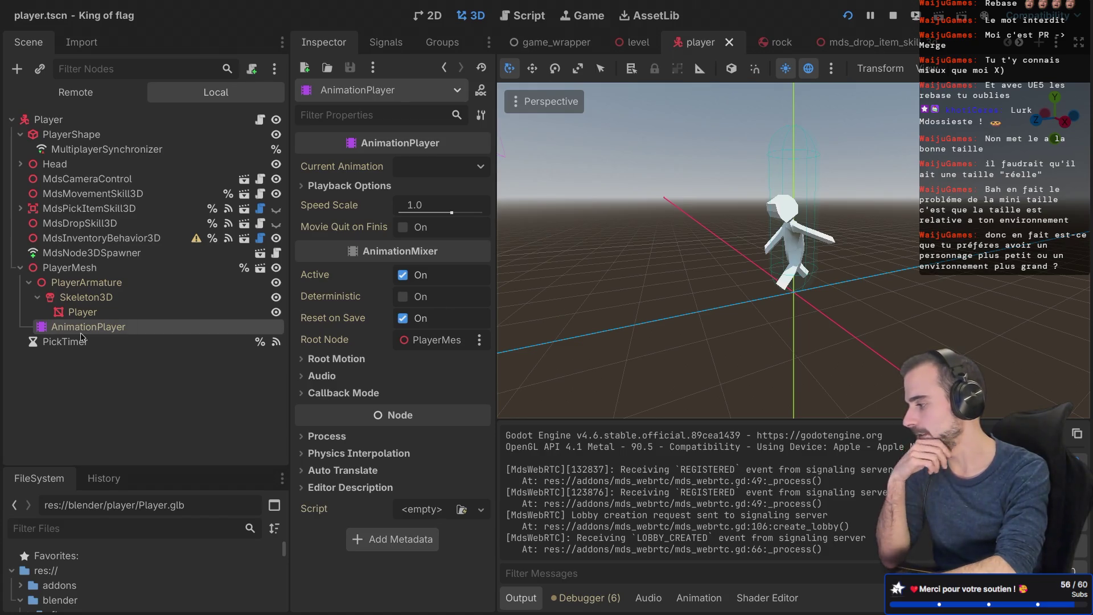
# Step: Reach PlayerMesh's AnimationPlayer and turn off Autoplay on Load for Animations-Run
pyautogui.click(26, 283)
pyautogui.click(21, 268)
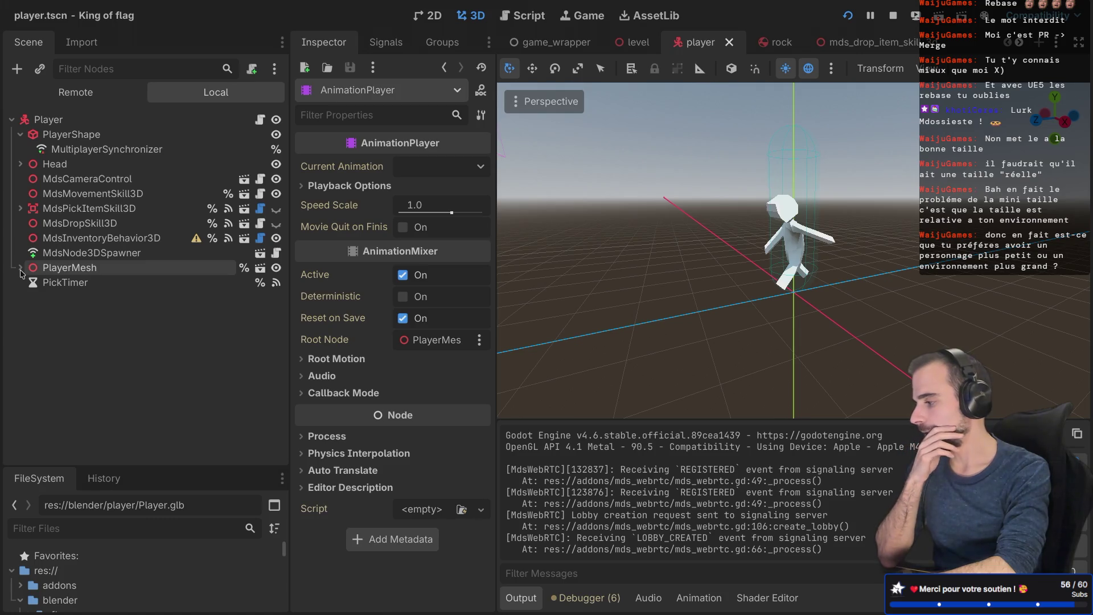
pyautogui.click(20, 268)
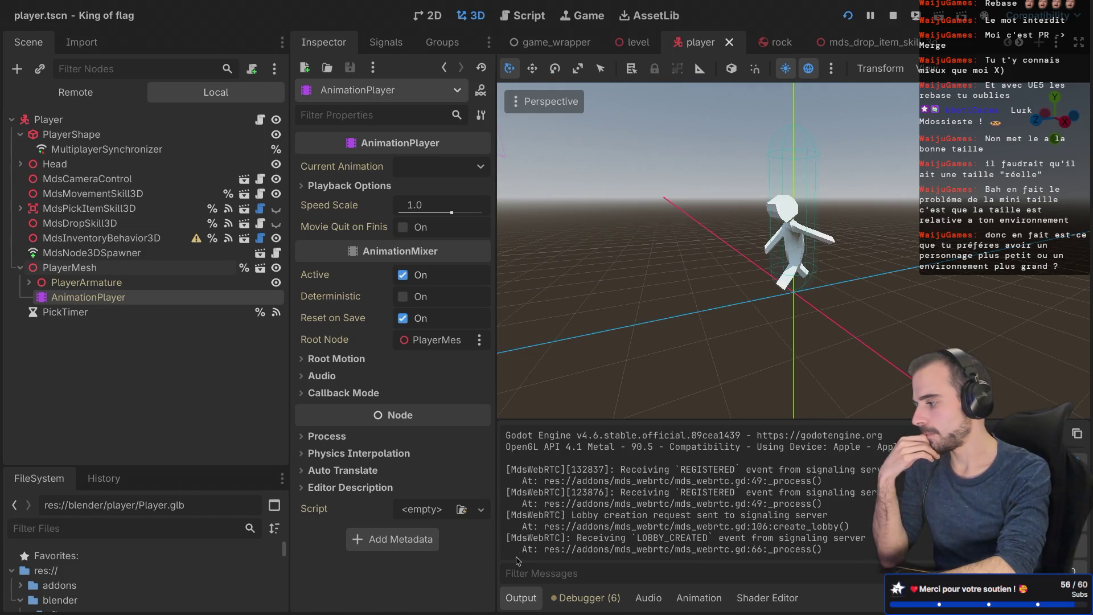
pyautogui.click(648, 597)
pyautogui.click(697, 598)
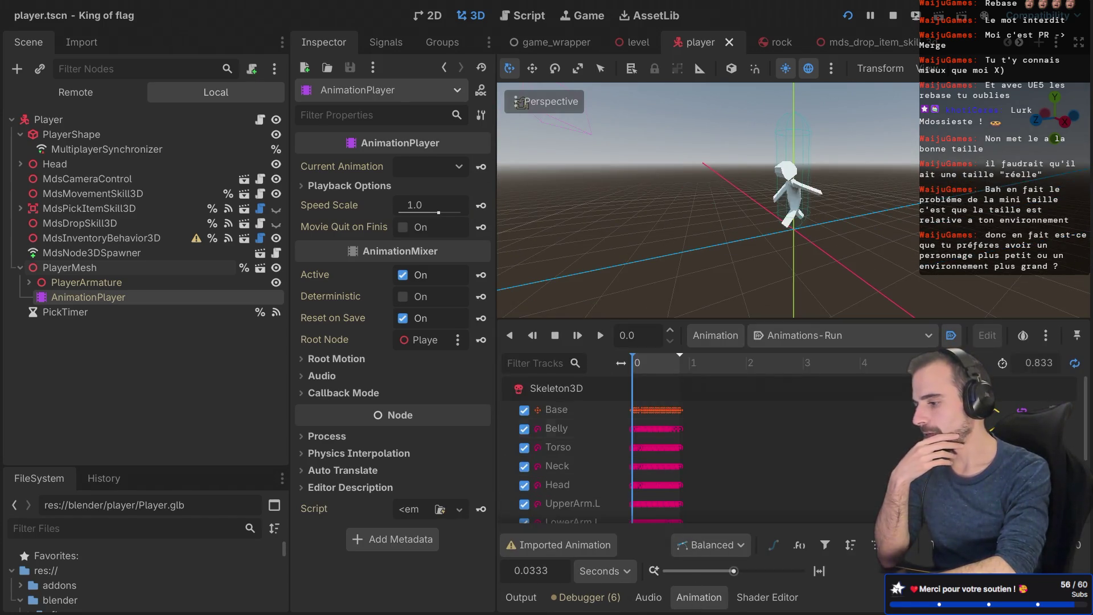
pyautogui.click(958, 338)
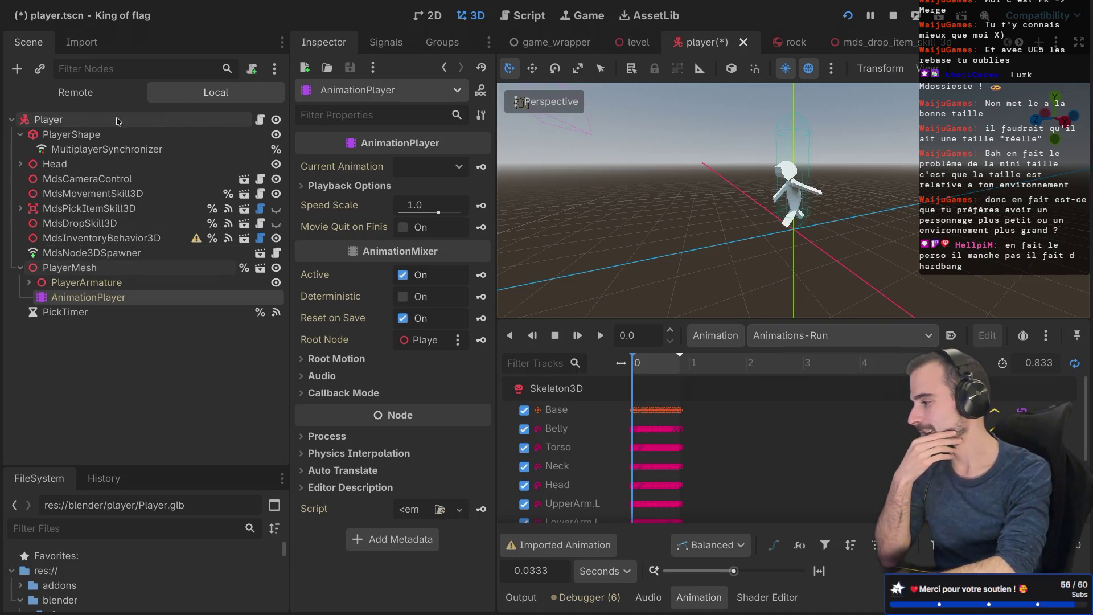
# Step: Reparent MultiplayerSynchronizer directly under the Player node
pyautogui.click(20, 134)
pyautogui.click(20, 135)
pyautogui.moveTo(86, 149); pyautogui.dragTo(65, 128)
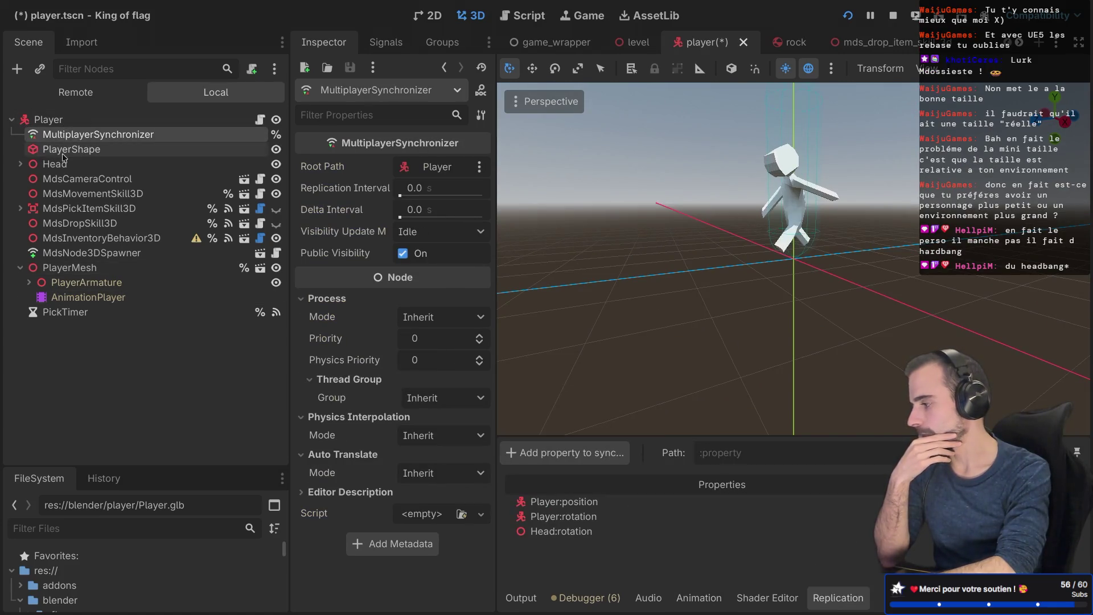
# Step: Expand Head and make its box Mesh visible, then switch to the browser desktop
pyautogui.click(22, 164)
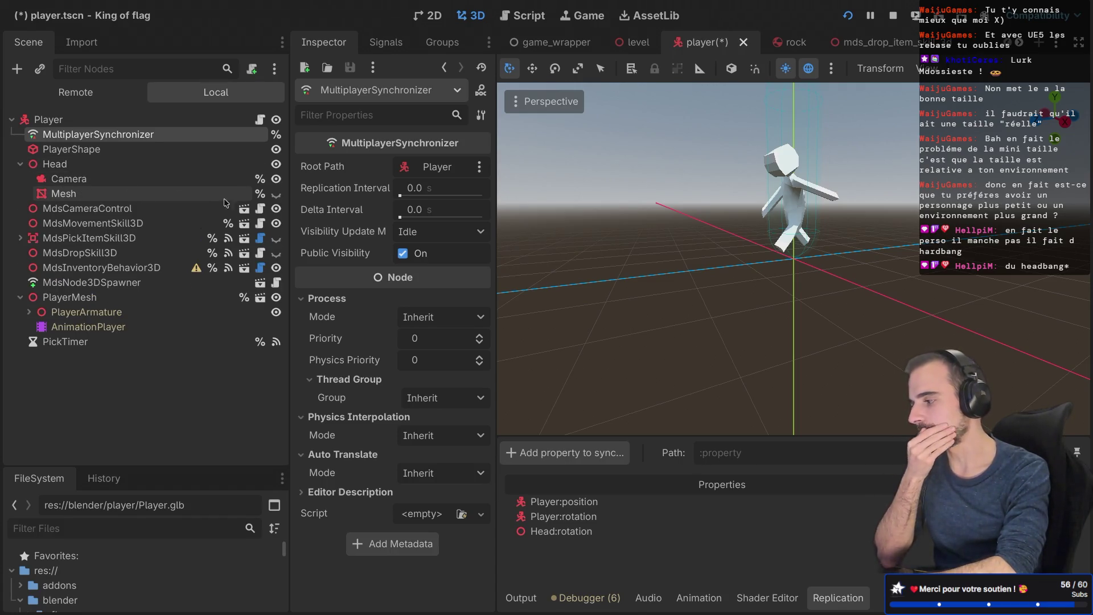
pyautogui.click(276, 193)
pyautogui.scroll(-3, 708, 194)
pyautogui.scroll(3, 709, 194)
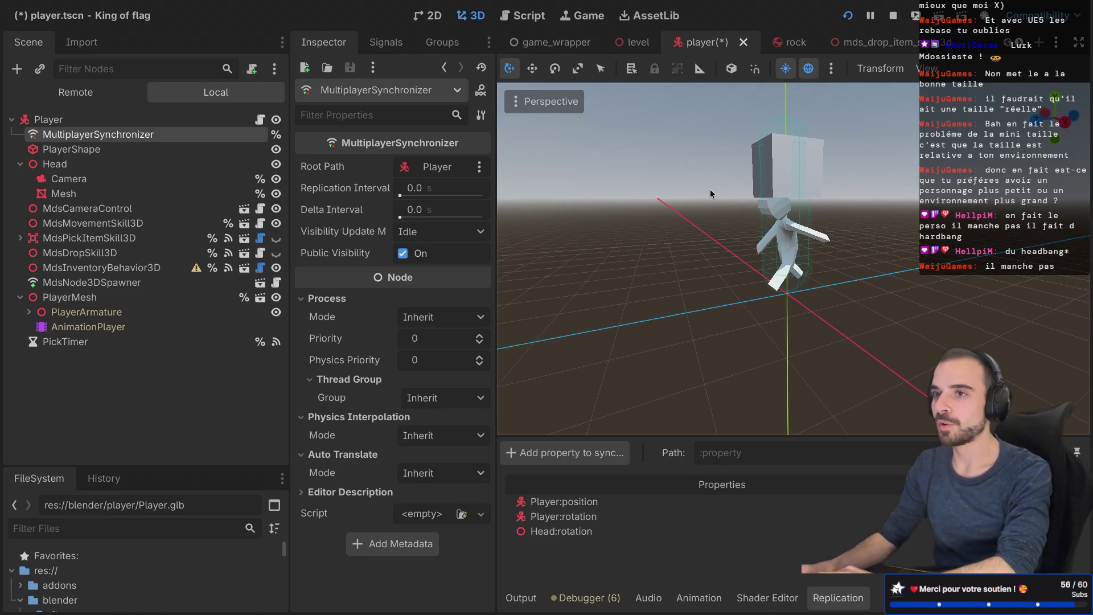
pyautogui.hotkey('ctrl', 'Right')
pyautogui.hotkey('ctrl', 'Right')
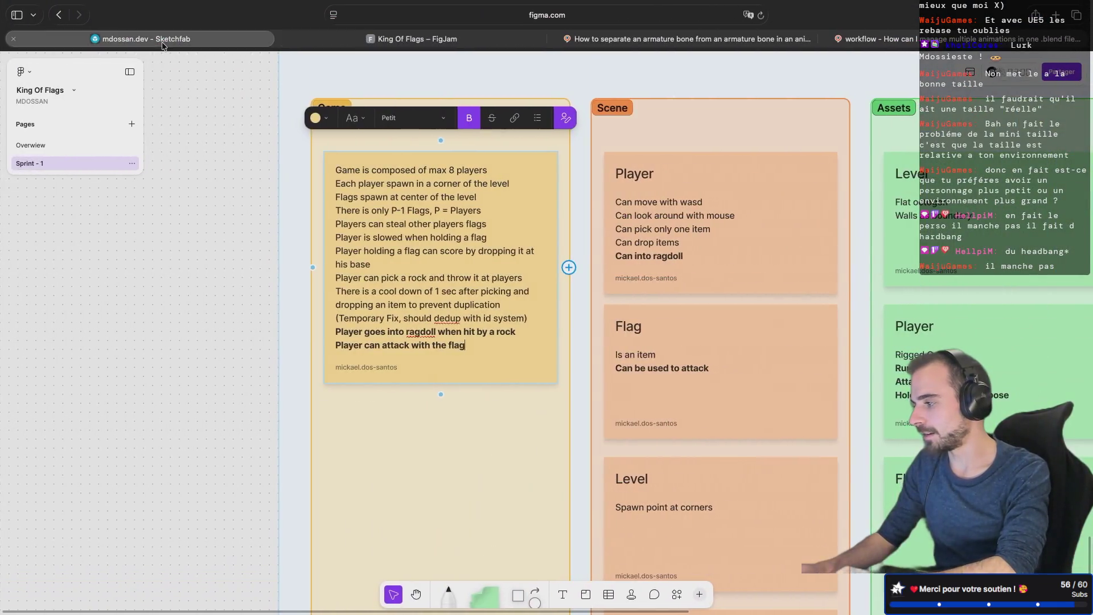
# Step: Return to the King Of Flags board tab and open itch.io in a new tab
pyautogui.click(147, 39)
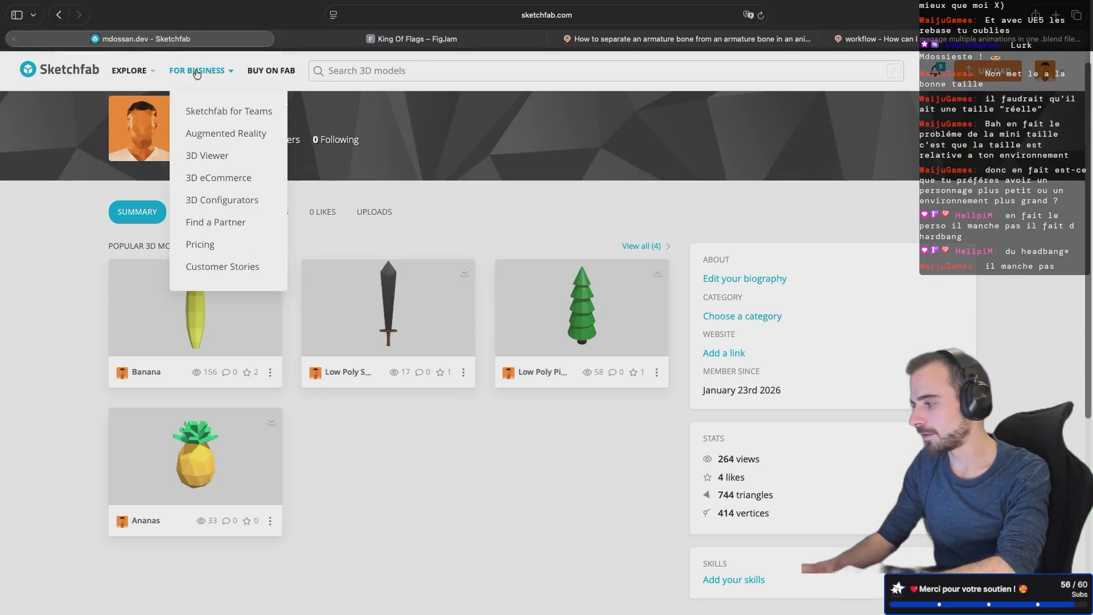
pyautogui.click(350, 40)
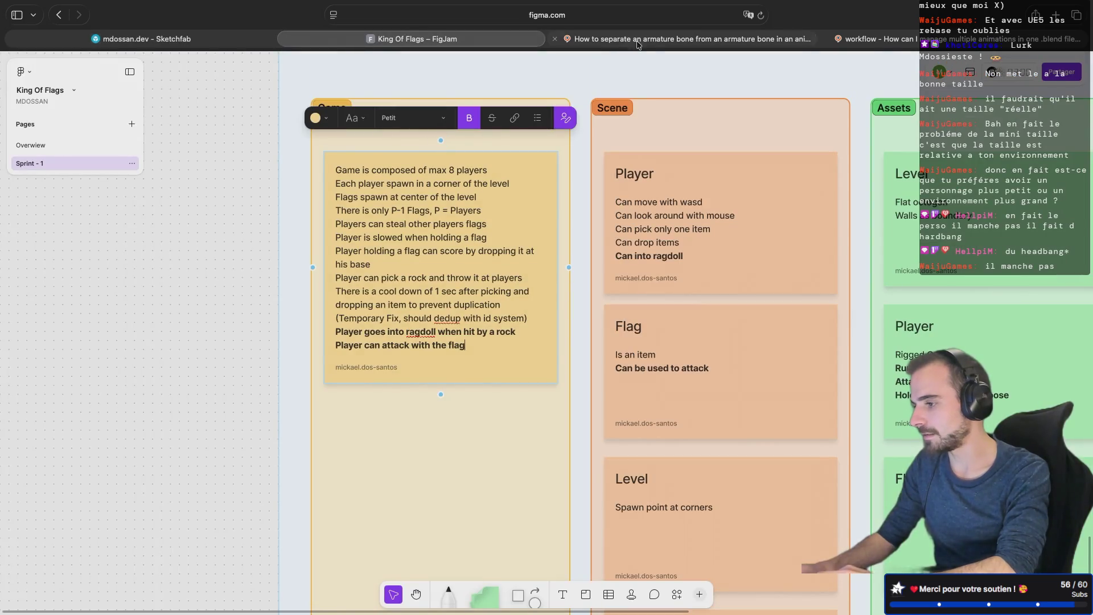
pyautogui.press('super+t')
pyautogui.write('itch')
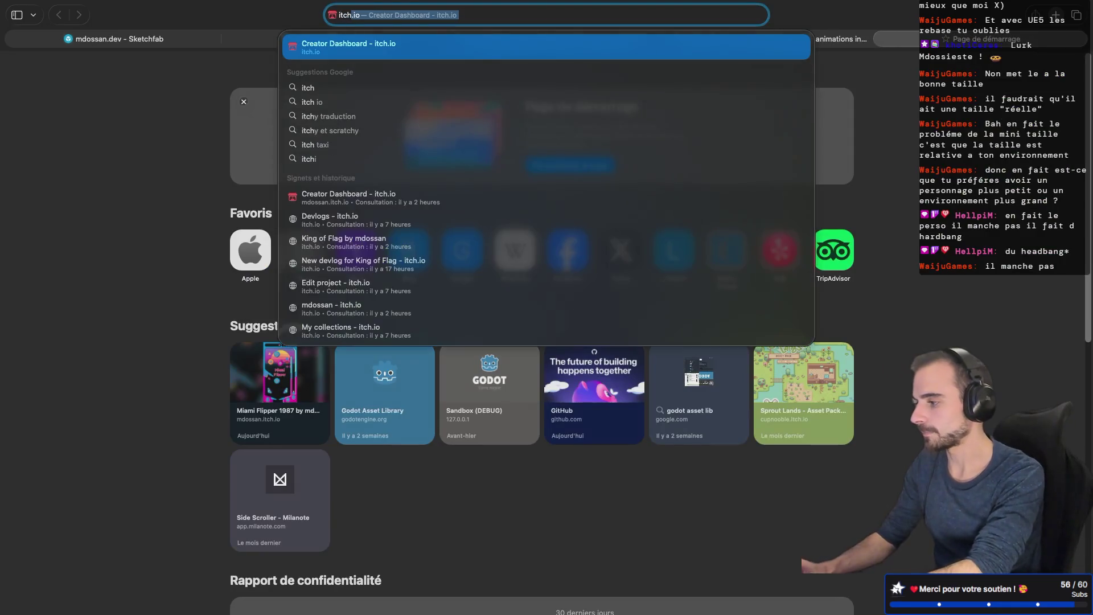
pyautogui.press('Return')
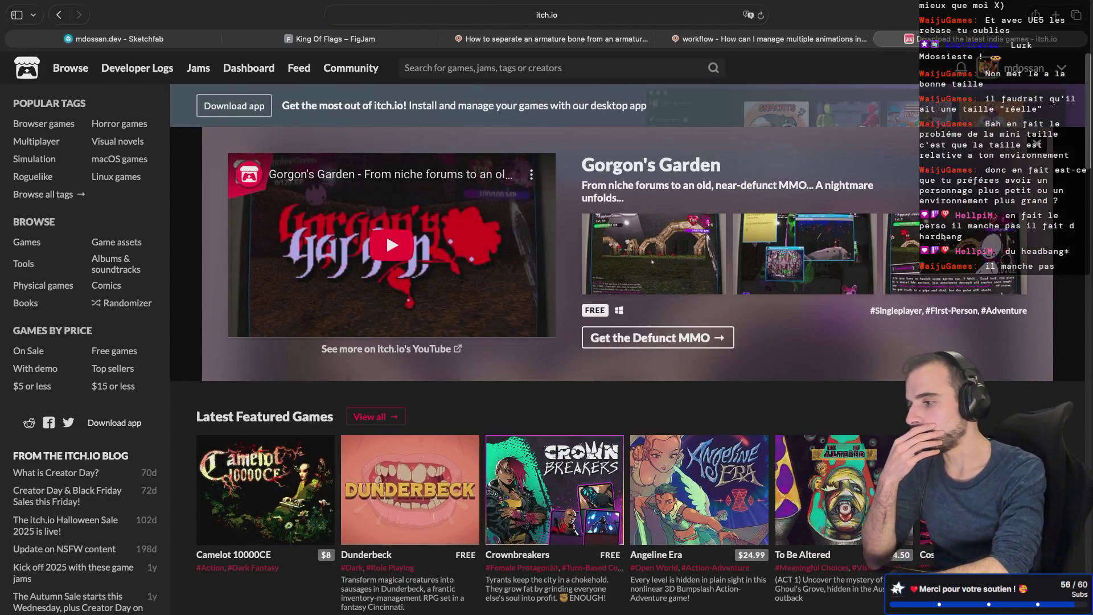
# Step: Open the creator's profile, the King of Flag page and its rocks devlog post, then return to Godot
pyautogui.click(1019, 114)
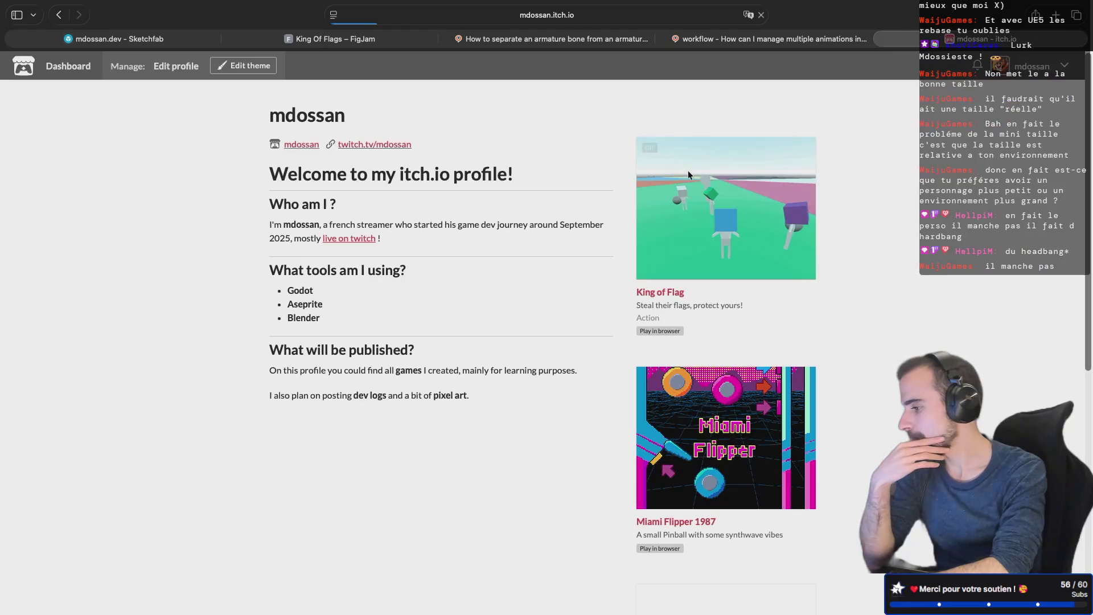
pyautogui.click(712, 234)
pyautogui.scroll(-1, 385, 399)
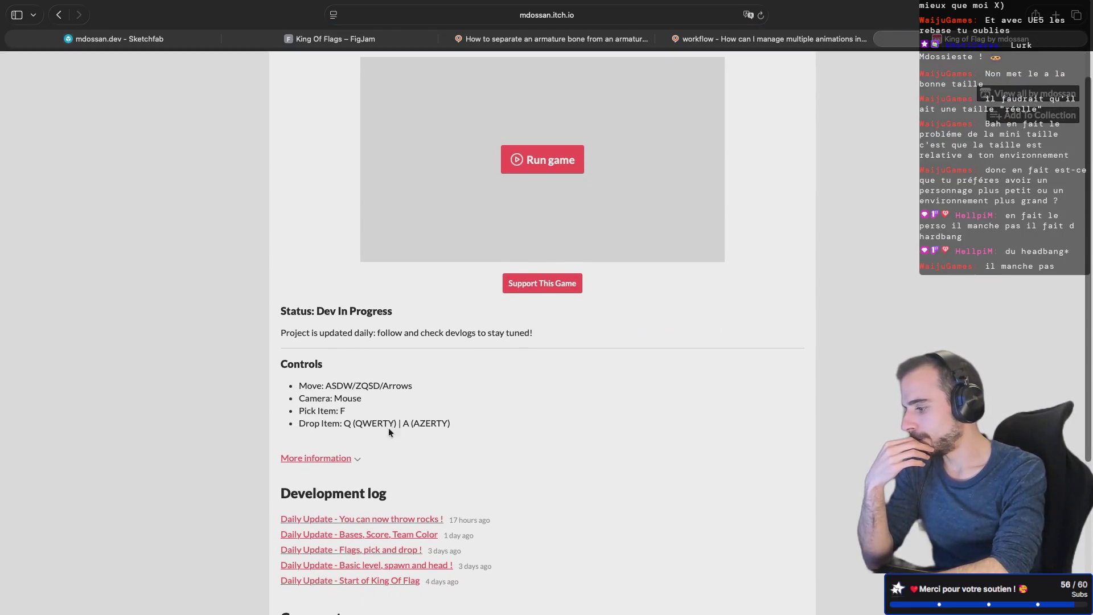
pyautogui.click(359, 519)
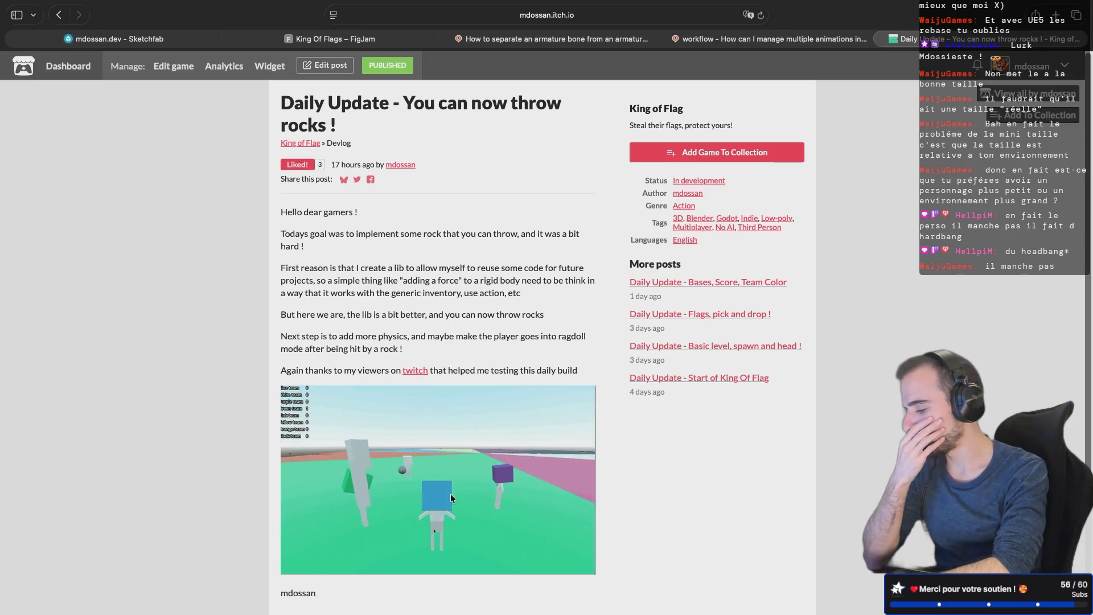
pyautogui.press('super+Tab')
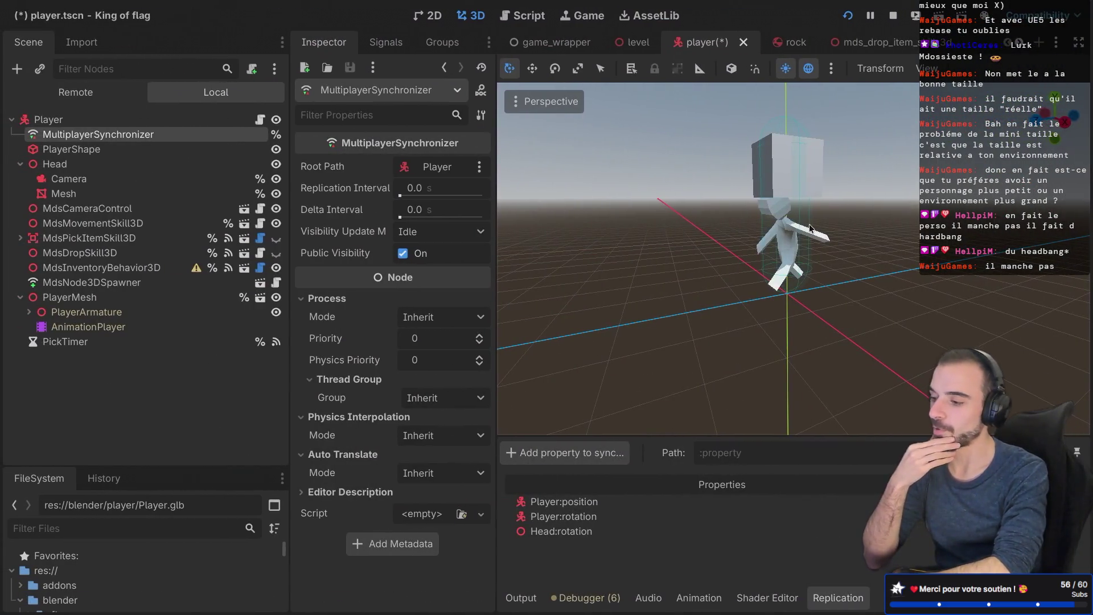
# Step: Select the head's box mesh, hide it, and orbit the view around the character
pyautogui.click(779, 161)
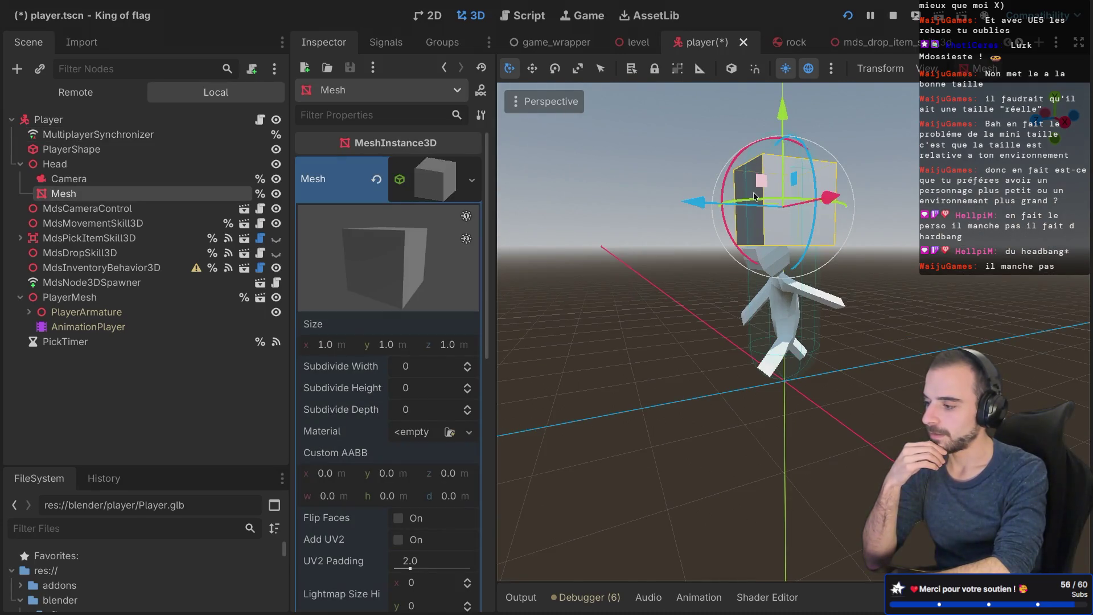
pyautogui.click(276, 194)
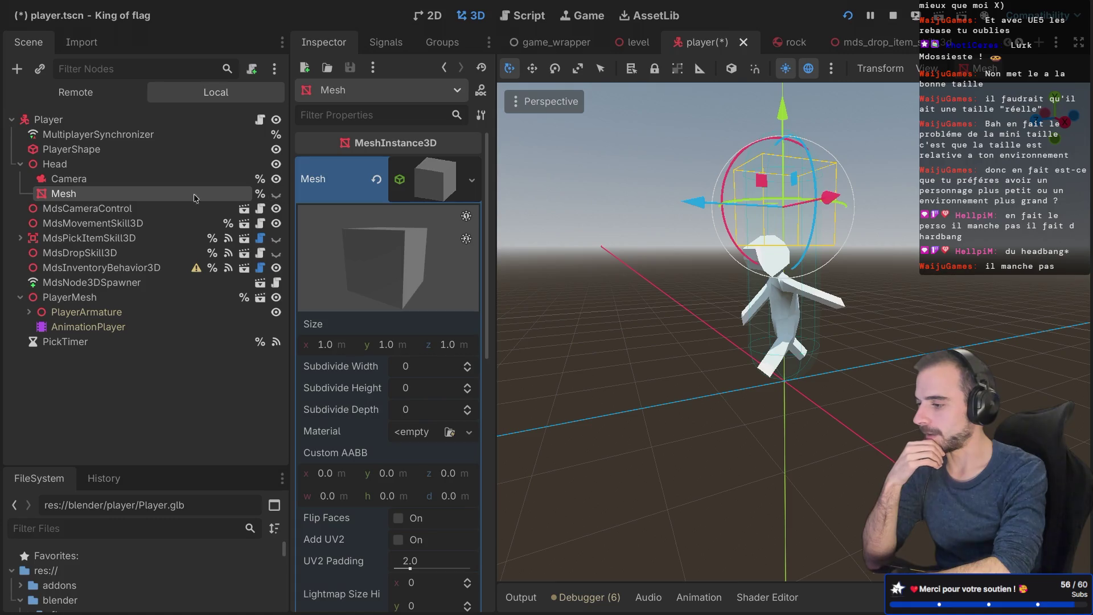
pyautogui.moveTo(564, 237); pyautogui.dragTo(681, 251)
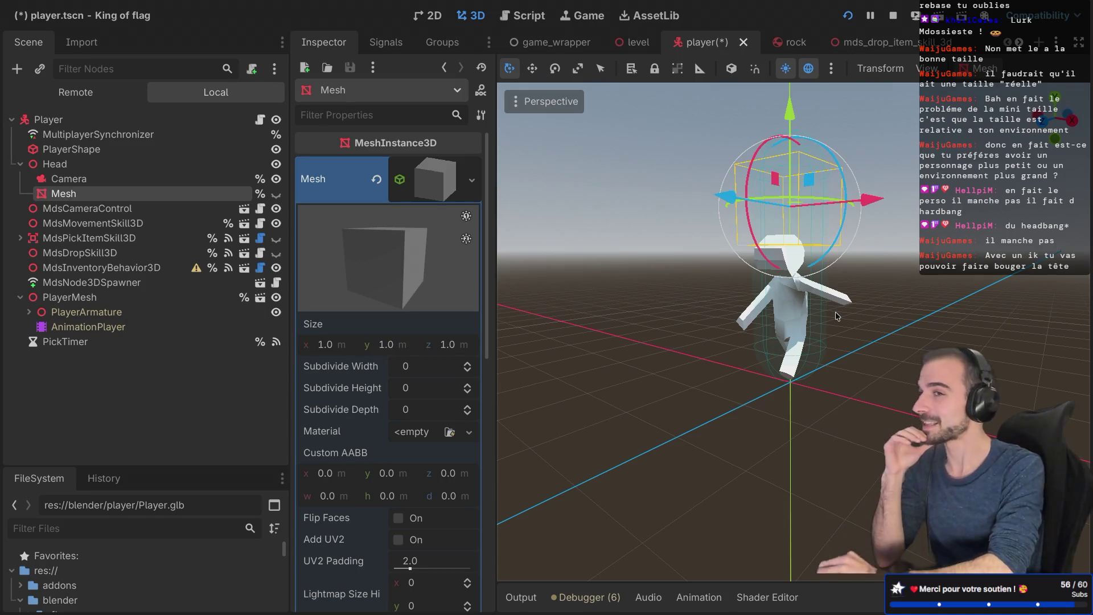
pyautogui.moveTo(834, 312); pyautogui.dragTo(760, 273)
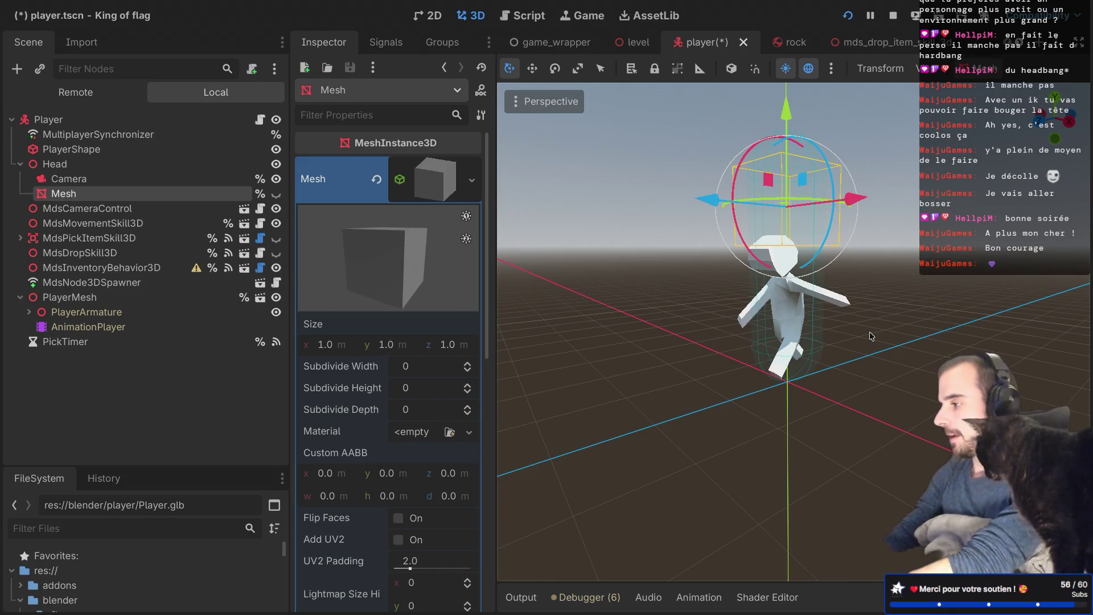
pyautogui.moveTo(765, 269); pyautogui.dragTo(742, 267)
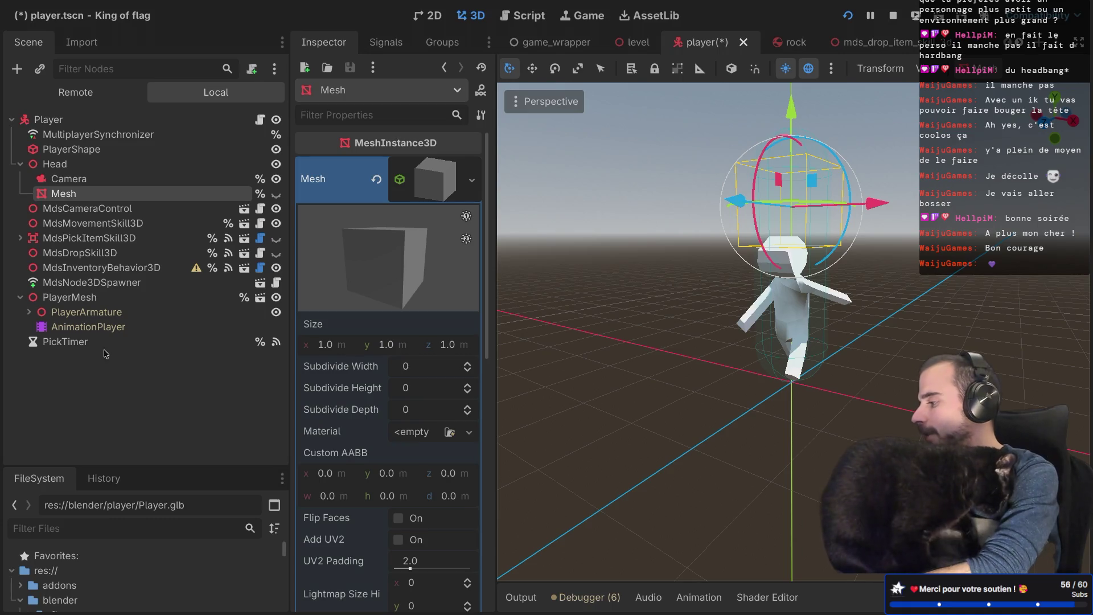
# Step: Select the AnimationPlayer to show Animations-Run in the animation editor, then deselect it
pyautogui.click(95, 332)
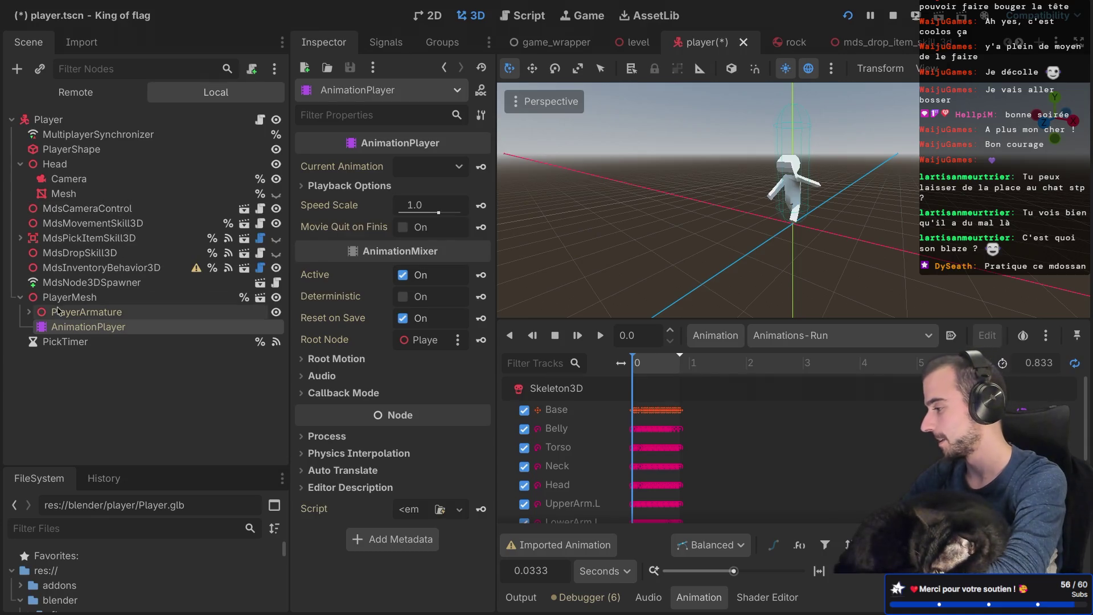
pyautogui.click(83, 377)
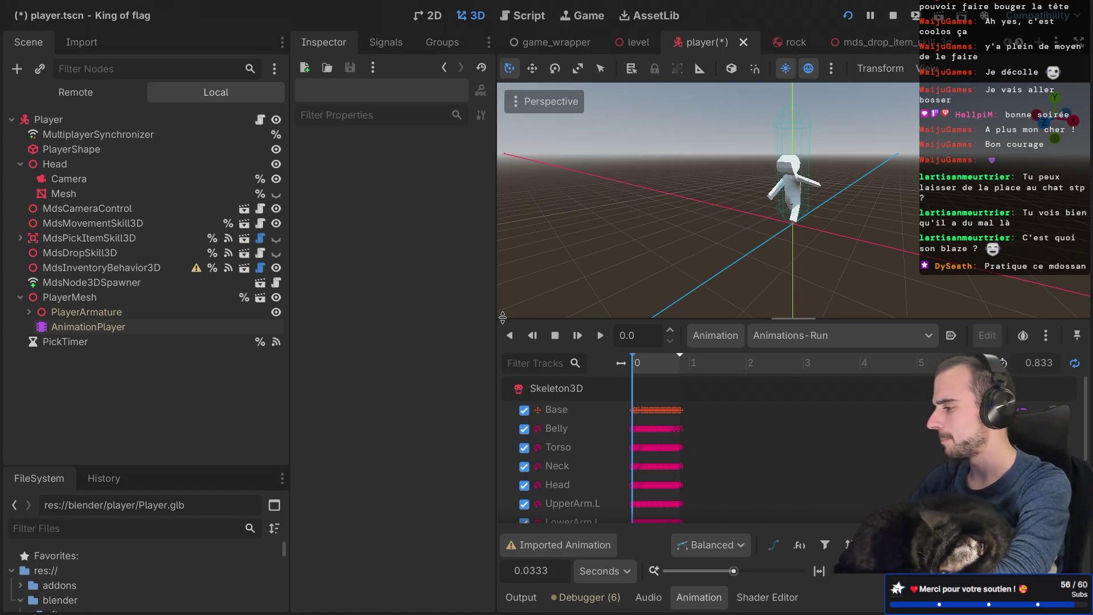
# Step: Resize the viewport, scene tree and inspector docks, then open the Player's player.gd script
pyautogui.moveTo(497, 302); pyautogui.dragTo(473, 302)
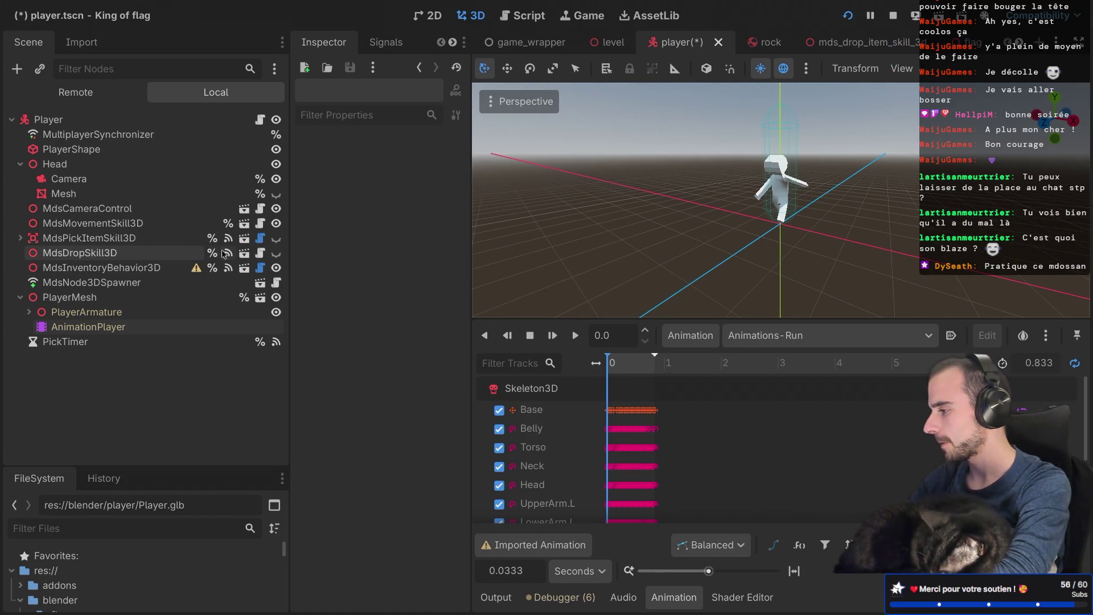
pyautogui.moveTo(285, 252); pyautogui.dragTo(264, 250)
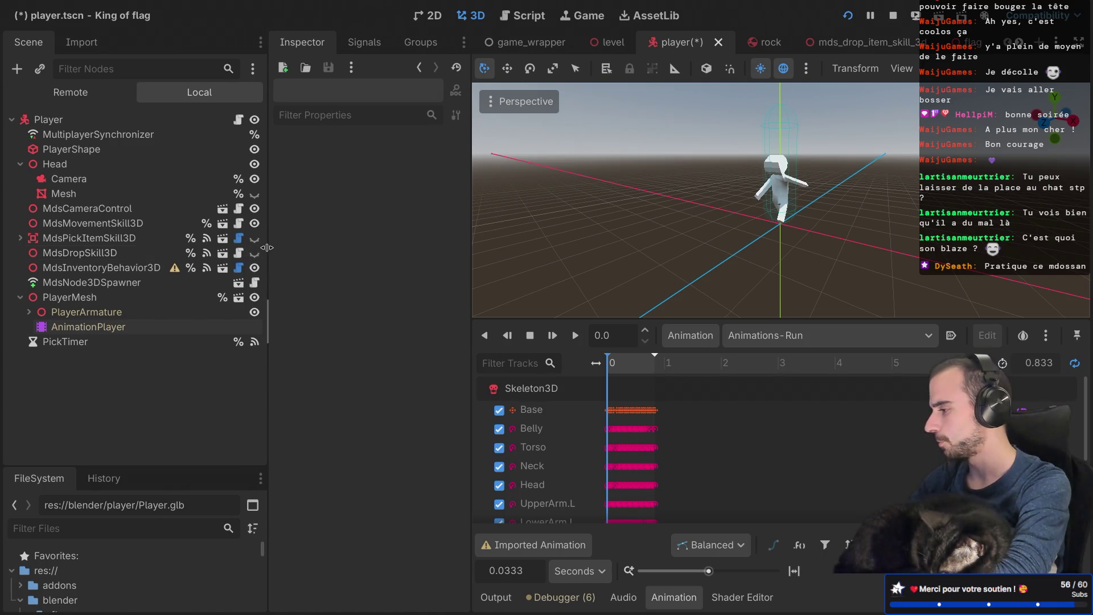
pyautogui.moveTo(471, 245); pyautogui.dragTo(498, 242)
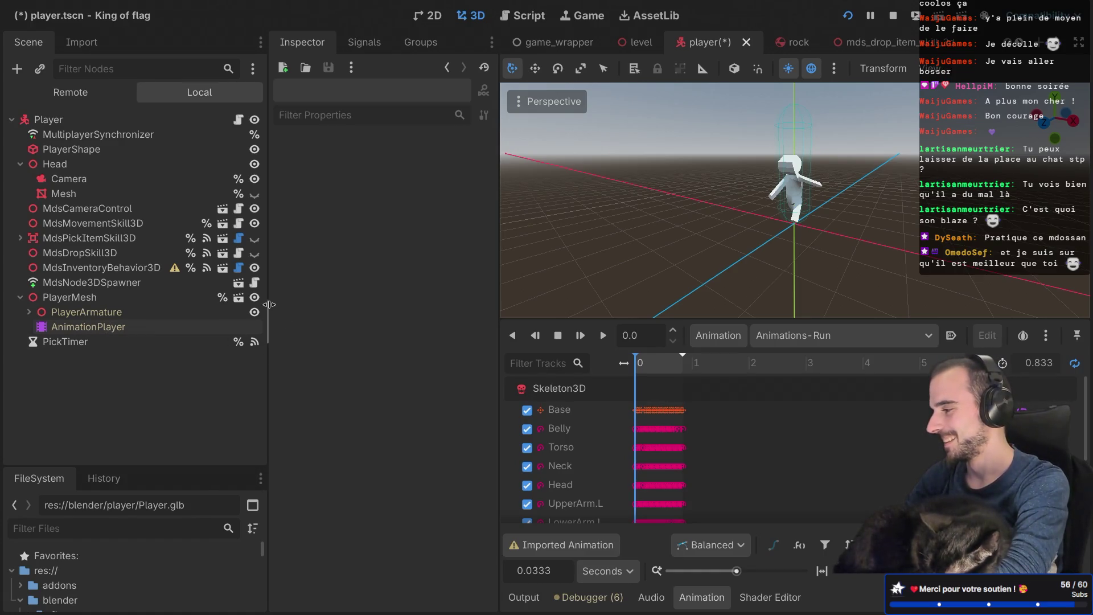
pyautogui.moveTo(268, 305); pyautogui.dragTo(258, 304)
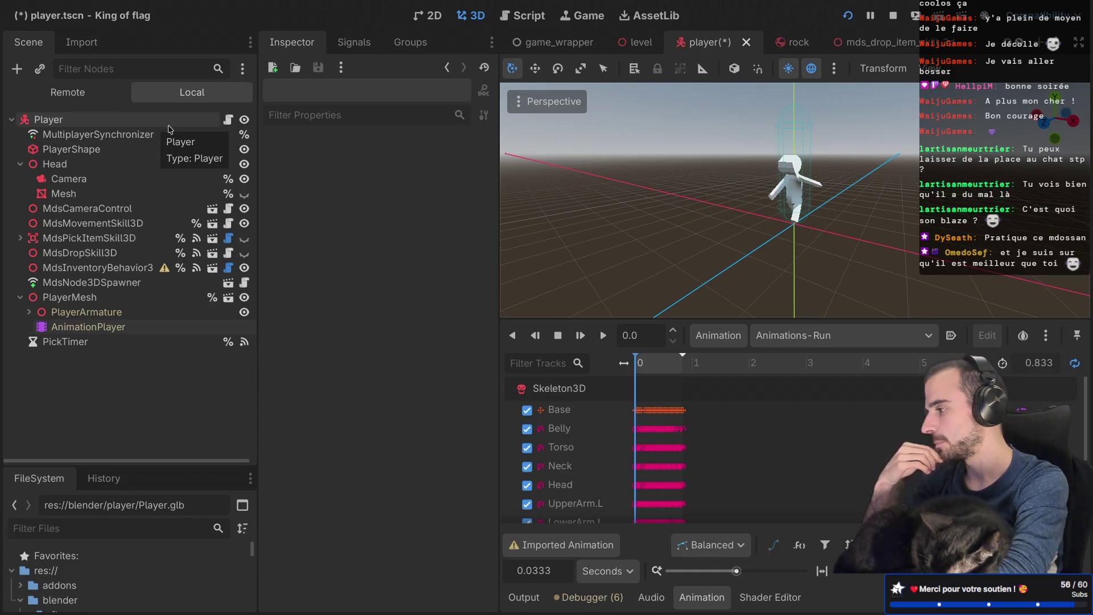
pyautogui.click(228, 120)
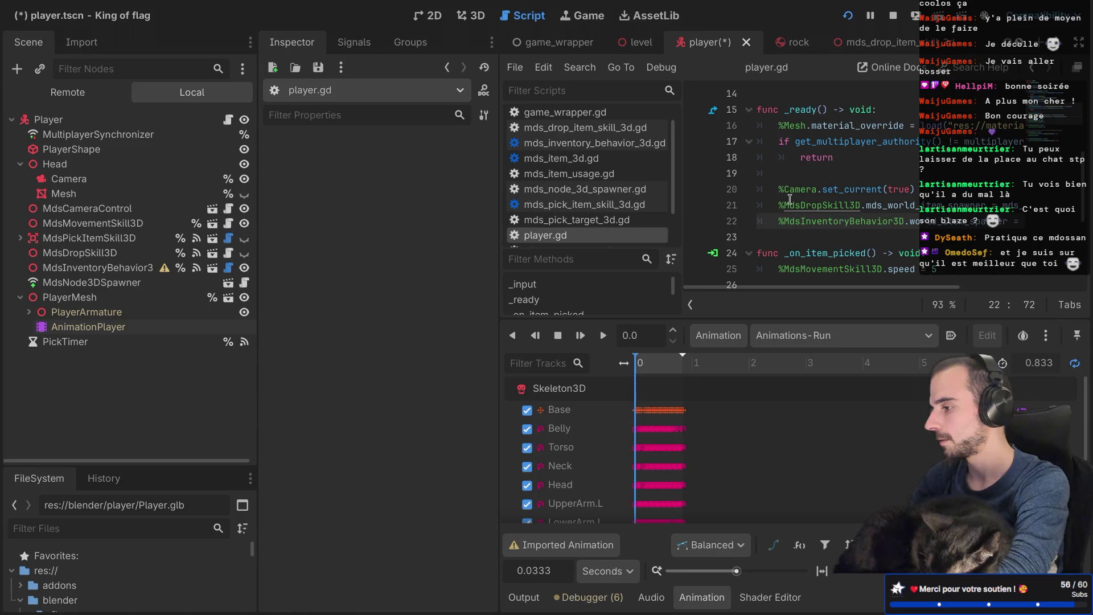
# Step: Hide the side docks and Animation panel, and add two blank lines after _ready
pyautogui.hotkey('ctrl', 'shift', 'F11')
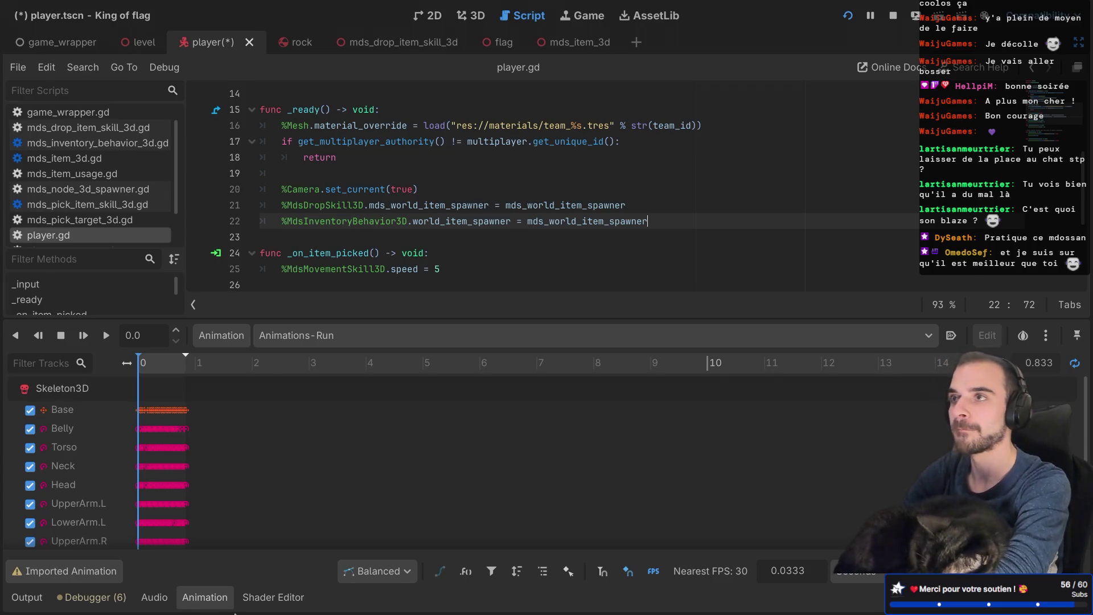
pyautogui.click(200, 608)
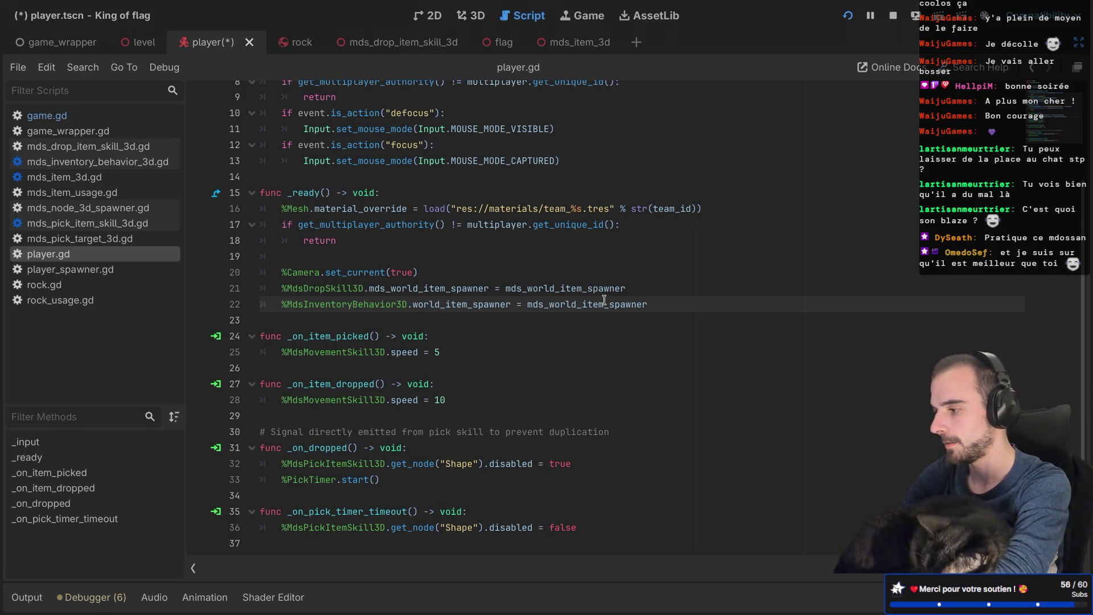
pyautogui.press('Return')
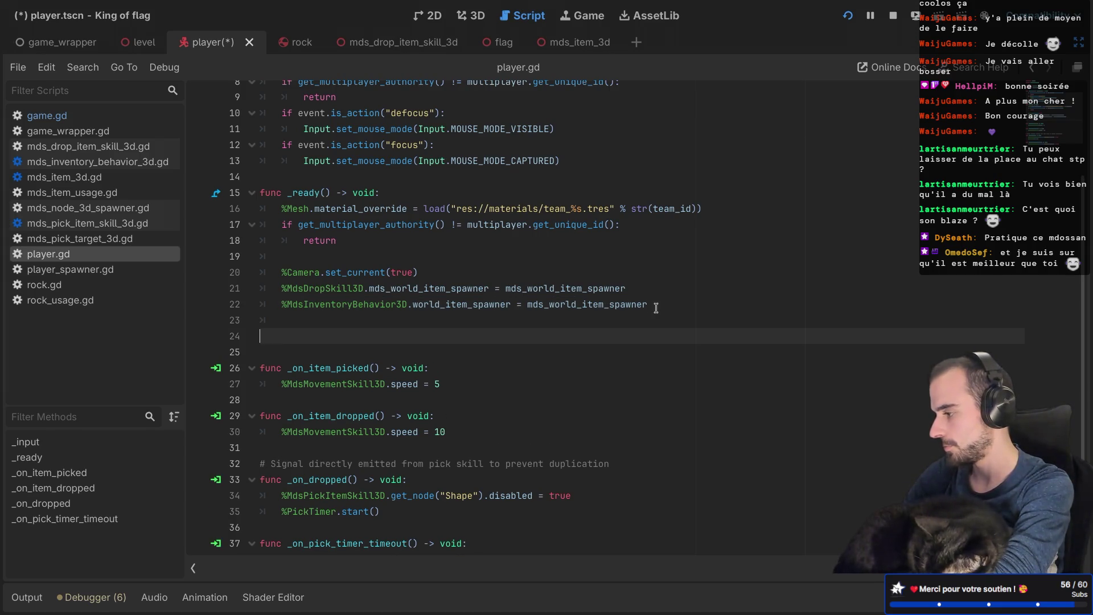
pyautogui.press('Return')
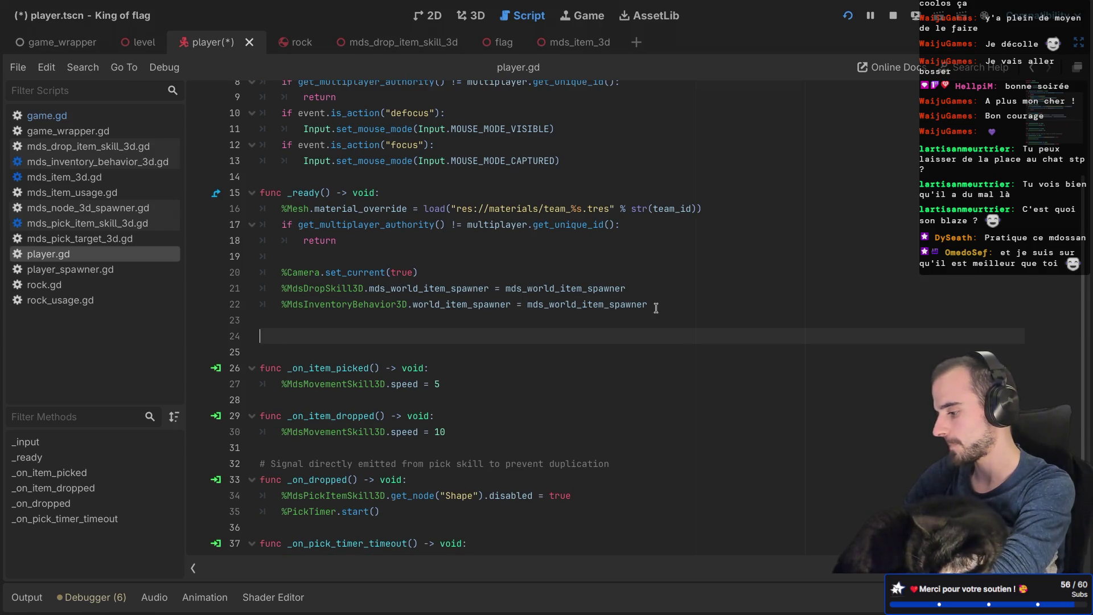
# Step: Add an empty _process function via the func _pro autocomplete, then go to the exported variables
pyautogui.write('func')
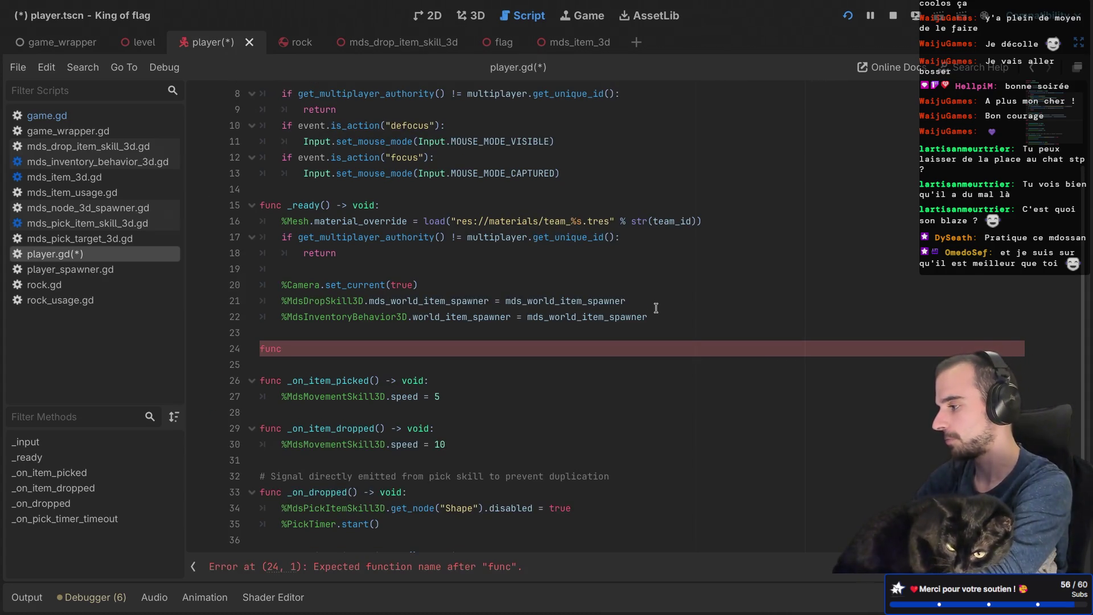
pyautogui.write('_pro')
pyautogui.press('Return')
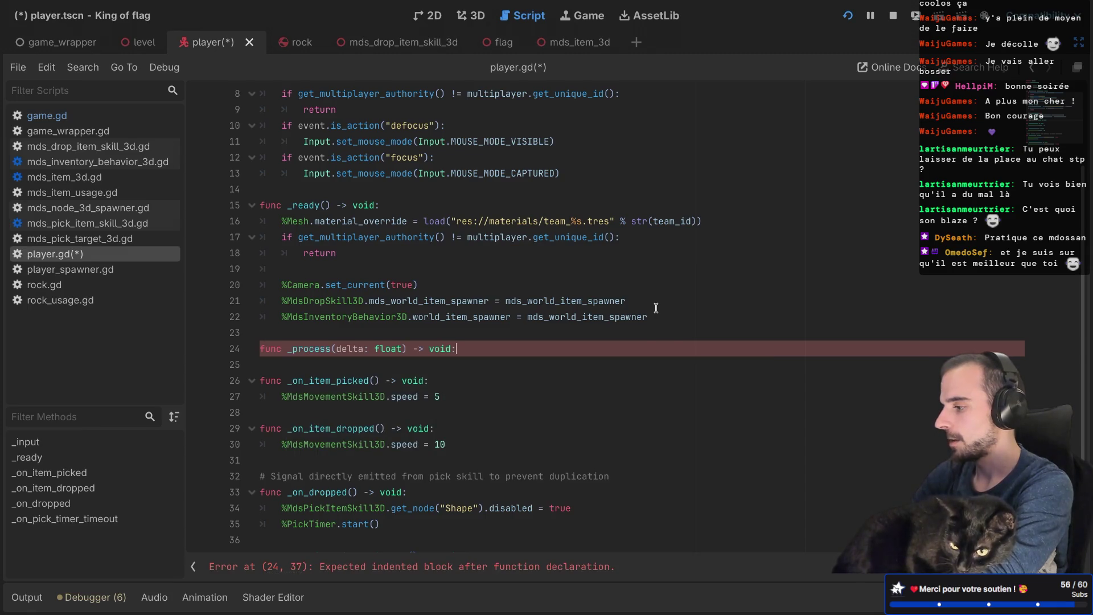
pyautogui.press('Return')
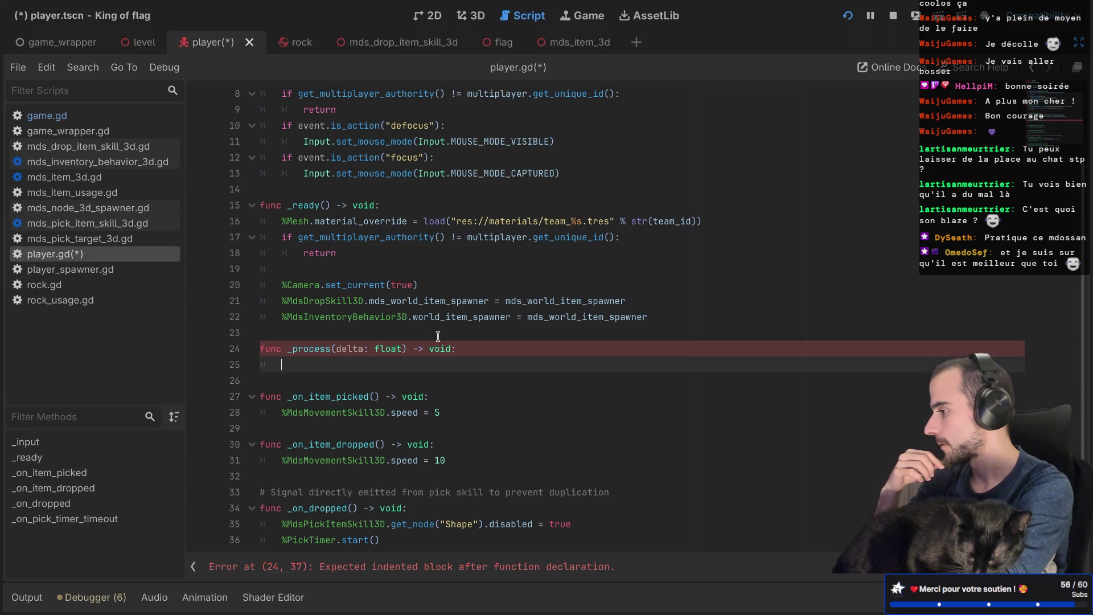
pyautogui.scroll(3, 438, 336)
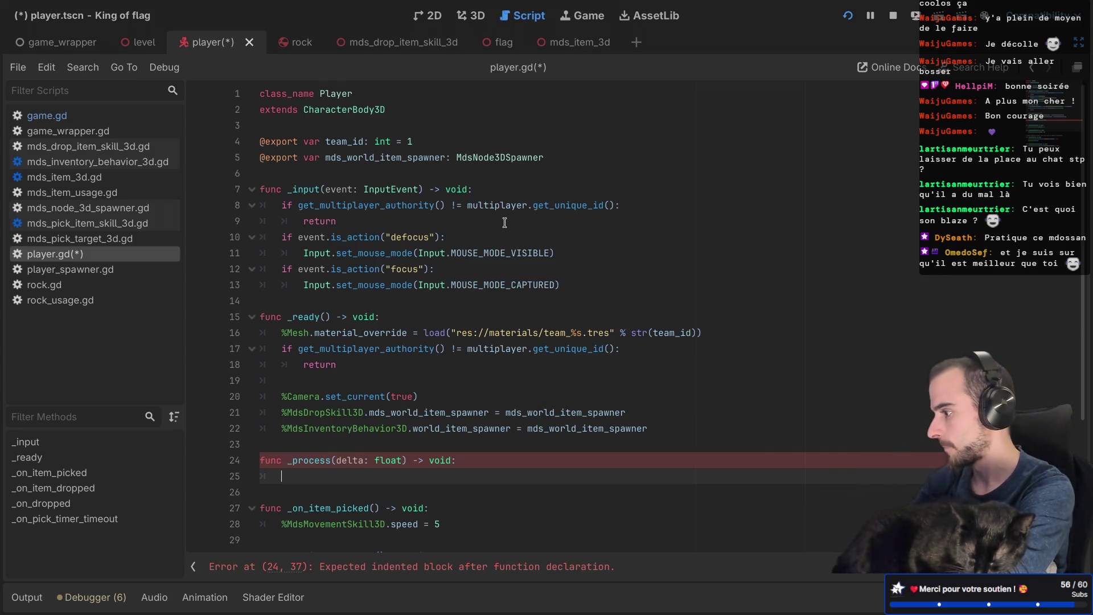
pyautogui.click(554, 162)
# Step: Declare var last_position: Vector3 = Vector3.ZERO below the exported variables using autocomplete
pyautogui.press('Return')
pyautogui.press('Return')
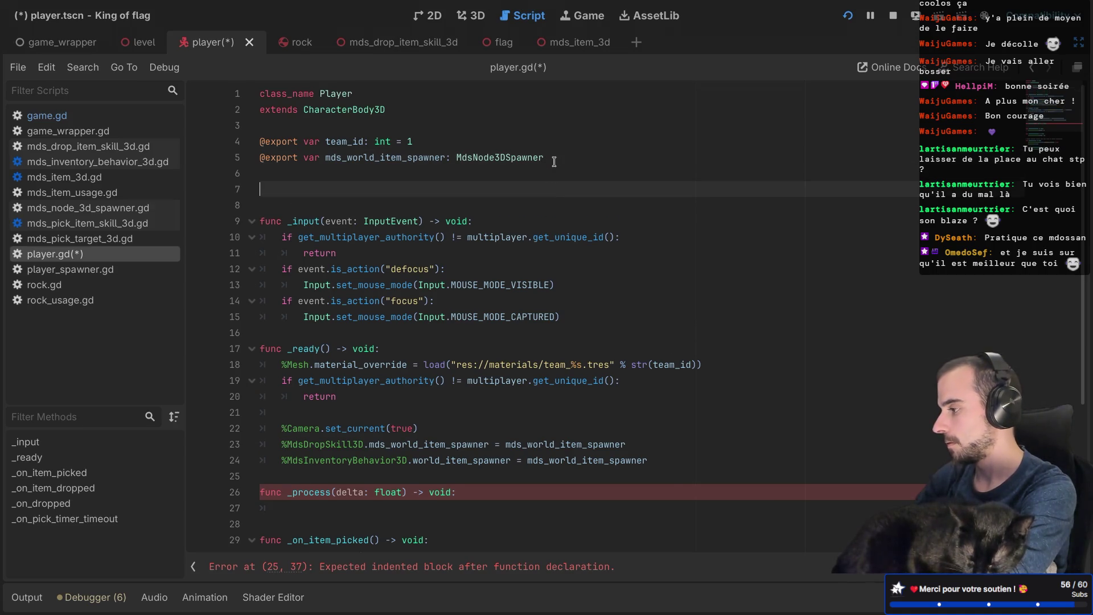
pyautogui.write('var last_po')
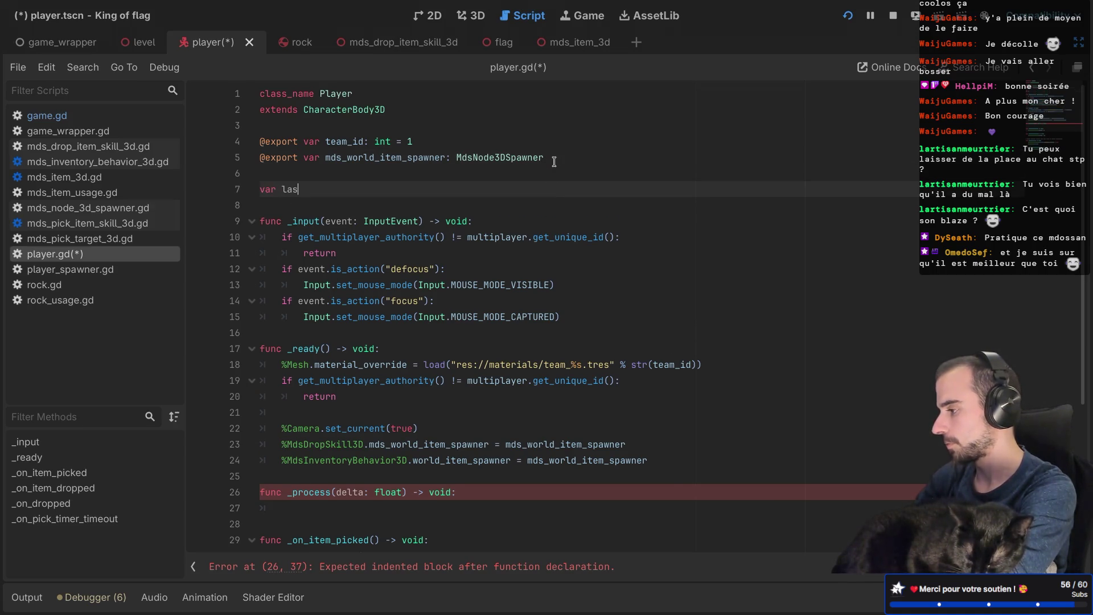
pyautogui.write('sitio')
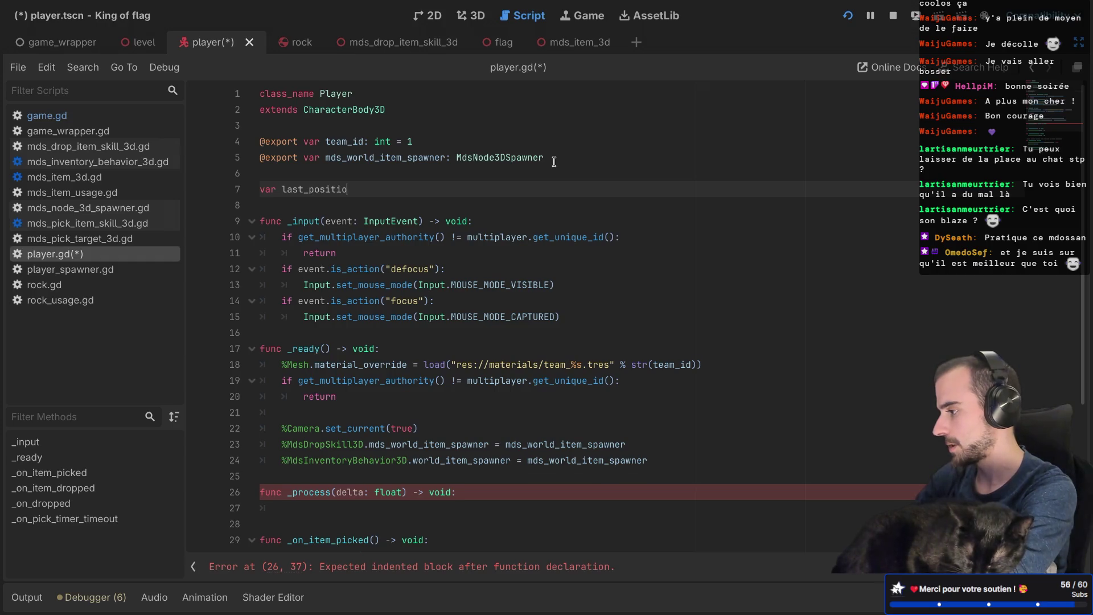
pyautogui.write('n: Vec')
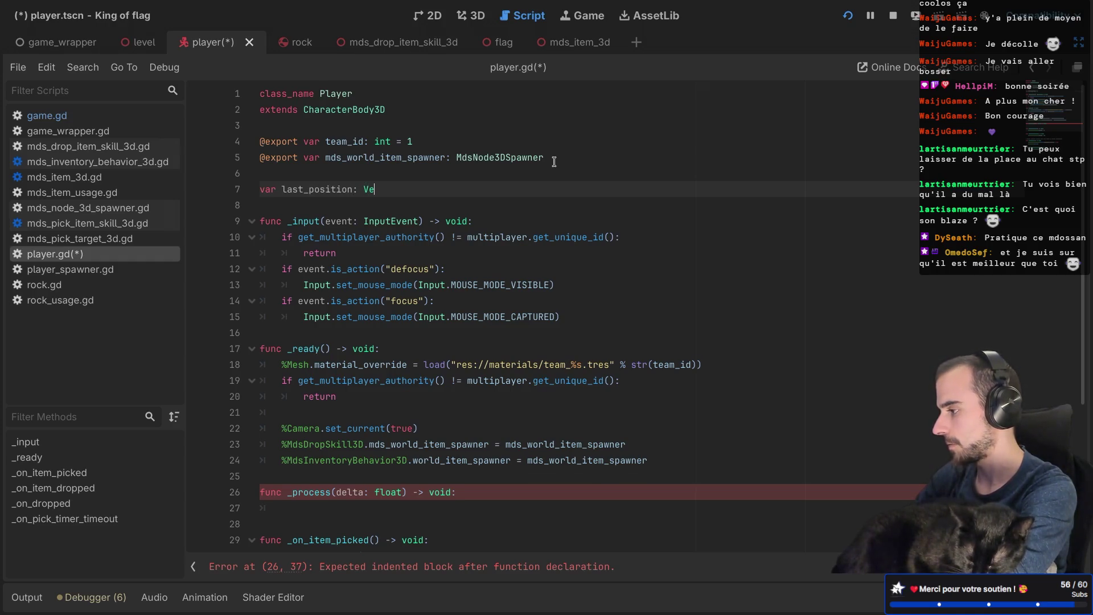
pyautogui.press('Down')
pyautogui.press('Down')
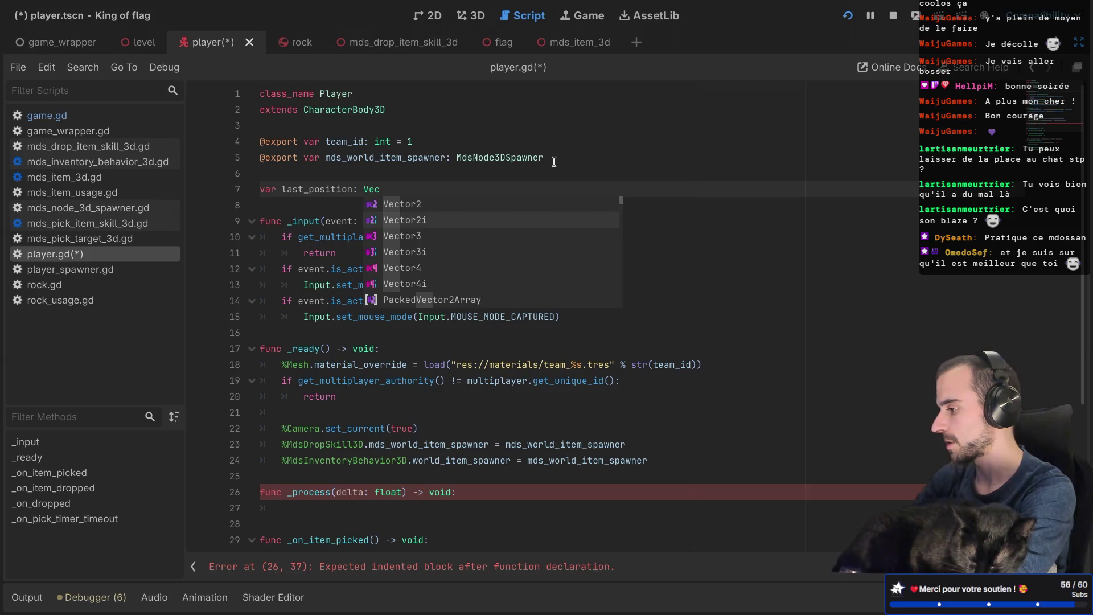
pyautogui.press('Return')
pyautogui.write('= Vec')
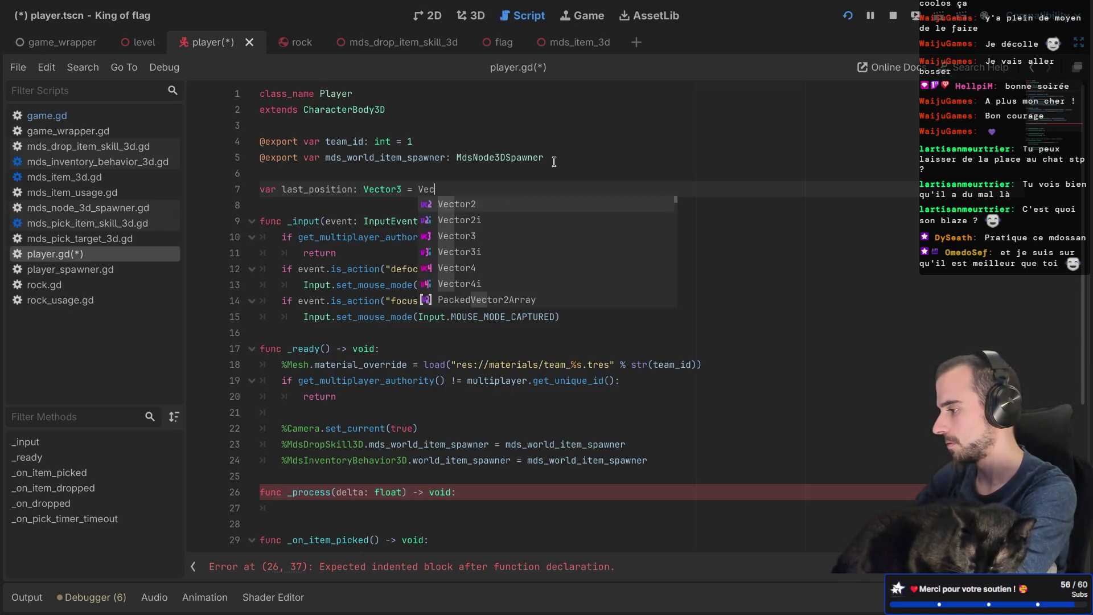
pyautogui.press('Down')
pyautogui.press('Down')
pyautogui.press('Return')
pyautogui.write('.Z')
pyautogui.press('Return')
pyautogui.press('Return')
# Step: Add var is_moving: bool = false beneath it and move into the _process body
pyautogui.write('var is_moving:')
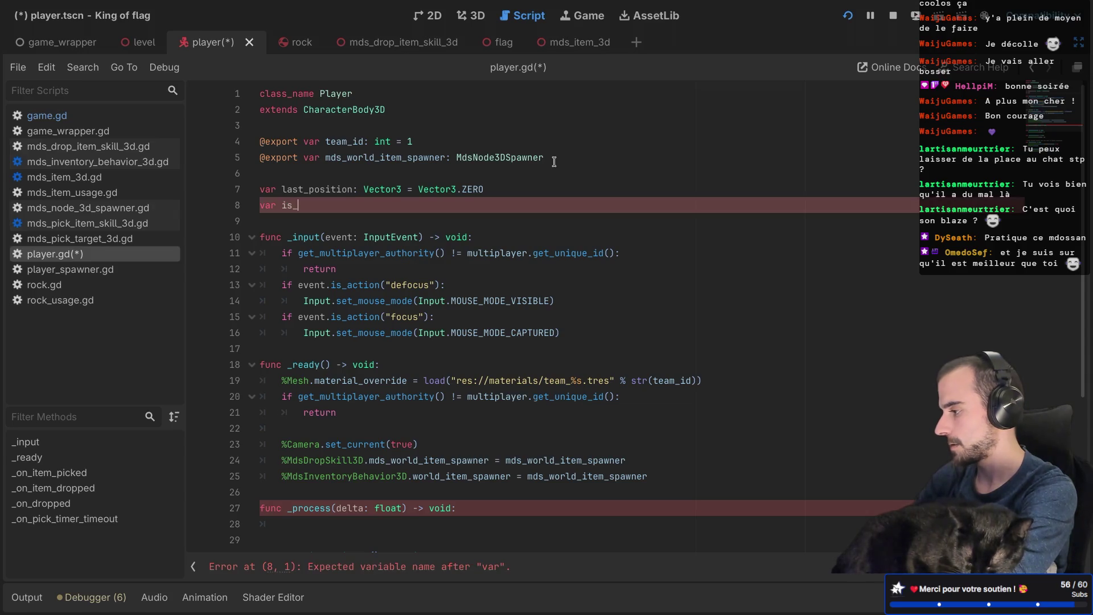
pyautogui.write(' bool = false')
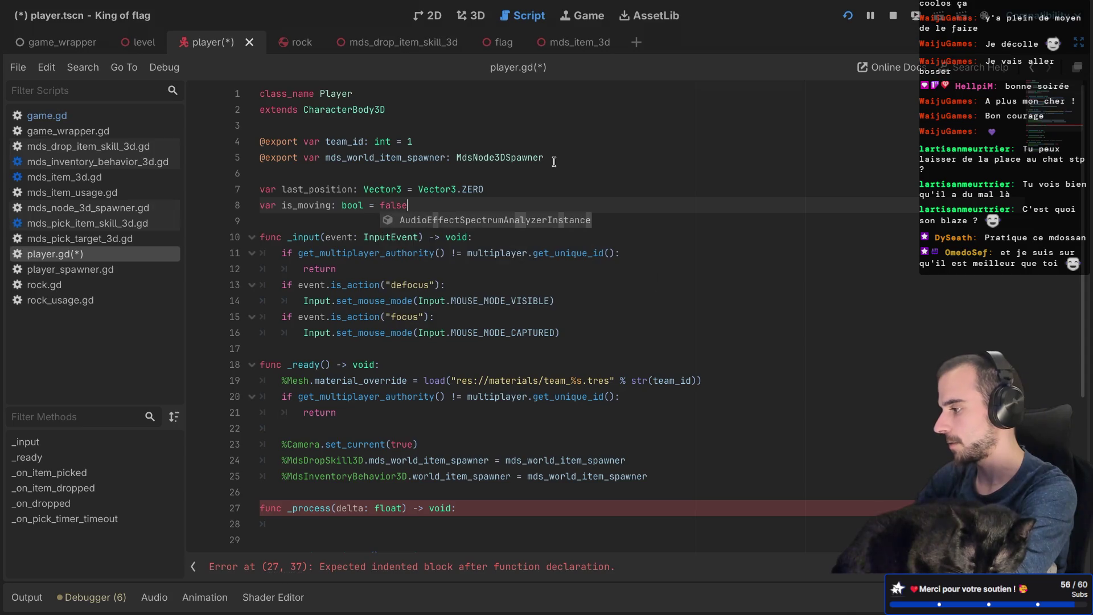
pyautogui.scroll(-2, 430, 365)
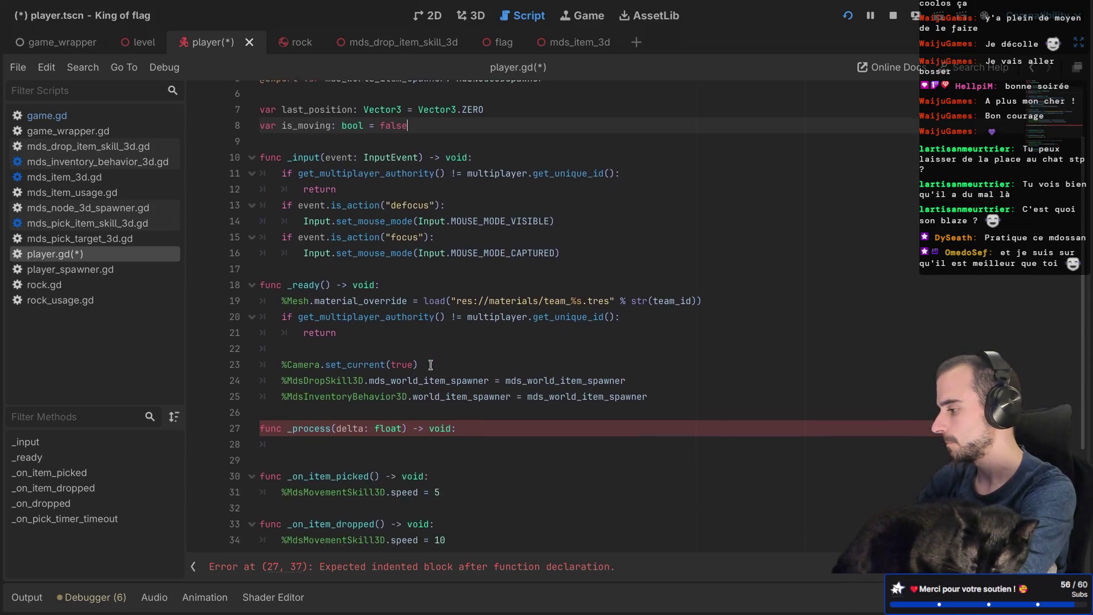
pyautogui.scroll(-1, 430, 365)
pyautogui.click(362, 410)
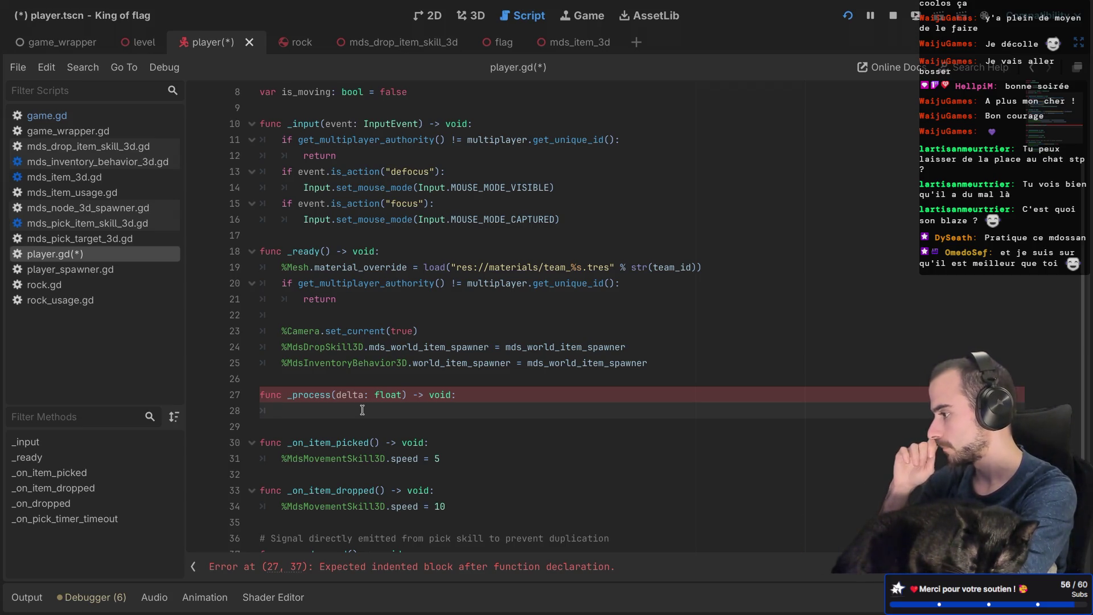
# Step: Begin the _process body with 'if is_moving == true:'
pyautogui.scroll(1, 364, 370)
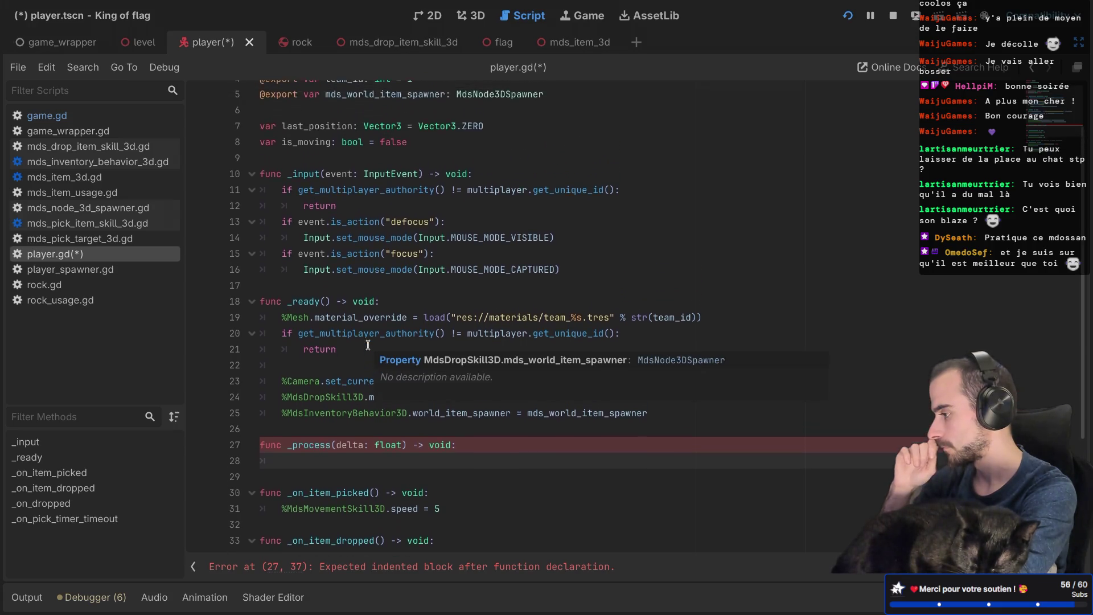
pyautogui.scroll(-1, 368, 345)
pyautogui.scroll(3, 368, 345)
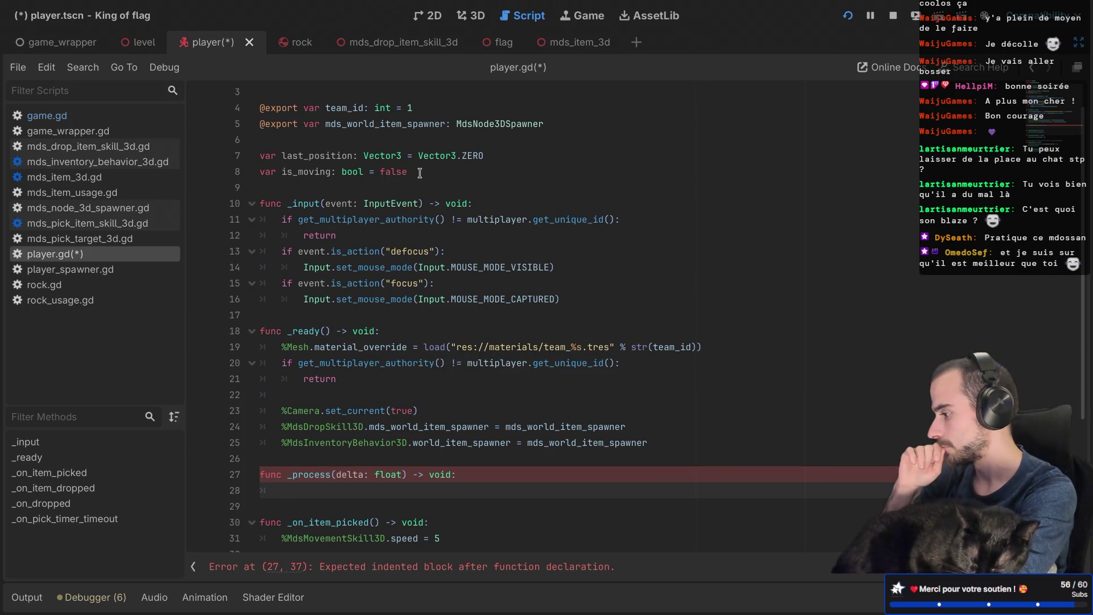
pyautogui.moveTo(427, 345)
pyautogui.scroll(-1, 427, 345)
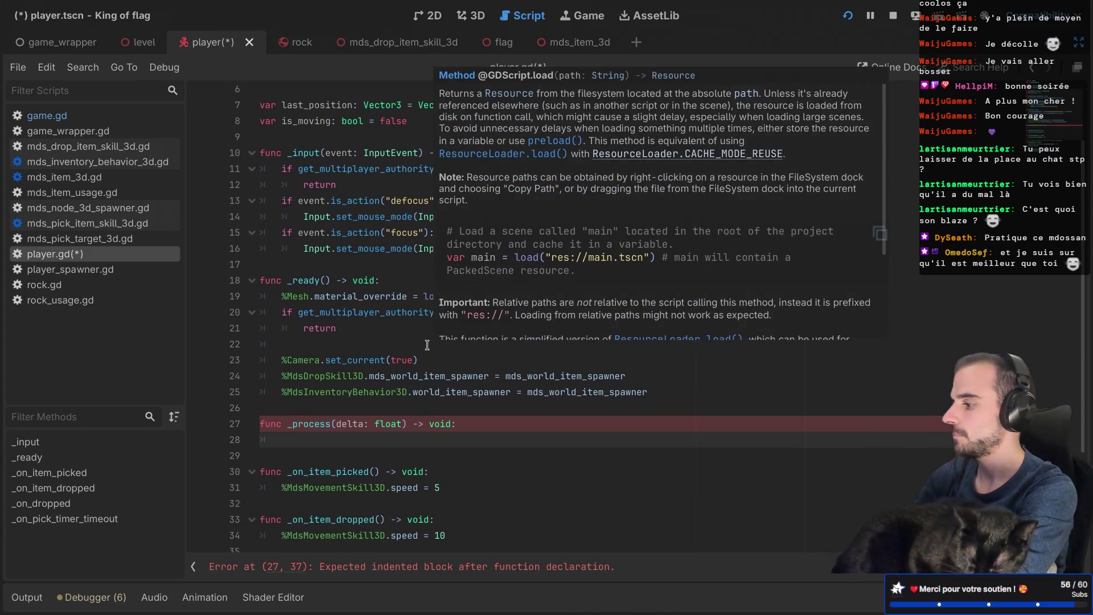
pyautogui.write('if is')
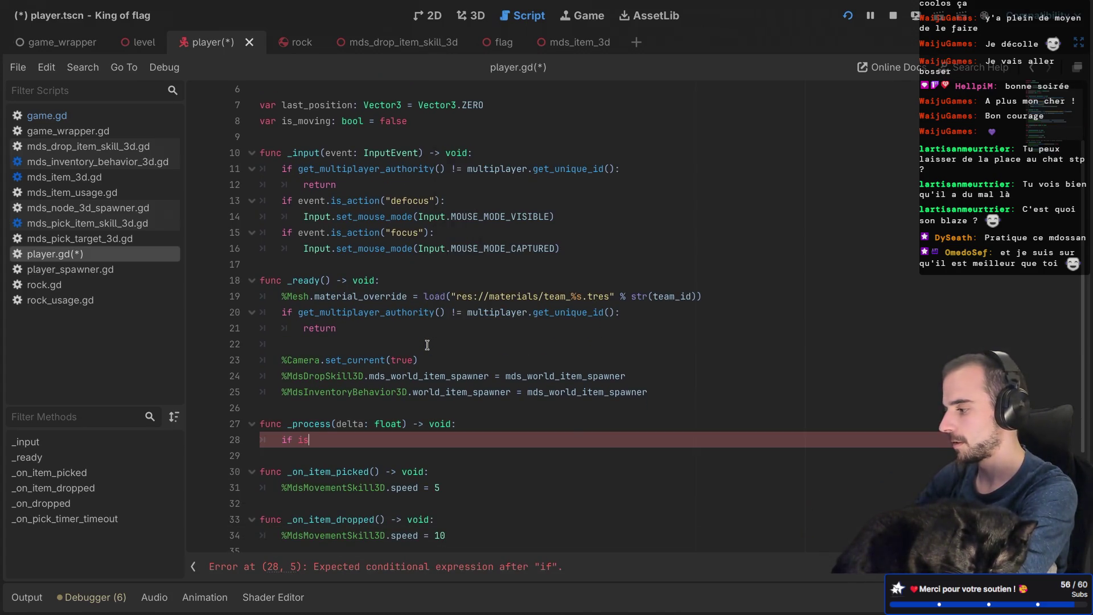
pyautogui.press('Return')
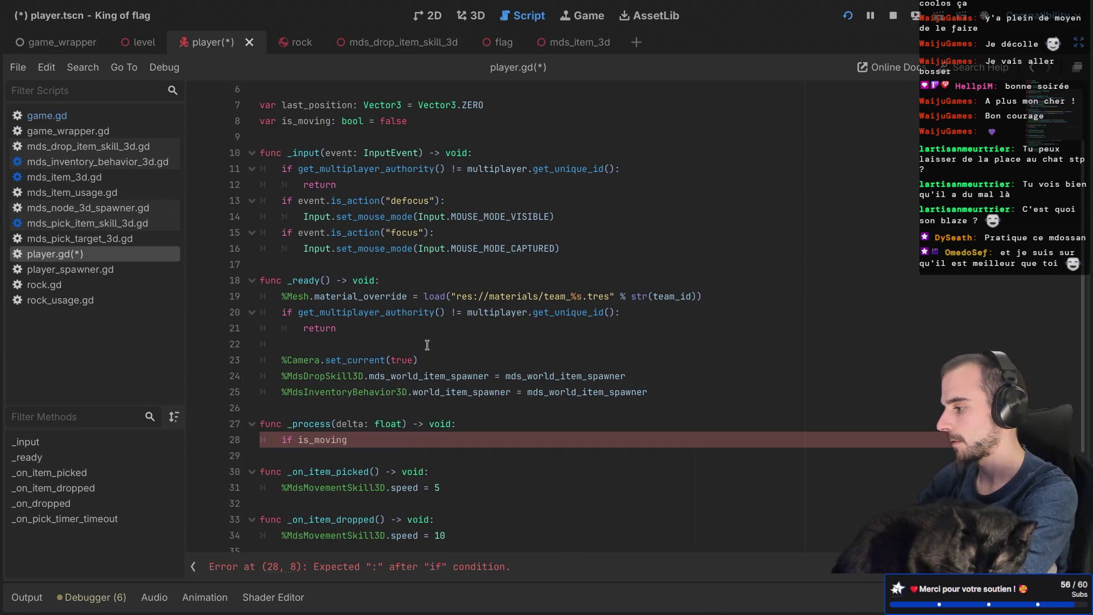
pyautogui.write(' == true')
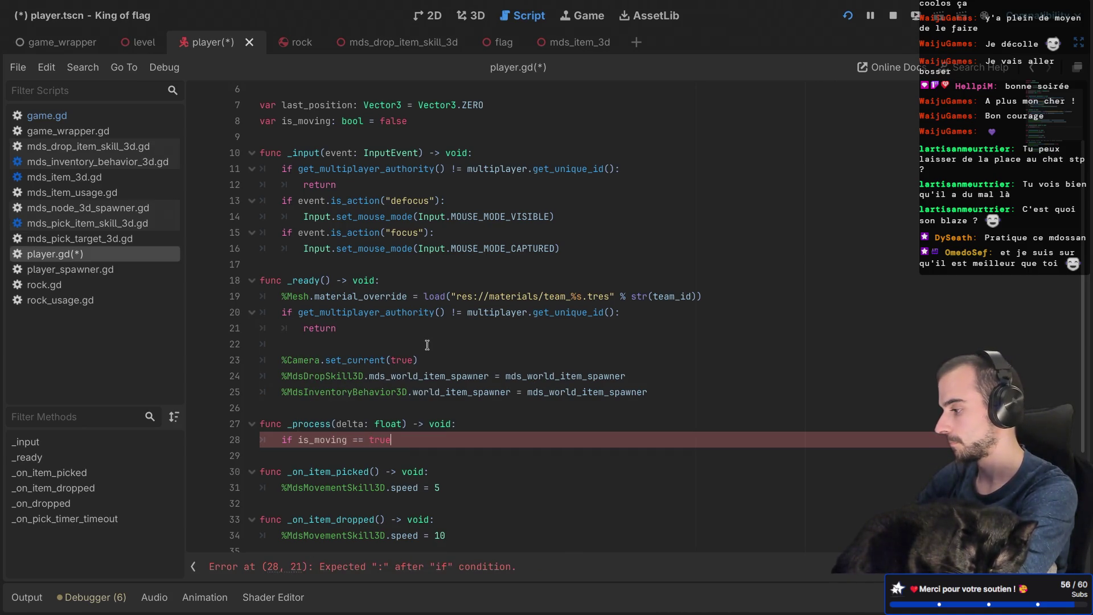
pyautogui.write(':')
pyautogui.press('Return')
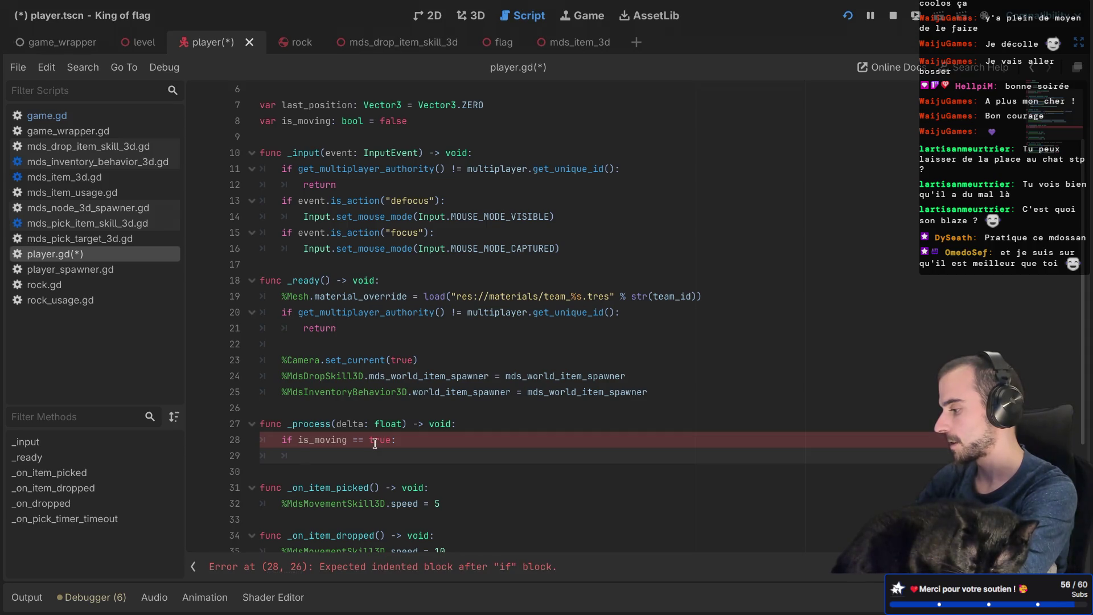
# Step: Start a '%PlayerMesh.' line inside the if block, then bring the Scene dock back
pyautogui.hotkey('ctrl', 'shift', 'F11')
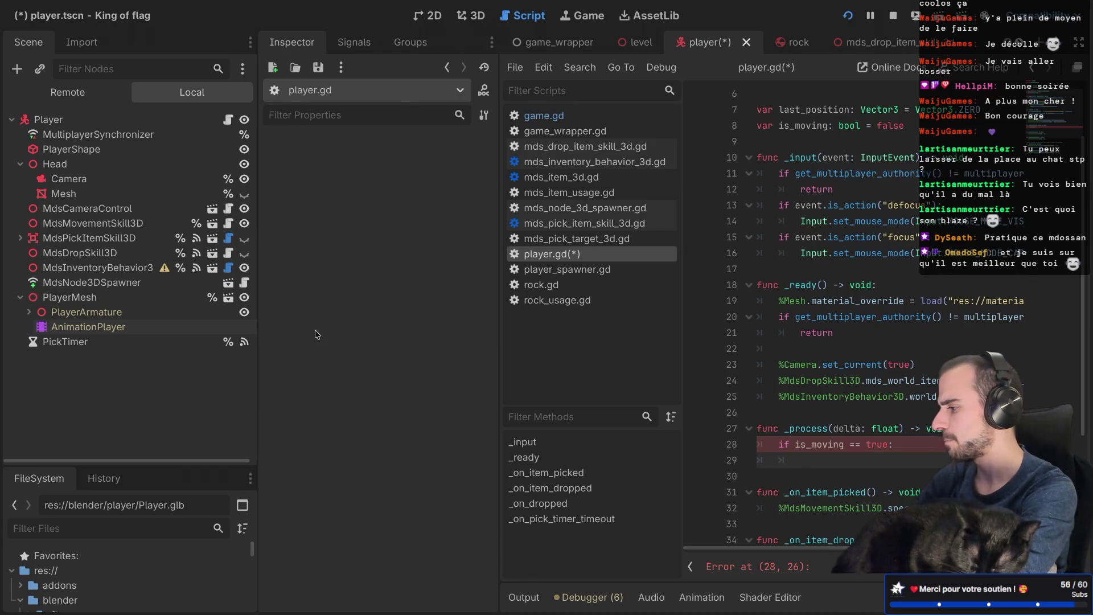
pyautogui.hotkey('ctrl', 'shift', 'F11')
pyautogui.write('Pla')
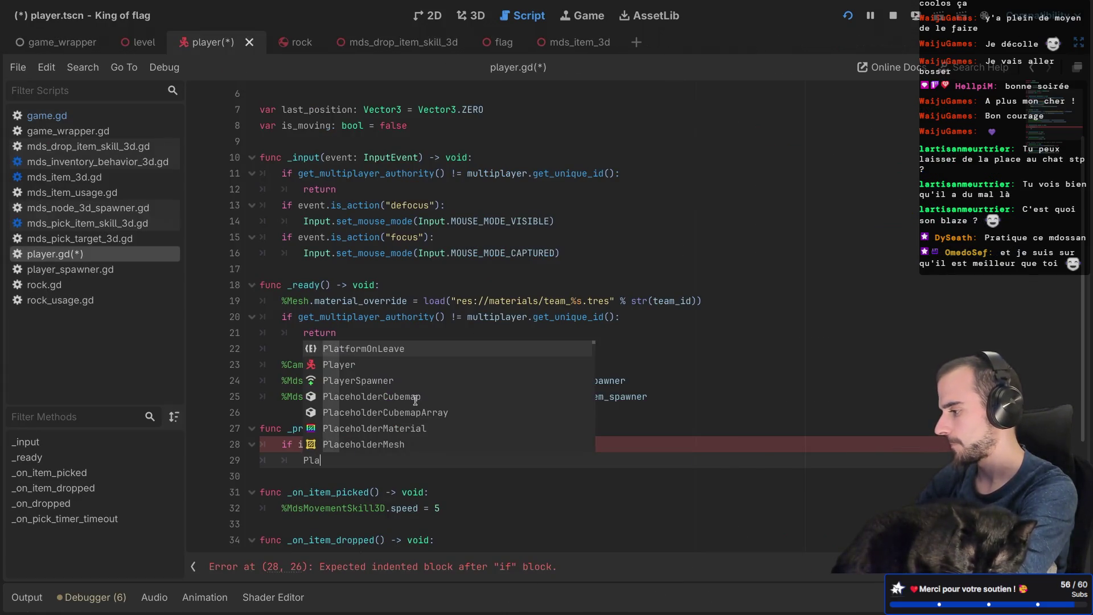
pyautogui.press('BackSpace')
pyautogui.press('BackSpace')
pyautogui.press('BackSpace')
pyautogui.write('%P')
pyautogui.press('Return')
pyautogui.write('.')
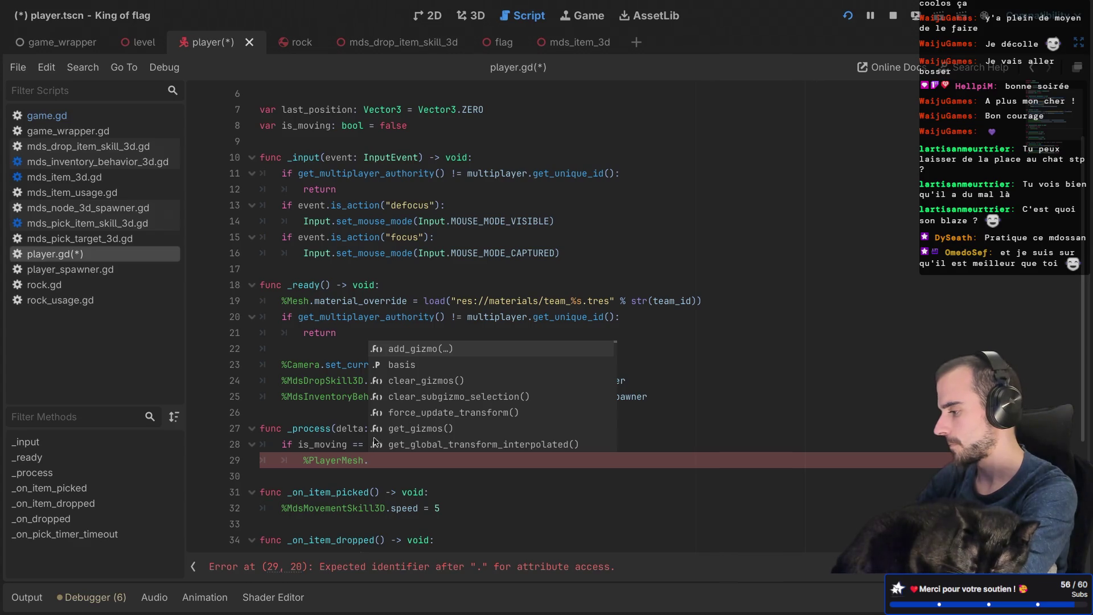
pyautogui.click(312, 461)
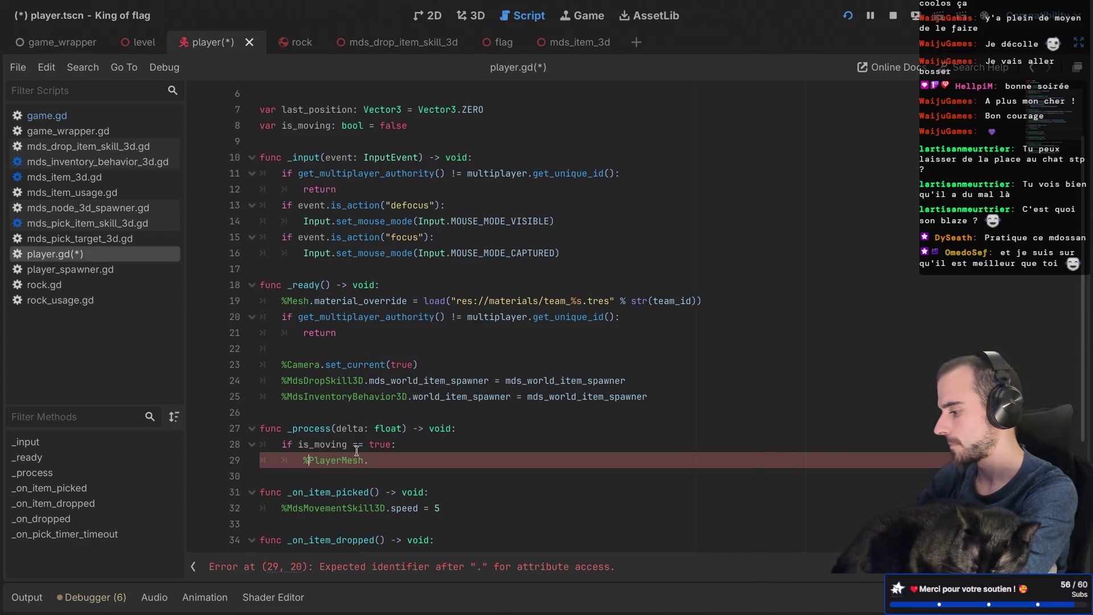
pyautogui.hotkey('ctrl', 'shift', 'F11')
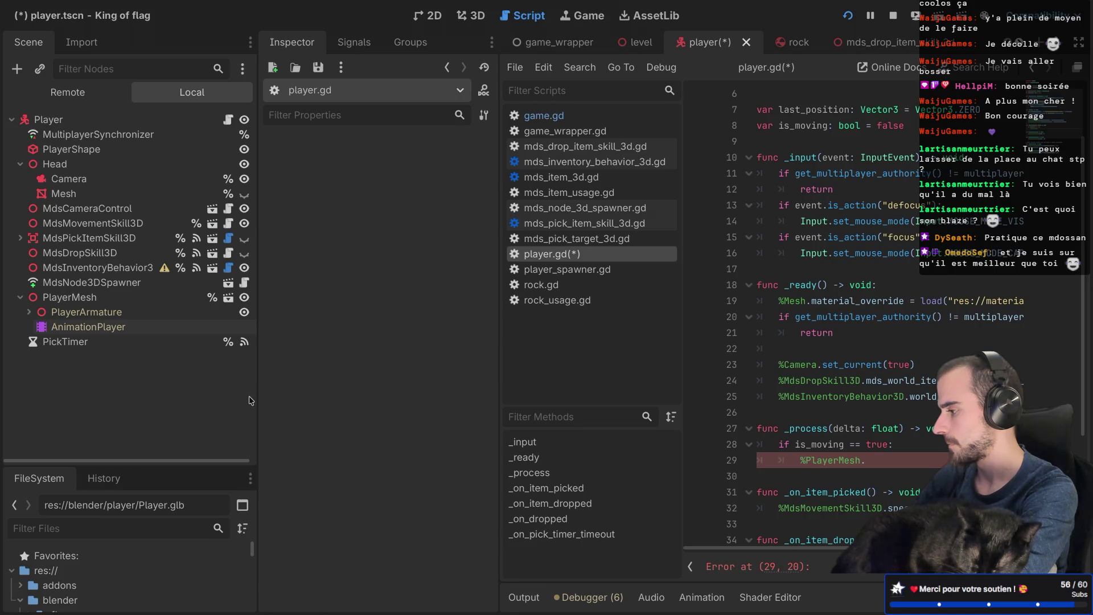
# Step: Inspect the AnimationPlayer node under PlayerMesh, then widen the script editor to full width
pyautogui.rightClick(150, 327)
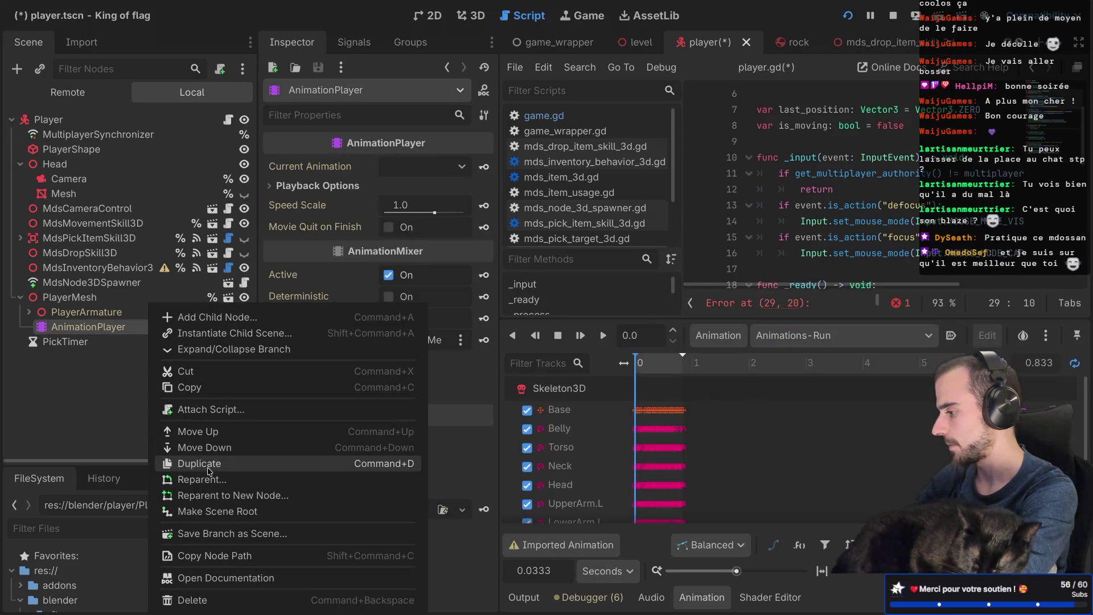
pyautogui.press('Escape')
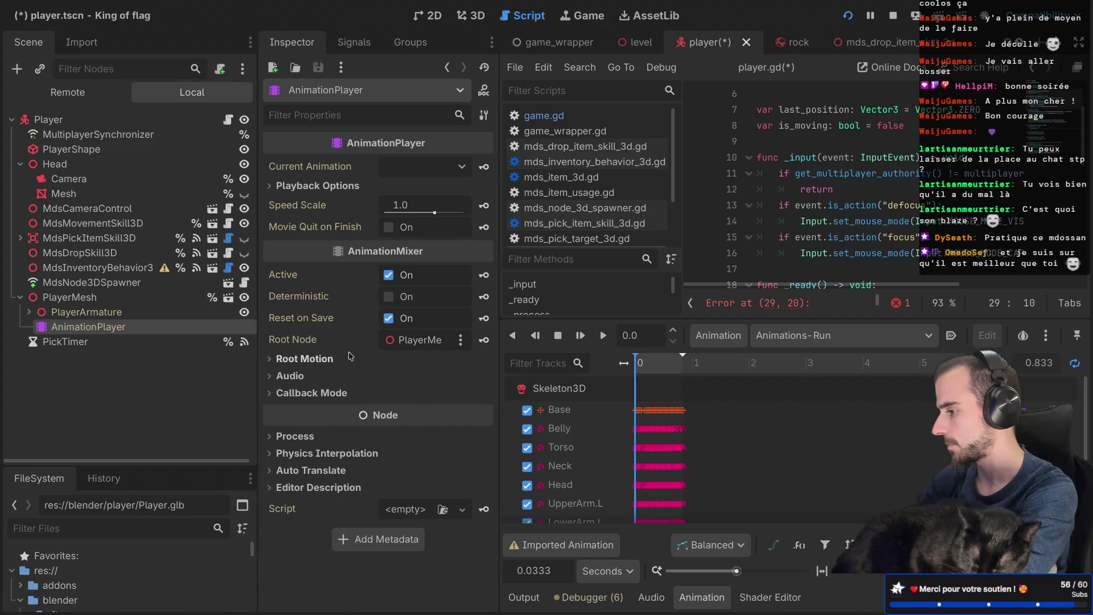
pyautogui.click(692, 597)
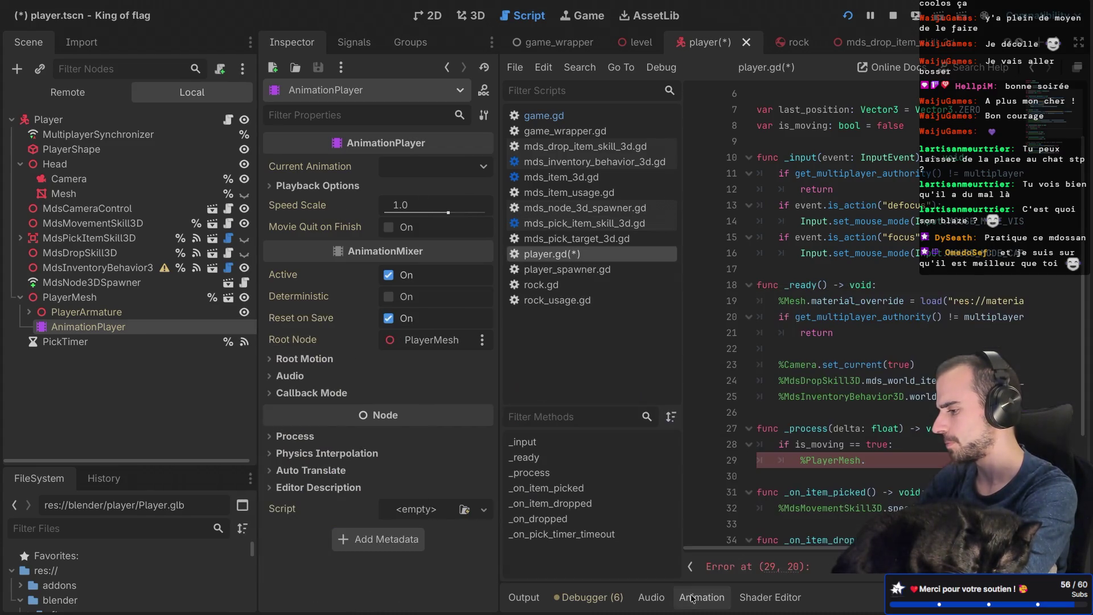
pyautogui.hotkey('ctrl', 'shift', 'F11')
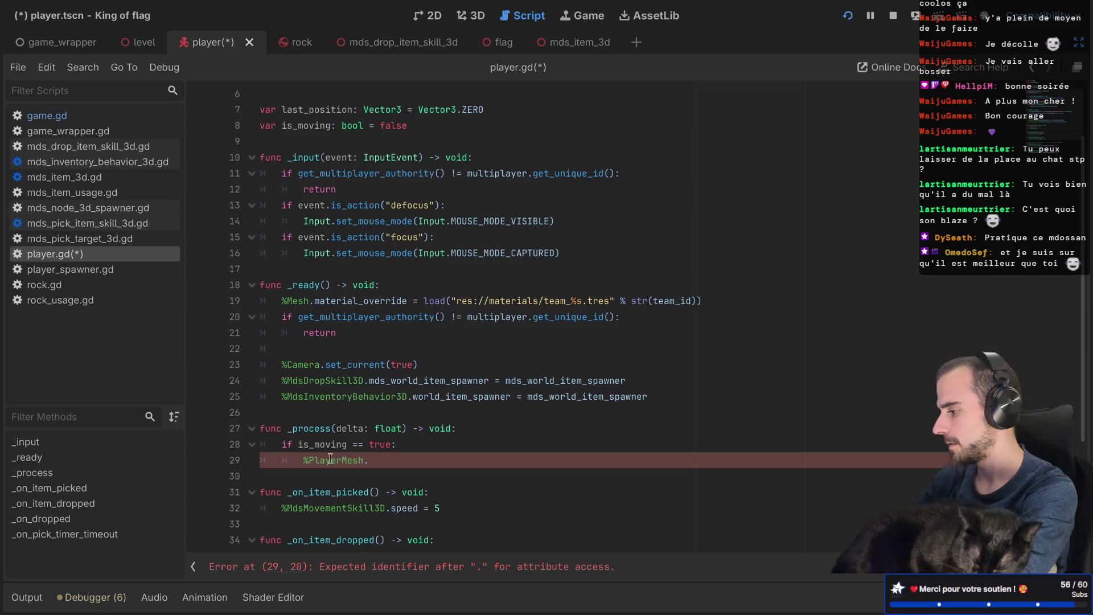
# Step: Change line 29's node reference to $PlayerMesh/AnimationPlayer
pyautogui.click(310, 458)
pyautogui.press('BackSpace')
pyautogui.write('$')
pyautogui.click(373, 452)
pyautogui.press('BackSpace')
pyautogui.write('/')
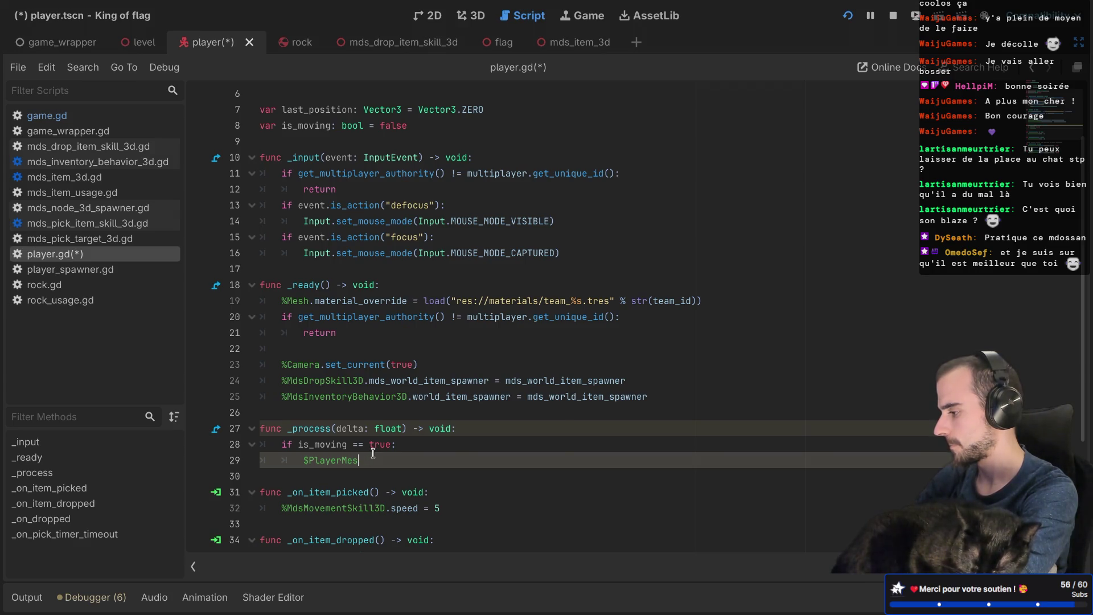
pyautogui.press('Down')
pyautogui.press('Return')
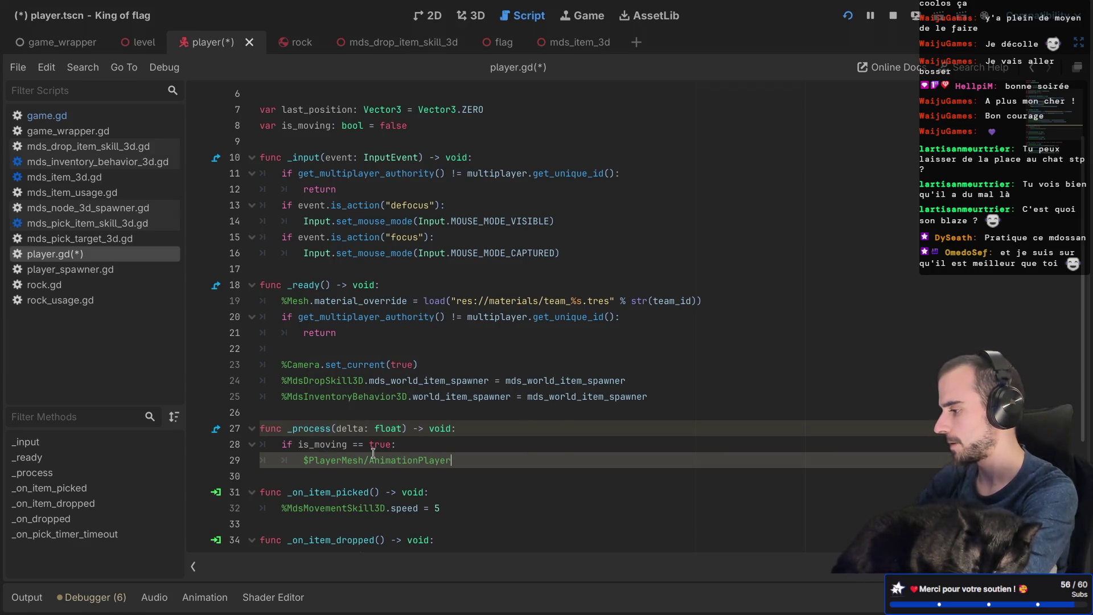
# Step: Complete line 29 as .play("Animations-Run") and save the script
pyautogui.write('.')
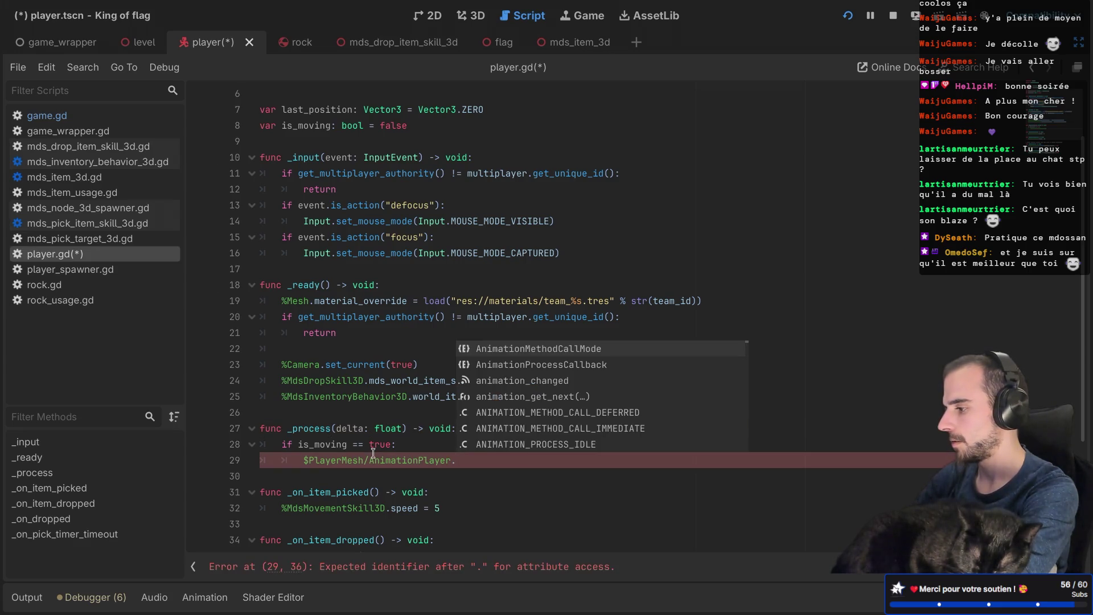
pyautogui.write('pla')
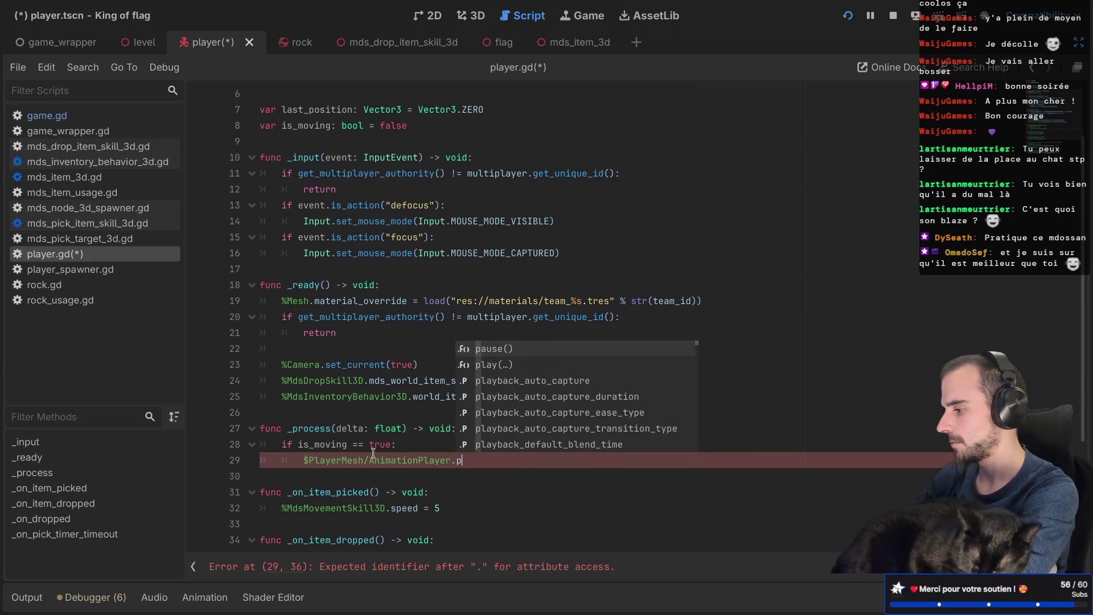
pyautogui.press('Down')
pyautogui.press('Return')
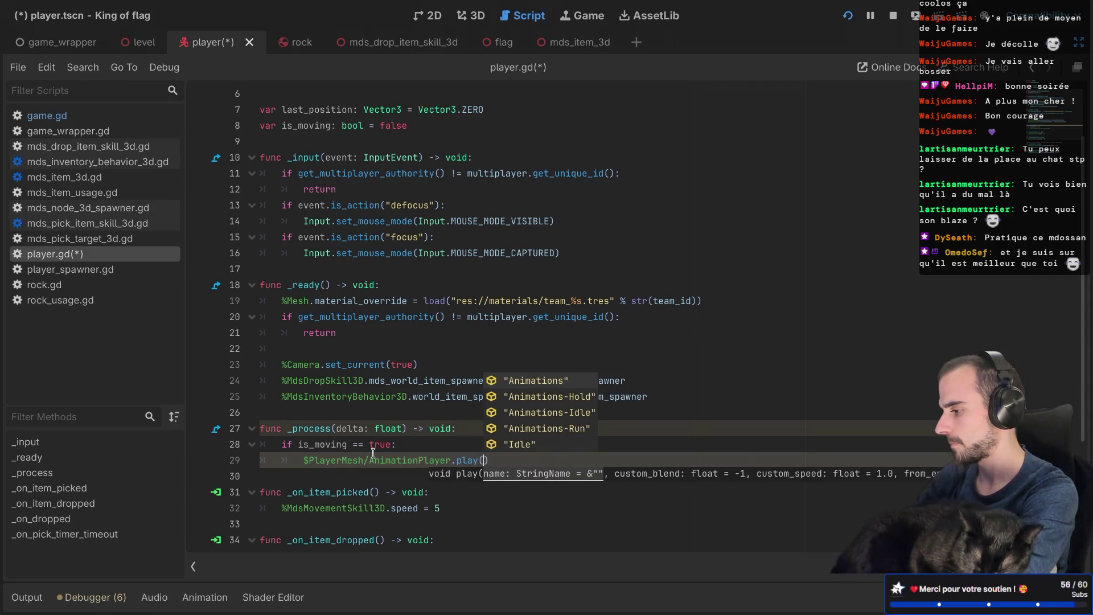
pyautogui.press('Down')
pyautogui.press('Down')
pyautogui.press('Down')
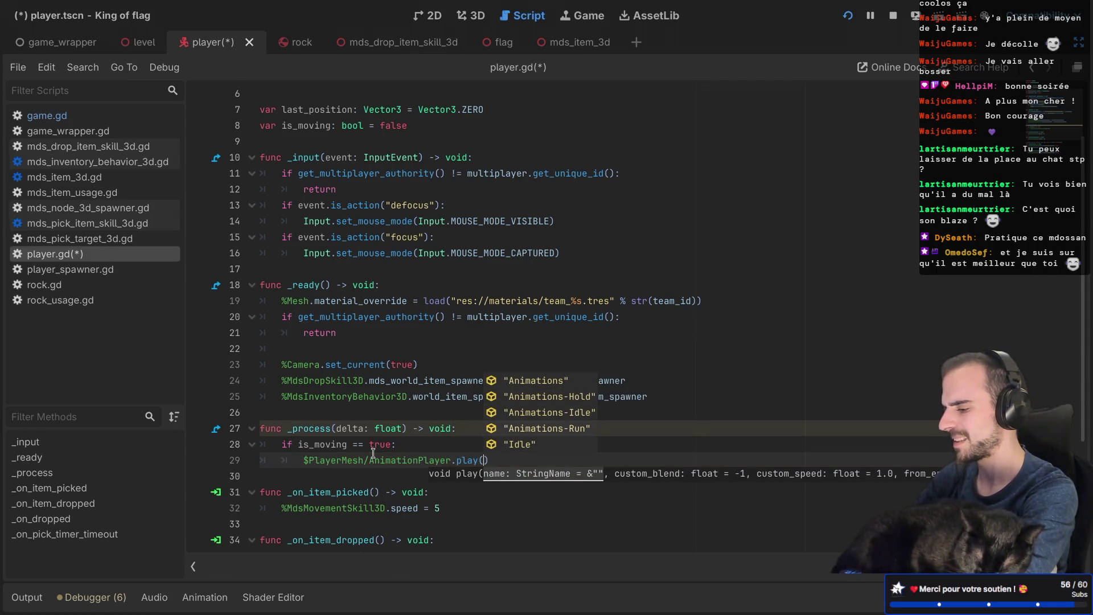
pyautogui.press('Return')
pyautogui.hotkey('ctrl', 's')
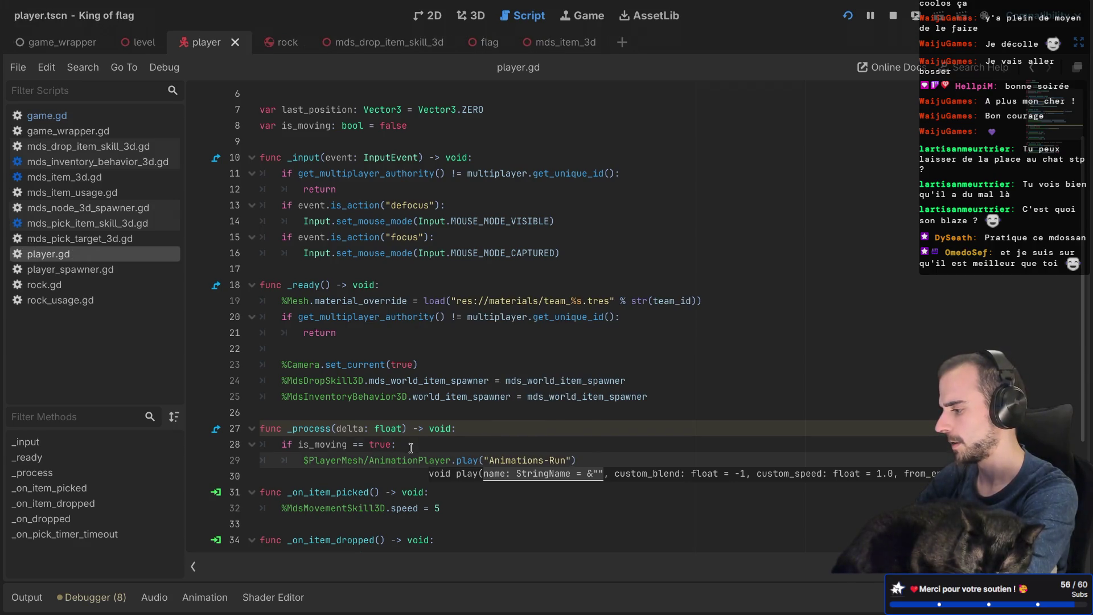
pyautogui.click(408, 447)
pyautogui.moveTo(456, 460); pyautogui.dragTo(536, 461)
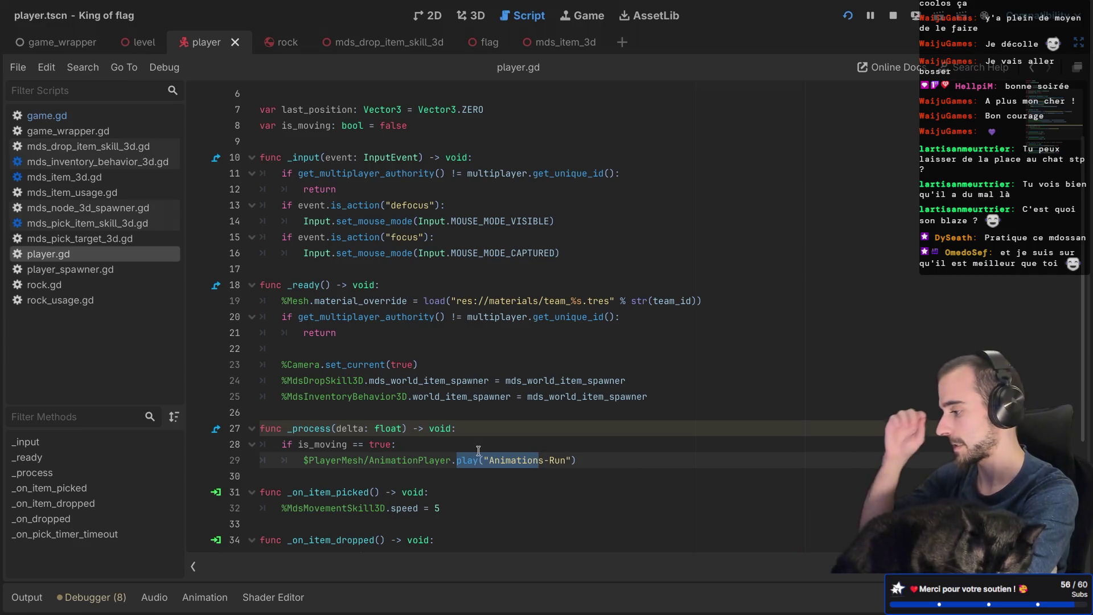
# Step: Append 'and $PlayerMesh/AnimationPlayer.is_playing() == false' to line 28's condition and save
pyautogui.click(400, 445)
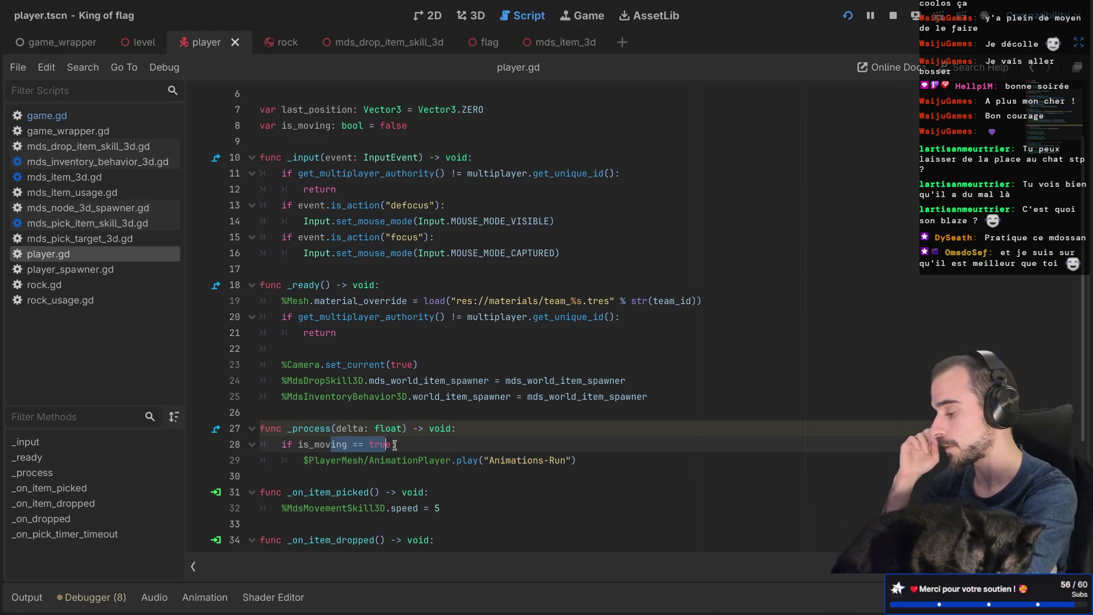
pyautogui.write('and')
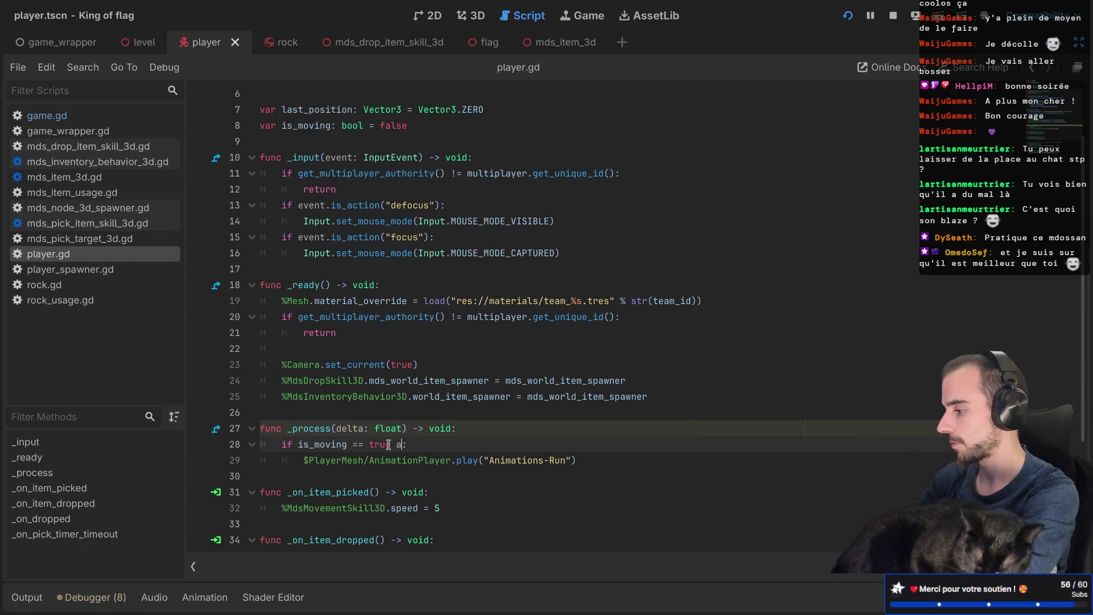
pyautogui.write(' %')
pyautogui.press('BackSpace')
pyautogui.write('$Pla')
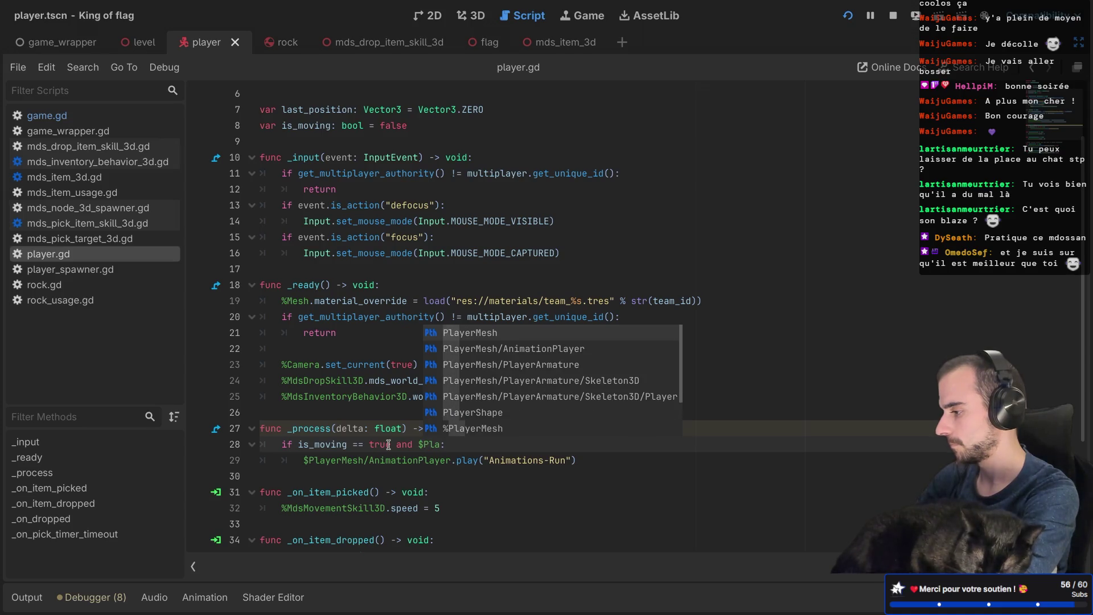
pyautogui.press('Down')
pyautogui.press('Return')
pyautogui.write('is')
pyautogui.press('Down')
pyautogui.press('Return')
pyautogui.write('== ')
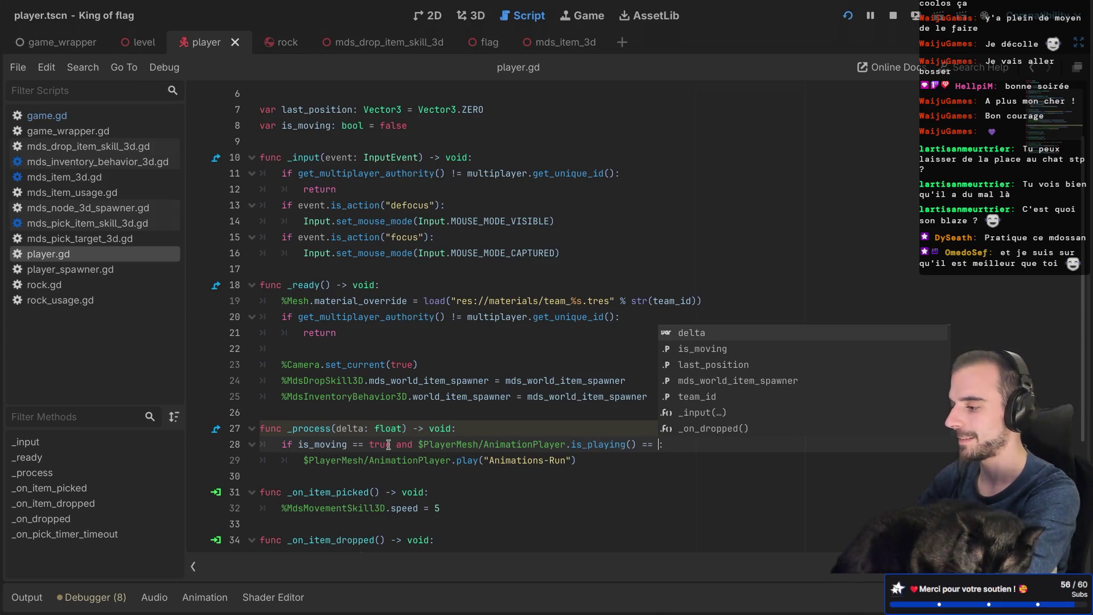
pyautogui.write('false')
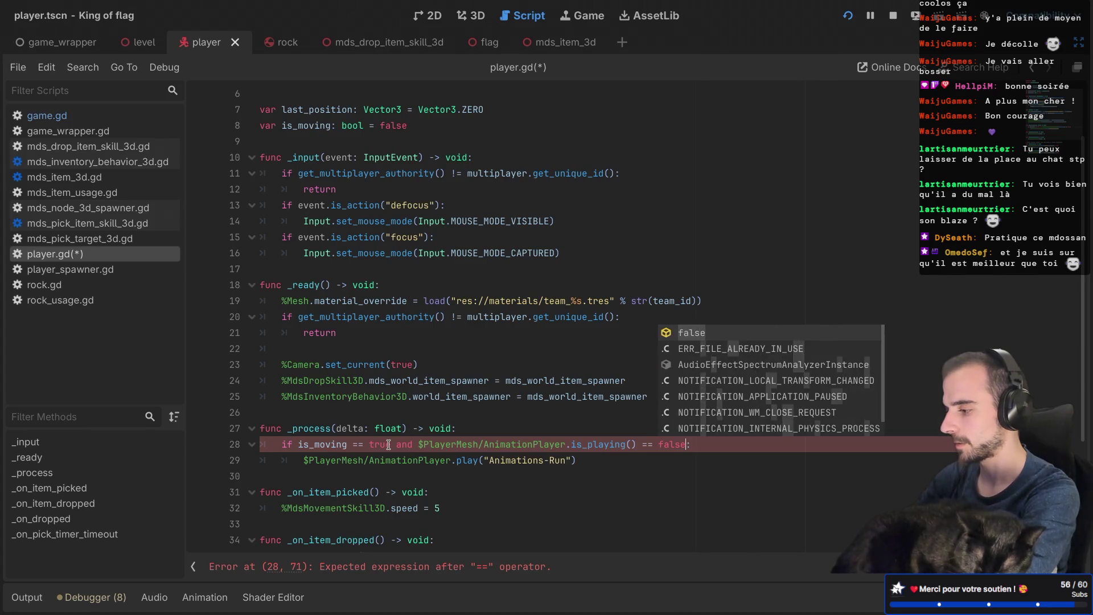
pyautogui.hotkey('ctrl', 's')
# Step: Add a new line after the play call and review is_moving's false and true values
pyautogui.click(591, 462)
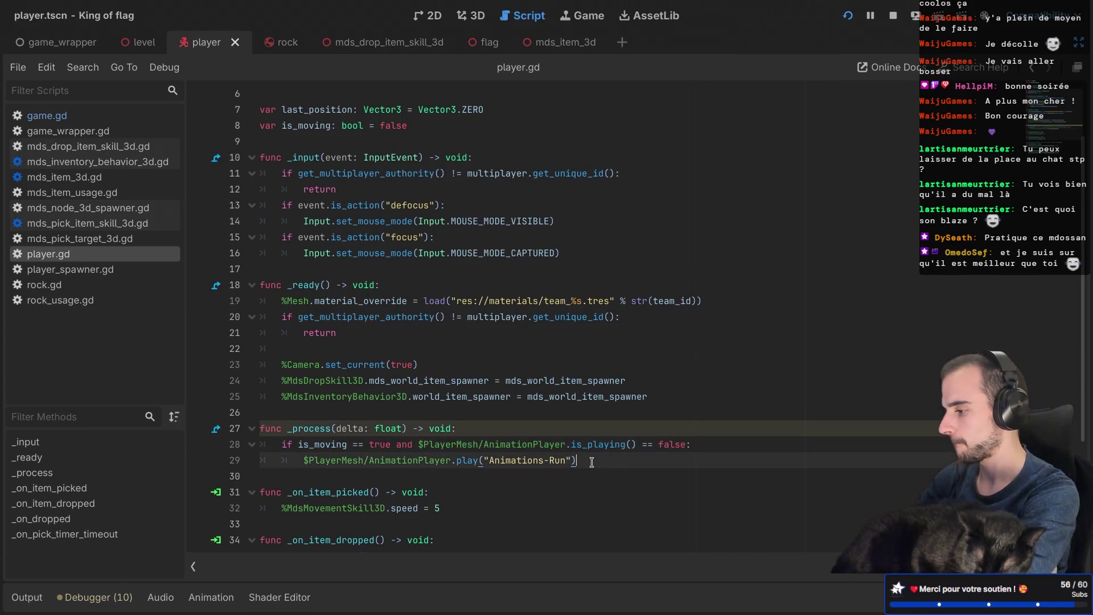
pyautogui.press('Return')
pyautogui.press('Return')
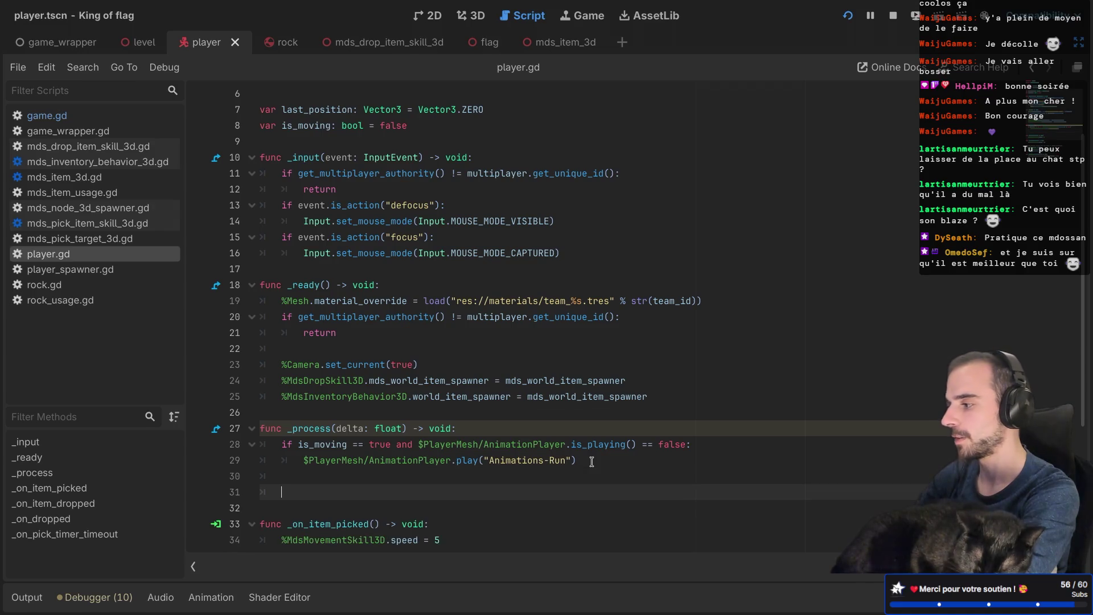
pyautogui.doubleClick(391, 124)
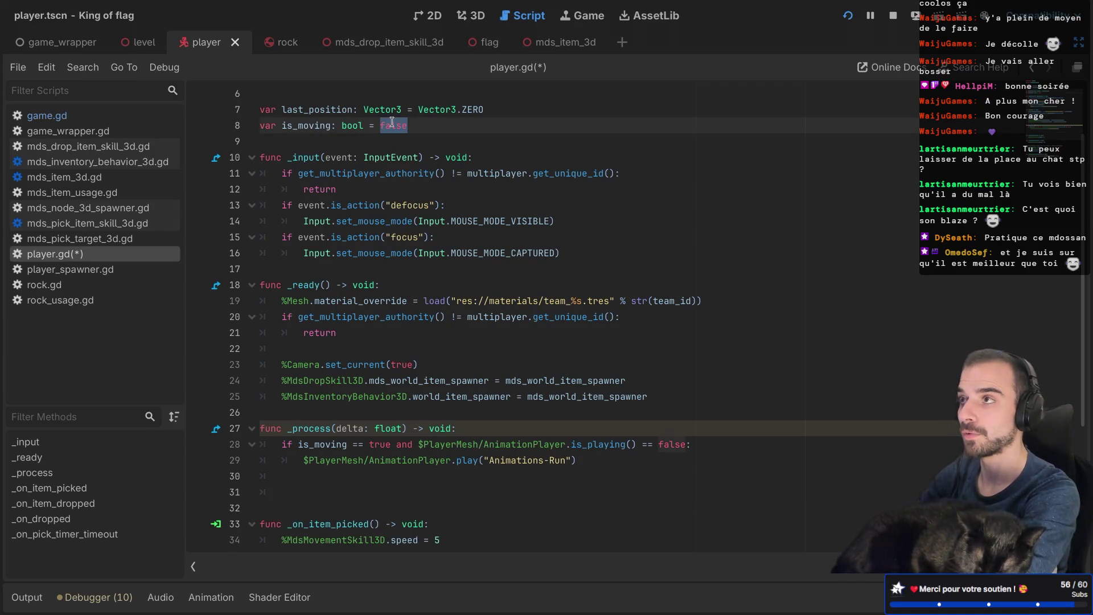
pyautogui.doubleClick(375, 443)
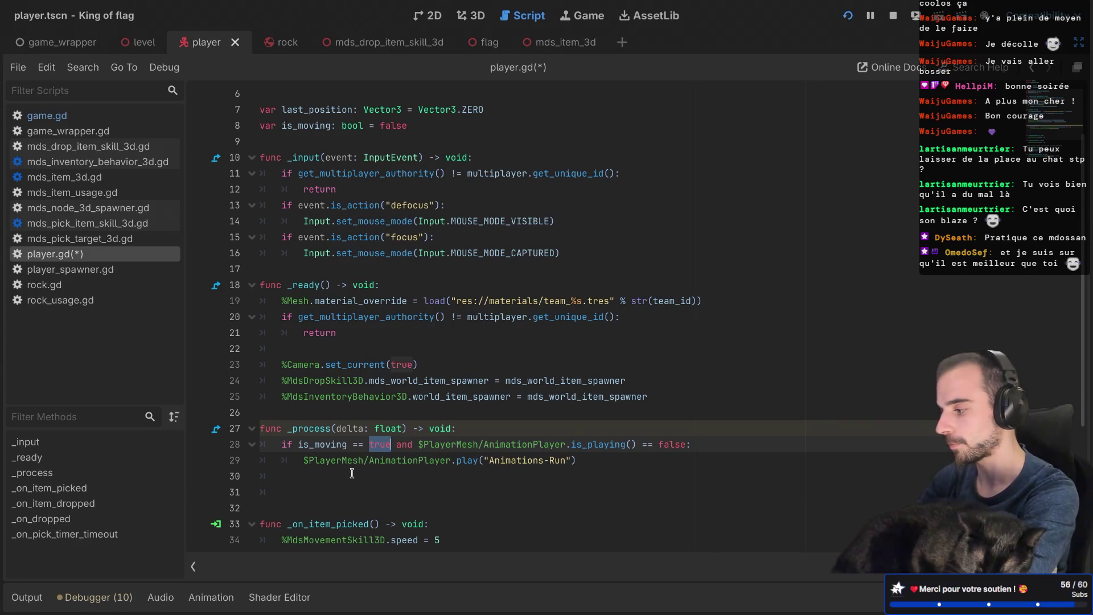
pyautogui.click(334, 484)
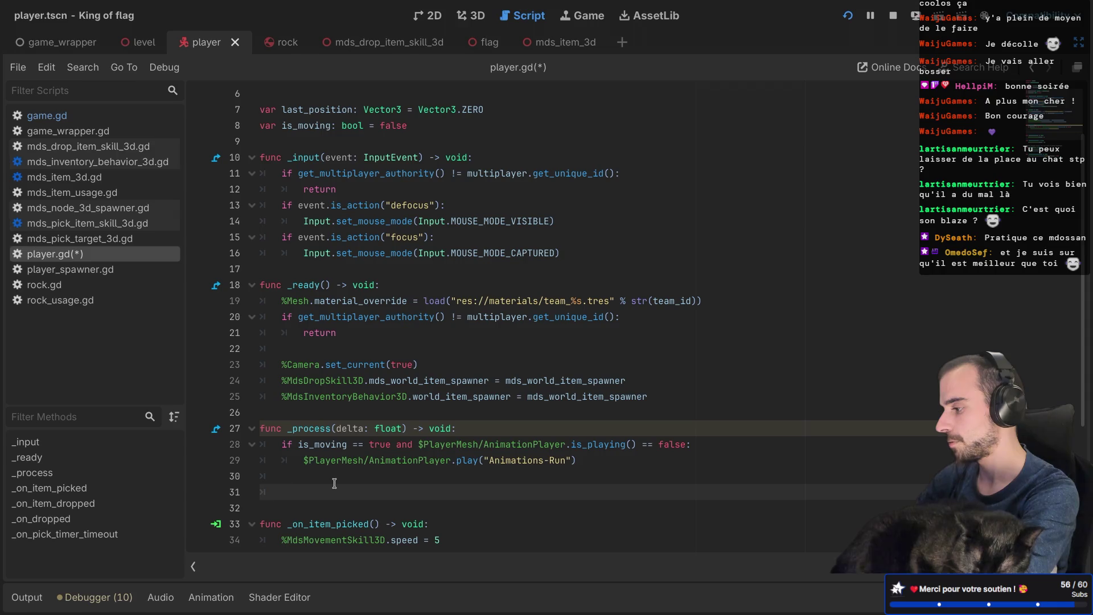
# Step: Write an if on line 31 comparing last_position with global_position
pyautogui.write('po')
pyautogui.write('s')
pyautogui.press('BackSpace')
pyautogui.press('BackSpace')
pyautogui.press('BackSpace')
pyautogui.hotkey('ctrl', 'space')
pyautogui.press('Escape')
pyautogui.write('if last')
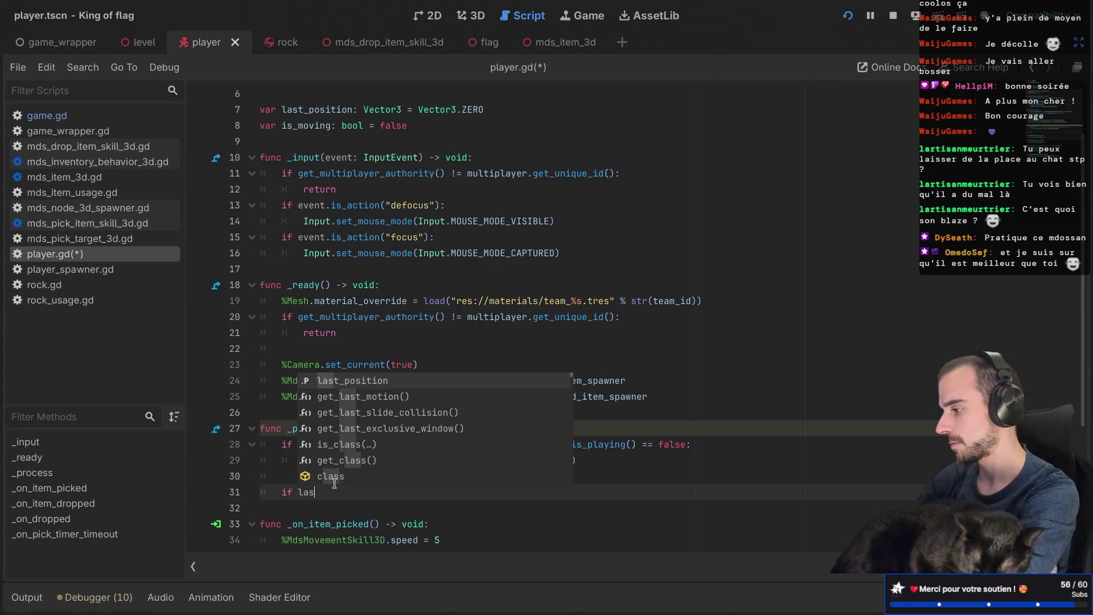
pyautogui.press('Return')
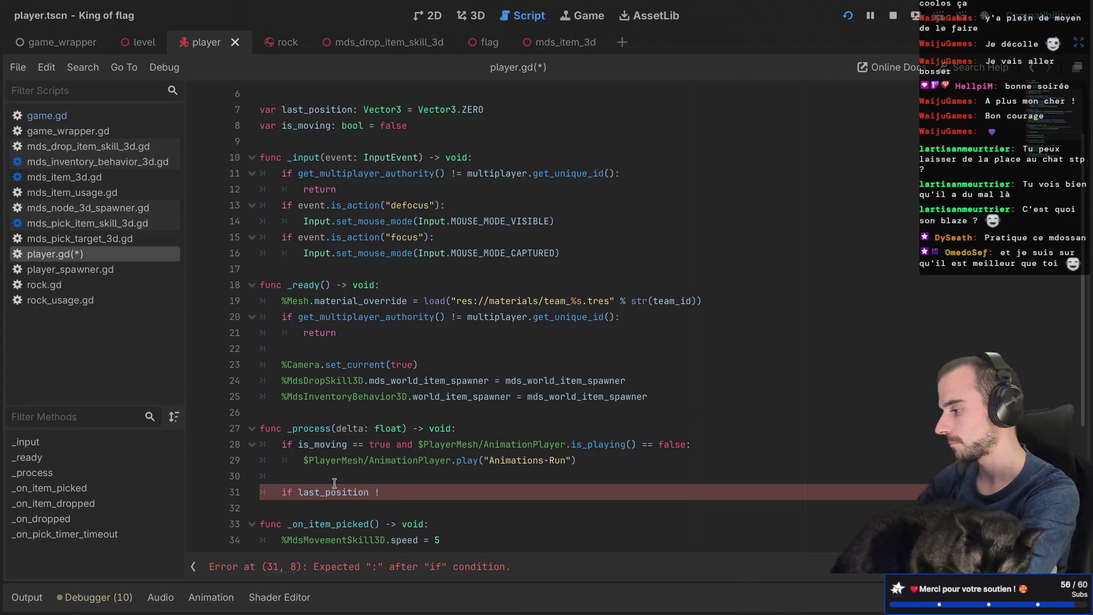
pyautogui.write('= glo')
pyautogui.press('Return')
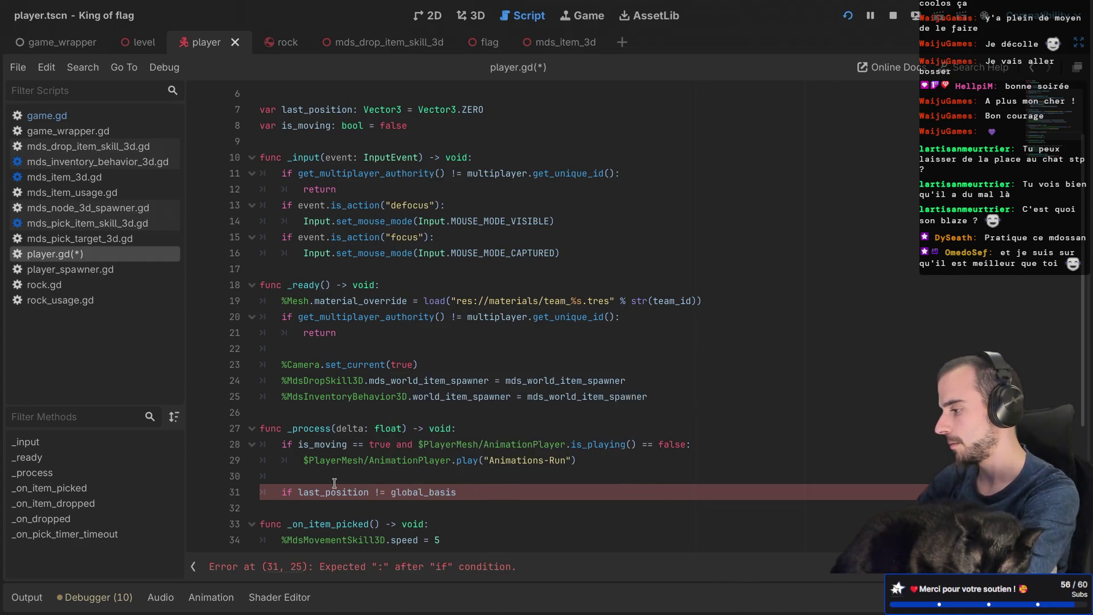
pyautogui.press('BackSpace')
pyautogui.press('BackSpace')
pyautogui.press('BackSpace')
pyautogui.write('po')
pyautogui.press('Return')
pyautogui.write(':')
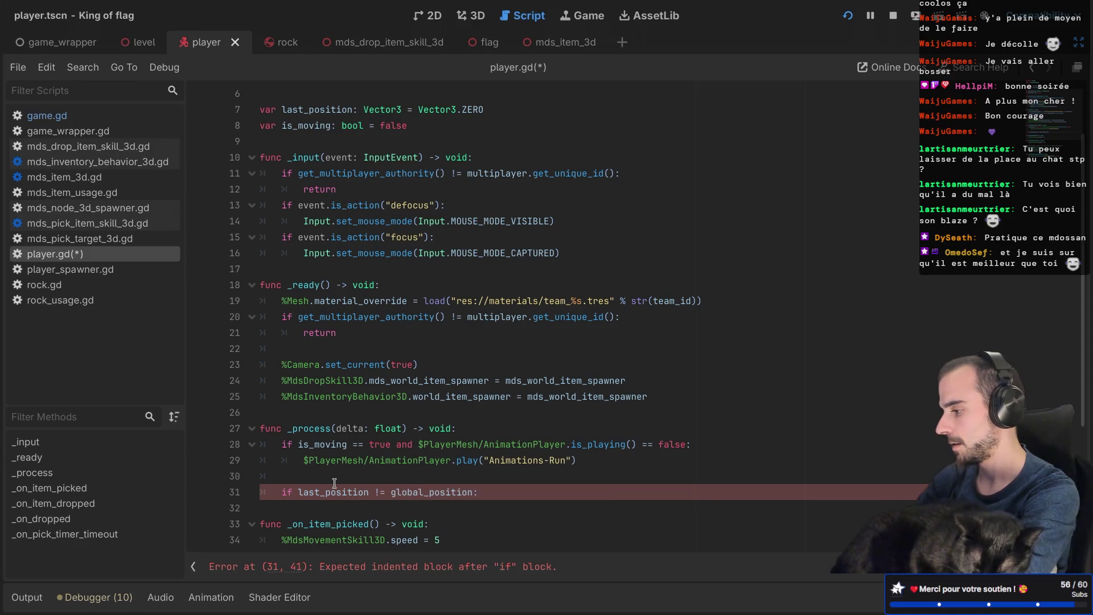
pyautogui.press('Return')
# Step: Set is_moving = true inside the new if block
pyautogui.write('is')
pyautogui.press('Return')
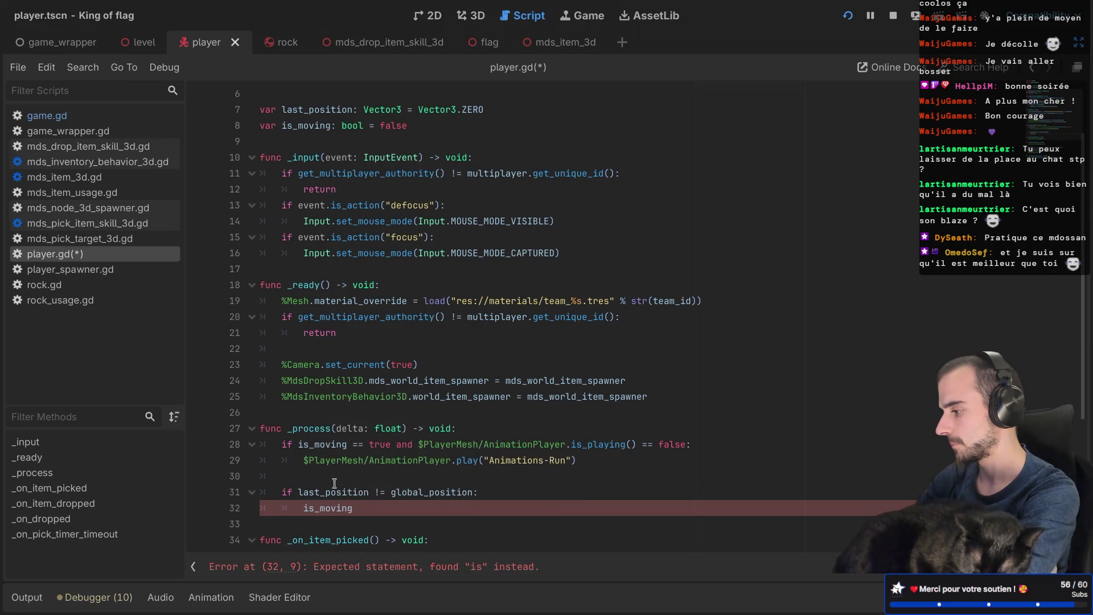
pyautogui.write(' = true')
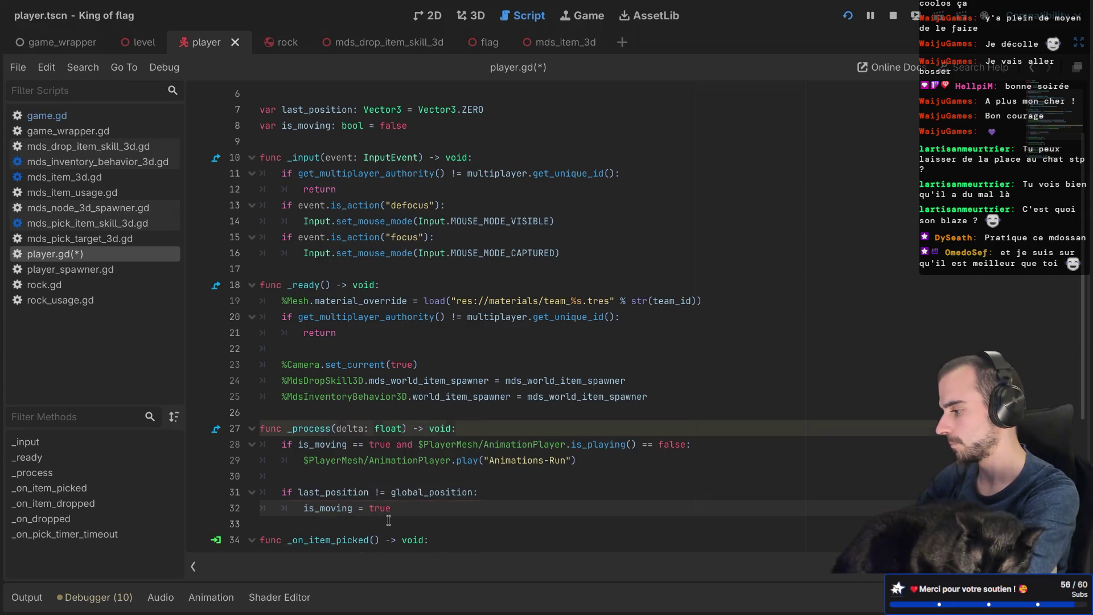
pyautogui.click(307, 460)
pyautogui.moveTo(307, 460); pyautogui.dragTo(573, 460)
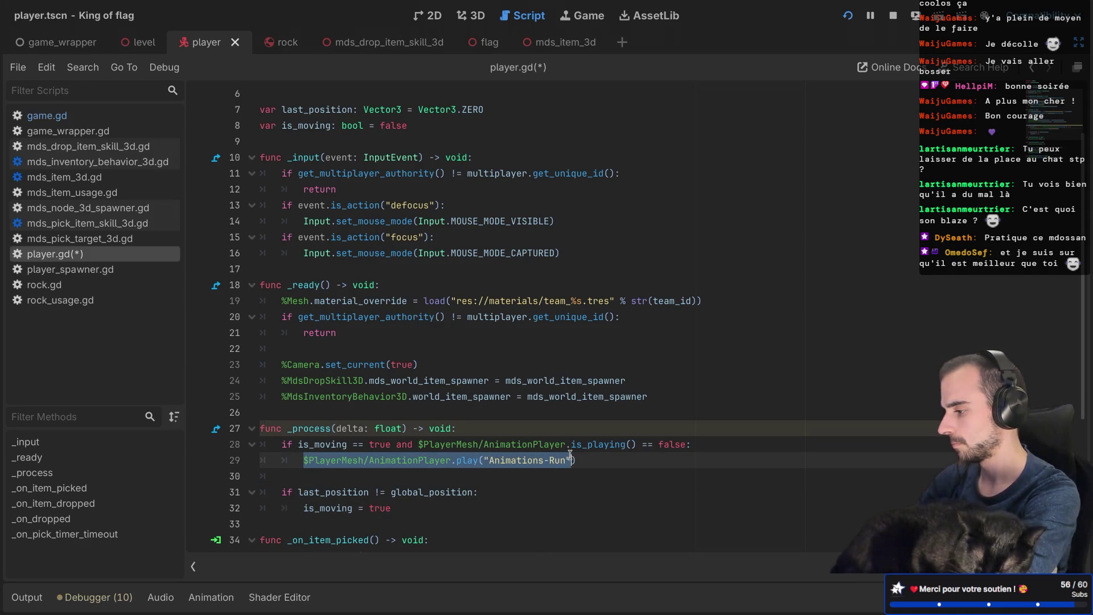
pyautogui.click(483, 512)
# Step: Add last_position = global_position at the end of _process and save player.gd
pyautogui.press('Return')
pyautogui.press('Return')
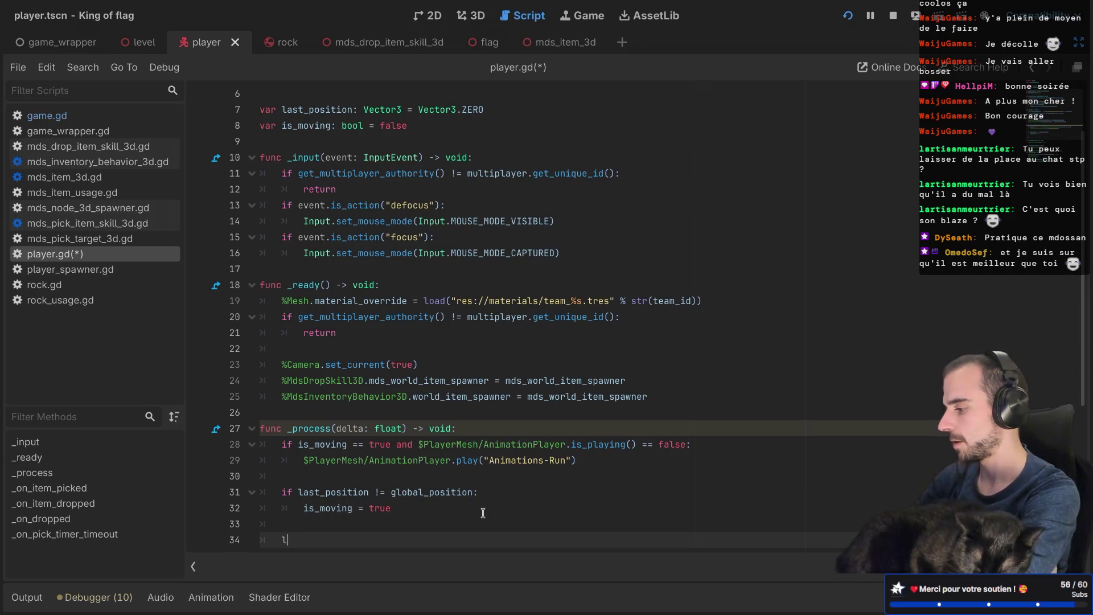
pyautogui.write('as')
pyautogui.press('Return')
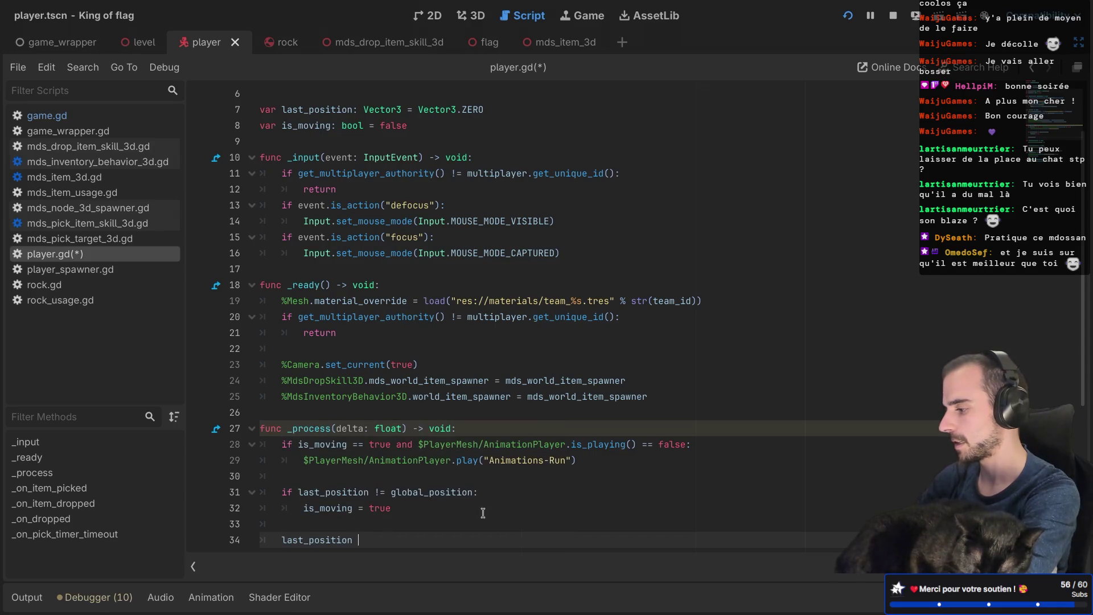
pyautogui.write('= glo')
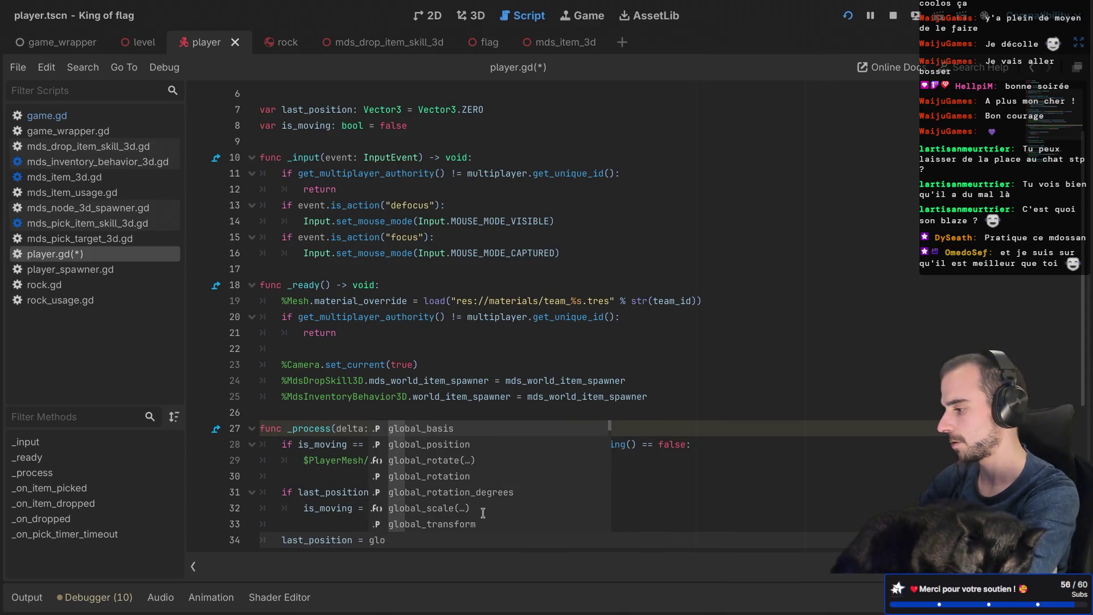
pyautogui.press('Return')
pyautogui.scroll(-2, 472, 508)
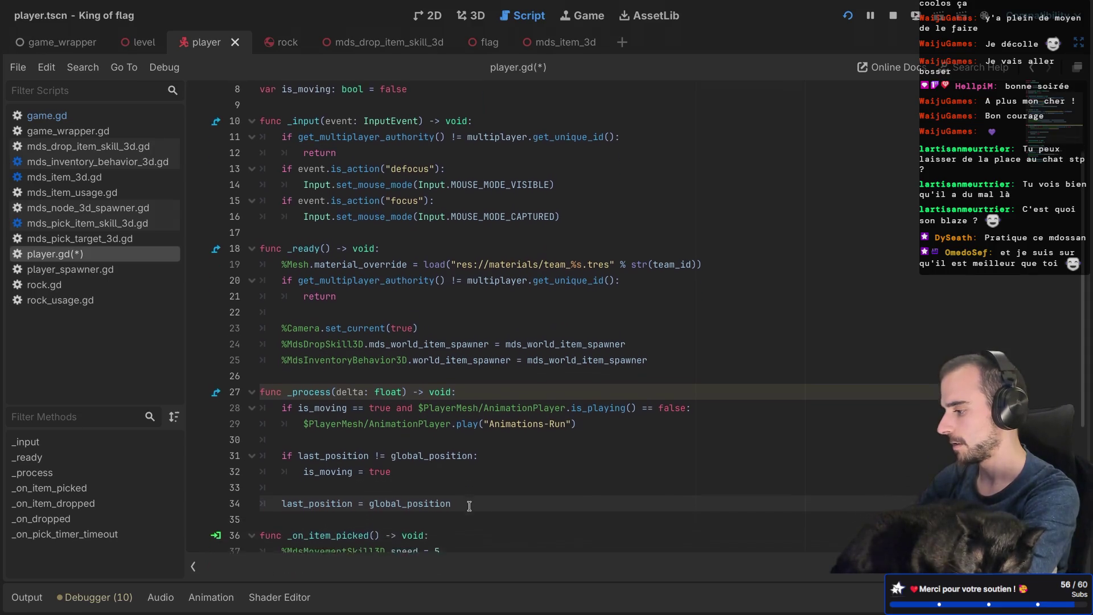
pyautogui.hotkey('ctrl', 's')
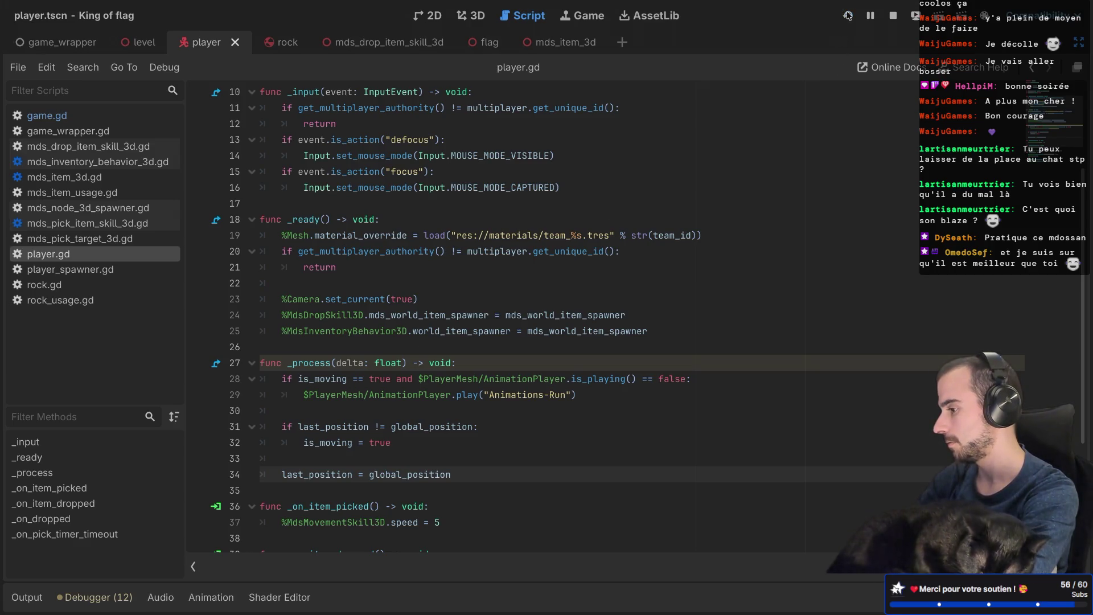
pyautogui.hotkey('alt', 'Tab')
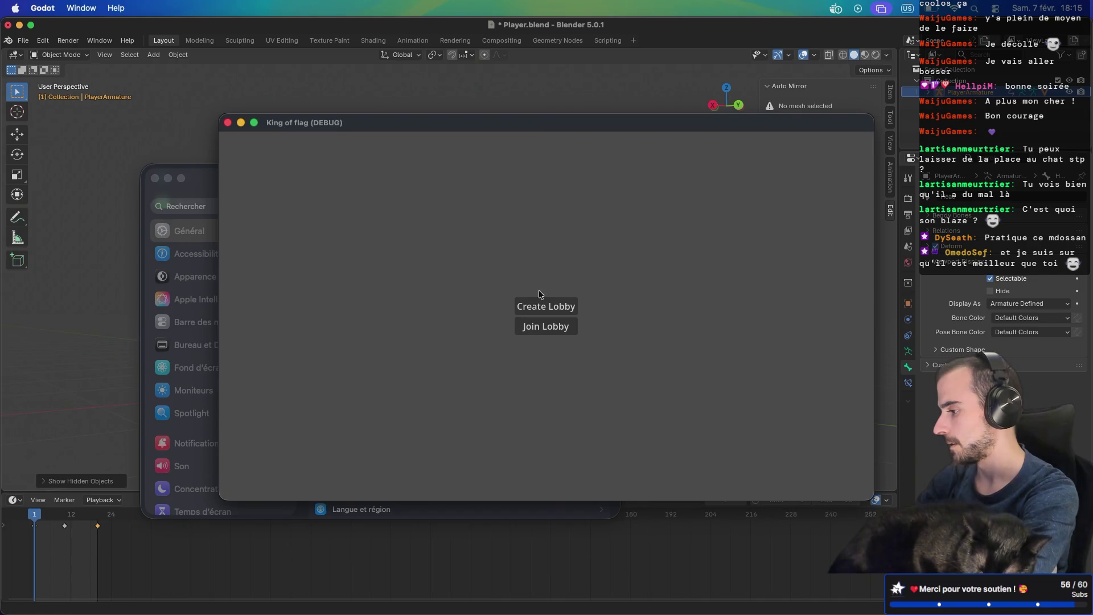
# Step: Create a lobby and start the game to watch the player, then close the King of flag window
pyautogui.click(545, 307)
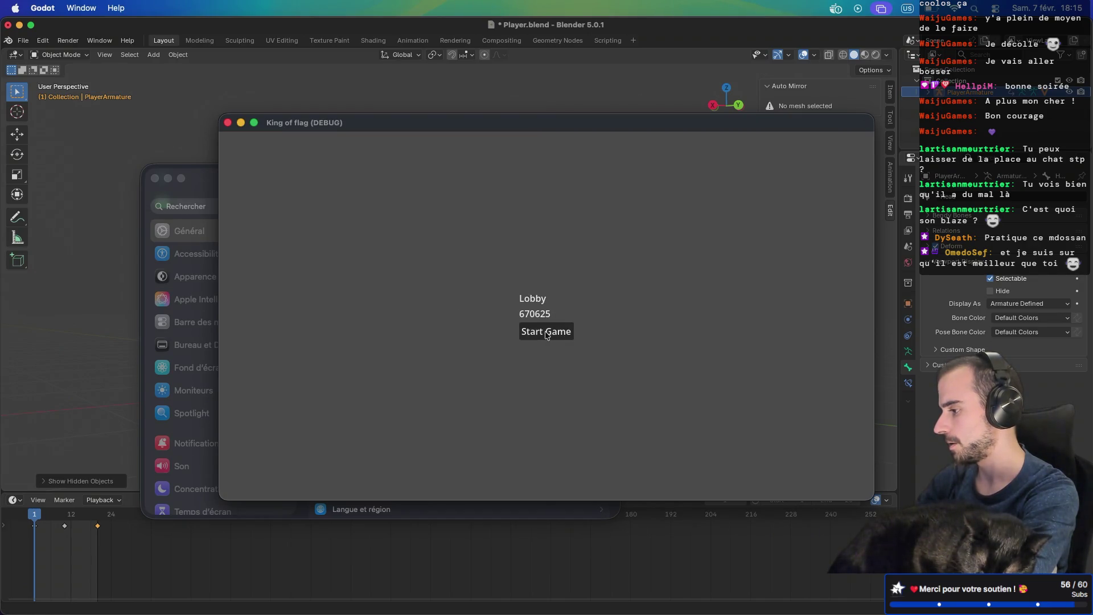
pyautogui.click(544, 330)
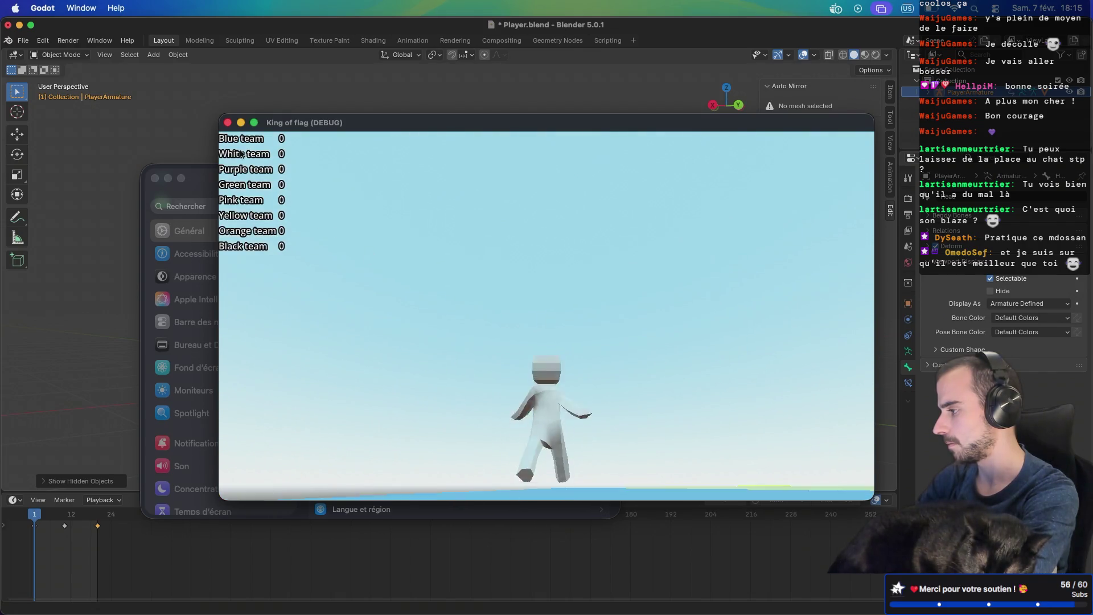
pyautogui.click(228, 122)
pyautogui.click(228, 123)
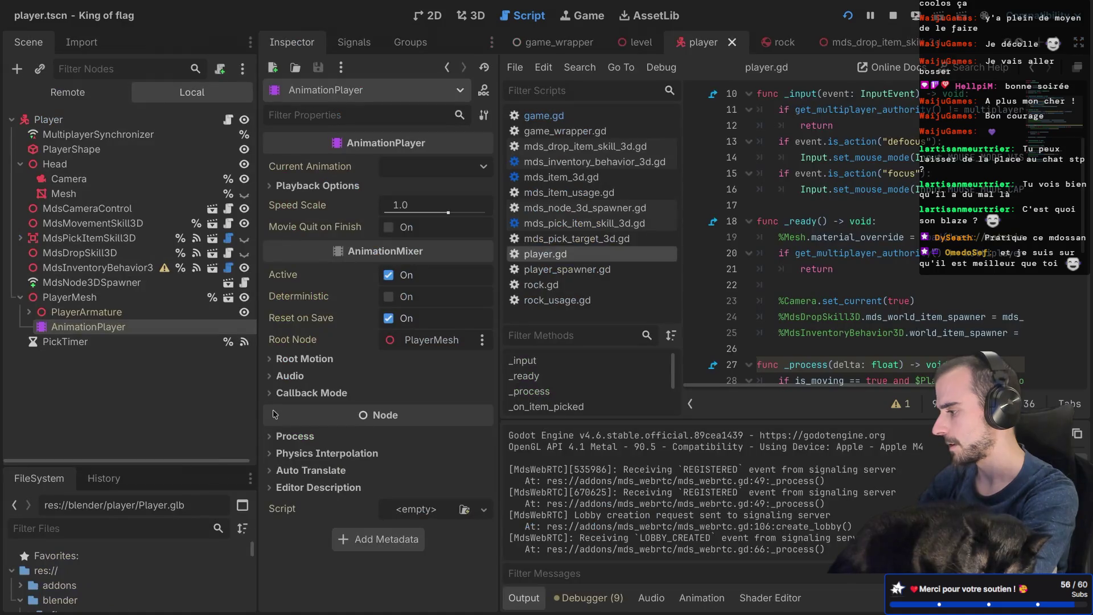
# Step: Browse Animations-Idle and Animations in the Animation panel, reselect Animations-Run, then close it
pyautogui.click(701, 597)
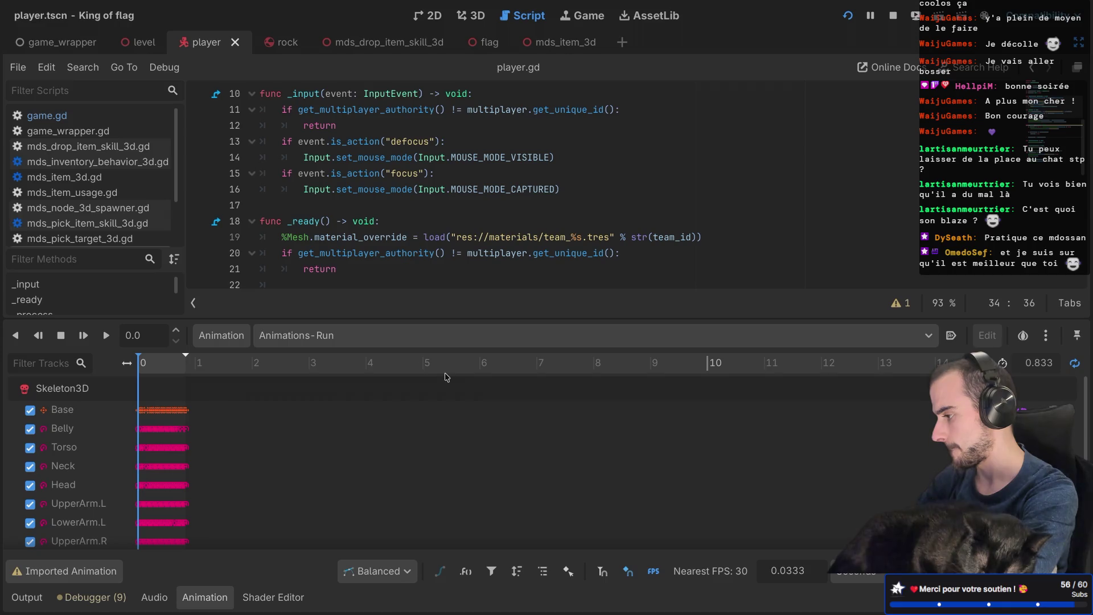
pyautogui.click(367, 336)
pyautogui.click(319, 393)
pyautogui.click(377, 339)
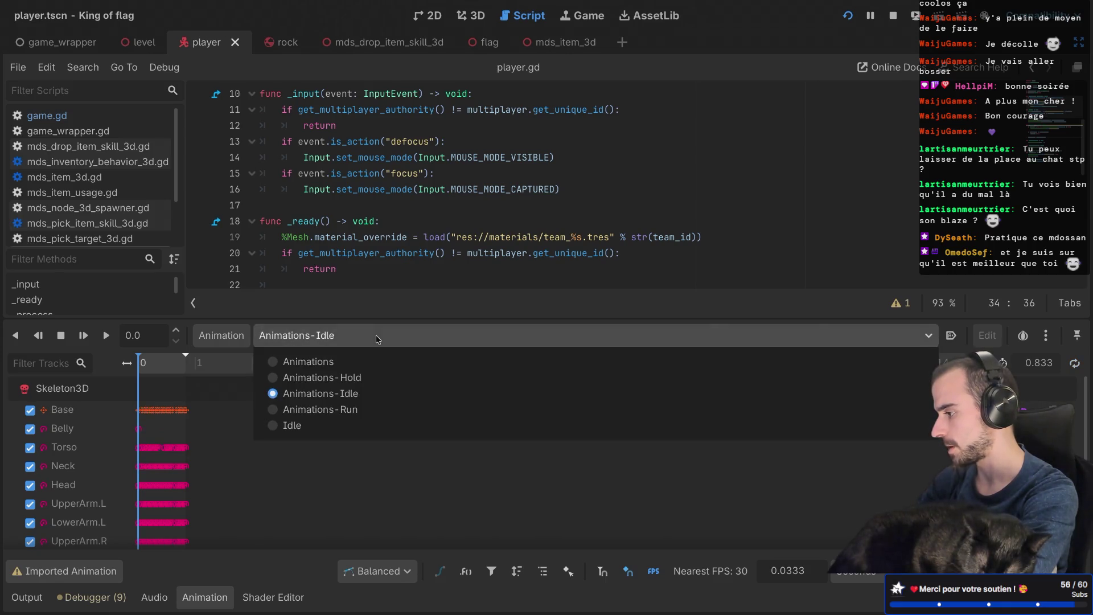
pyautogui.click(371, 361)
pyautogui.click(362, 338)
pyautogui.click(347, 399)
pyautogui.click(364, 338)
pyautogui.click(353, 409)
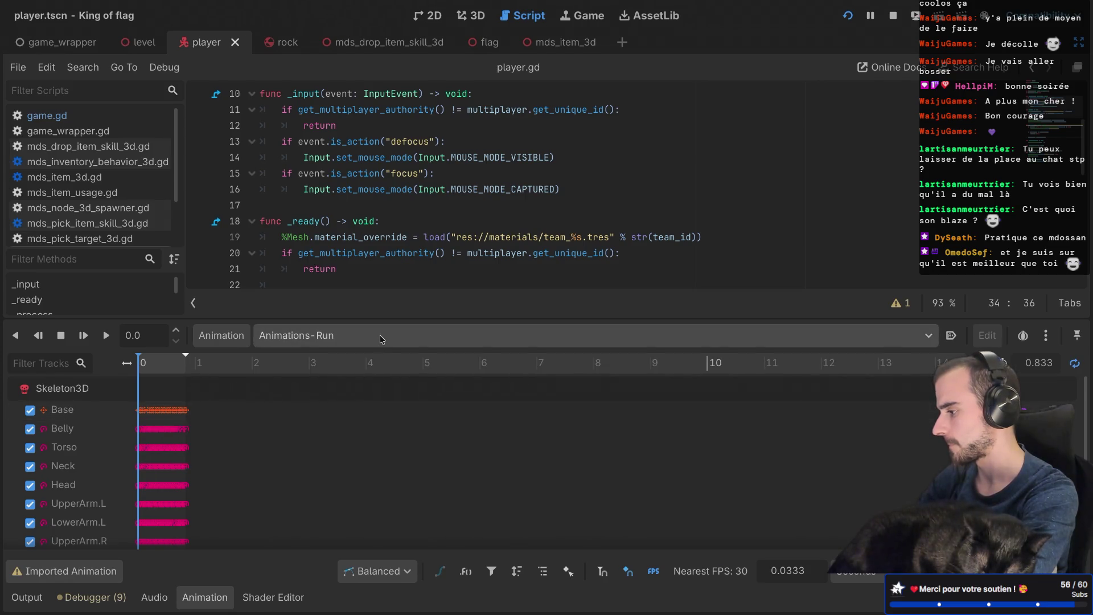
pyautogui.click(213, 598)
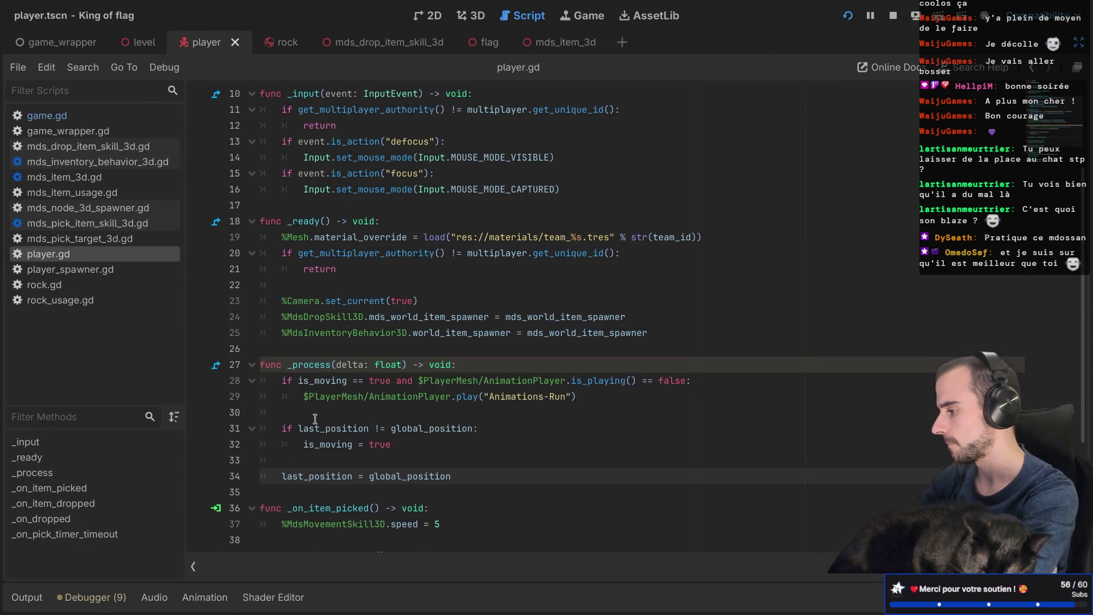
# Step: Open indented lines below is_moving = true for an else branch, discarding a duplicated if block
pyautogui.scroll(-1, 315, 418)
pyautogui.scroll(-1, 315, 418)
pyautogui.moveTo(389, 381); pyautogui.dragTo(326, 357)
pyautogui.hotkey('ctrl', 'shift', 'd')
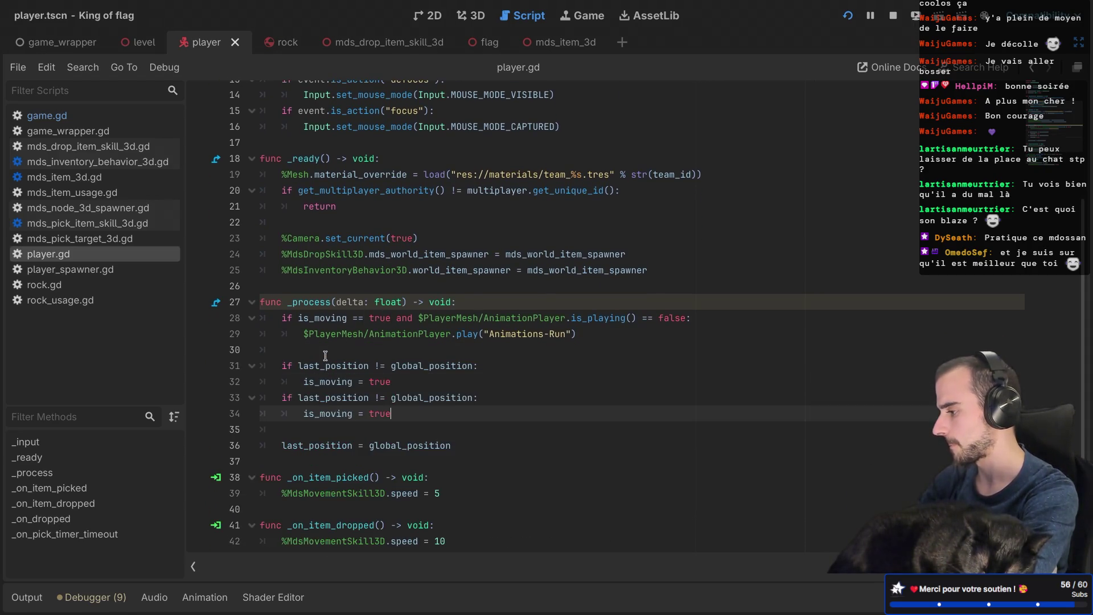
pyautogui.click(398, 378)
pyautogui.press('Return')
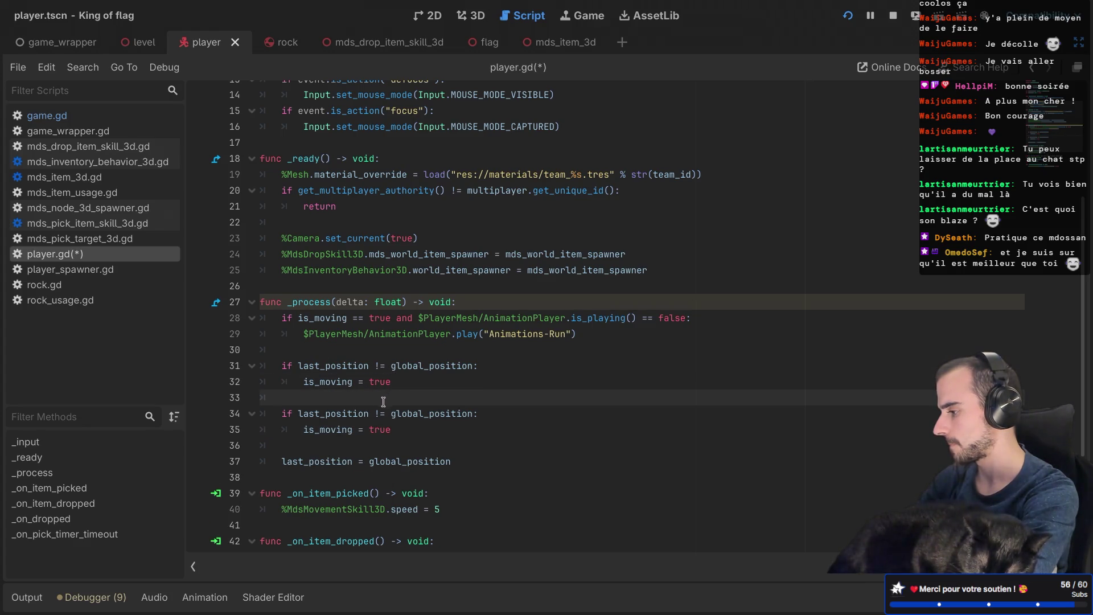
pyautogui.click(399, 386)
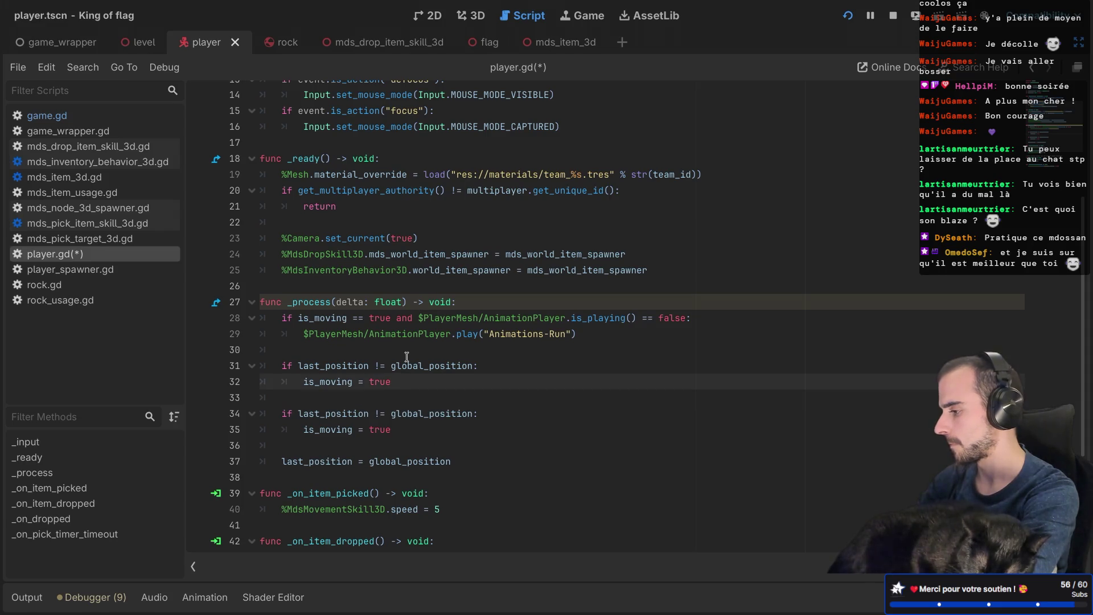
pyautogui.press('Return')
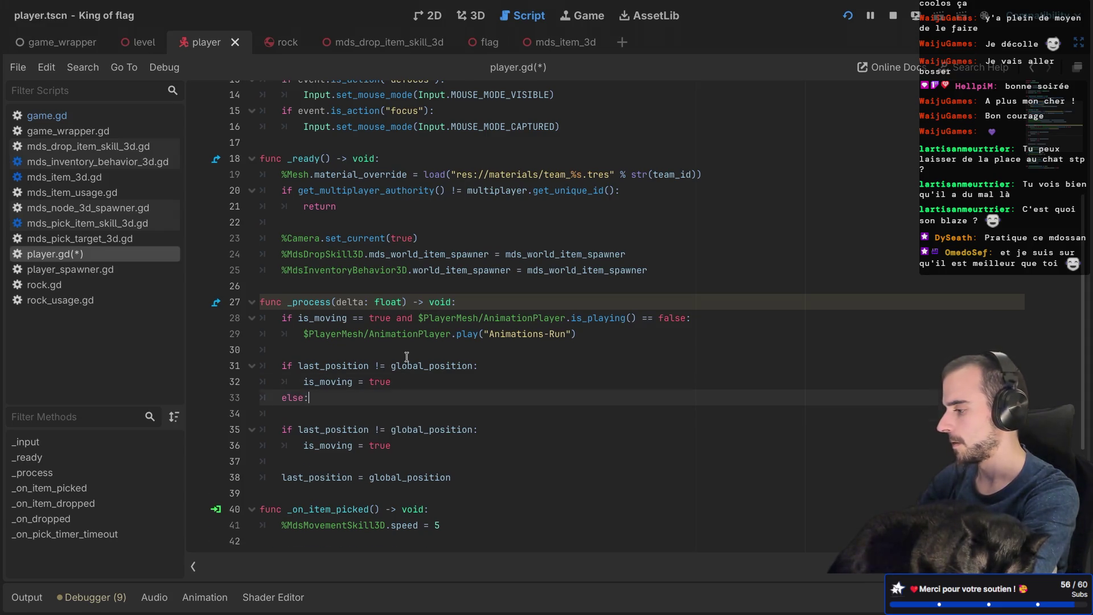
pyautogui.press('Return')
pyautogui.moveTo(422, 461); pyautogui.dragTo(410, 418)
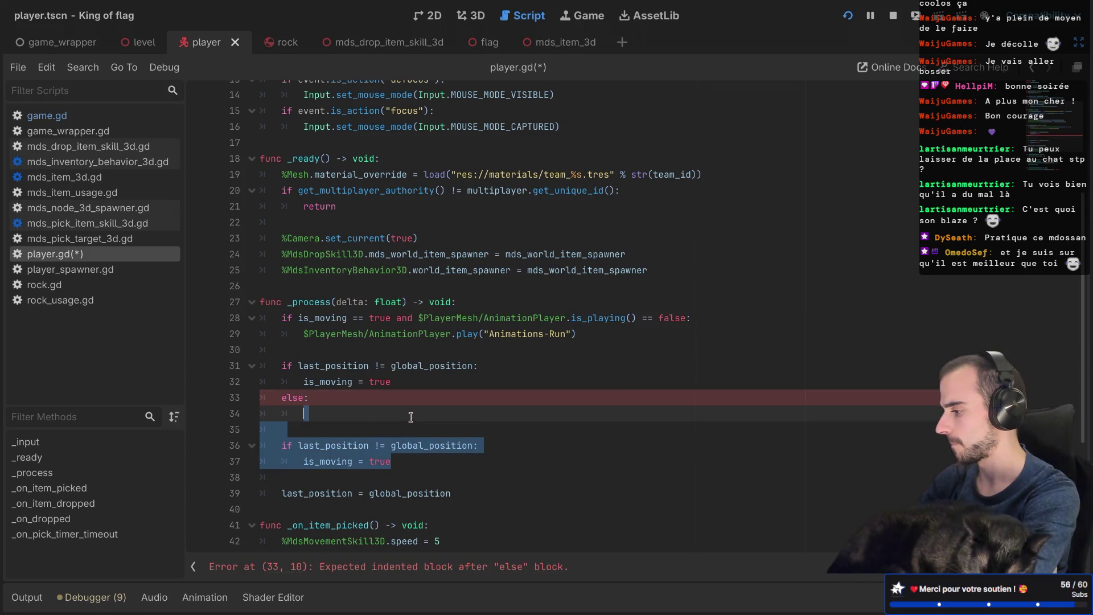
pyautogui.press('BackSpace')
# Step: Write is_moving = false as the else branch's first line
pyautogui.write('is')
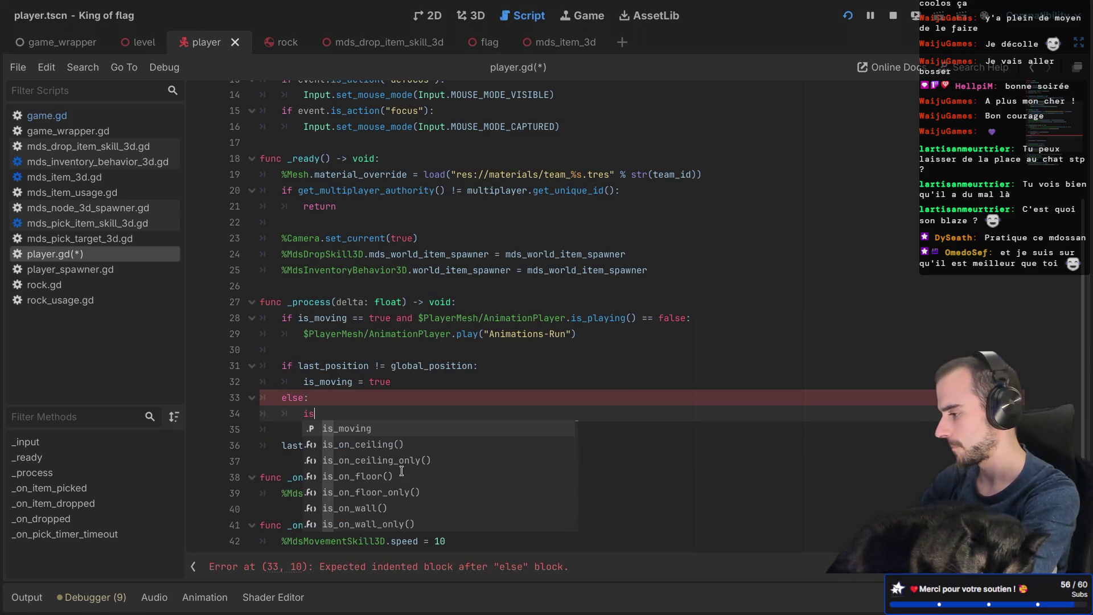
pyautogui.press('Return')
pyautogui.write('= false')
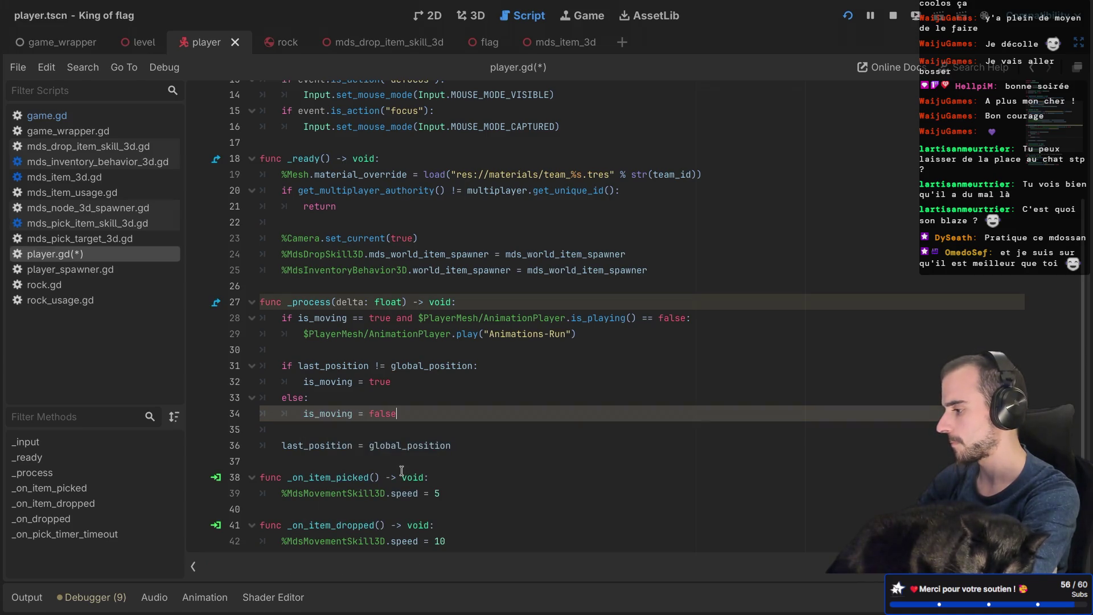
pyautogui.press('Return')
# Step: Add $PlayerMesh/AnimationPlayer.stop() under else, adapted from the play call, and save
pyautogui.moveTo(577, 334)
pyautogui.mouseDown()
pyautogui.moveTo(265, 319)
pyautogui.moveTo(260, 335)
pyautogui.mouseUp()
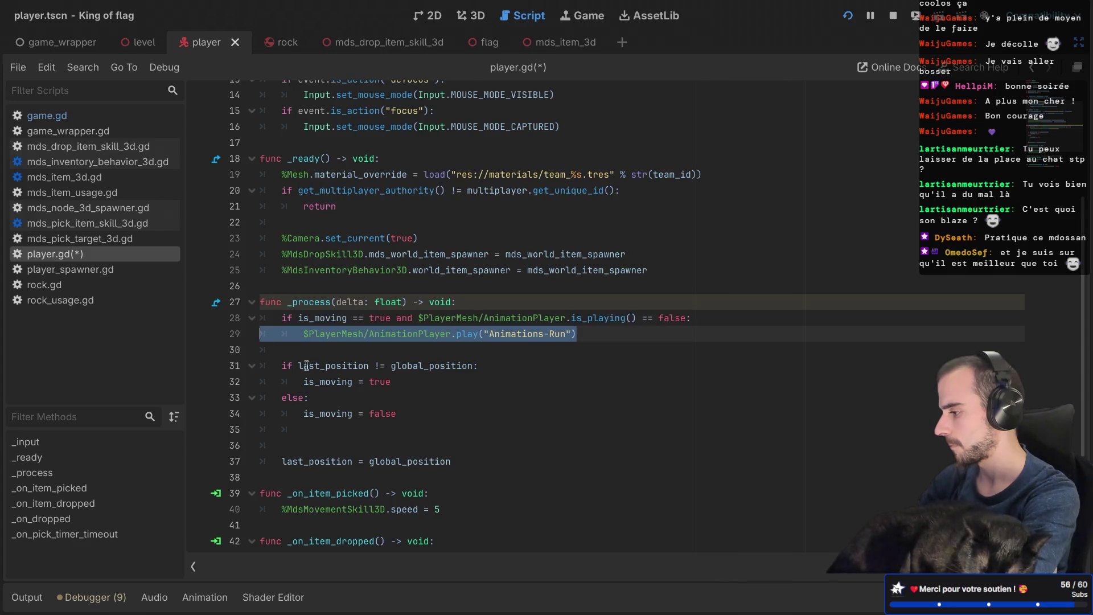
pyautogui.hotkey('ctrl', 'c')
pyautogui.click(397, 412)
pyautogui.press('Return')
pyautogui.hotkey('ctrl', 'v')
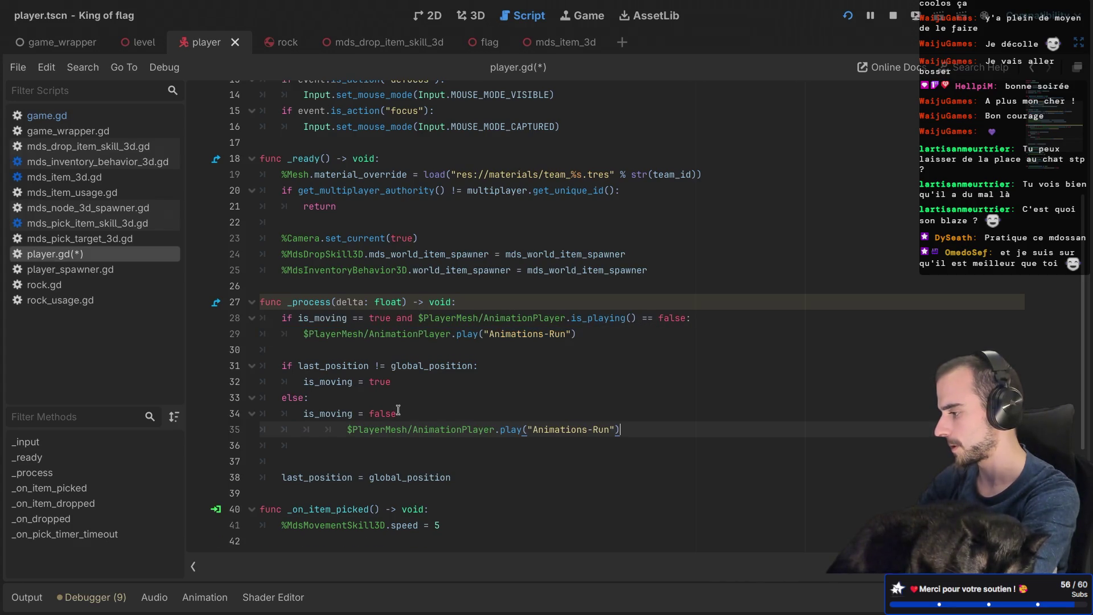
pyautogui.hotkey('shift', 'Tab')
pyautogui.hotkey('shift', 'Tab')
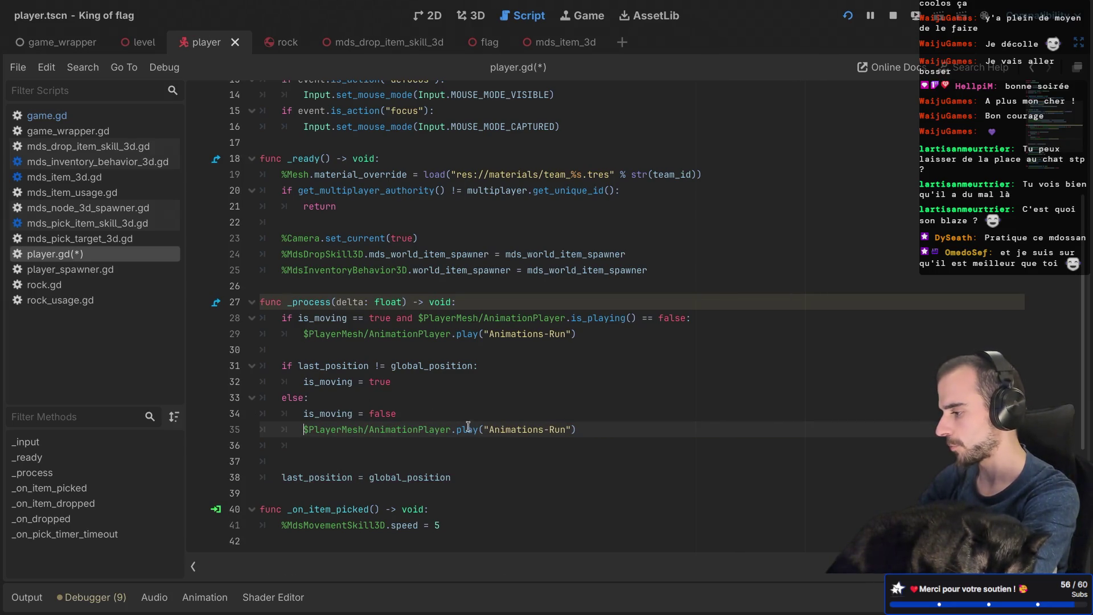
pyautogui.moveTo(461, 426)
pyautogui.mouseDown()
pyautogui.moveTo(574, 429)
pyautogui.moveTo(268, 428)
pyautogui.moveTo(587, 426)
pyautogui.mouseUp()
pyautogui.press('BackSpace')
pyautogui.press('BackSpace')
pyautogui.write('.st')
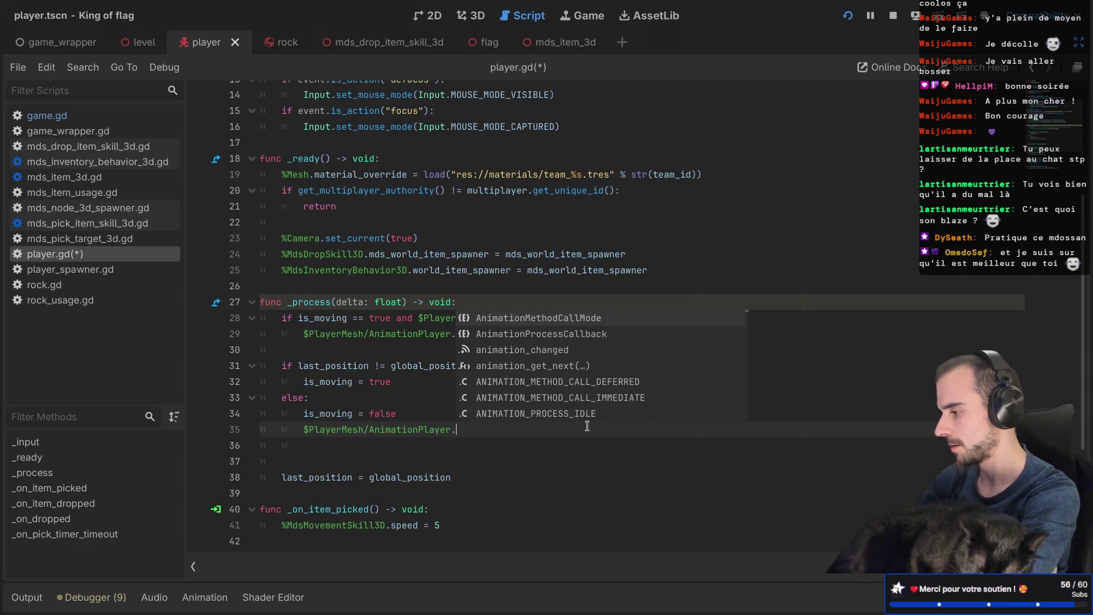
pyautogui.press('Return')
pyautogui.hotkey('ctrl', 's')
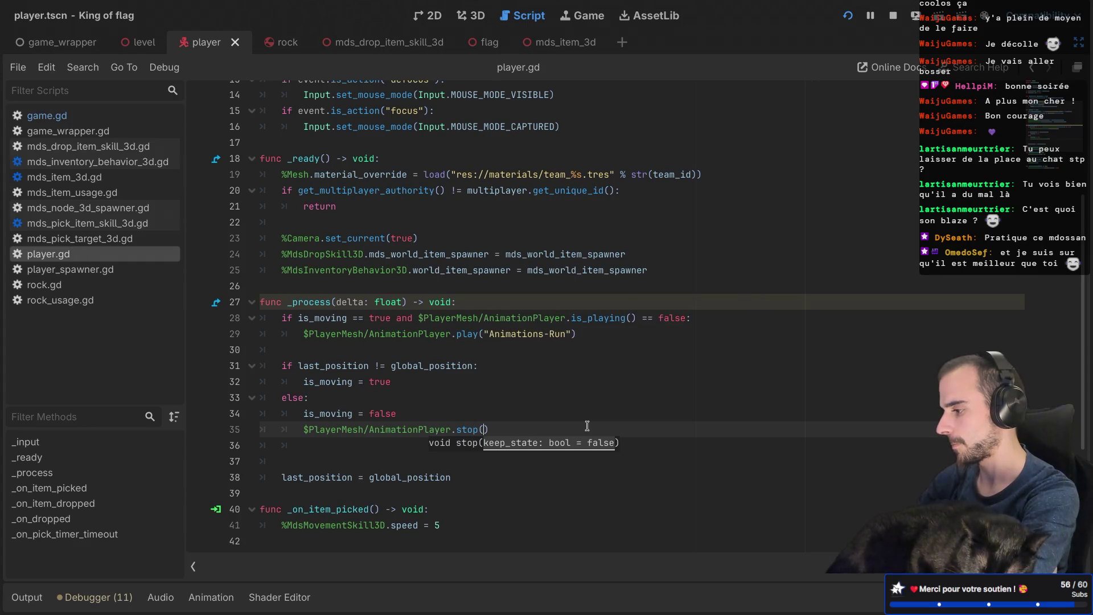
# Step: Remove the empty line 36 below the else branch
pyautogui.click(536, 412)
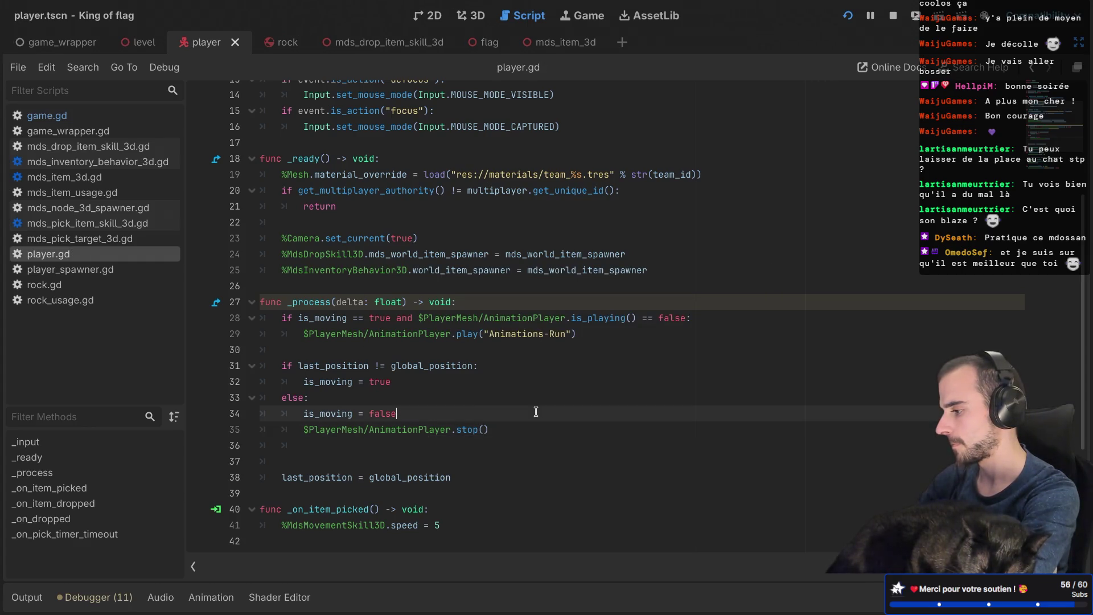
pyautogui.click(507, 443)
pyautogui.press('BackSpace')
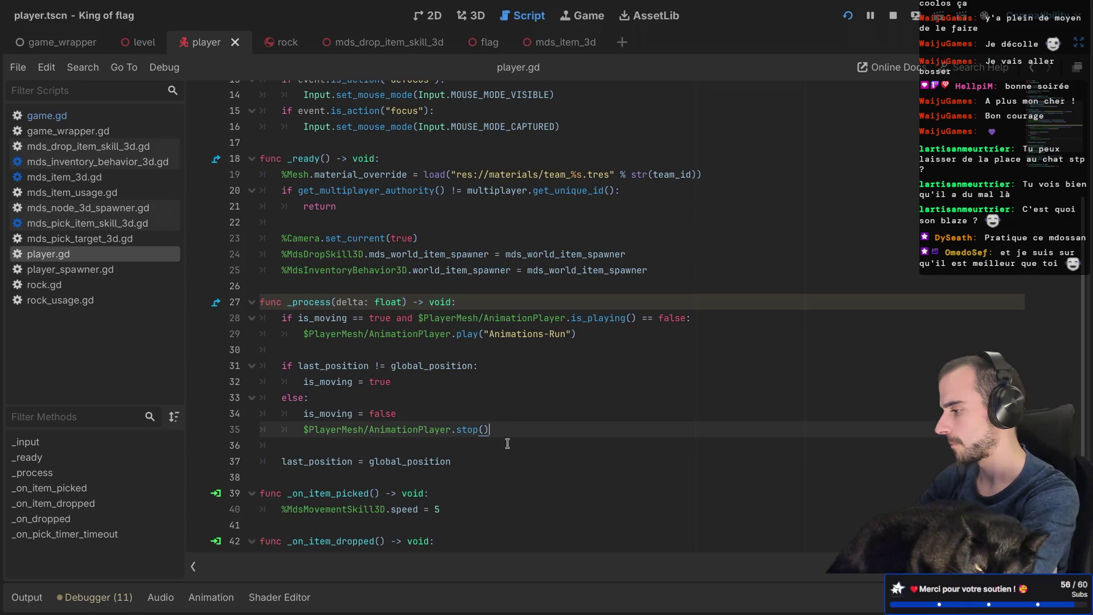
pyautogui.moveTo(852, 3)
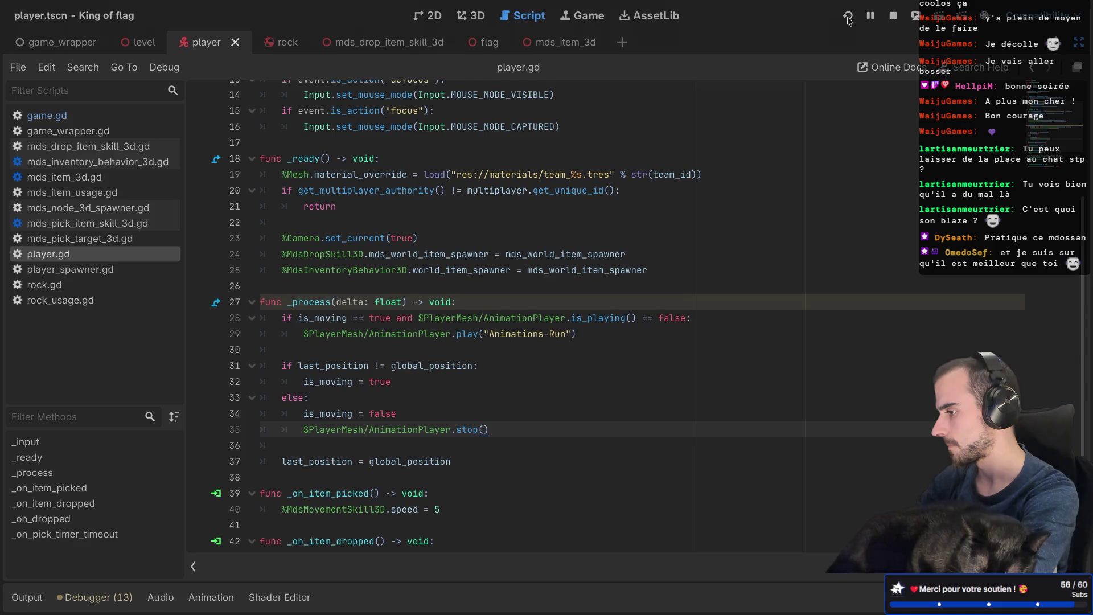
# Step: Run the project, create a lobby and start the game to check the run animation
pyautogui.click(848, 17)
pyautogui.click(565, 306)
pyautogui.click(547, 333)
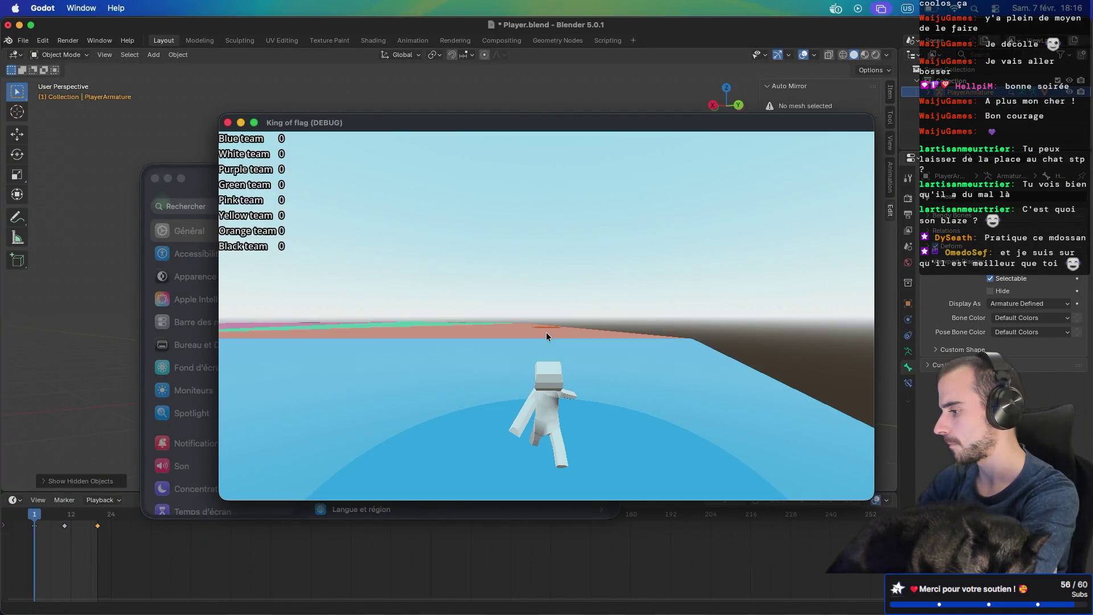
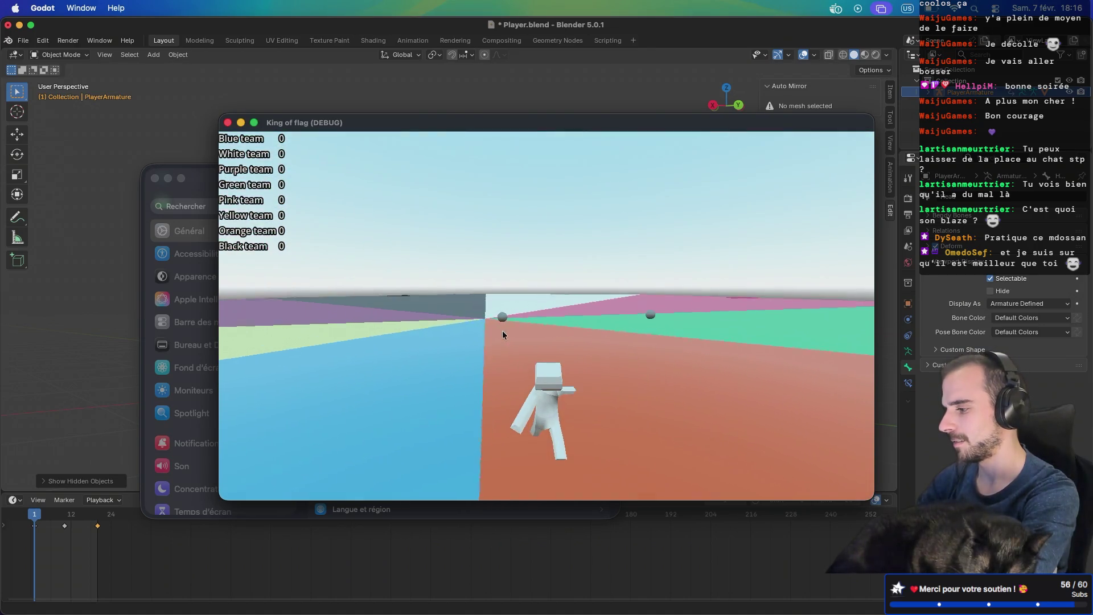
# Step: Close the debug game, change line 35 to play("Animations-Idle"), and save player.gd
pyautogui.click(227, 124)
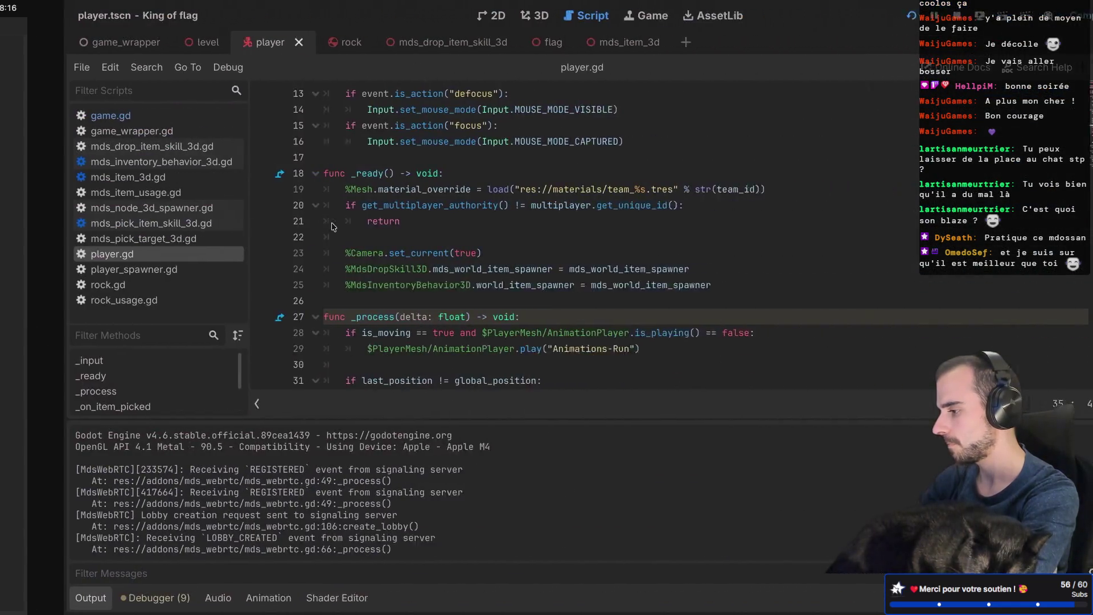
pyautogui.scroll(-2, 370, 251)
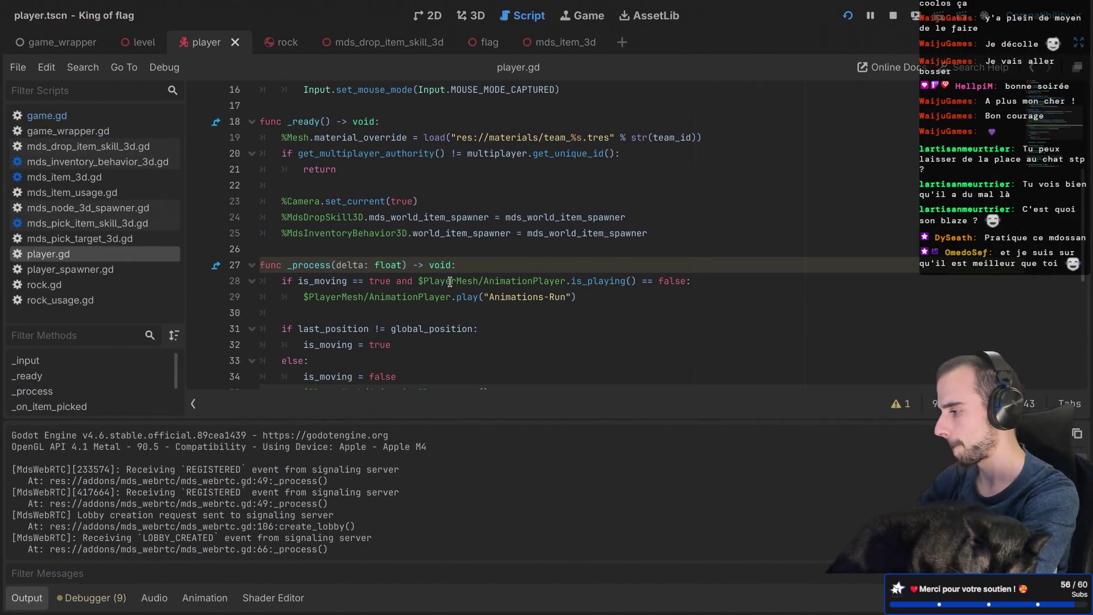
pyautogui.scroll(-2, 469, 319)
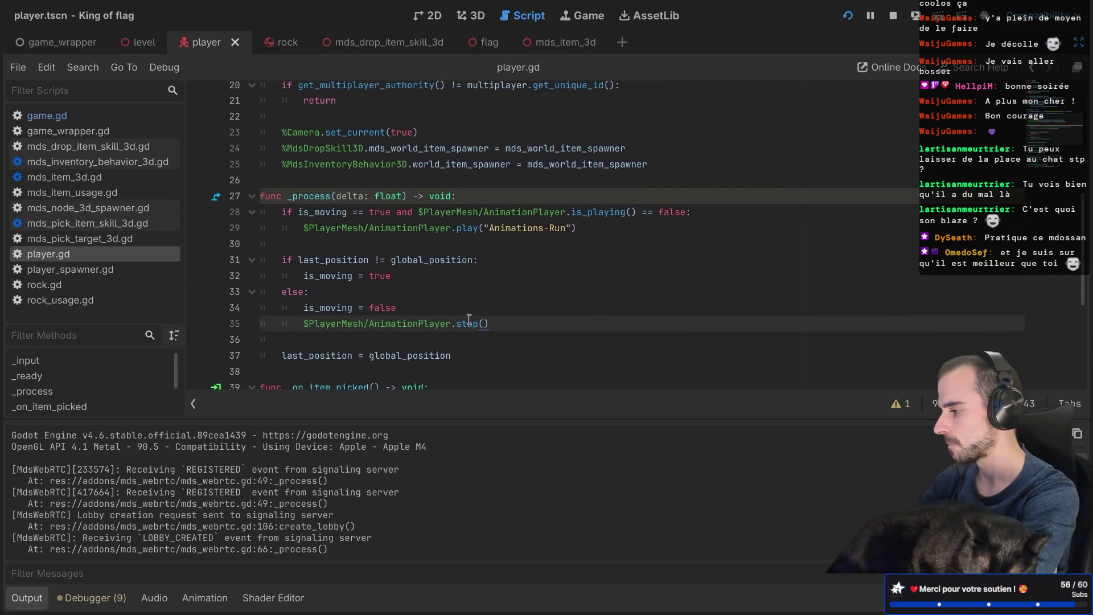
pyautogui.write('pla')
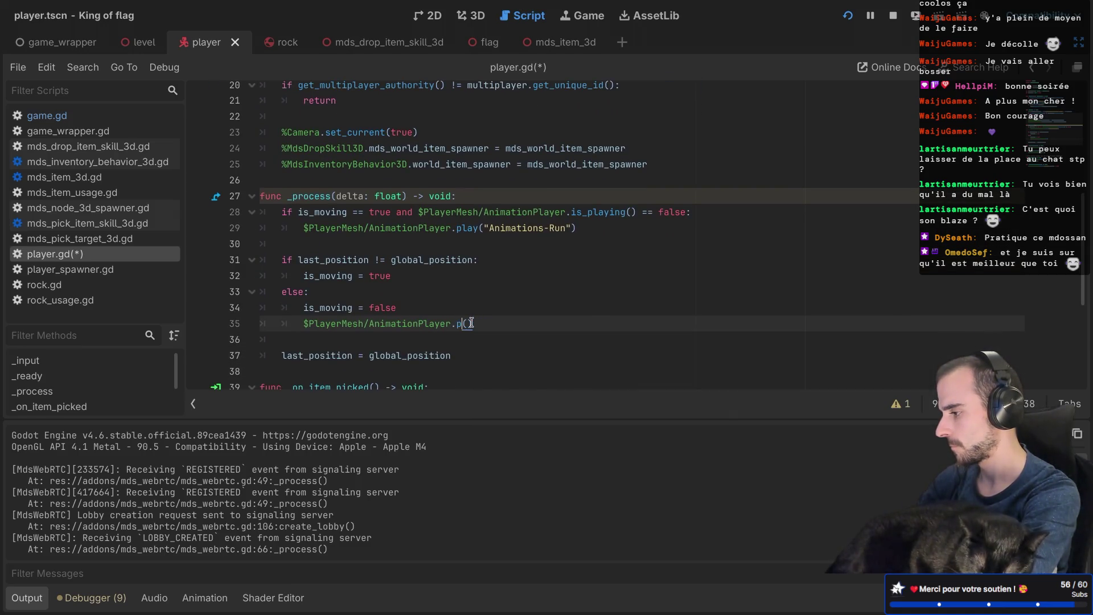
pyautogui.press('Return')
pyautogui.press('Down')
pyautogui.press('Down')
pyautogui.press('Return')
pyautogui.hotkey('ctrl', 's')
# Step: Replace the line 28 is_playing check with an AnimationPlayer get_animation call
pyautogui.click(489, 271)
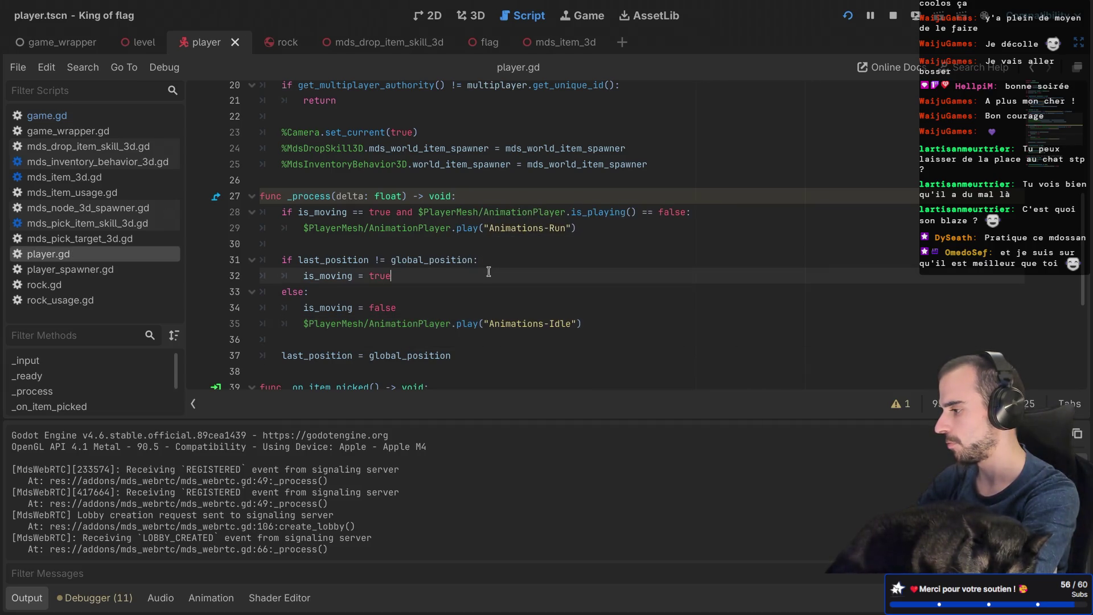
pyautogui.click(579, 212)
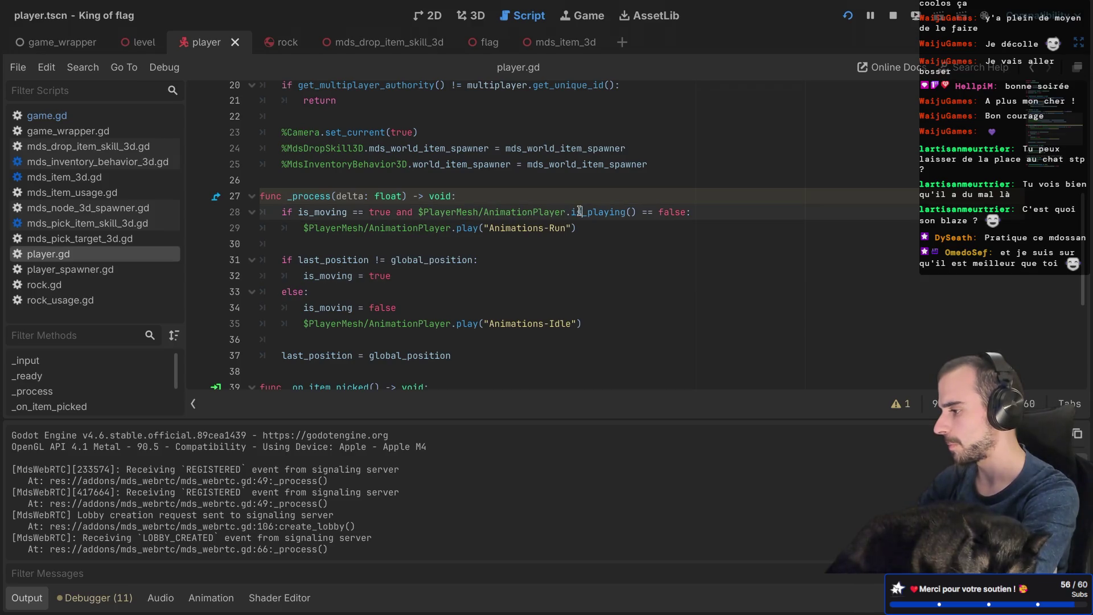
pyautogui.moveTo(574, 209); pyautogui.dragTo(617, 210)
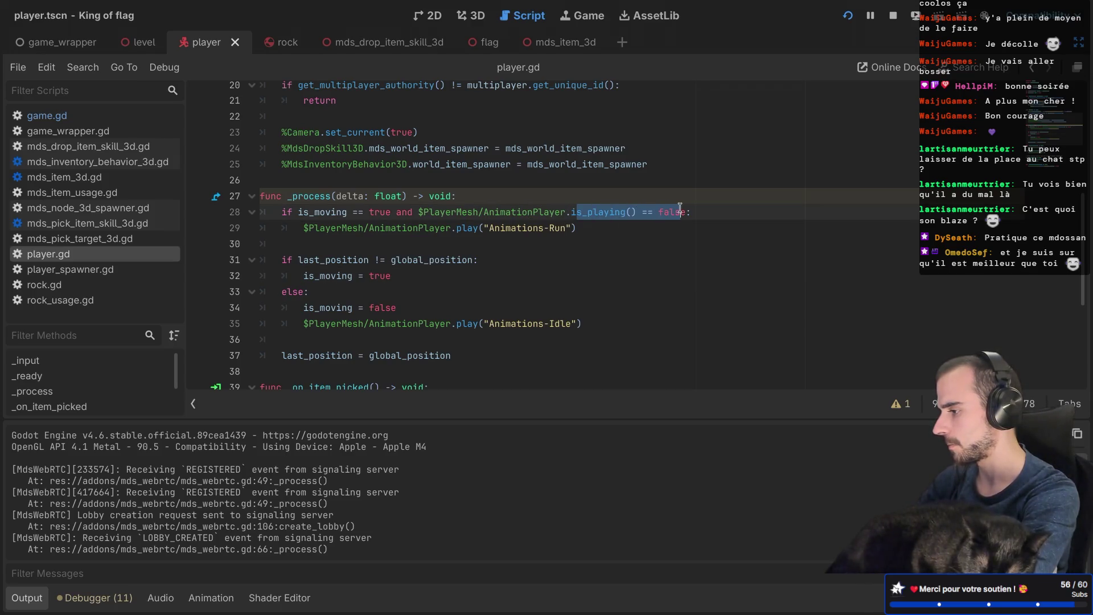
pyautogui.write('im')
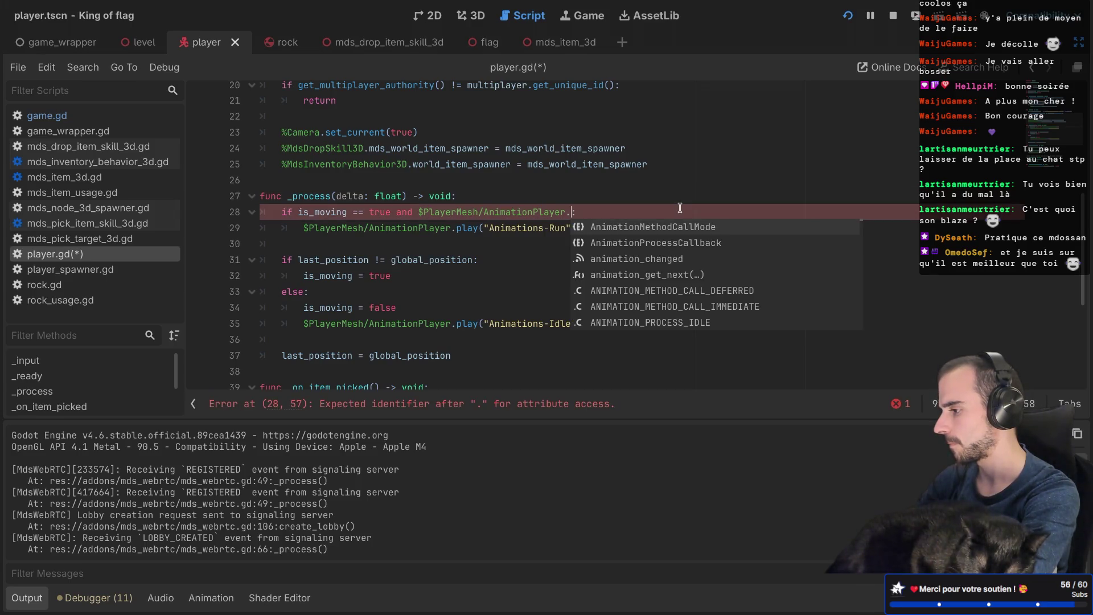
pyautogui.write('ation')
pyautogui.press('BackSpace')
pyautogui.press('BackSpace')
pyautogui.write('get')
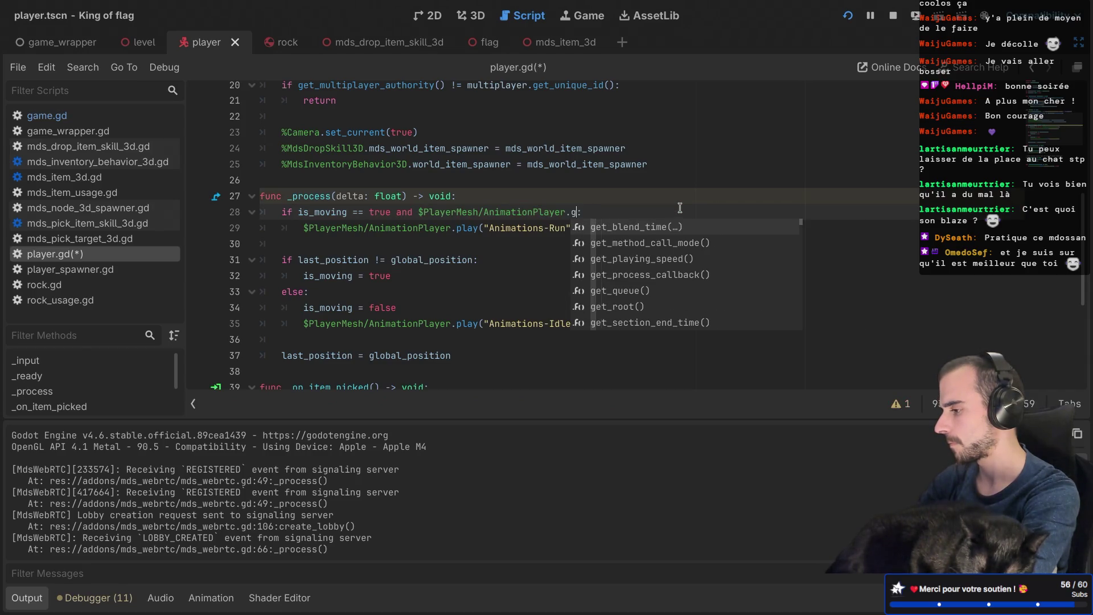
pyautogui.write('_an')
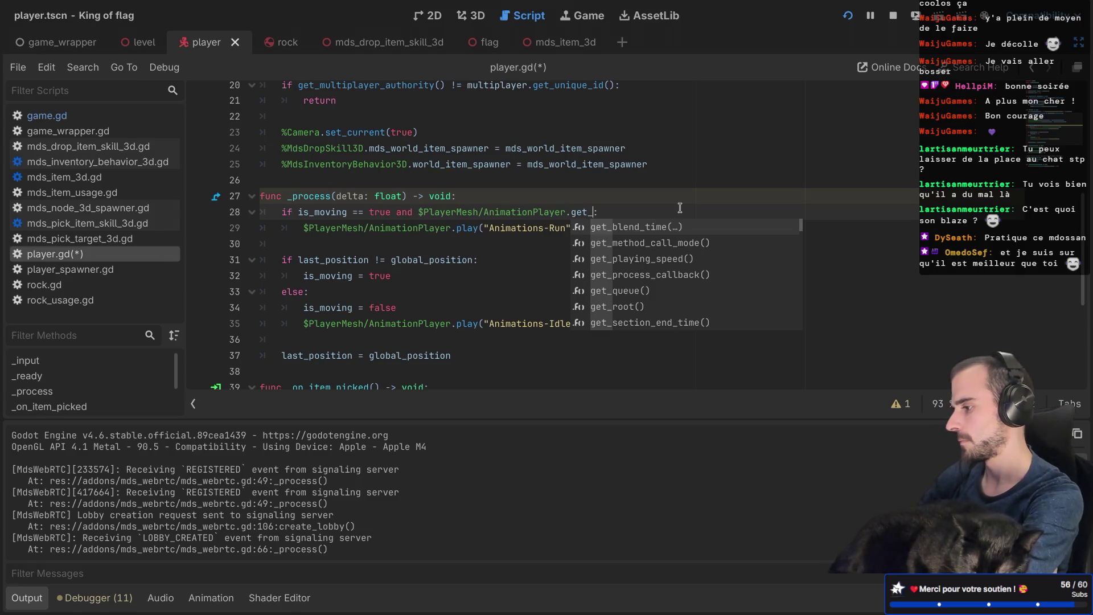
pyautogui.write('i')
pyautogui.press('Down')
pyautogui.press('Down')
pyautogui.press('Down')
pyautogui.press('Down')
pyautogui.press('Down')
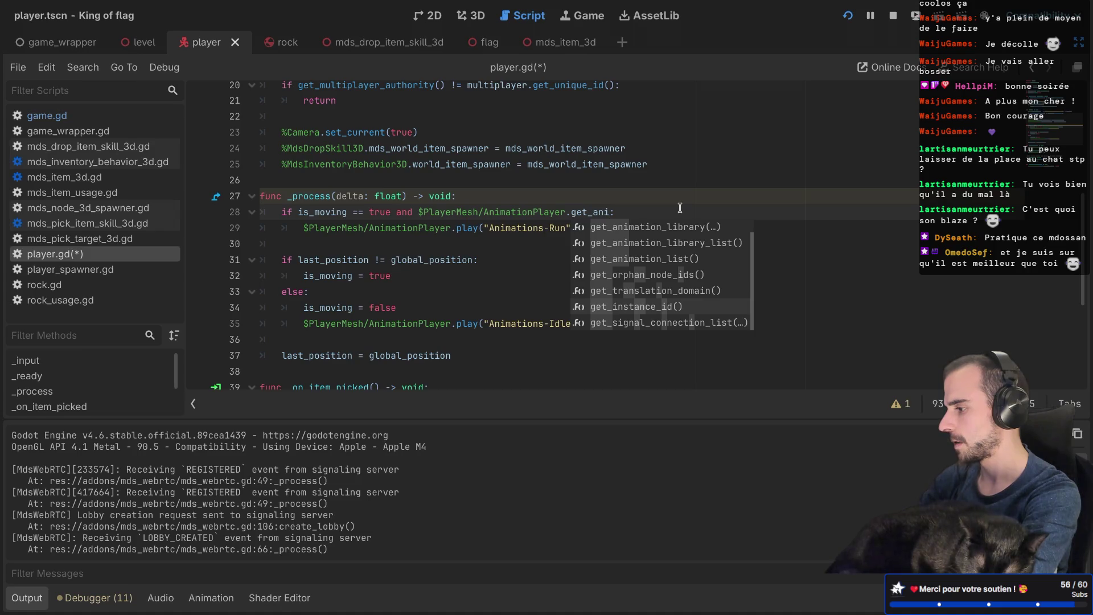
pyautogui.press('Up')
pyautogui.press('Up')
pyautogui.press('Up')
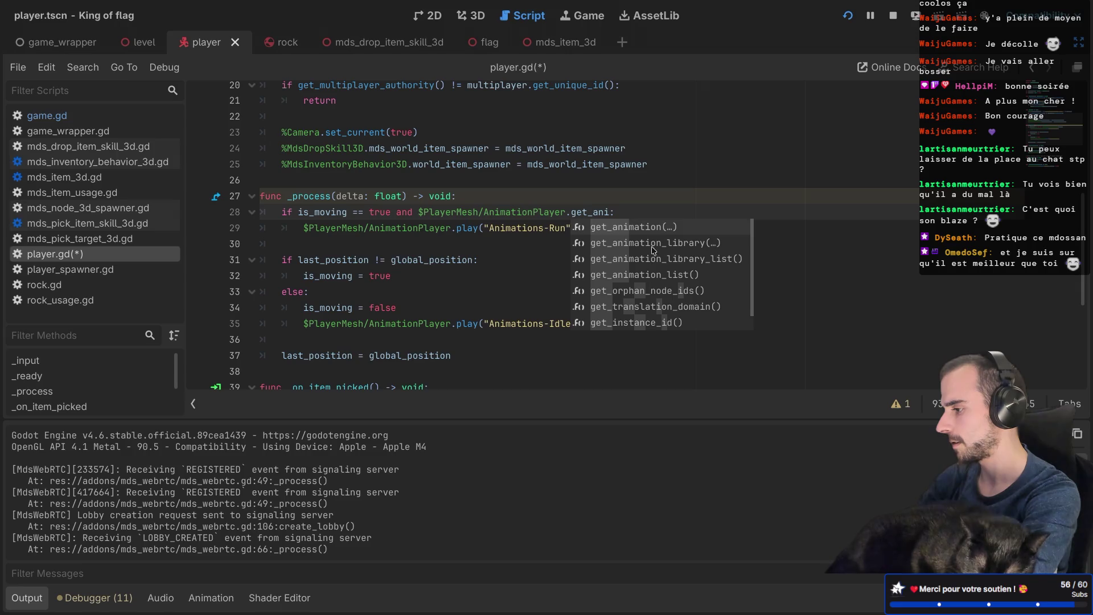
pyautogui.press('Return')
# Step: Open the AnimationMixer documentation for get_animation and jump to its Methods section
pyautogui.keyDown('ctrl'); pyautogui.click(617, 214); pyautogui.keyUp('ctrl')
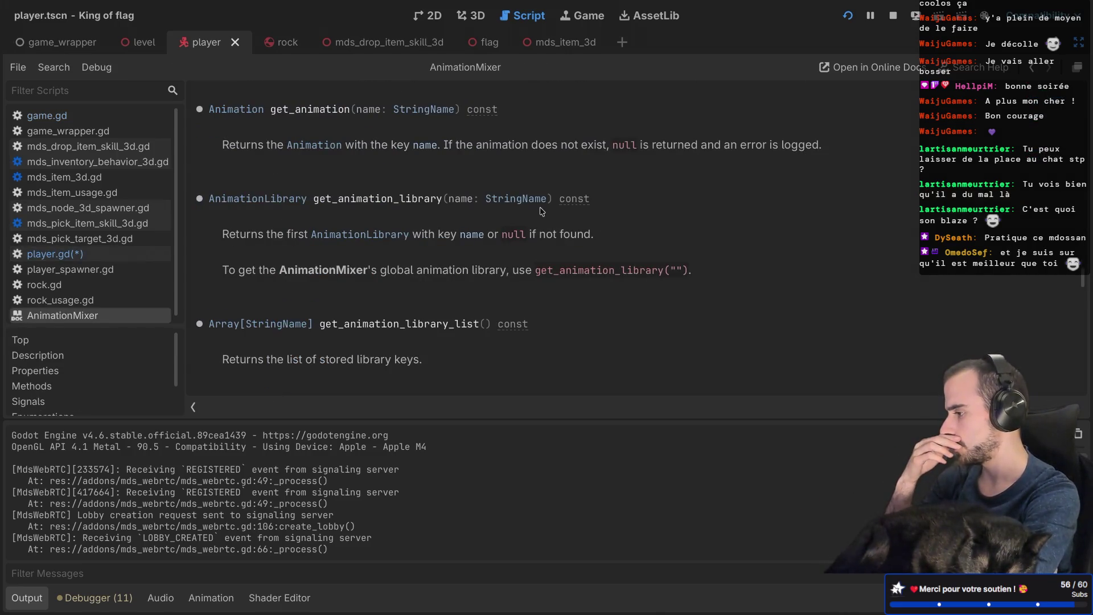
pyautogui.scroll(-2, 540, 212)
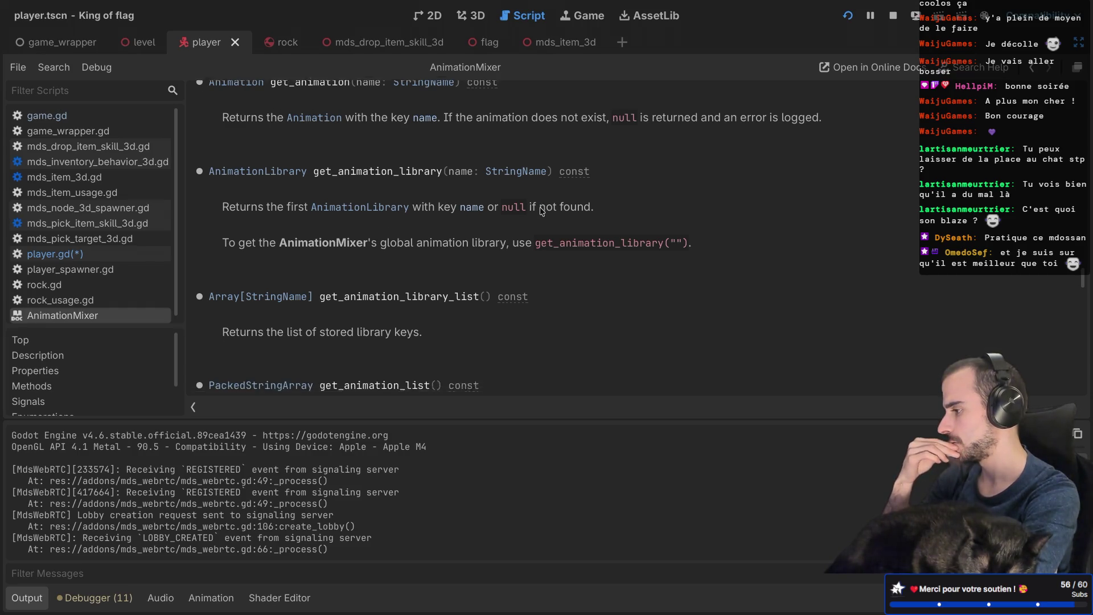
pyautogui.scroll(10, 541, 212)
pyautogui.scroll(15, 541, 211)
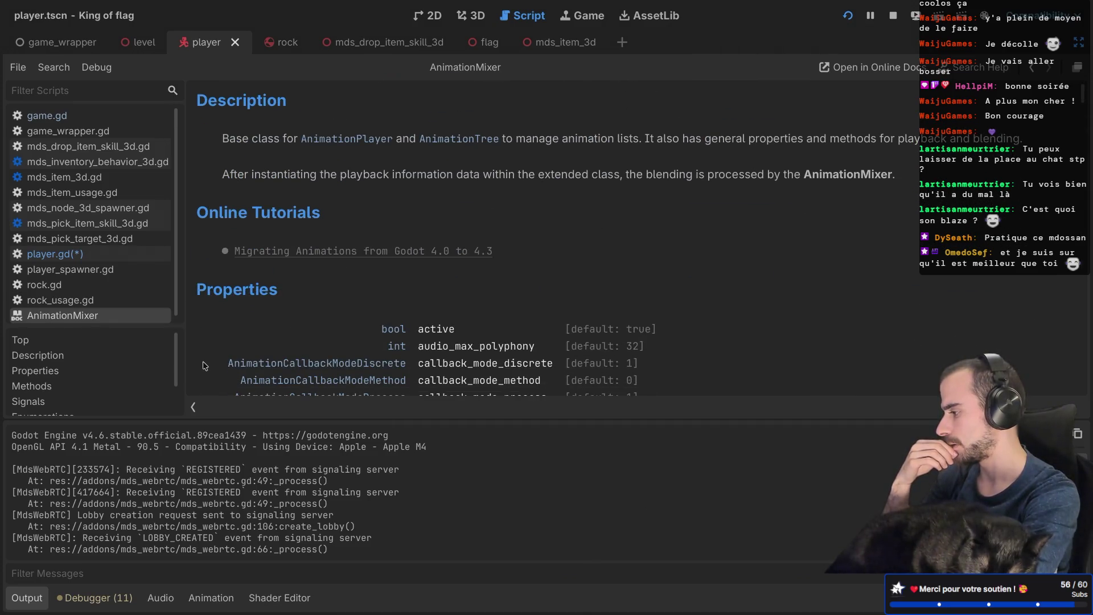
pyautogui.click(118, 384)
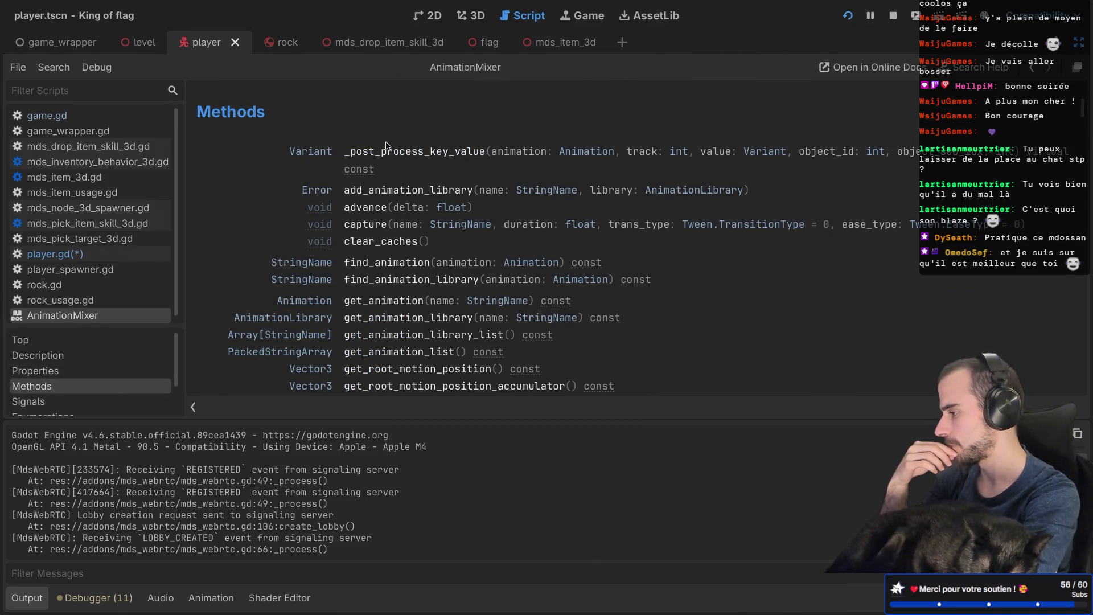
# Step: Browse the AnimationMixer methods and signals, then restore the Scene, Inspector and FileSystem docks
pyautogui.scroll(-5, 386, 146)
pyautogui.scroll(-3, 386, 146)
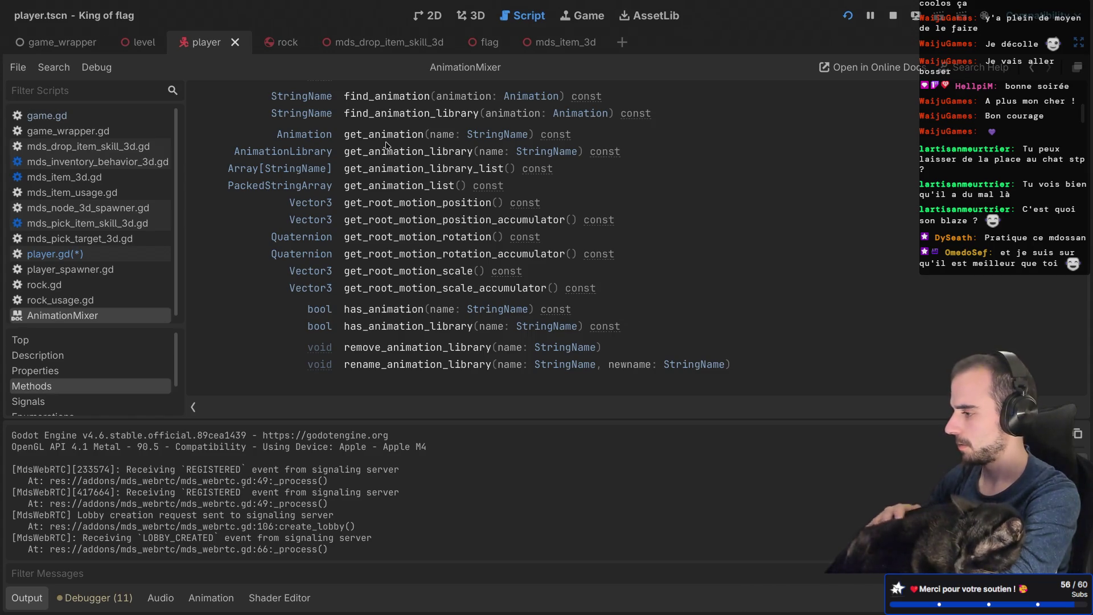
pyautogui.scroll(-8, 386, 146)
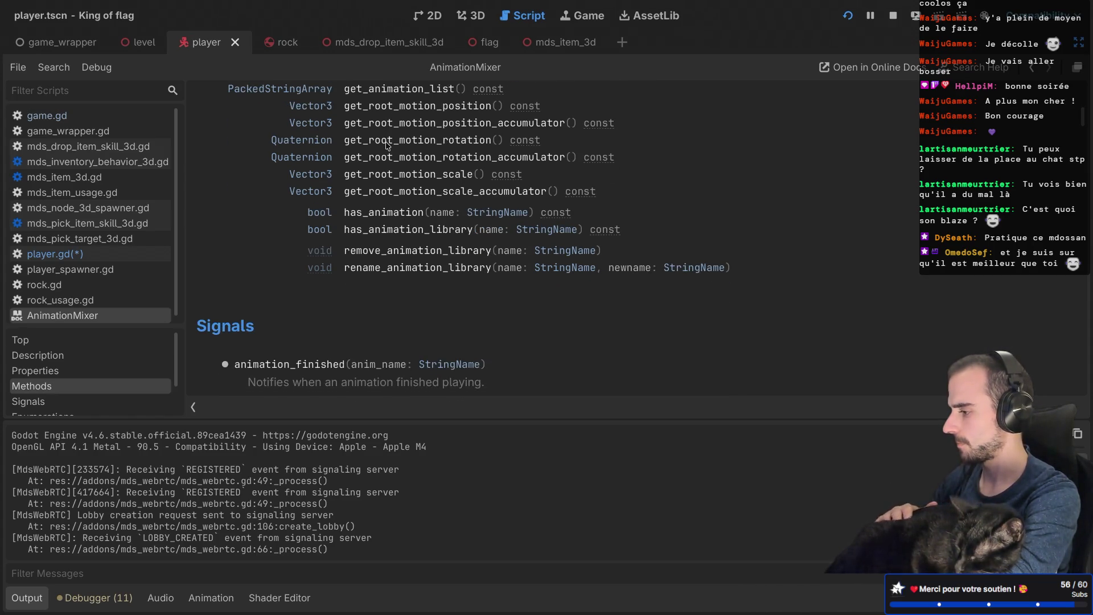
pyautogui.scroll(-1, 386, 146)
pyautogui.scroll(-10, 386, 146)
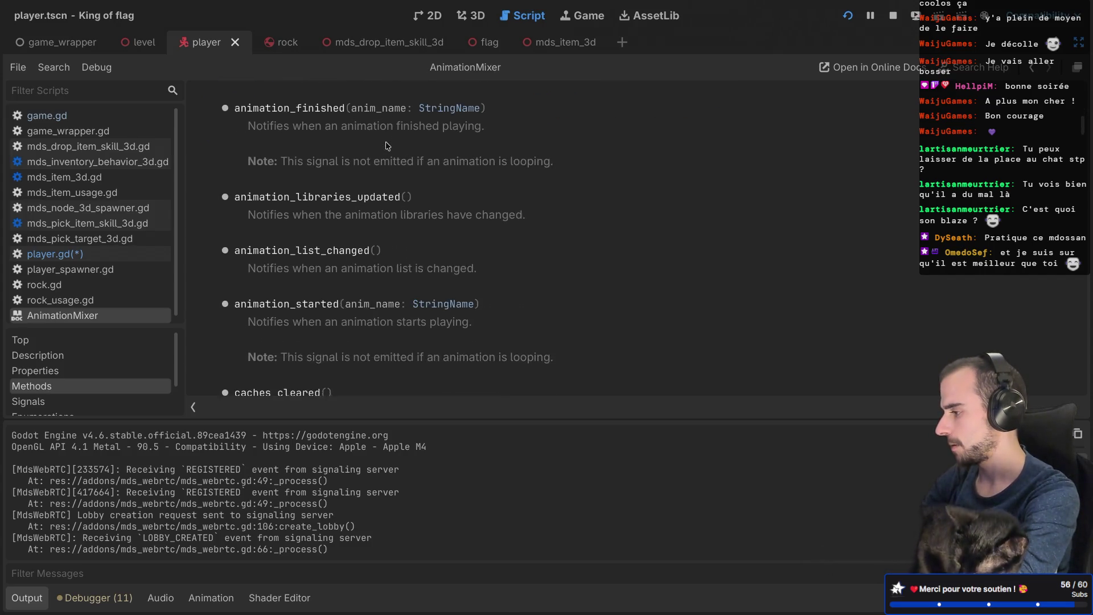
pyautogui.scroll(2, 386, 146)
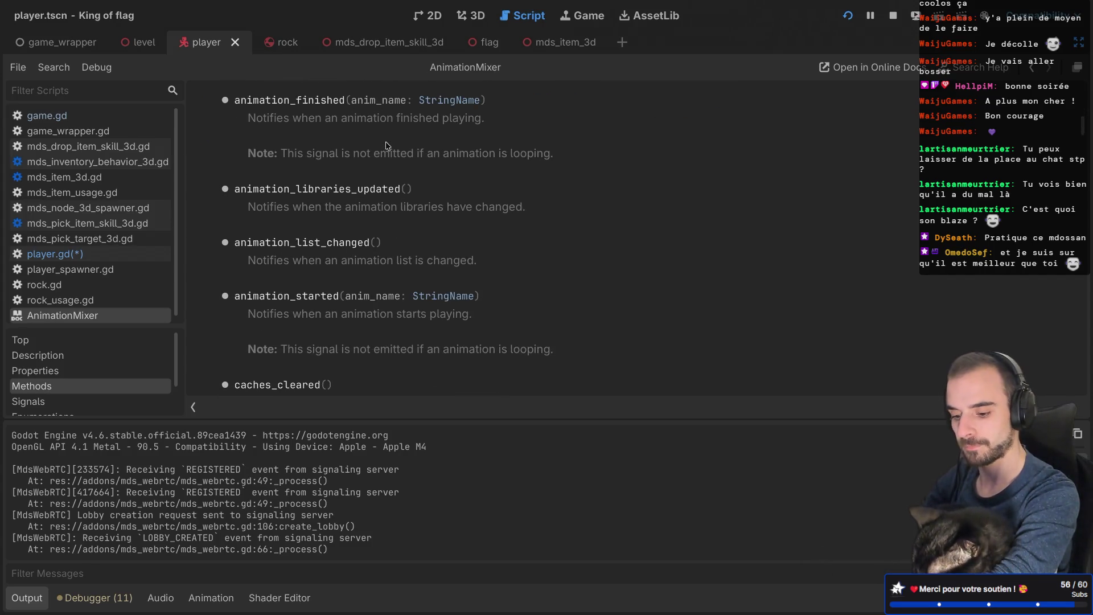
pyautogui.scroll(-2, 386, 146)
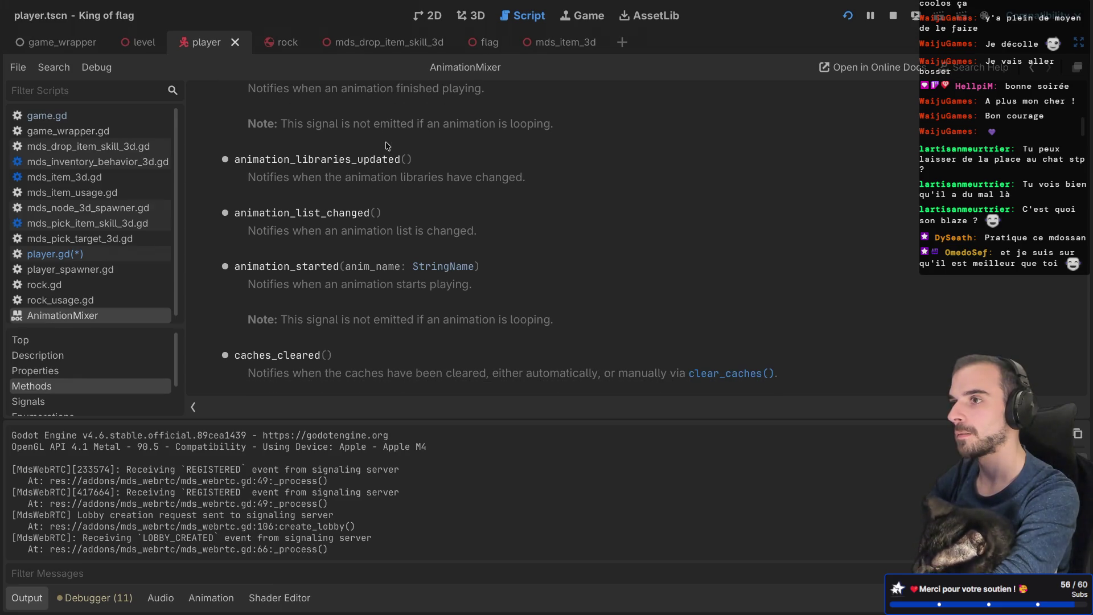
pyautogui.scroll(-11, 386, 146)
pyautogui.scroll(2, 386, 146)
pyautogui.scroll(-4, 386, 146)
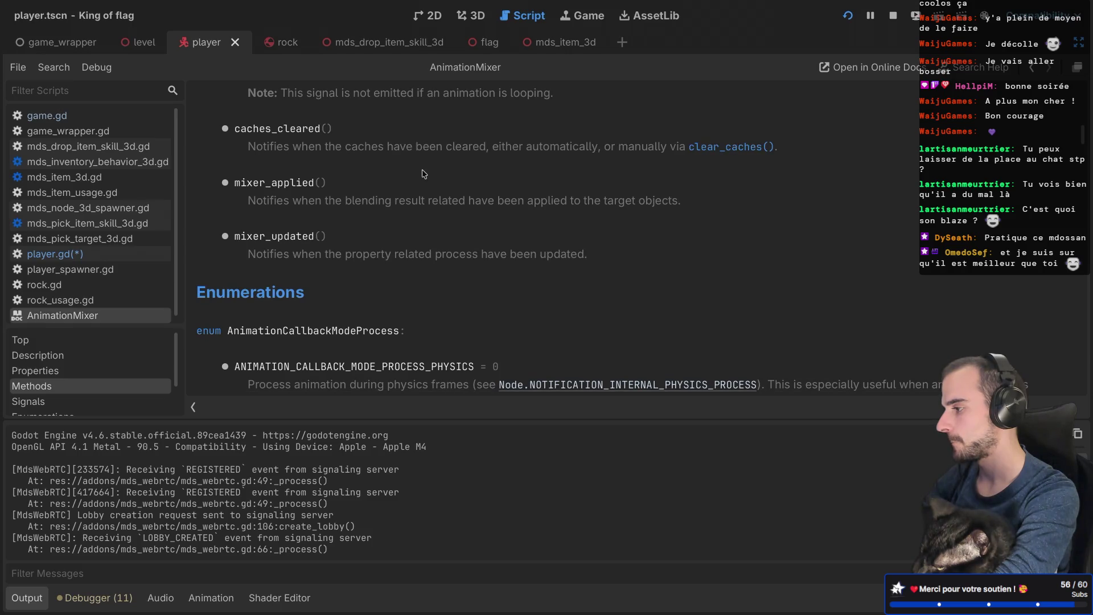
pyautogui.scroll(-10, 423, 173)
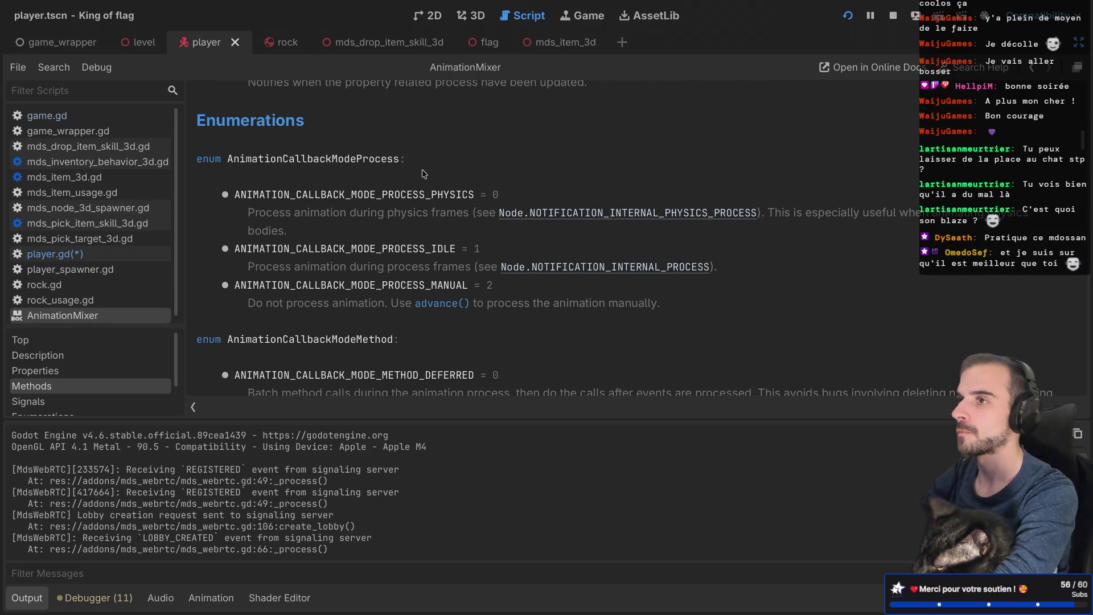
pyautogui.scroll(-15, 423, 174)
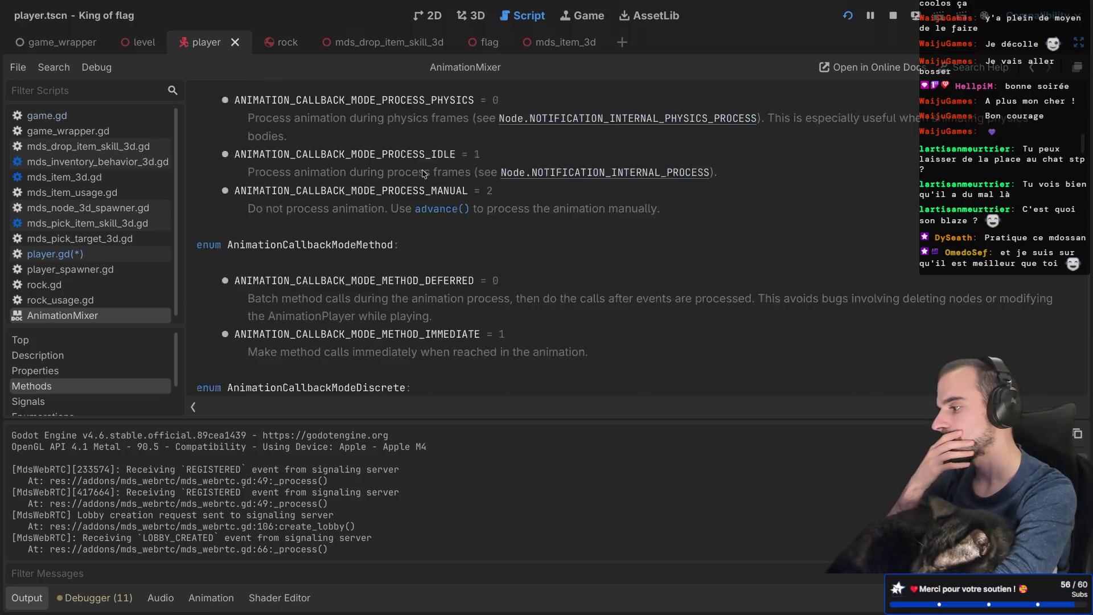
pyautogui.scroll(-4, 423, 173)
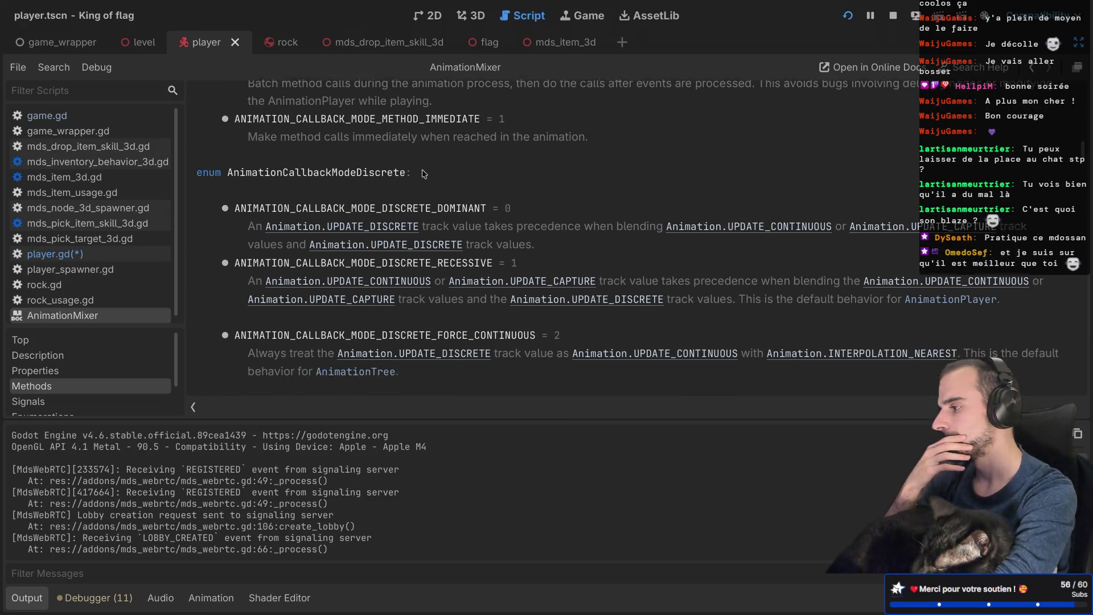
pyautogui.scroll(-20, 423, 173)
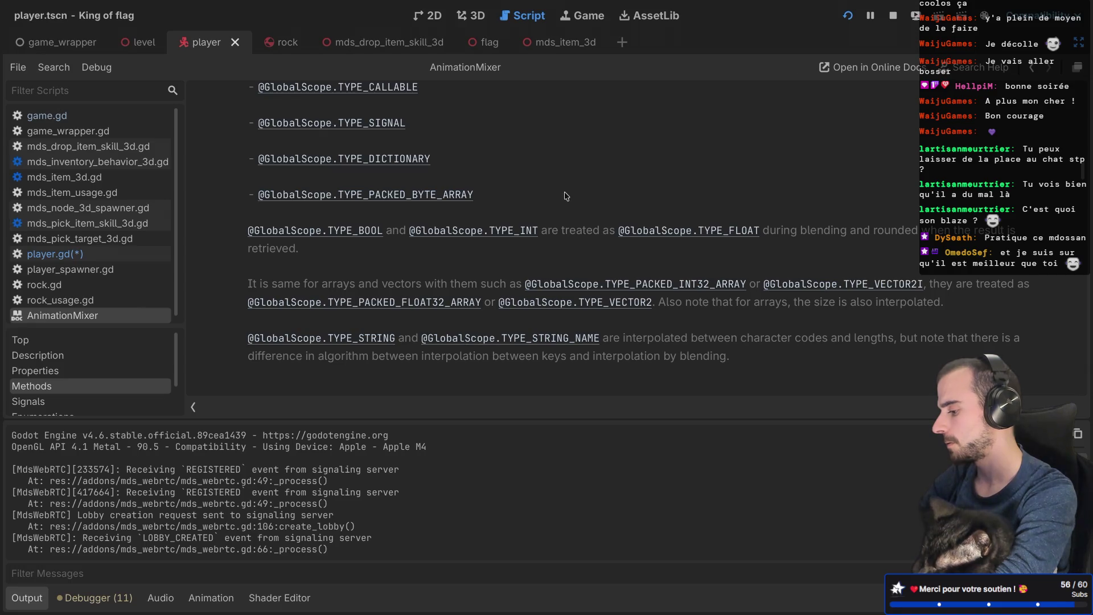
pyautogui.press('ctrl+super+d')
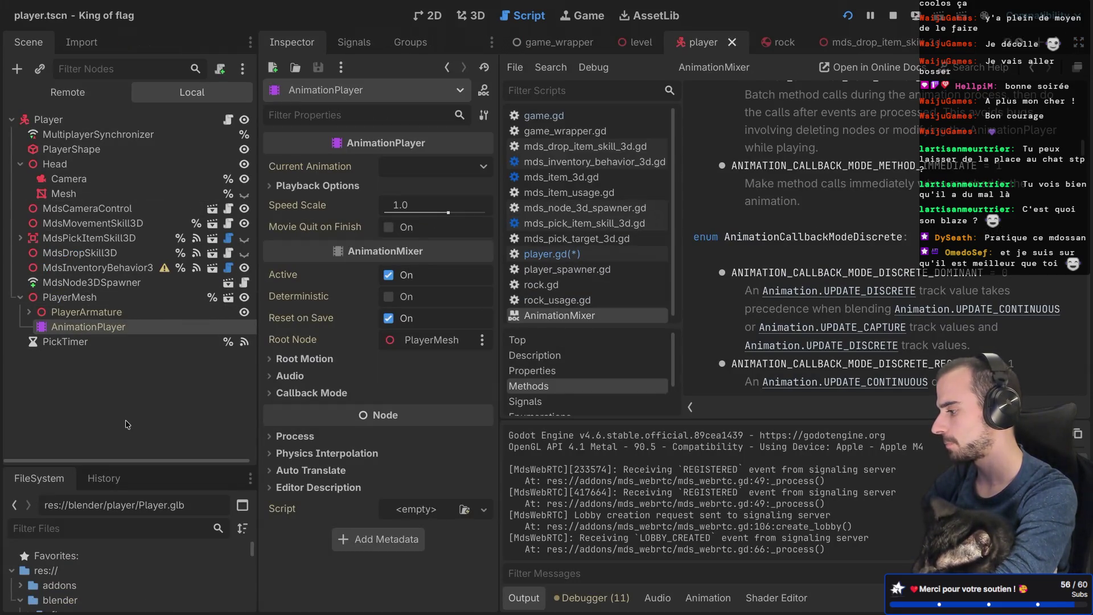
# Step: Open the Advanced Import Settings for Player.glb from the Import panel
pyautogui.moveTo(122, 466); pyautogui.dragTo(122, 373)
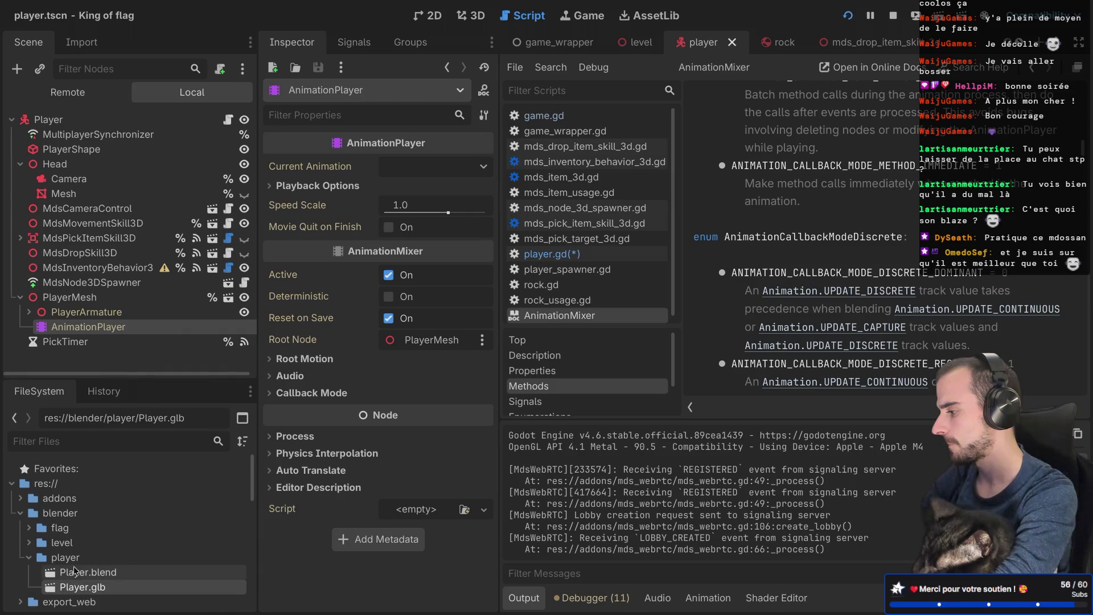
pyautogui.scroll(-3, 95, 561)
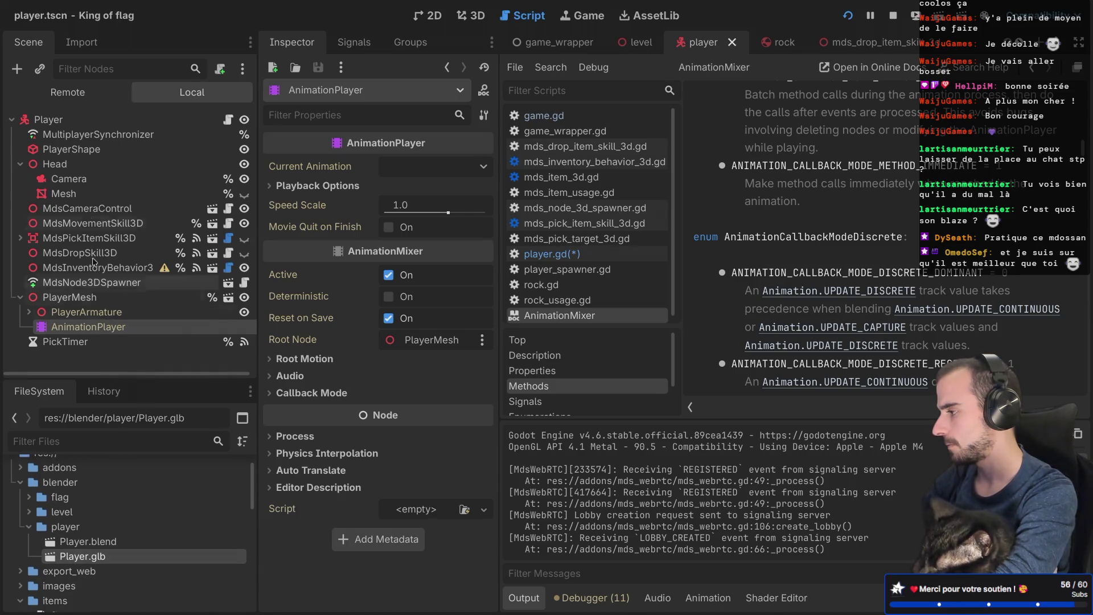
pyautogui.click(83, 44)
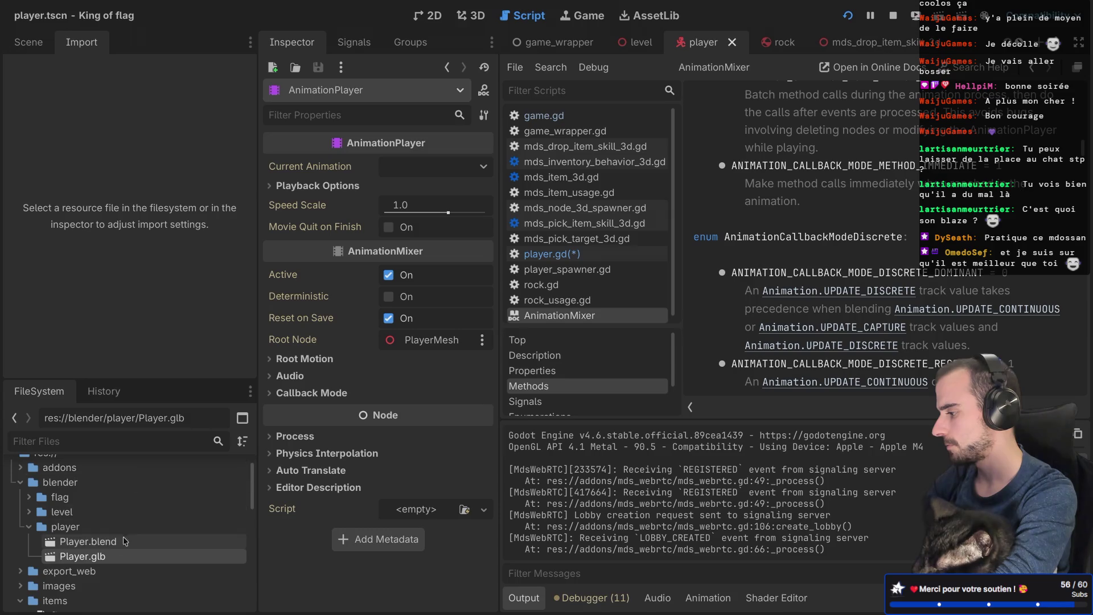
pyautogui.doubleClick(110, 552)
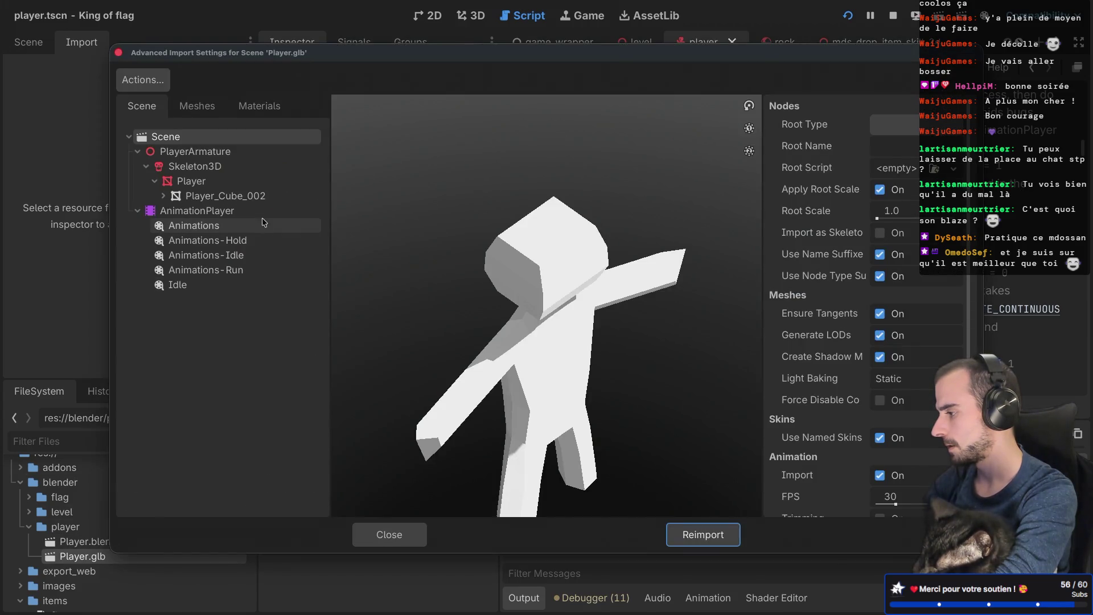
# Step: Set Animations-Idle Loop Mode to Linear, preview it, reimport Player.glb and run the project
pyautogui.click(232, 258)
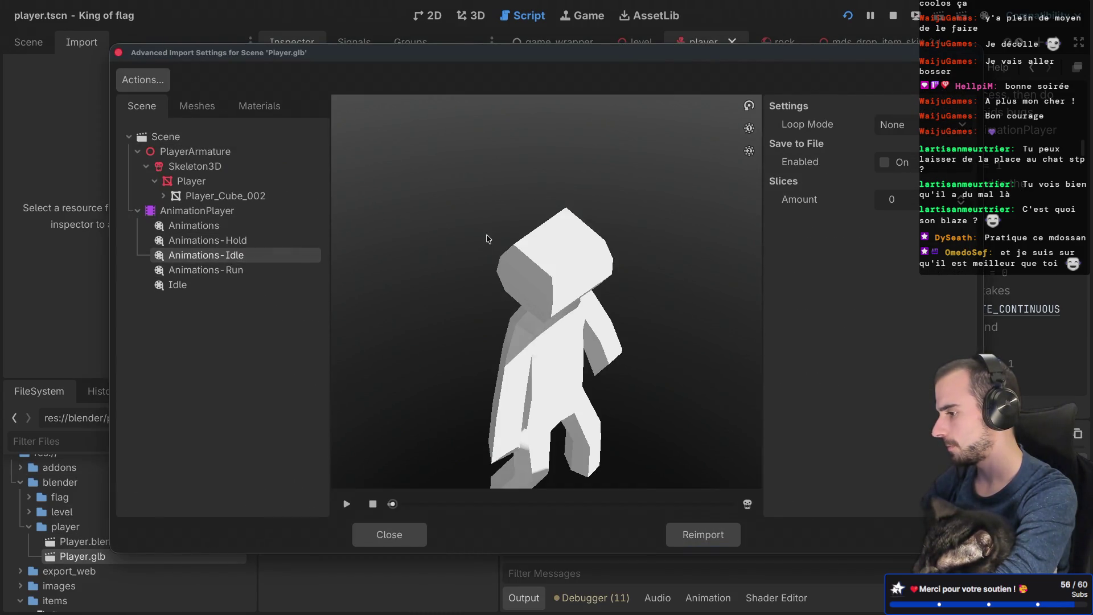
pyautogui.click(892, 124)
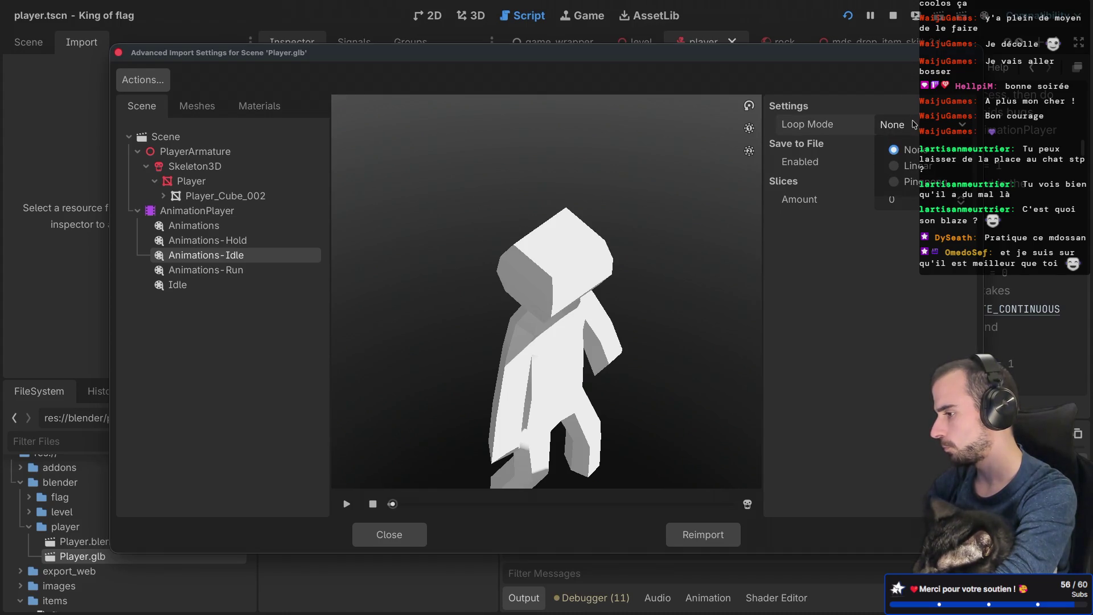
pyautogui.click(895, 169)
pyautogui.click(350, 503)
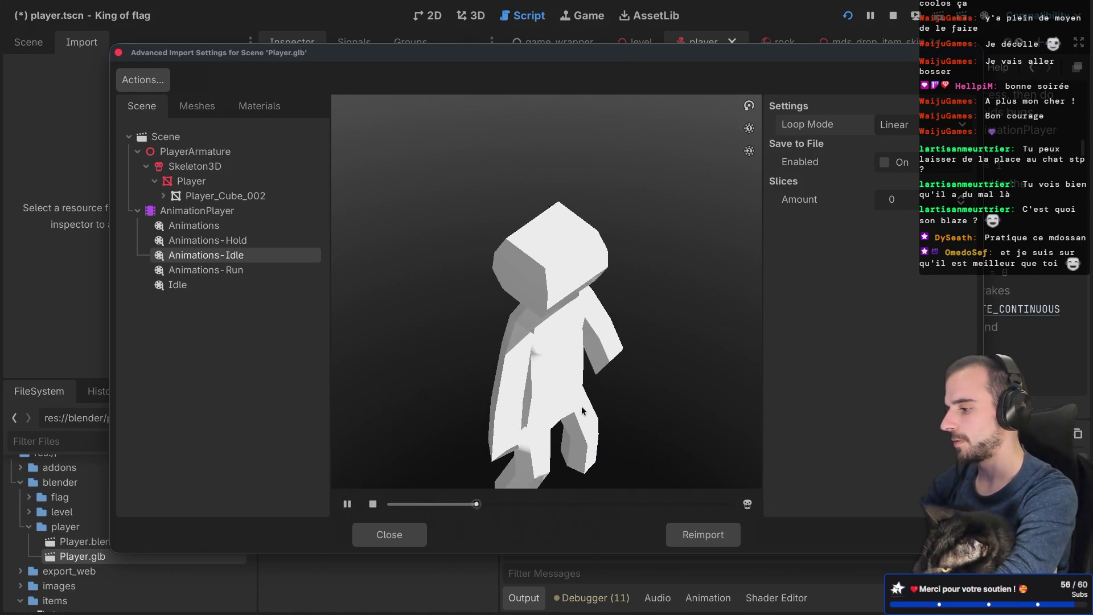
pyautogui.click(717, 530)
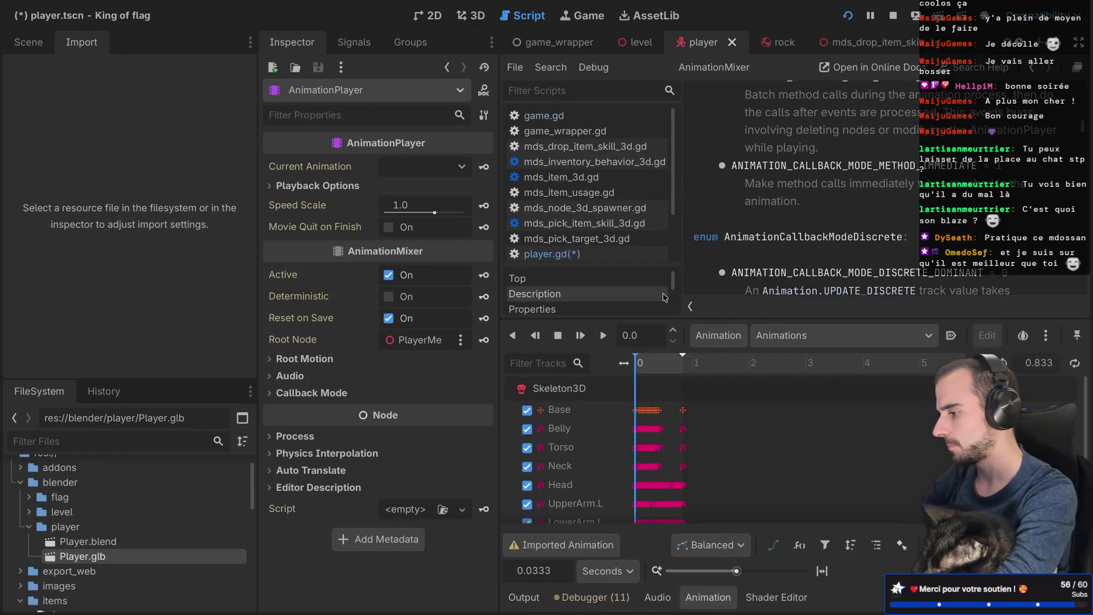
pyautogui.click(853, 21)
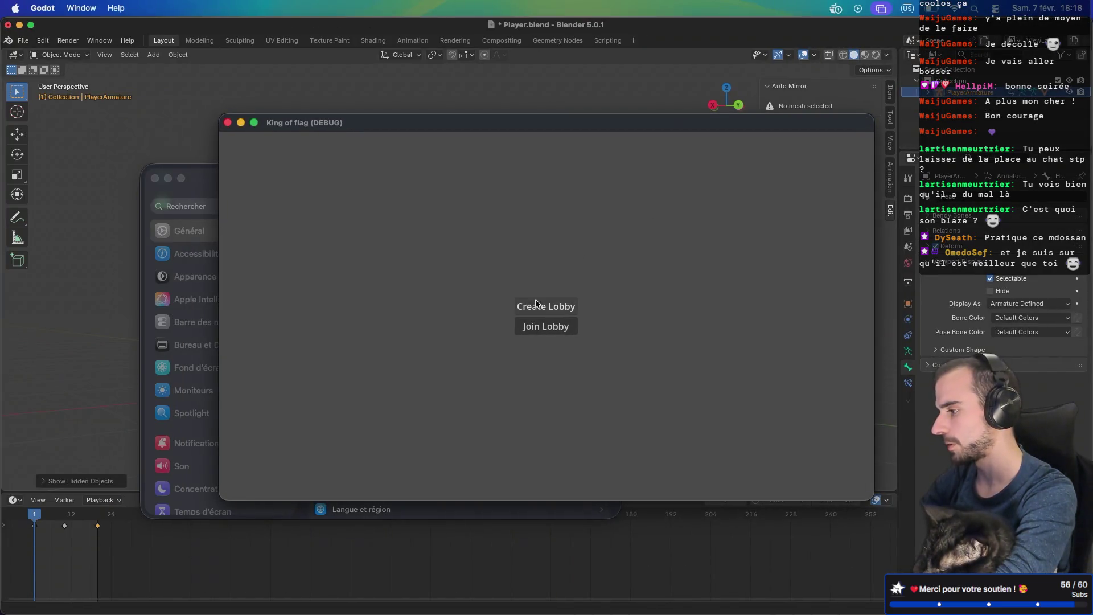
# Step: Create a lobby in the game, then change line 28's get_animation() to is_playing()
pyautogui.click(535, 305)
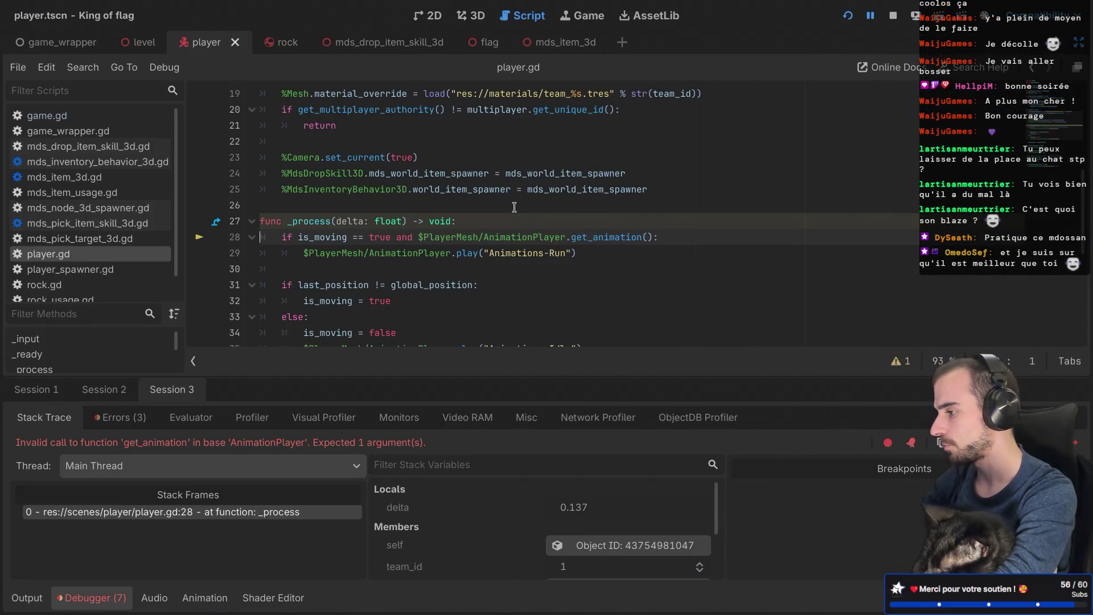
pyautogui.moveTo(571, 237); pyautogui.dragTo(638, 236)
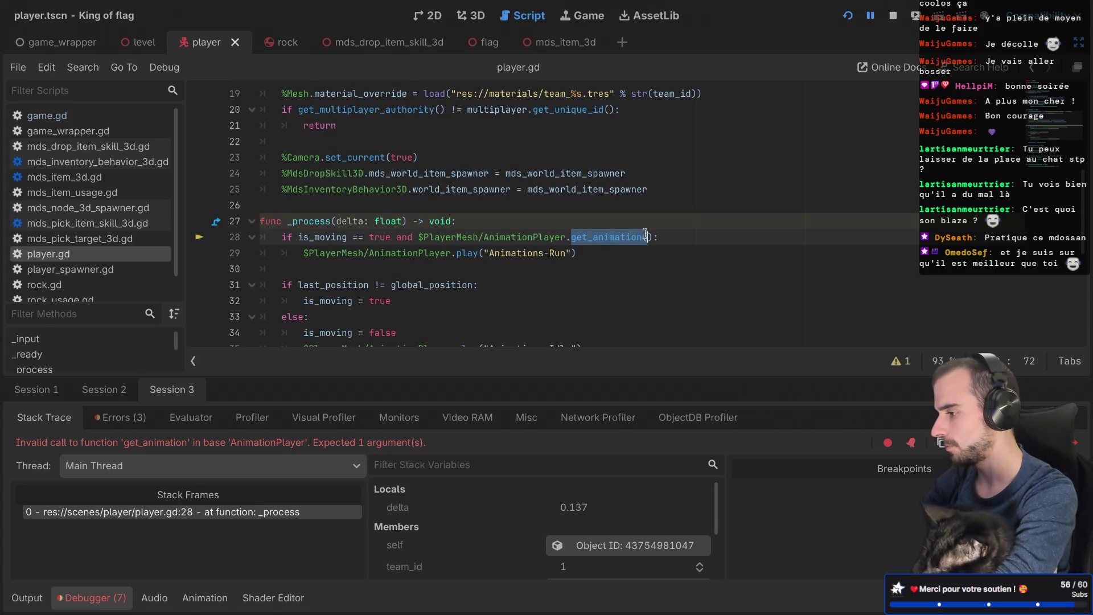
pyautogui.click(645, 235)
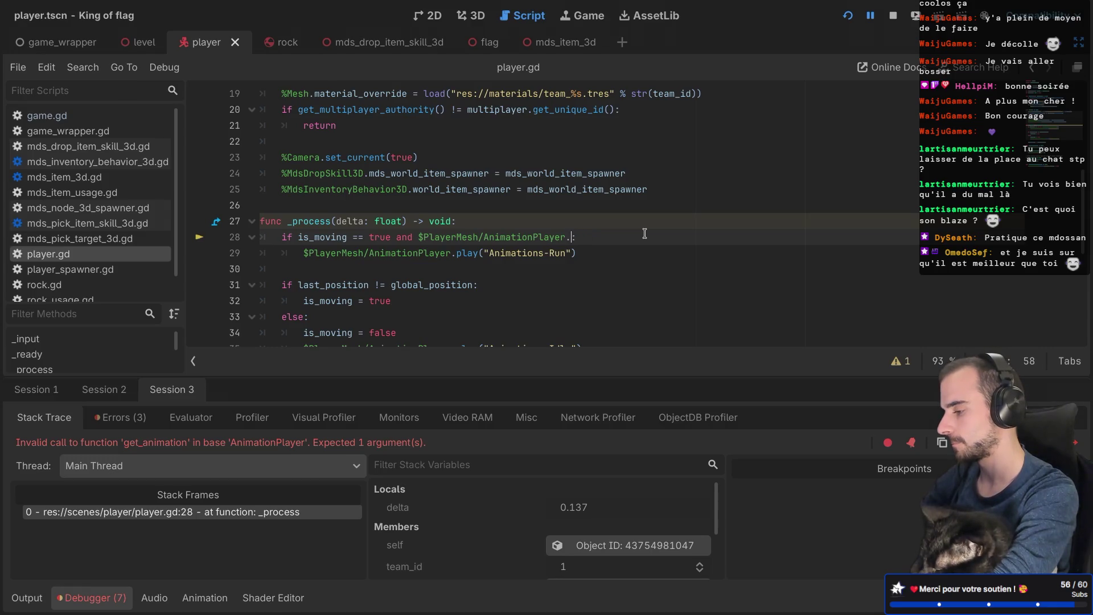
pyautogui.write('is')
pyautogui.press('Down')
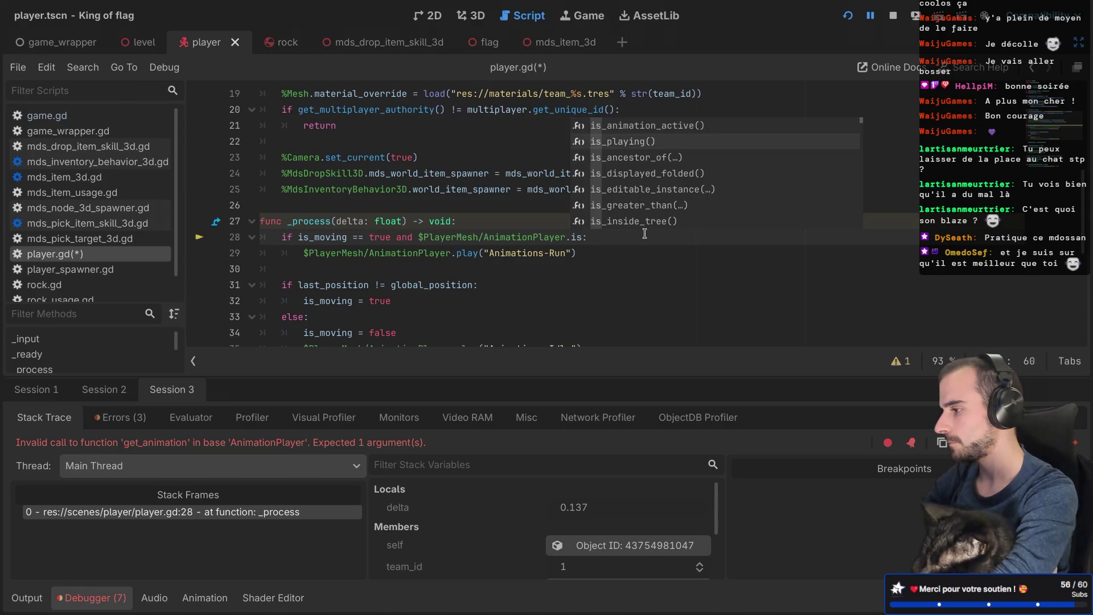
pyautogui.press('Return')
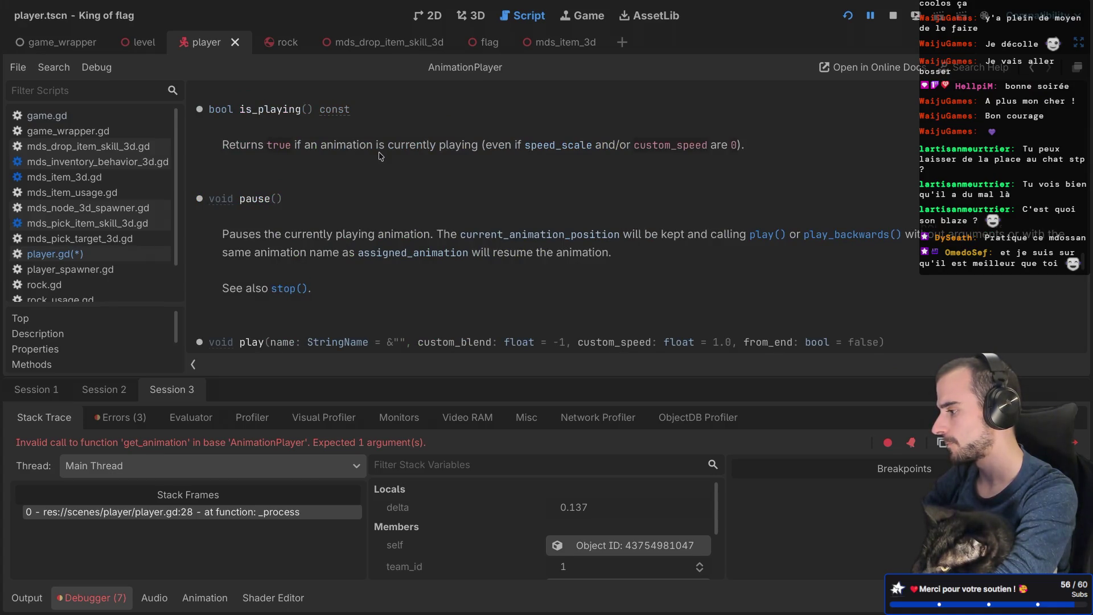
# Step: Browse the AnimationPlayer methods list in the docs, then switch to the running game
pyautogui.scroll(-8, 381, 156)
pyautogui.scroll(-5, 380, 156)
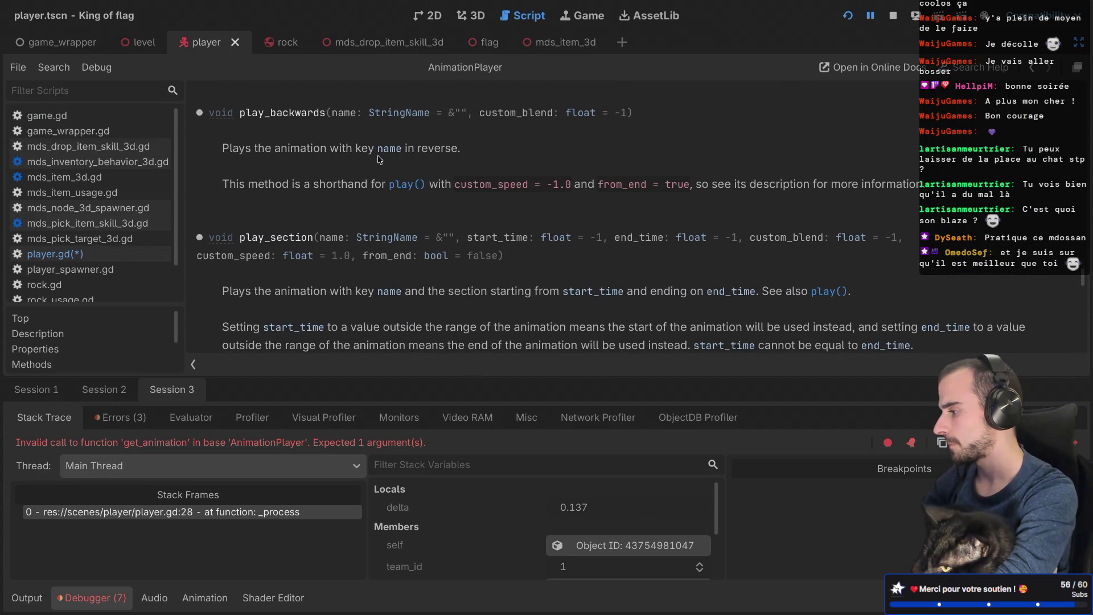
pyautogui.click(67, 367)
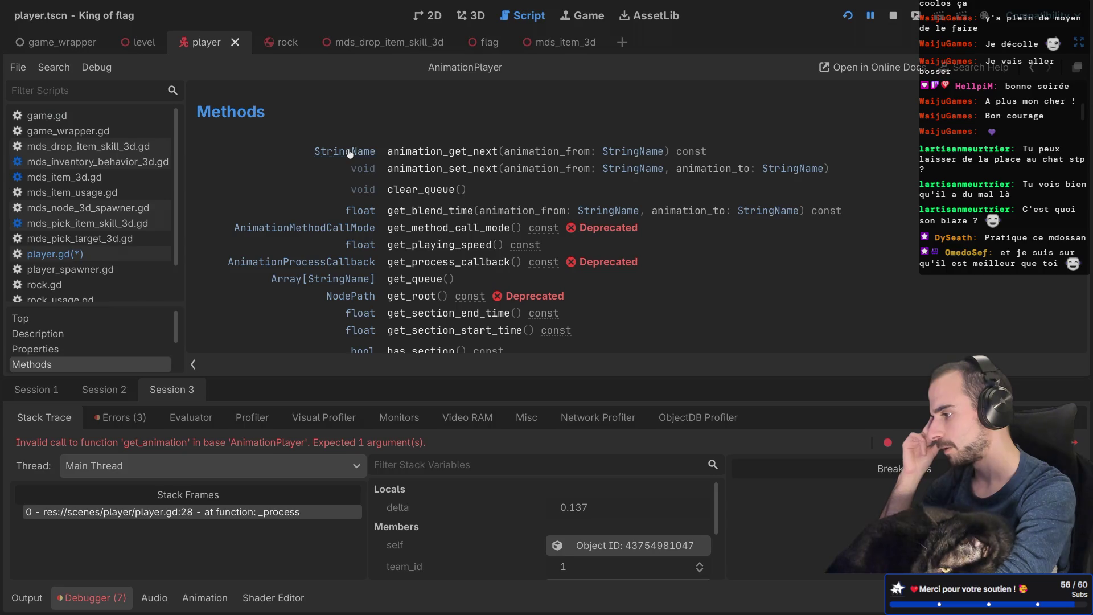
pyautogui.scroll(-3, 348, 160)
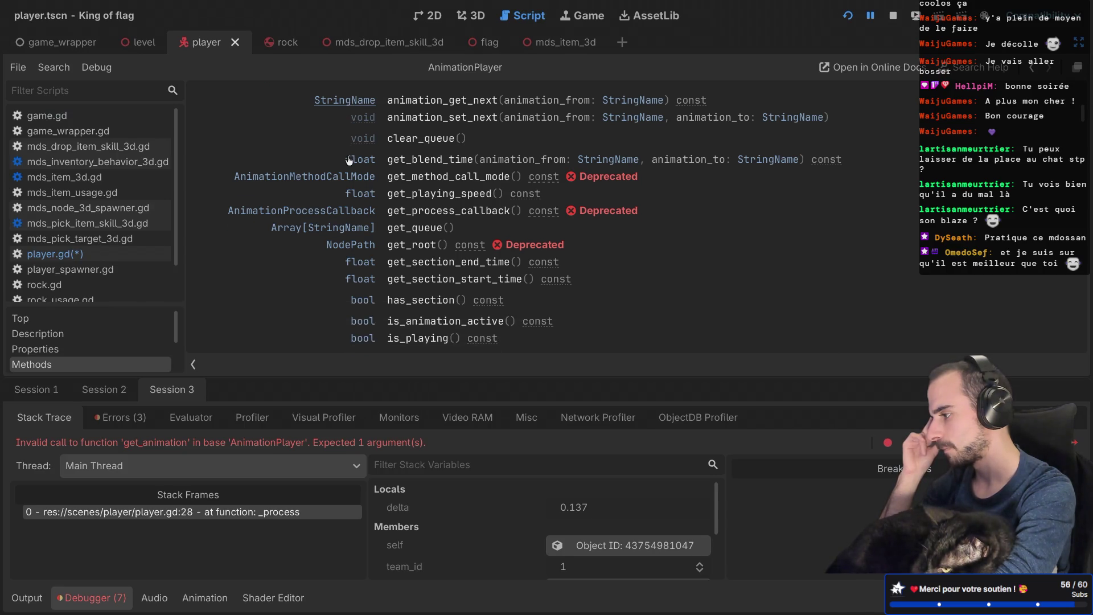
pyautogui.scroll(-10, 354, 179)
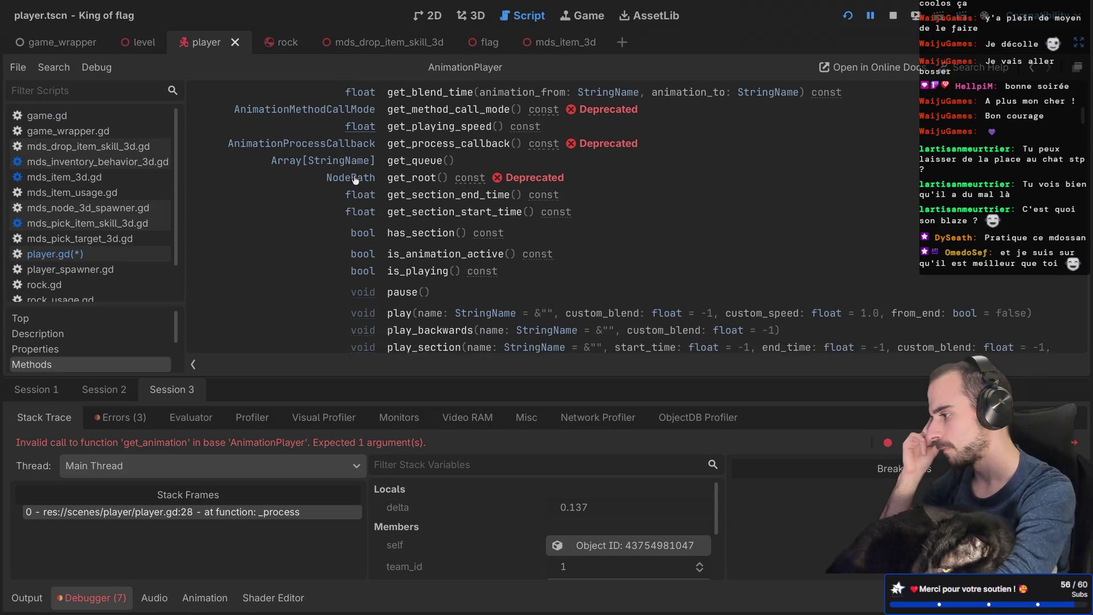
pyautogui.scroll(-15, 355, 179)
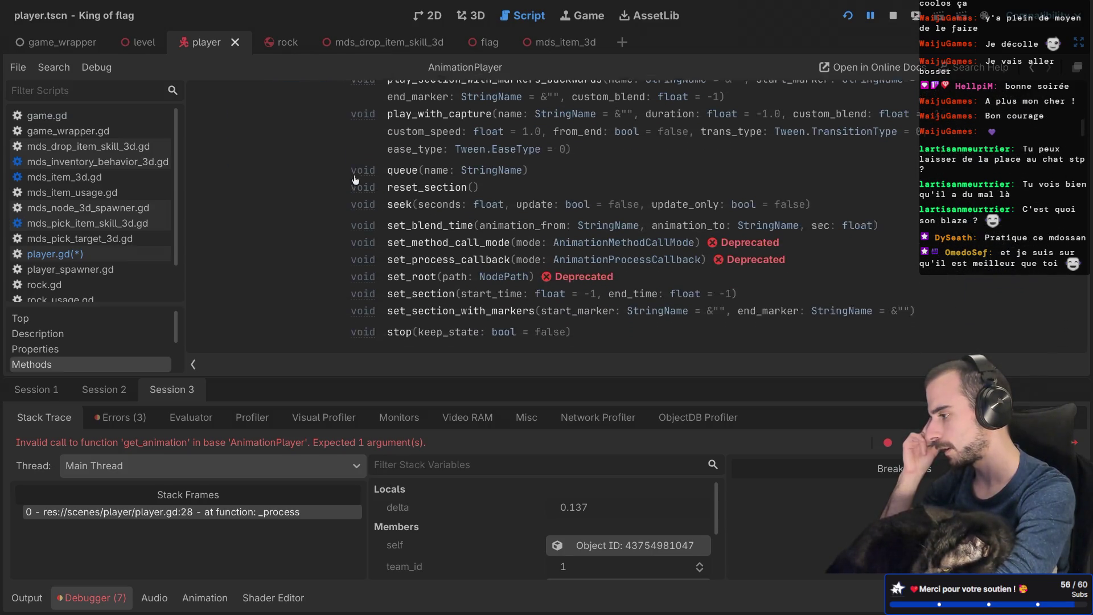
pyautogui.scroll(9, 355, 185)
pyautogui.scroll(12, 355, 186)
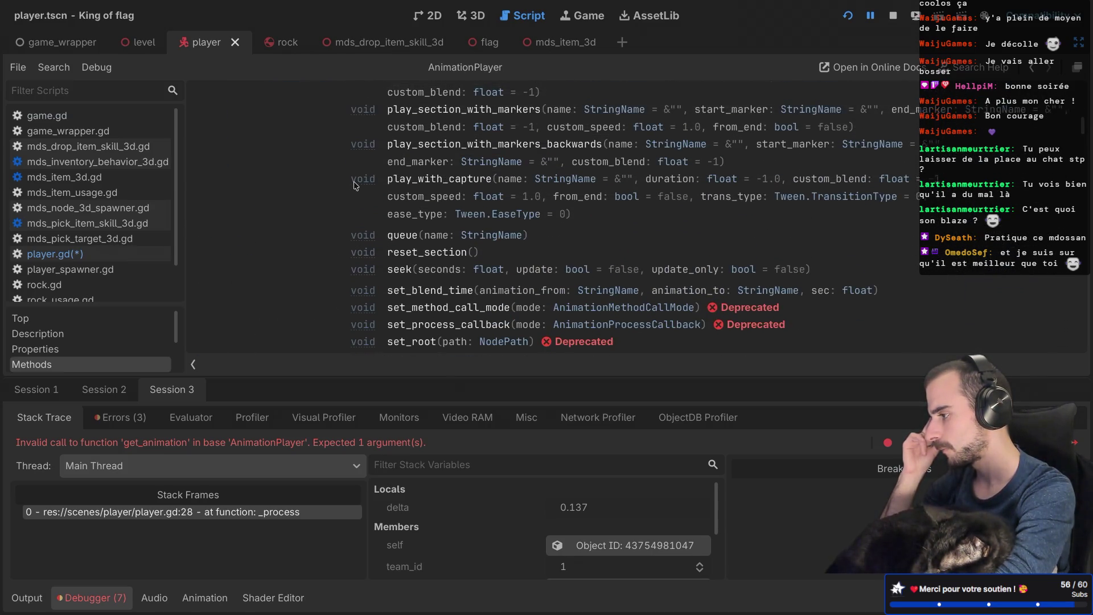
pyautogui.scroll(6, 354, 185)
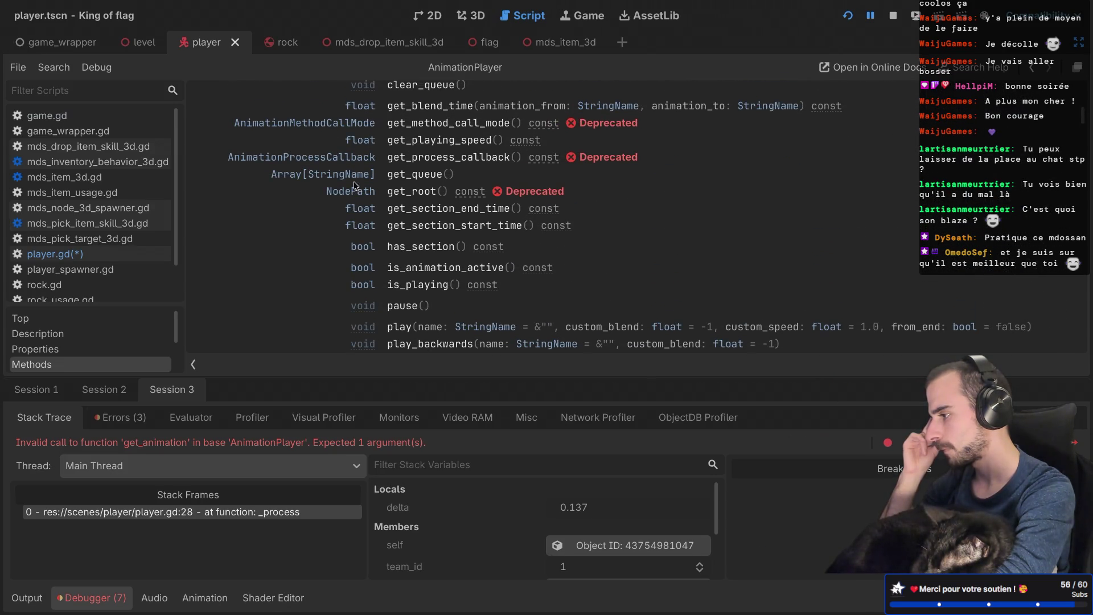
pyautogui.scroll(4, 354, 185)
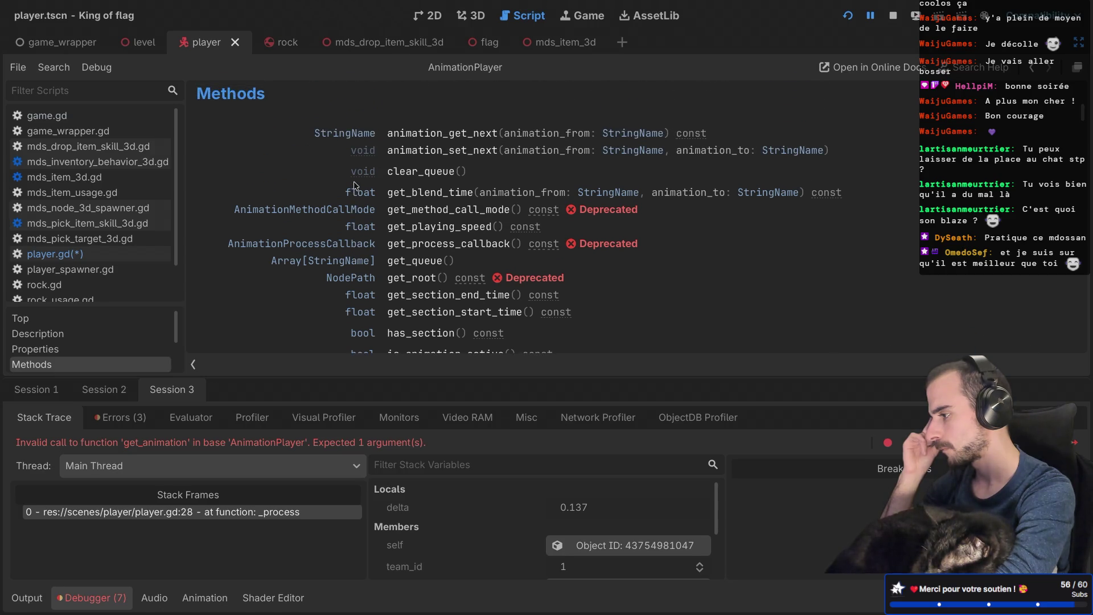
pyautogui.scroll(1, 354, 185)
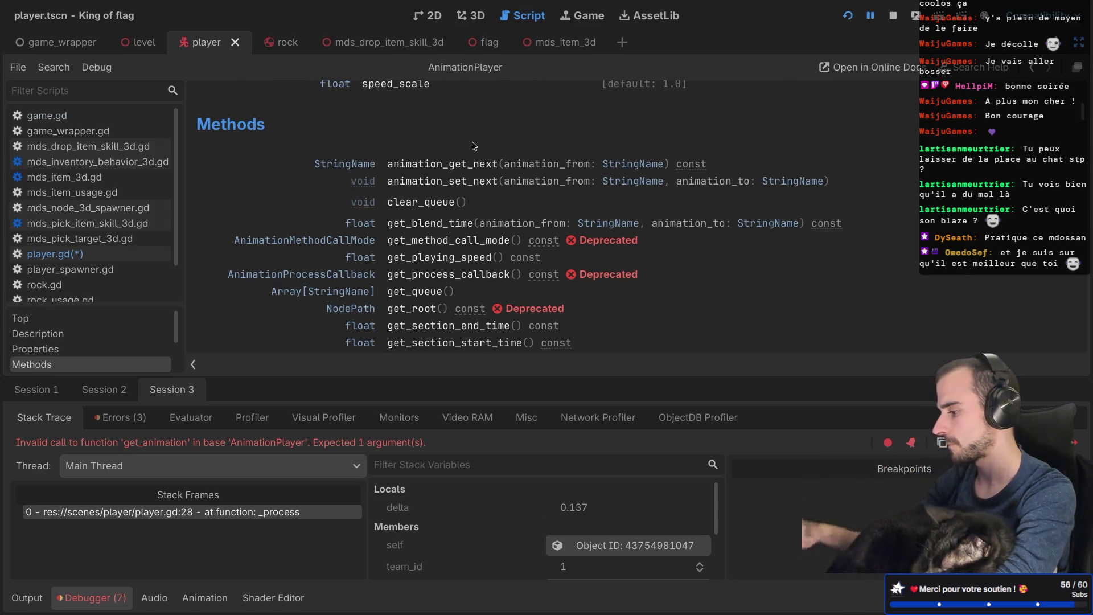
pyautogui.press('super+Tab')
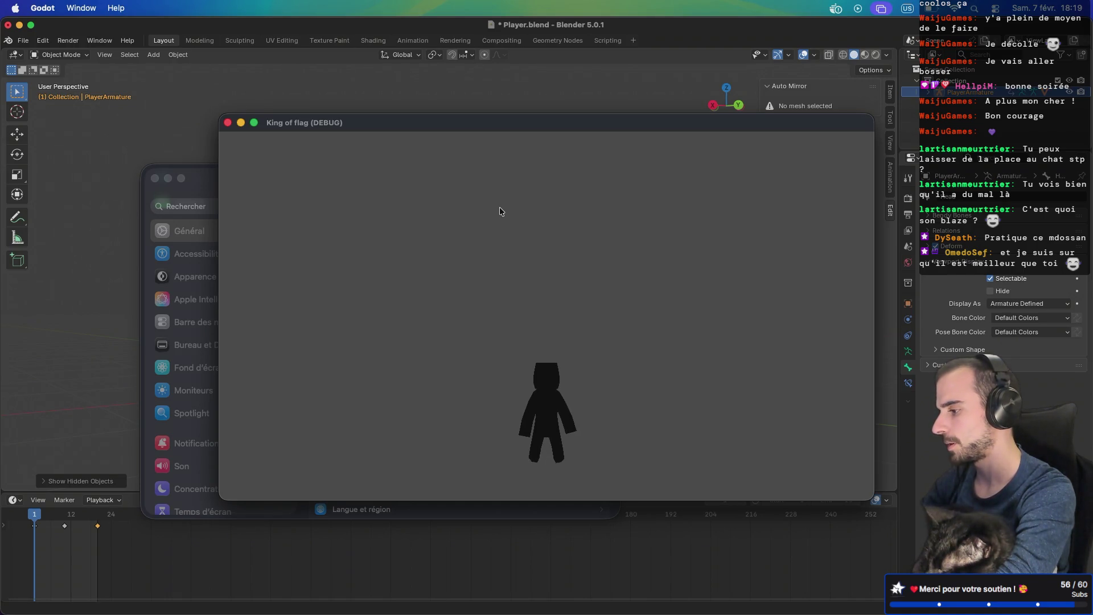
# Step: Restart the game, create a lobby, start the match, and return to the editor
pyautogui.click(227, 122)
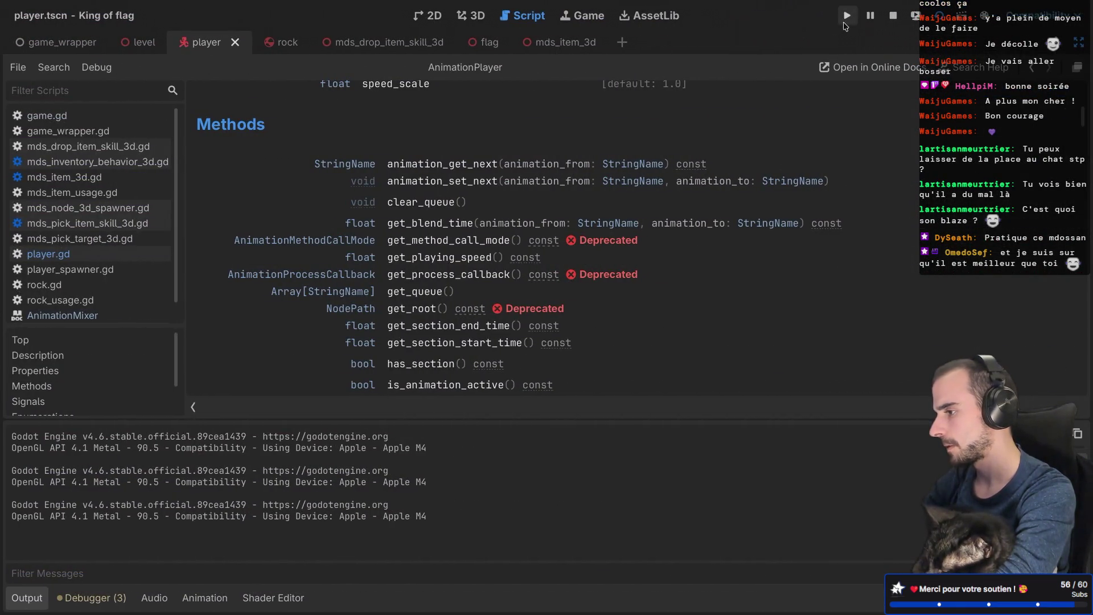
pyautogui.click(847, 15)
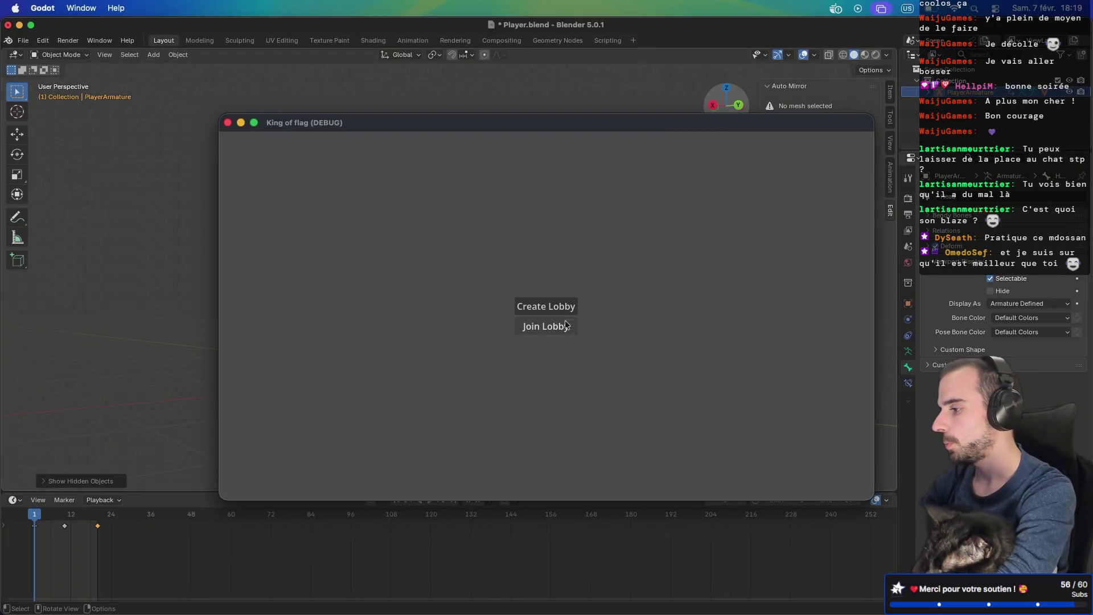
pyautogui.click(563, 325)
pyautogui.click(555, 330)
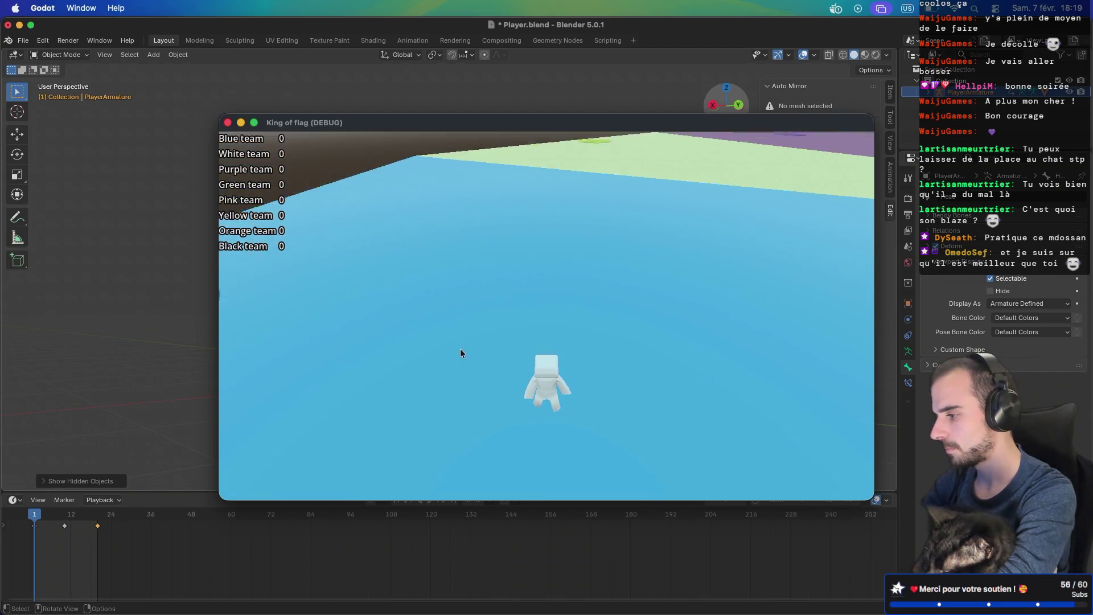
pyautogui.hotkey('ctrl', 'Right')
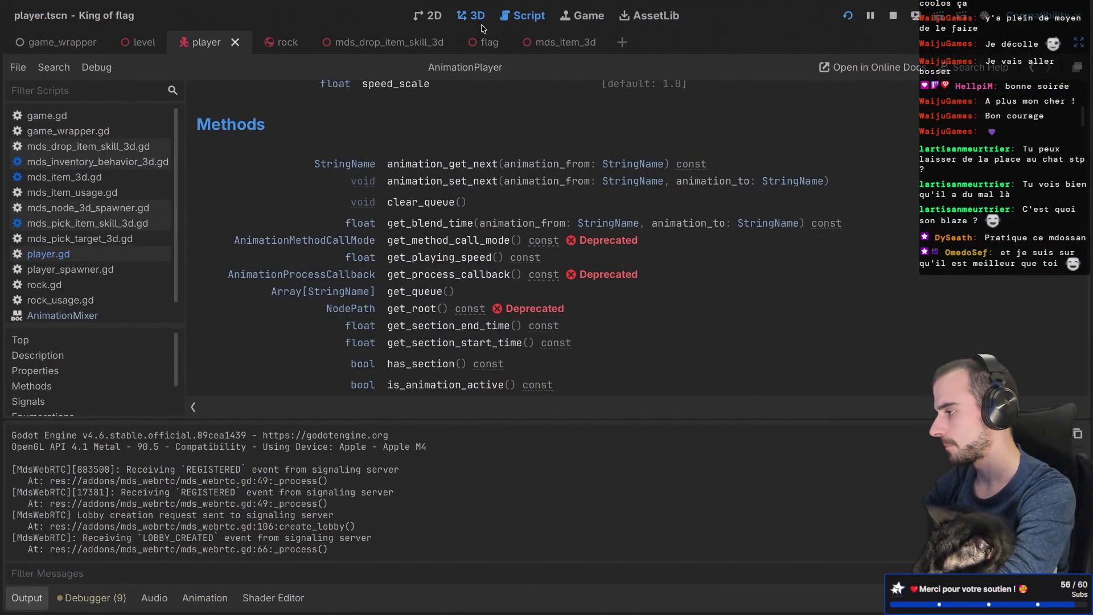
# Step: Set PlayerMesh's Rotation Y to 180 in the 3D player scene, then open player.gd
pyautogui.click(478, 15)
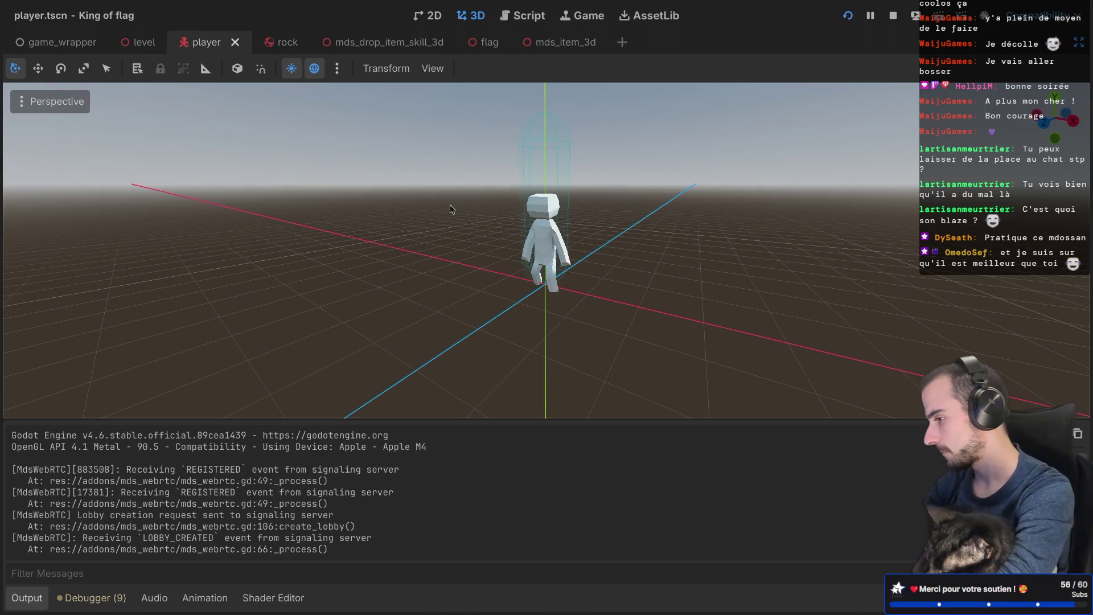
pyautogui.scroll(-3, 450, 208)
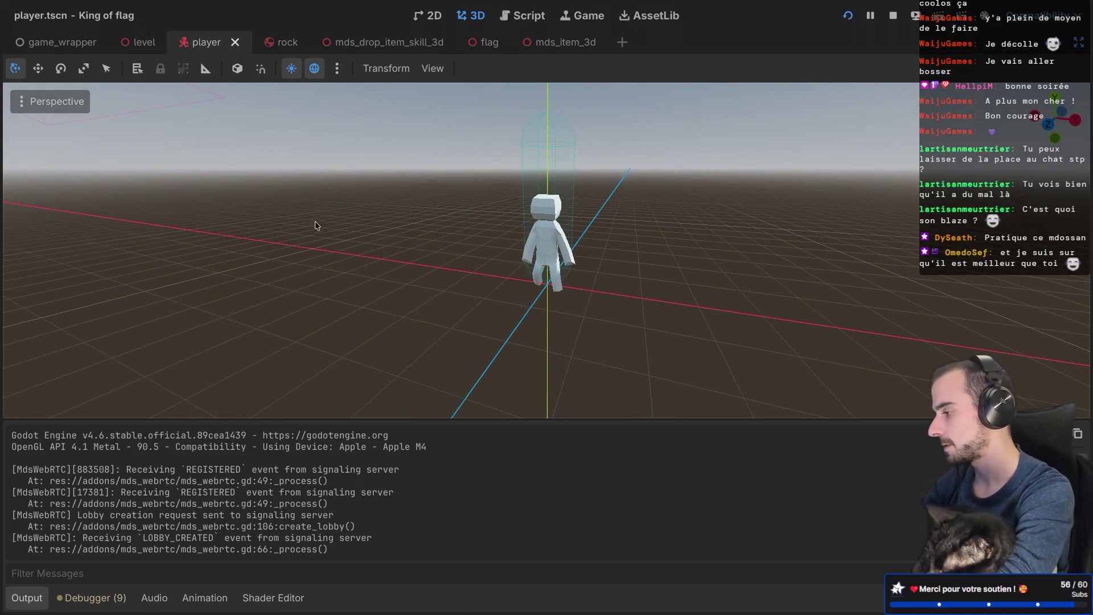
pyautogui.hotkey('ctrl', 'shift', 'F11')
pyautogui.hotkey('ctrl', 'shift', 'F11')
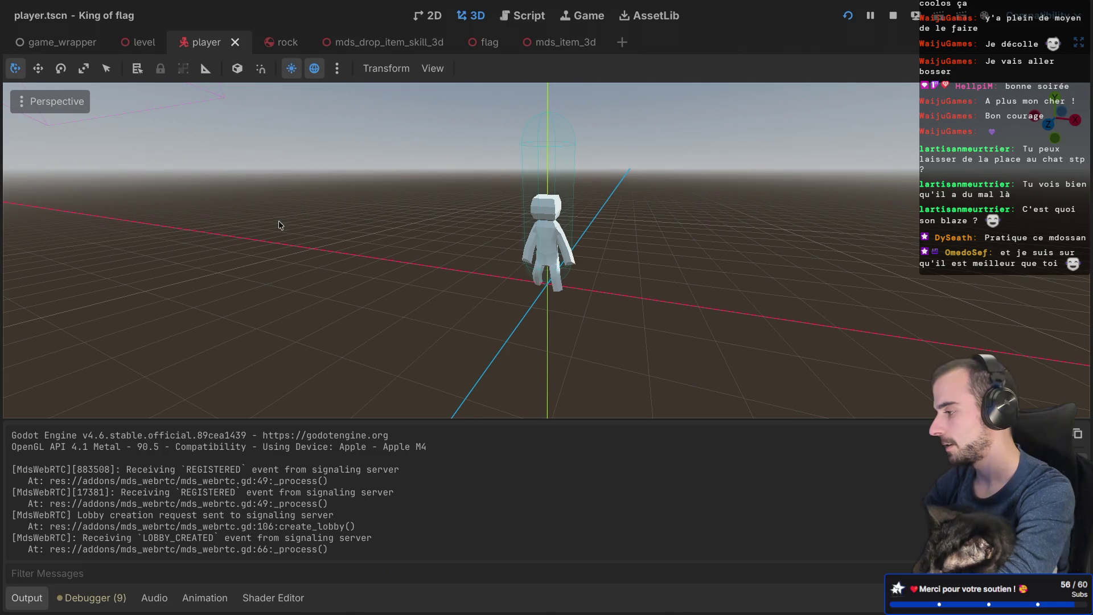
pyautogui.hotkey('ctrl', 'shift', 'F11')
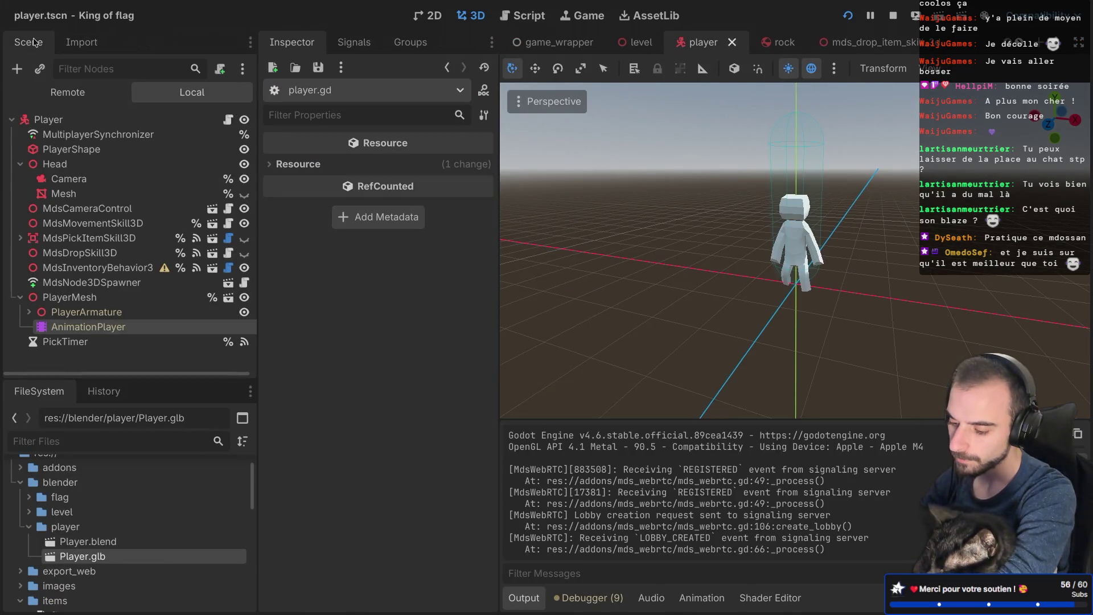
pyautogui.click(88, 297)
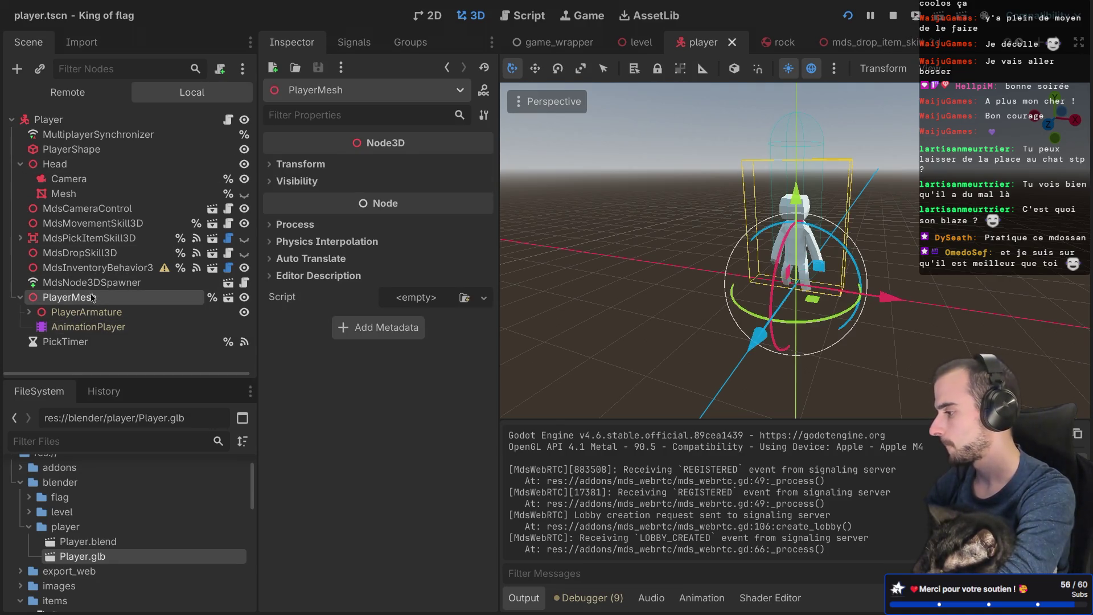
pyautogui.click(300, 164)
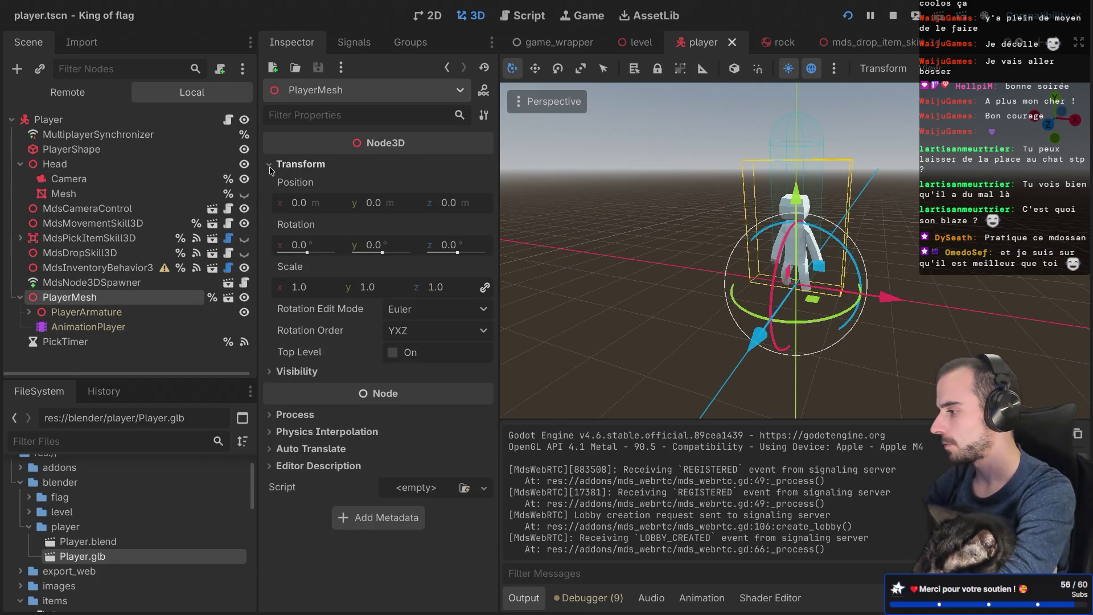
pyautogui.click(379, 246)
pyautogui.write('0')
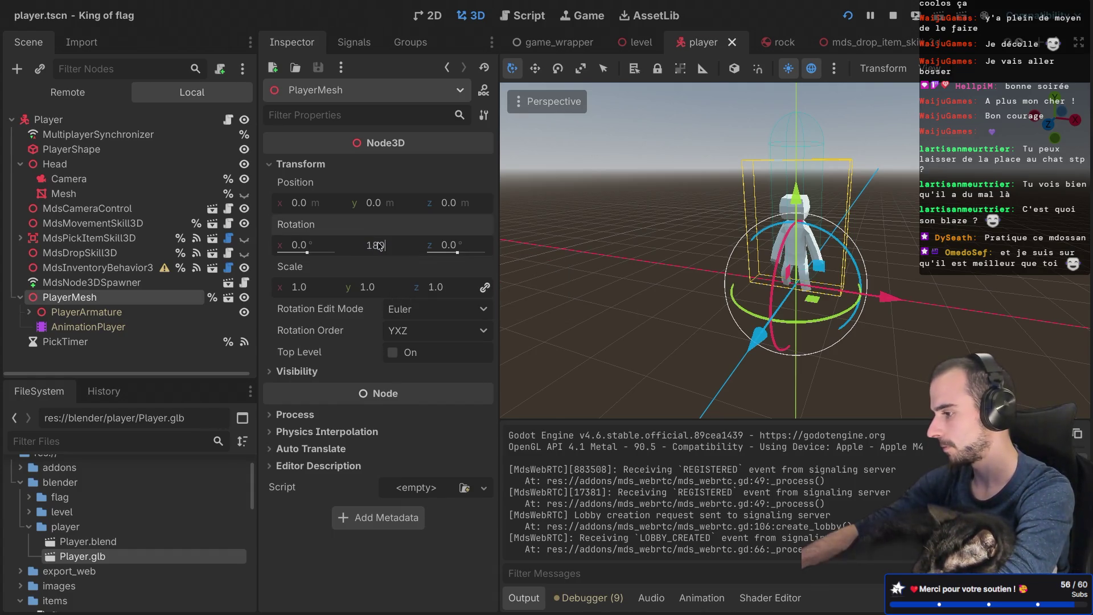
pyautogui.press('Return')
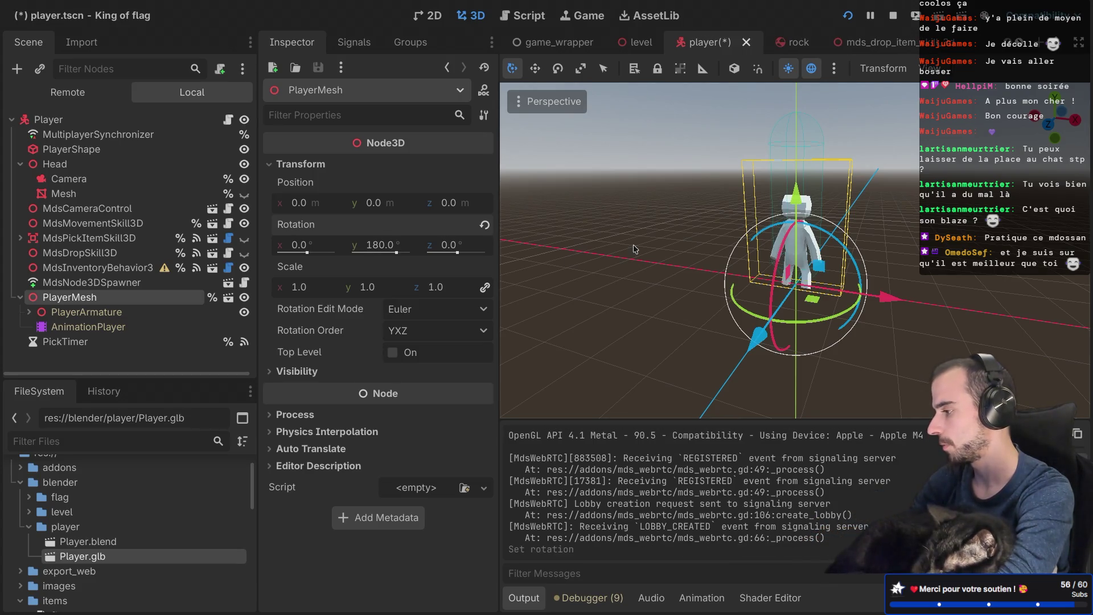
pyautogui.click(229, 122)
pyautogui.scroll(-1, 308, 235)
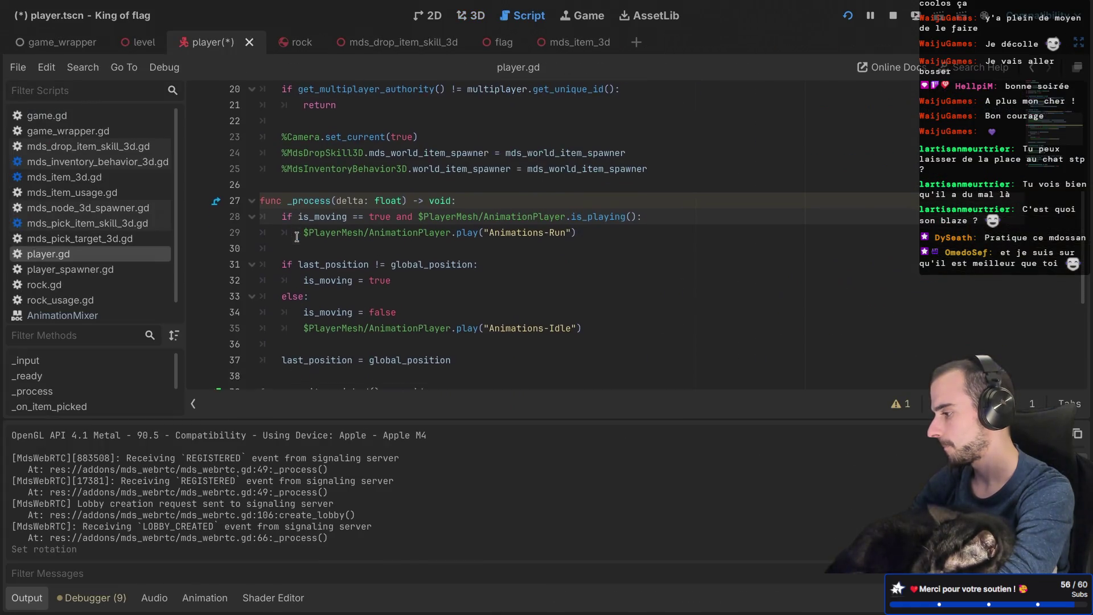
# Step: Copy the Animations-Idle line below is_moving = true as $PlayerMesh/AnimationPlayer.stop, then restore docks
pyautogui.click(416, 229)
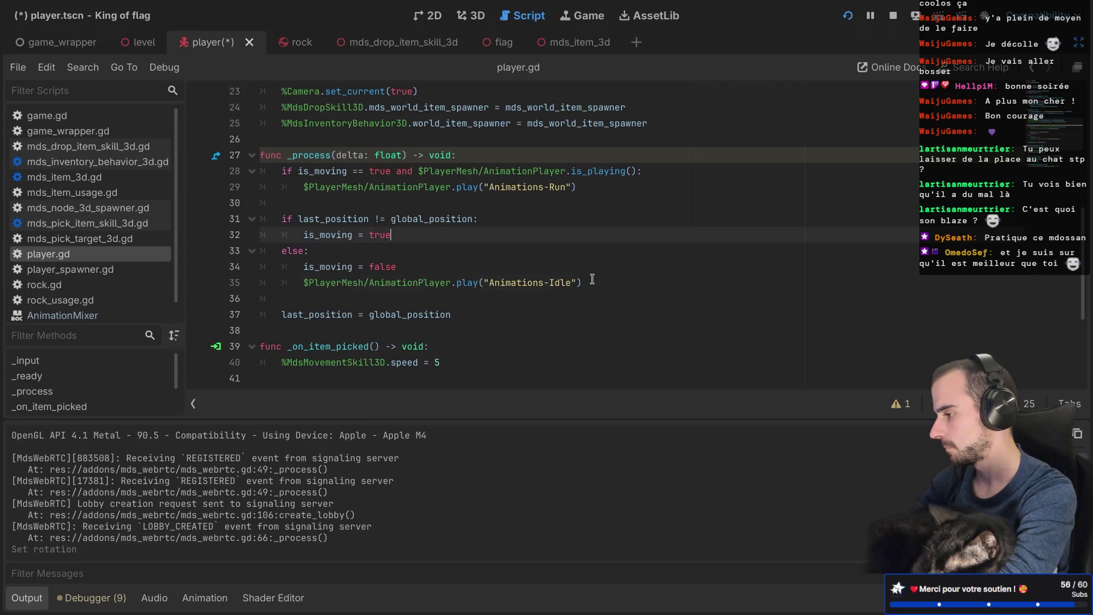
pyautogui.moveTo(591, 283); pyautogui.dragTo(591, 271)
pyautogui.hotkey('ctrl', 'c')
pyautogui.click(450, 229)
pyautogui.hotkey('ctrl', 'v')
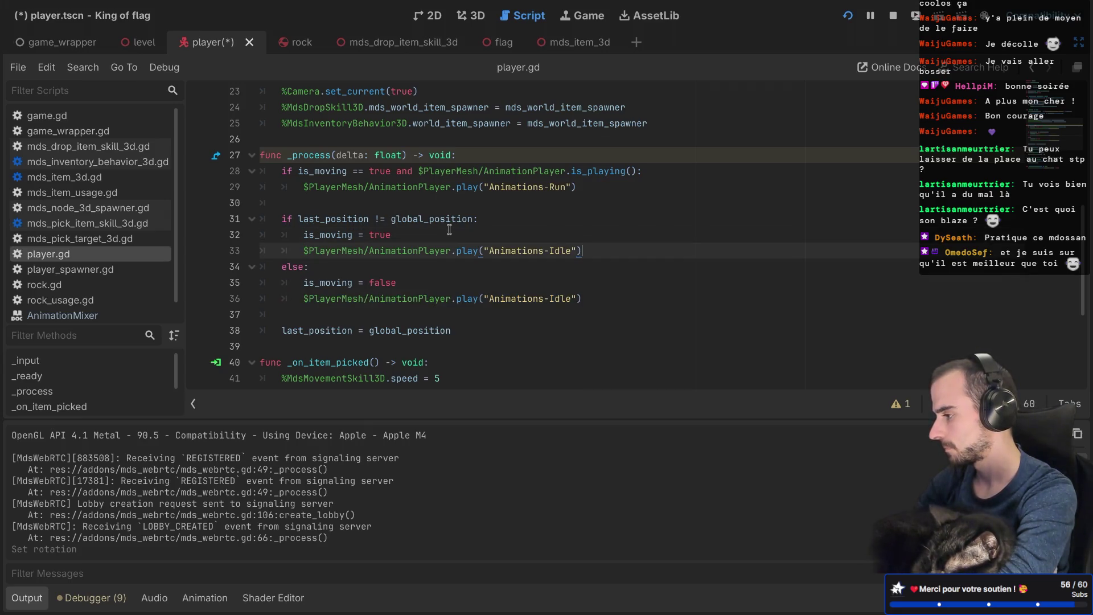
pyautogui.doubleClick(464, 251)
pyautogui.write('stop')
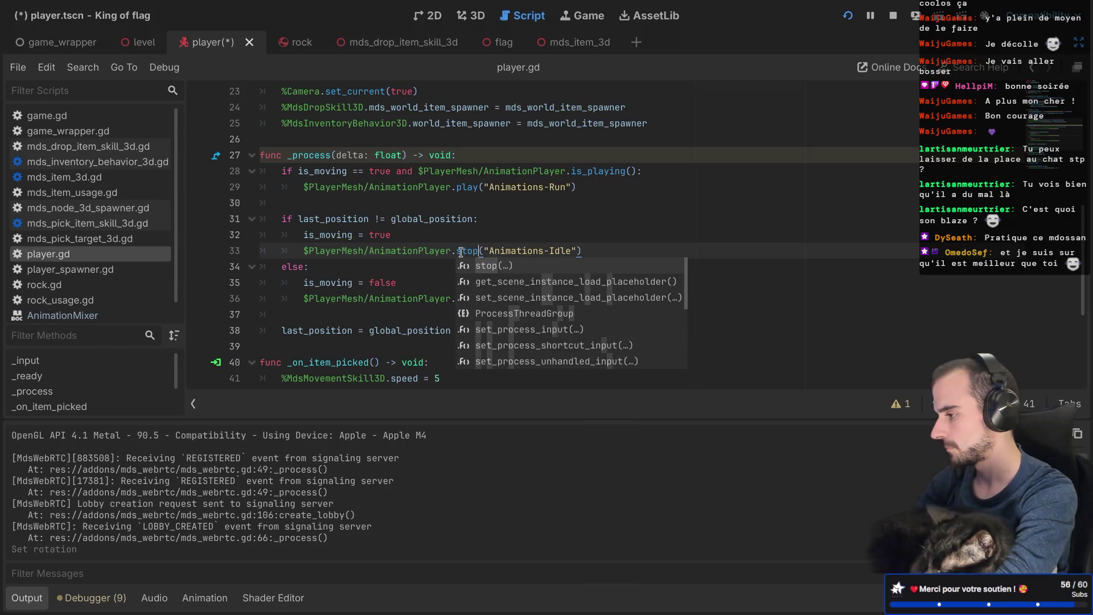
pyautogui.moveTo(581, 251); pyautogui.dragTo(492, 250)
pyautogui.press('BackSpace')
pyautogui.press('BackSpace')
pyautogui.press('BackSpace')
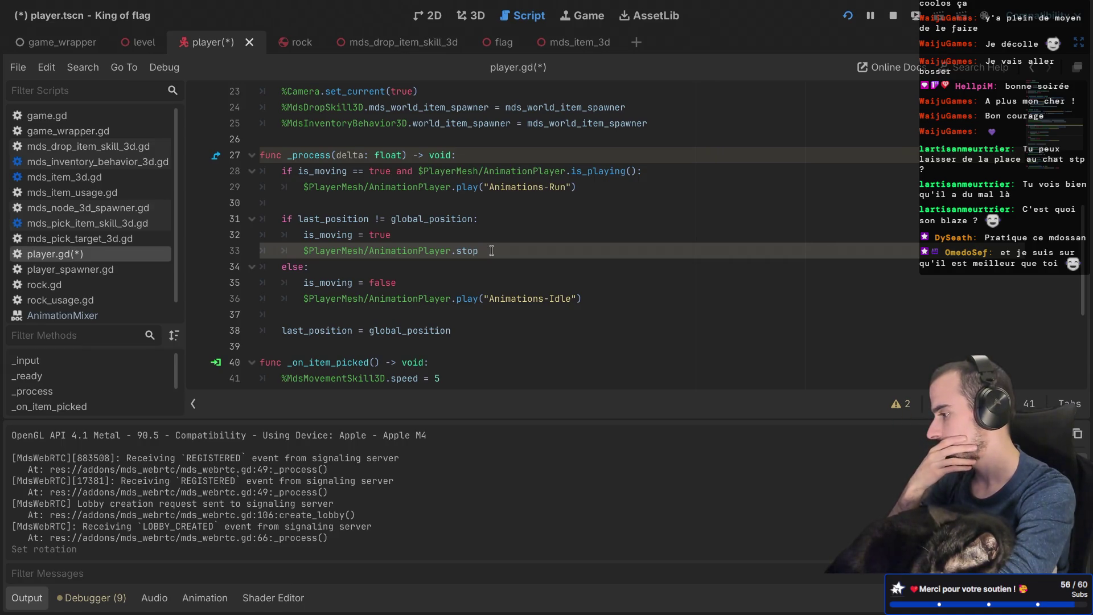
pyautogui.press('ctrl+super+d')
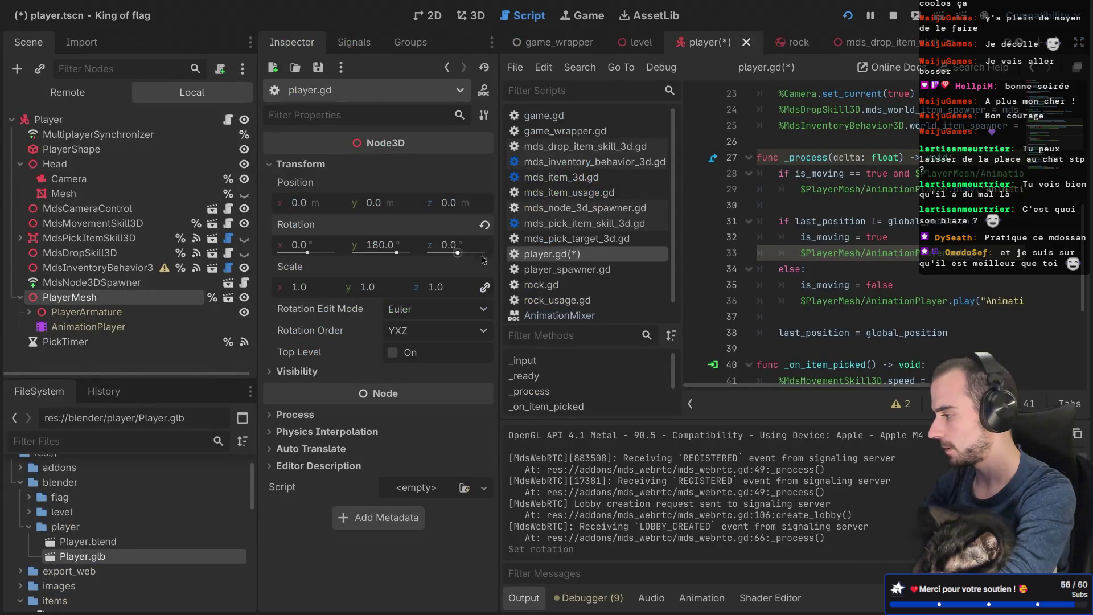
# Step: Select the AnimationPlayer node and delete the .stop line 33 from player.gd
pyautogui.click(86, 327)
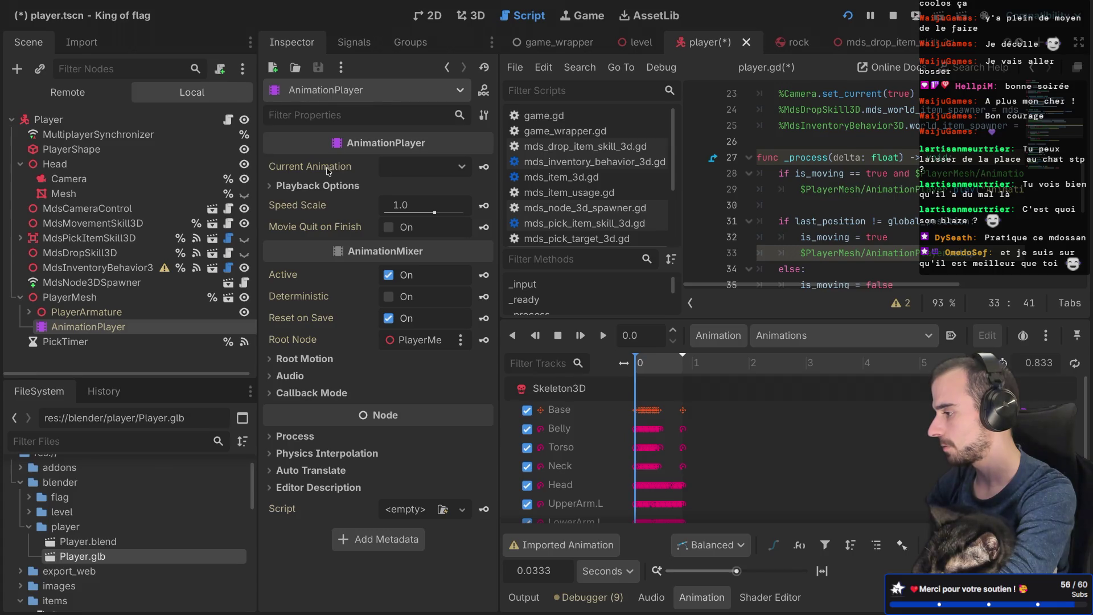
pyautogui.hotkey('ctrl', 'shift', 'F11')
pyautogui.tripleClick(488, 246)
pyautogui.press('BackSpace')
pyautogui.press('BackSpace')
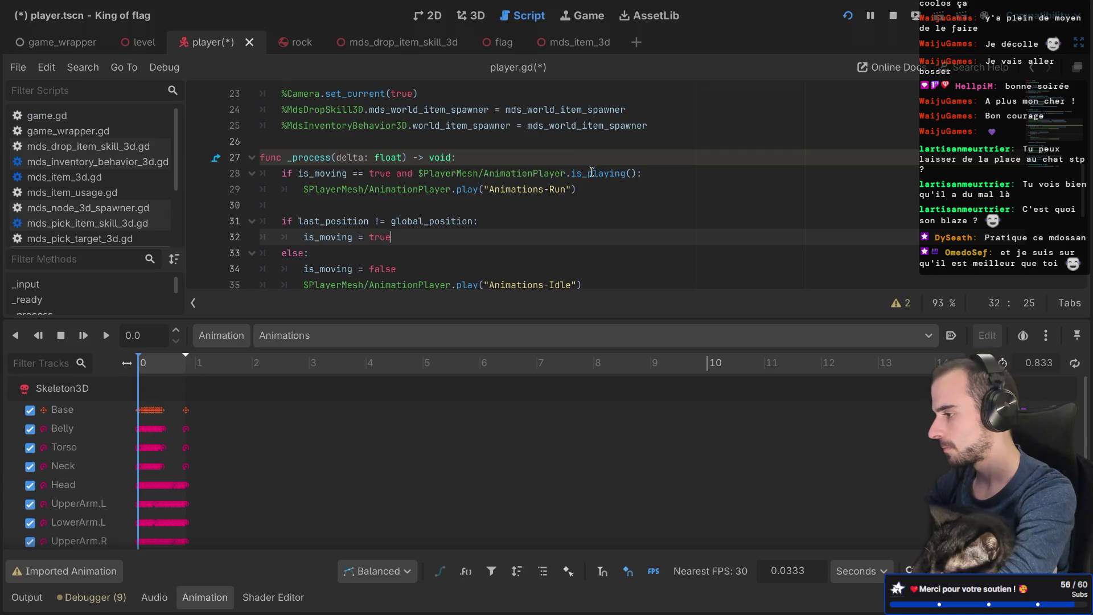
# Step: Replace is_playing() on line 28 with current_animation and open the AnimationPlayer docs
pyautogui.click(632, 169)
pyautogui.press('BackSpace')
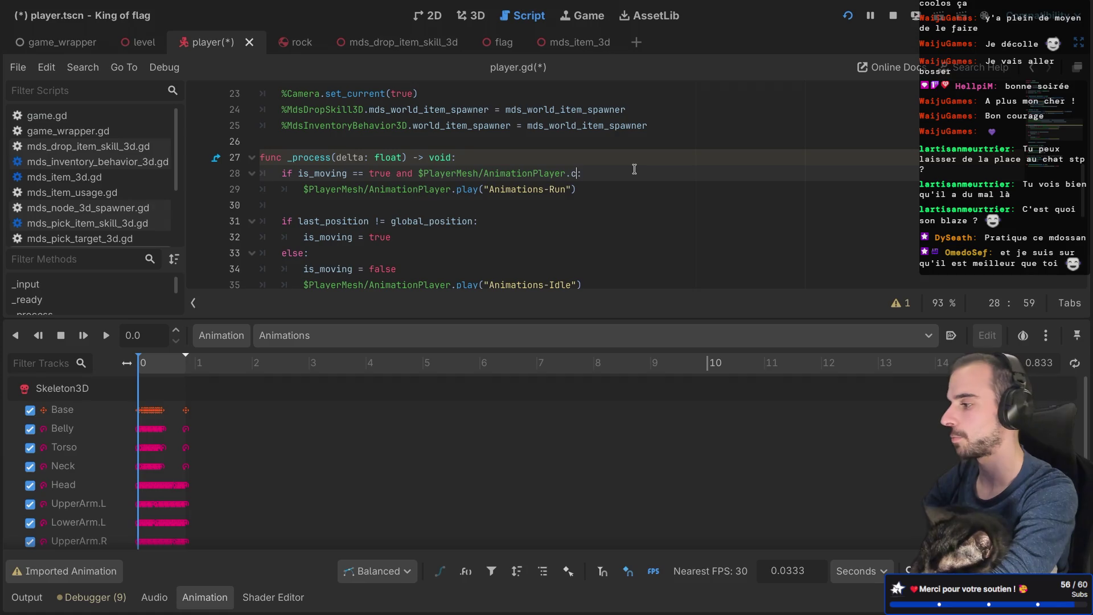
pyautogui.write('cu')
pyautogui.press('Return')
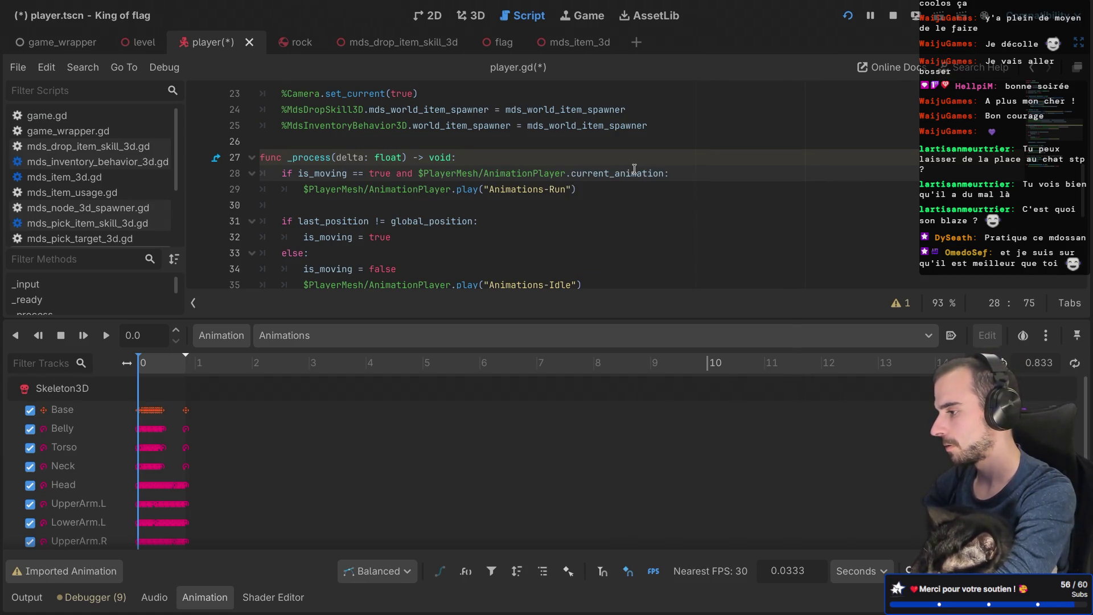
pyautogui.keyDown('ctrl'); pyautogui.click(626, 172); pyautogui.keyUp('ctrl')
pyautogui.scroll(-1, 511, 193)
pyautogui.scroll(4, 511, 193)
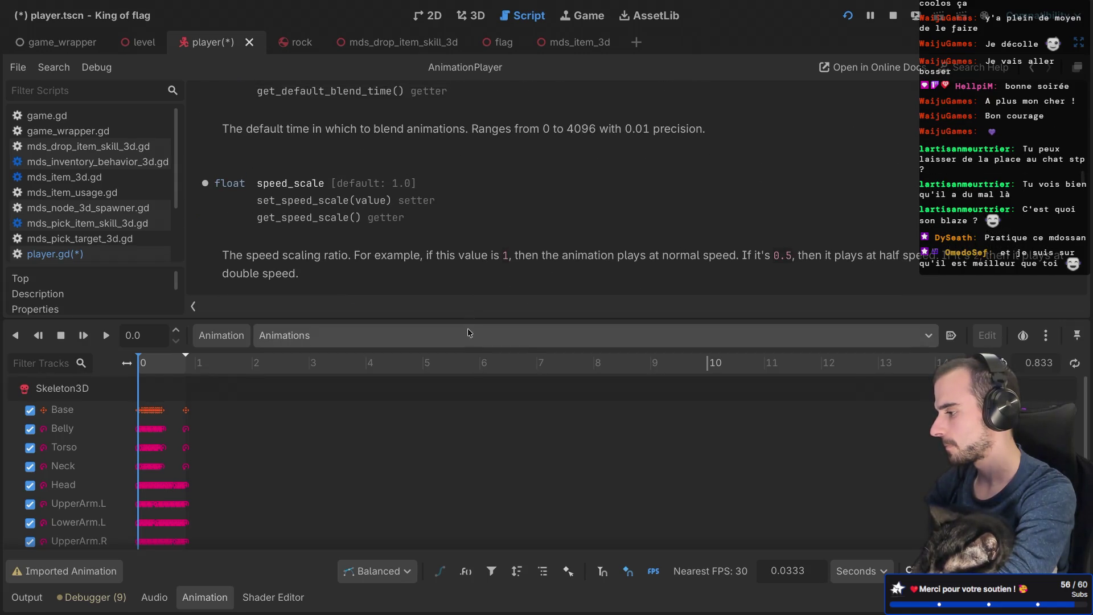
# Step: Search the AnimationPlayer reference for 'current' to find current_animation, then close the page
pyautogui.click(205, 597)
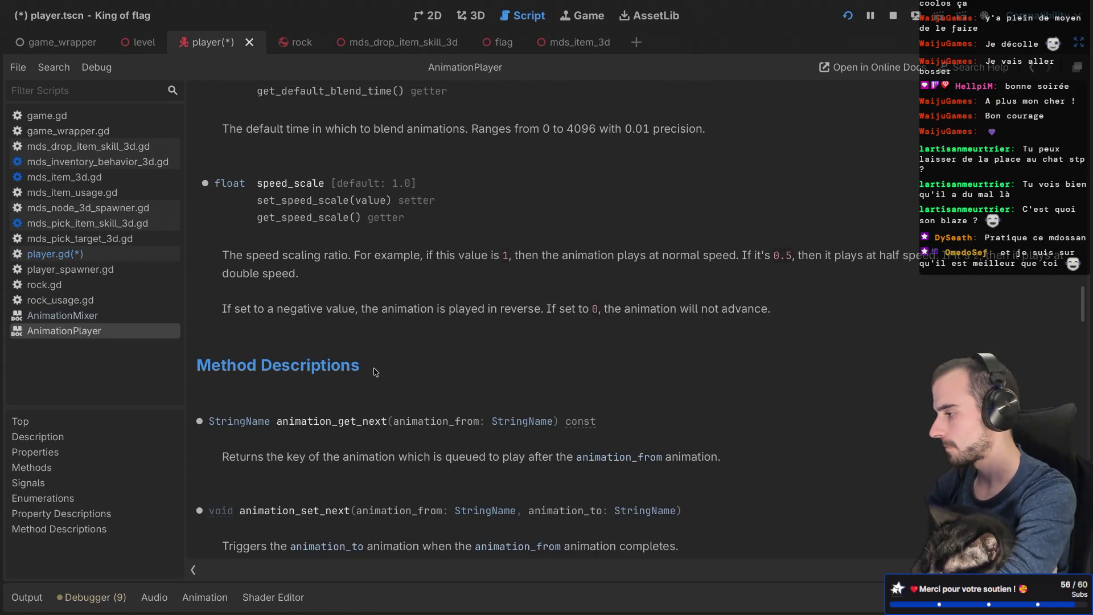
pyautogui.scroll(10, 375, 368)
pyautogui.scroll(10, 374, 371)
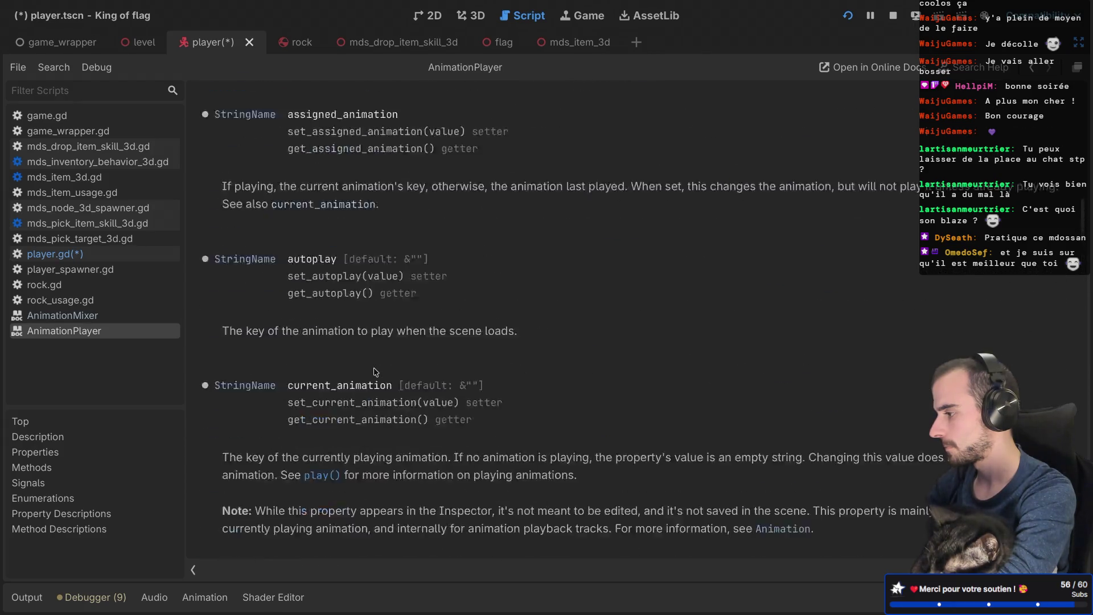
pyautogui.scroll(-1, 374, 370)
pyautogui.press('super+space')
pyautogui.write('curre')
pyautogui.press('Escape')
pyautogui.press('Escape')
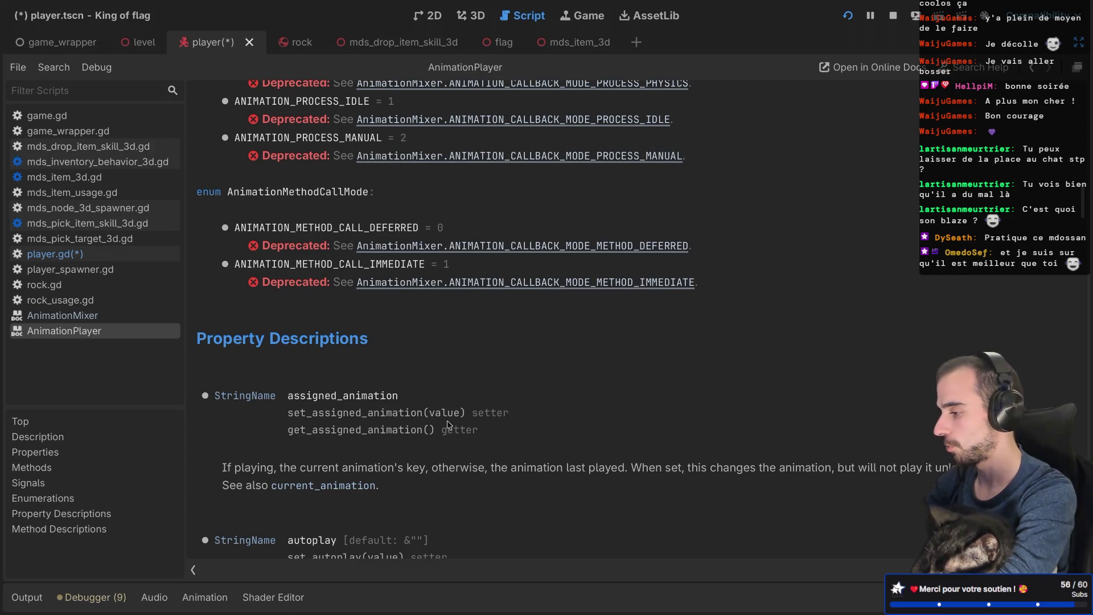
pyautogui.hotkey('ctrl', 'f')
pyautogui.write('current')
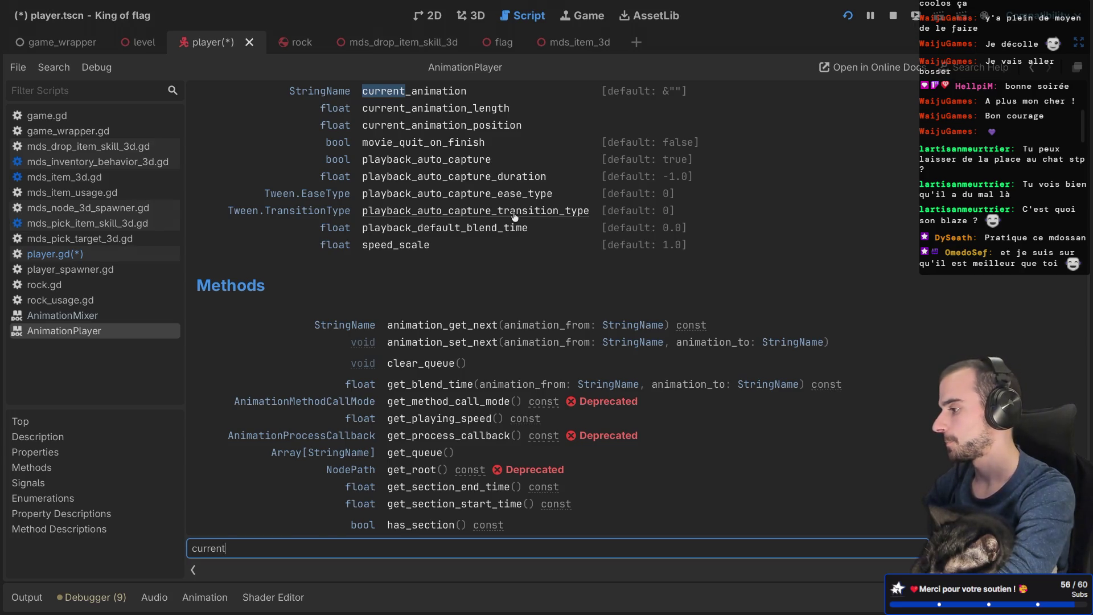
pyautogui.hotkey('ctrl', 'w')
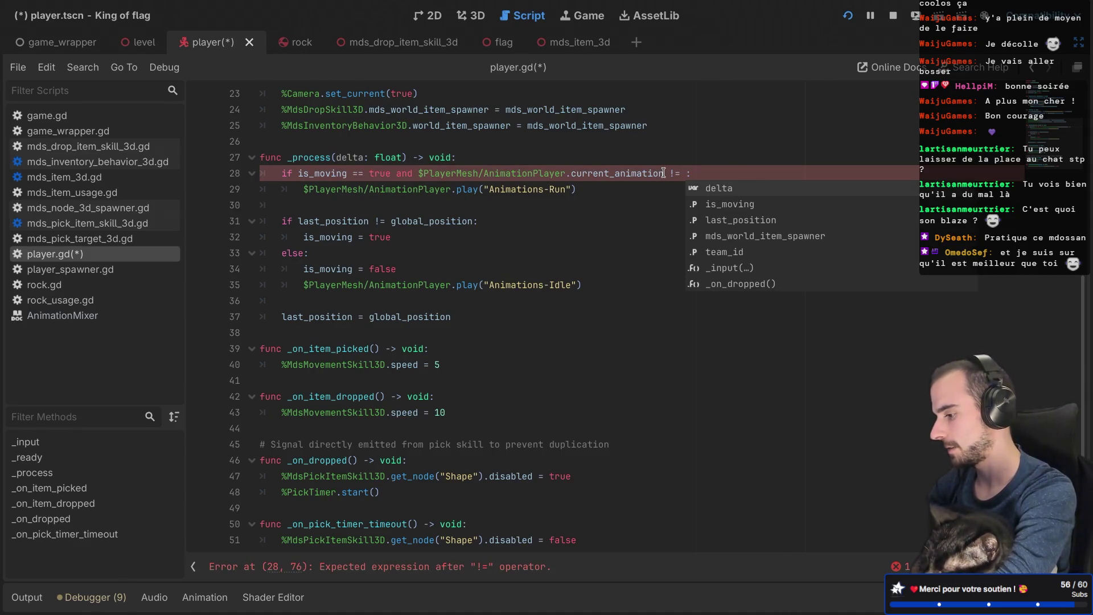
# Step: Make line 28 check current_animation != "Animations-Run" and save player.gd
pyautogui.write('""')
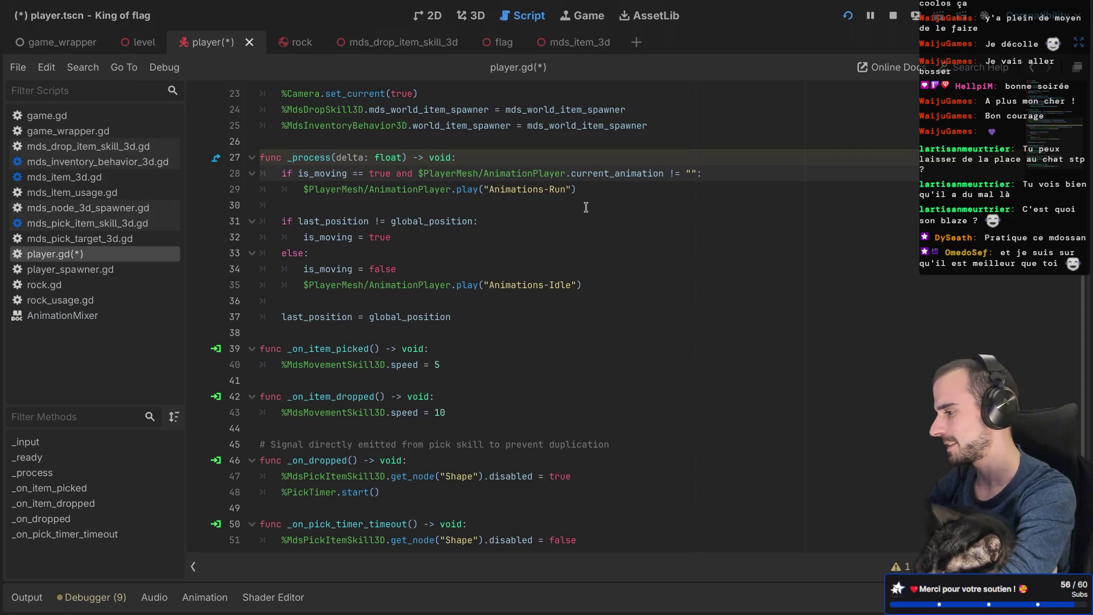
pyautogui.moveTo(484, 191); pyautogui.dragTo(569, 191)
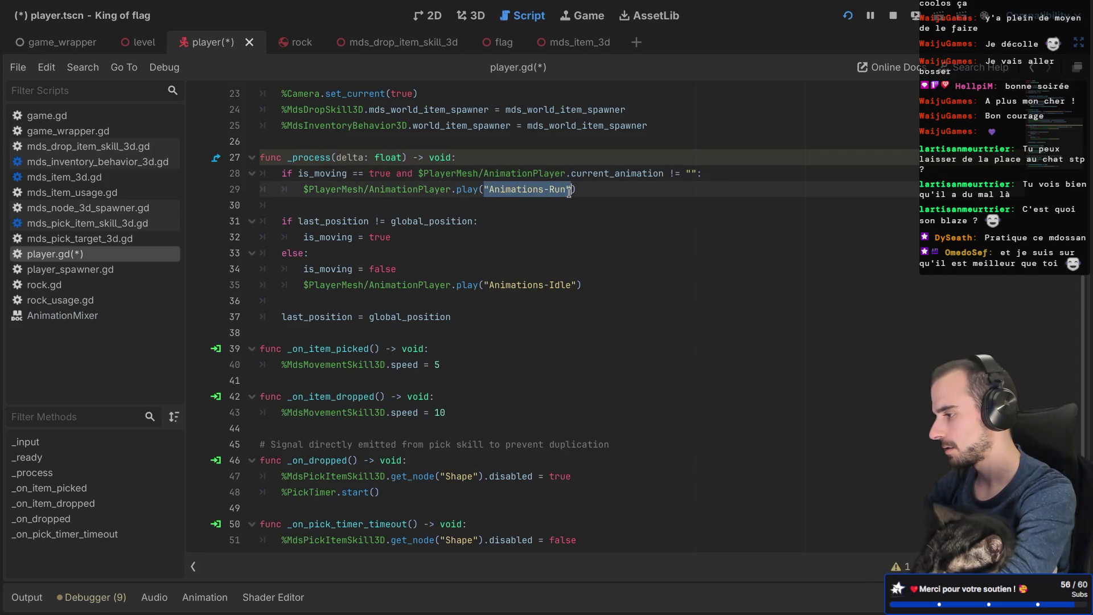
pyautogui.click(692, 173)
pyautogui.hotkey('ctrl', 'v')
pyautogui.hotkey('ctrl', 's')
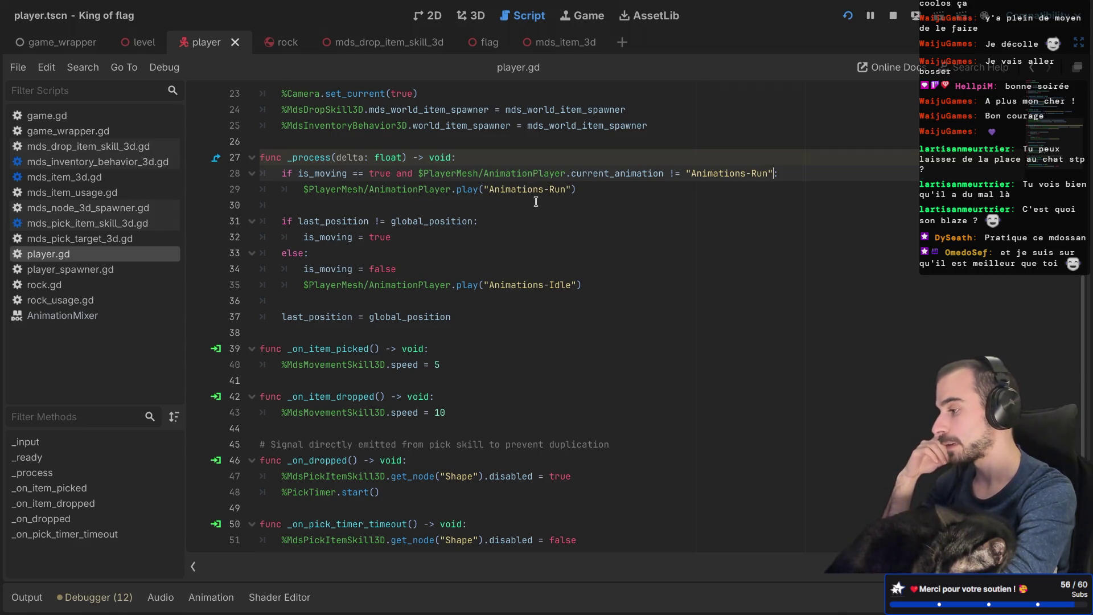
# Step: Review the _process code on lines 27-35 and run the game
pyautogui.moveTo(511, 283)
pyautogui.mouseDown()
pyautogui.moveTo(567, 173)
pyautogui.moveTo(494, 160)
pyautogui.mouseUp()
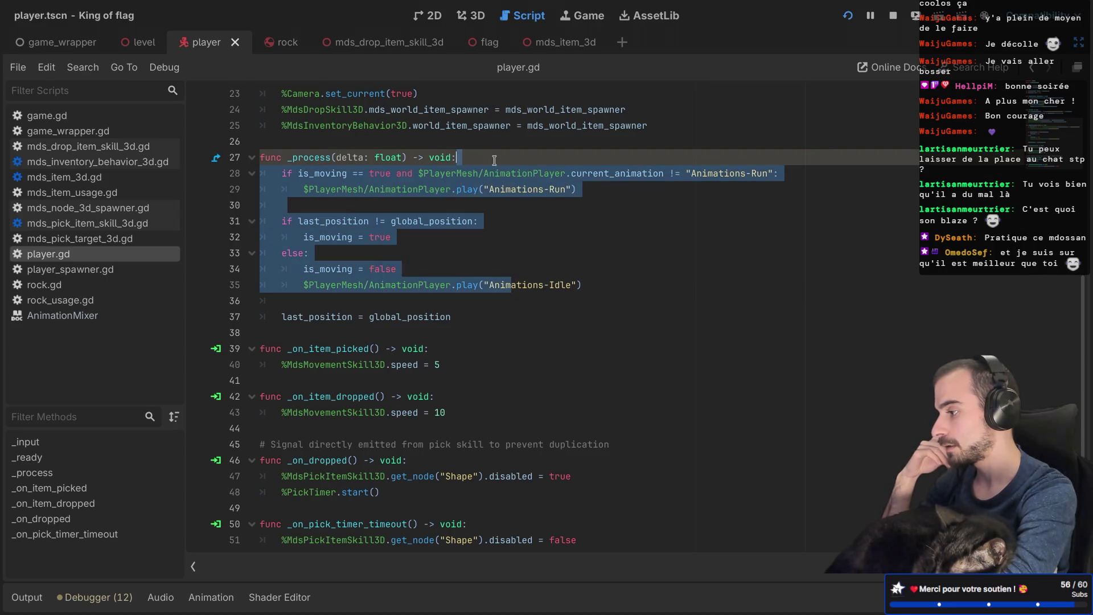
pyautogui.click(526, 266)
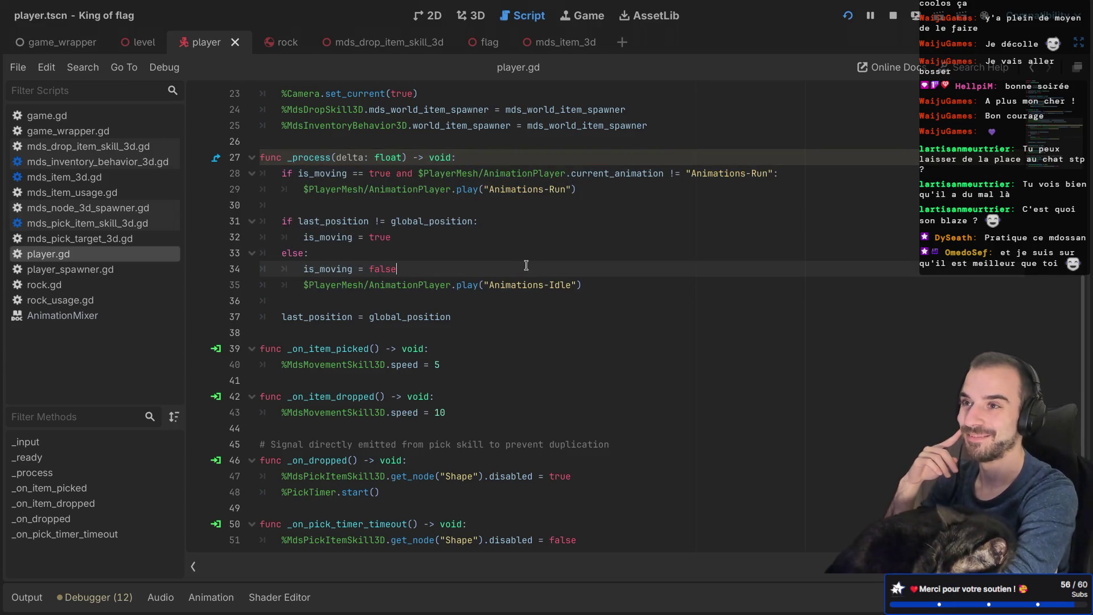
pyautogui.press('super+b')
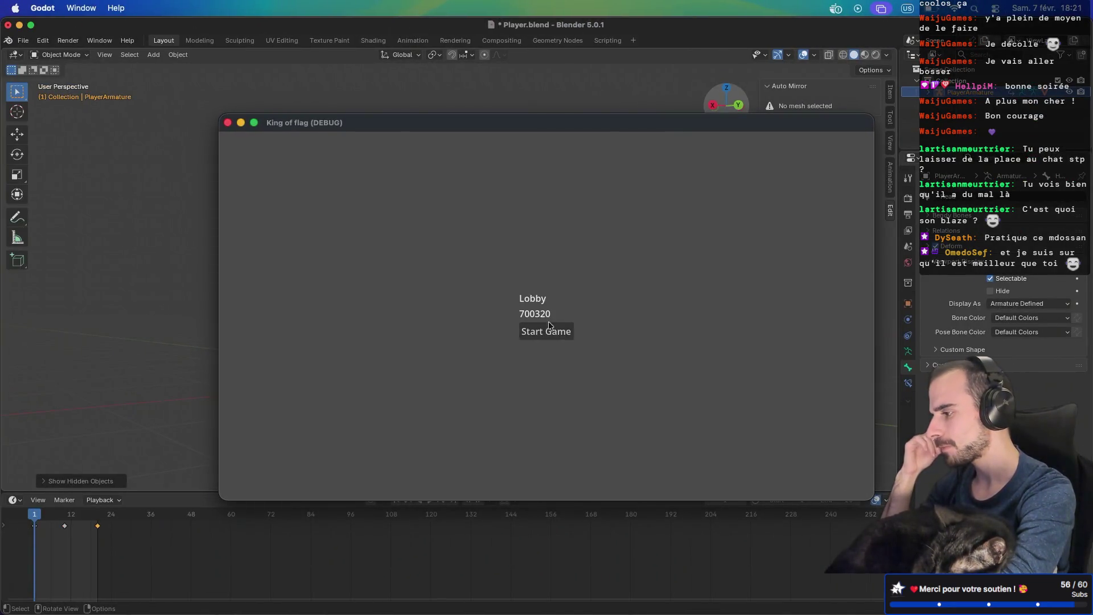
# Step: Start a match from the lobby, stop the game, and type 'else' at the start of line 31
pyautogui.click(545, 333)
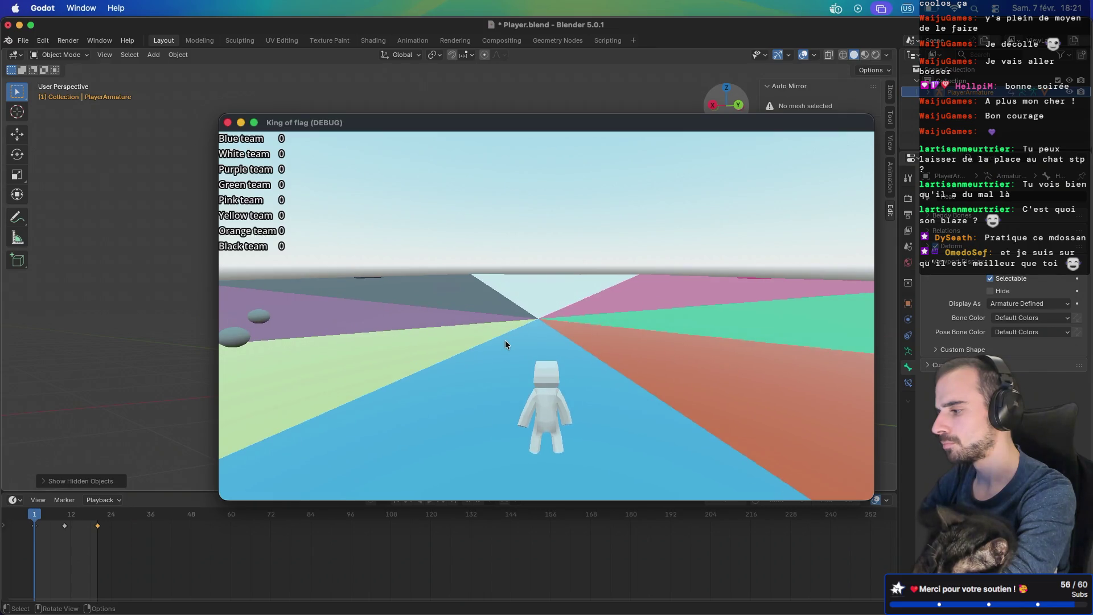
pyautogui.press('super+q')
pyautogui.write('else if last_position != global_position:')
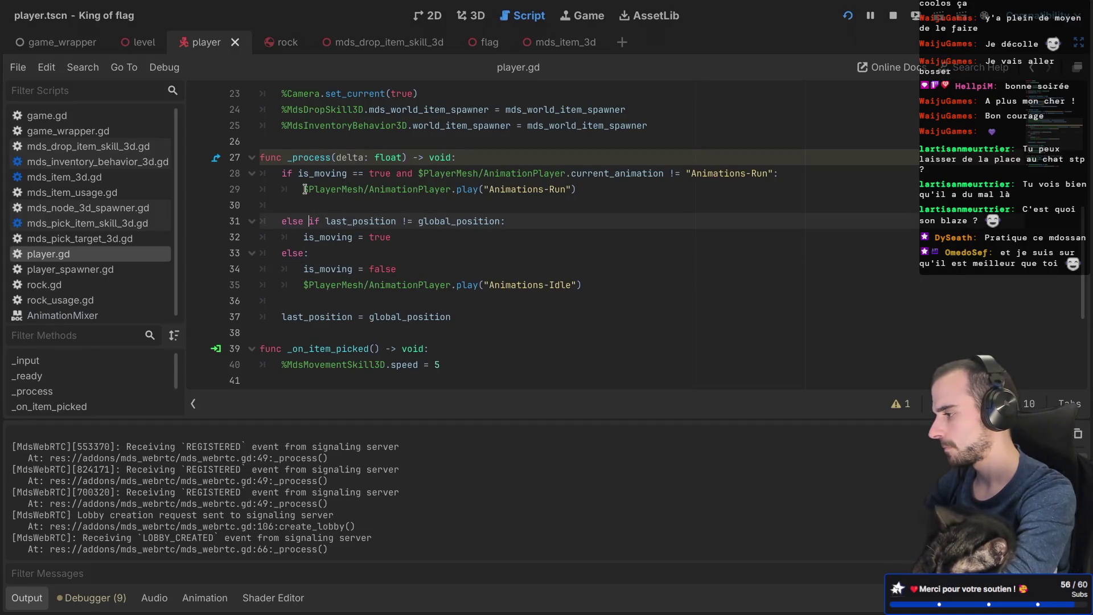
# Step: Change line 31 to 'elif last_position != global_position:', delete blank line 30, and save player.gd
pyautogui.press('Delete')
pyautogui.press('Delete')
pyautogui.press('Delete')
pyautogui.press('Left')
pyautogui.press('Left')
pyautogui.press('BackSpace')
pyautogui.press('Delete')
pyautogui.write('if')
pyautogui.click(293, 204)
pyautogui.press('BackSpace')
pyautogui.hotkey('ctrl', 's')
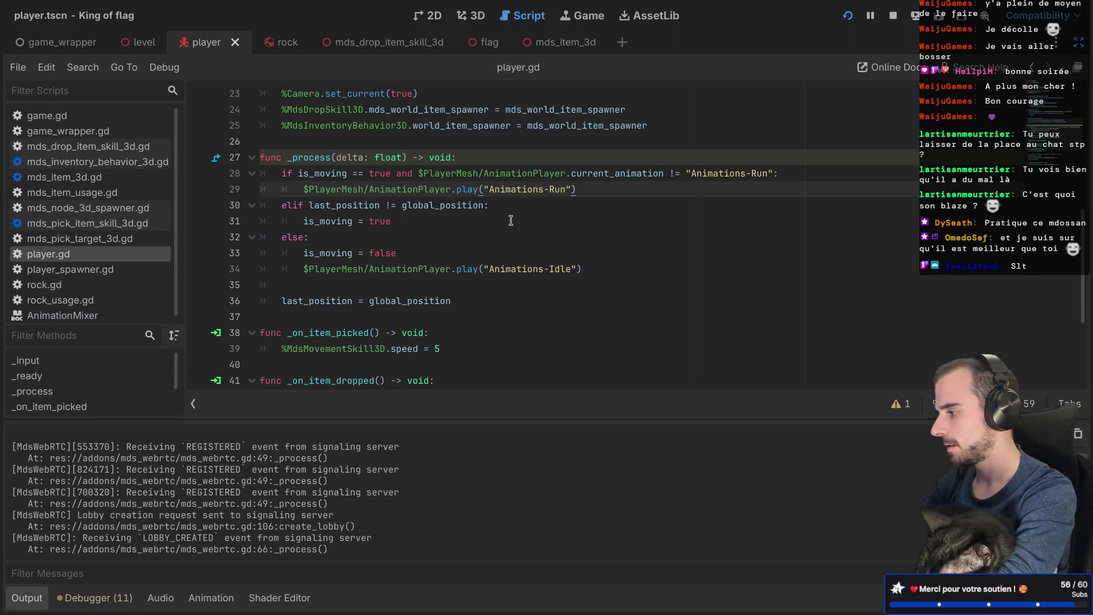
pyautogui.click(847, 15)
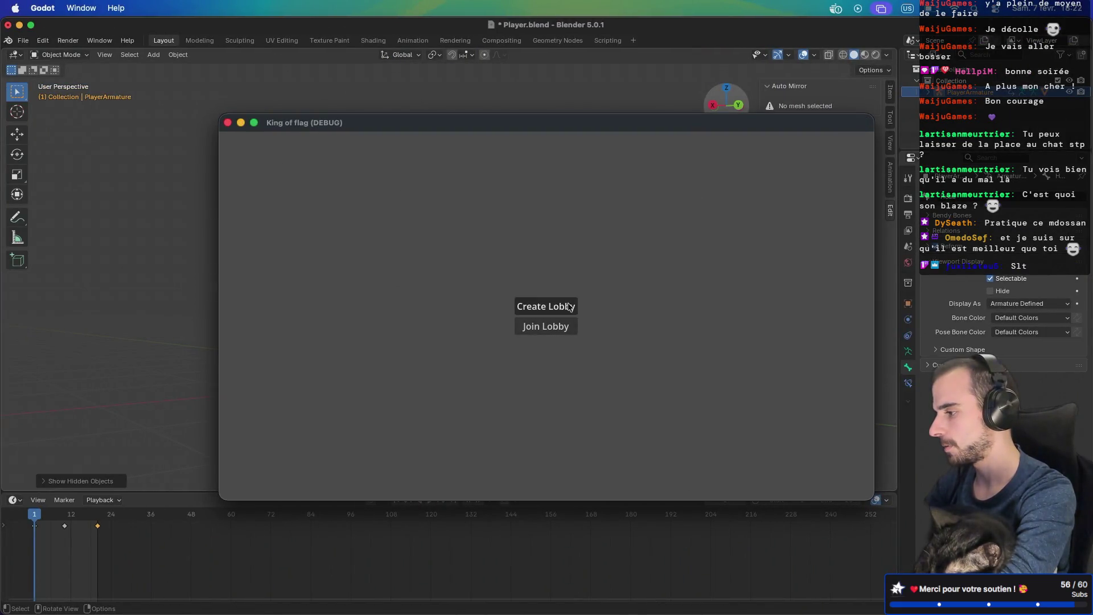
pyautogui.click(545, 306)
pyautogui.click(555, 336)
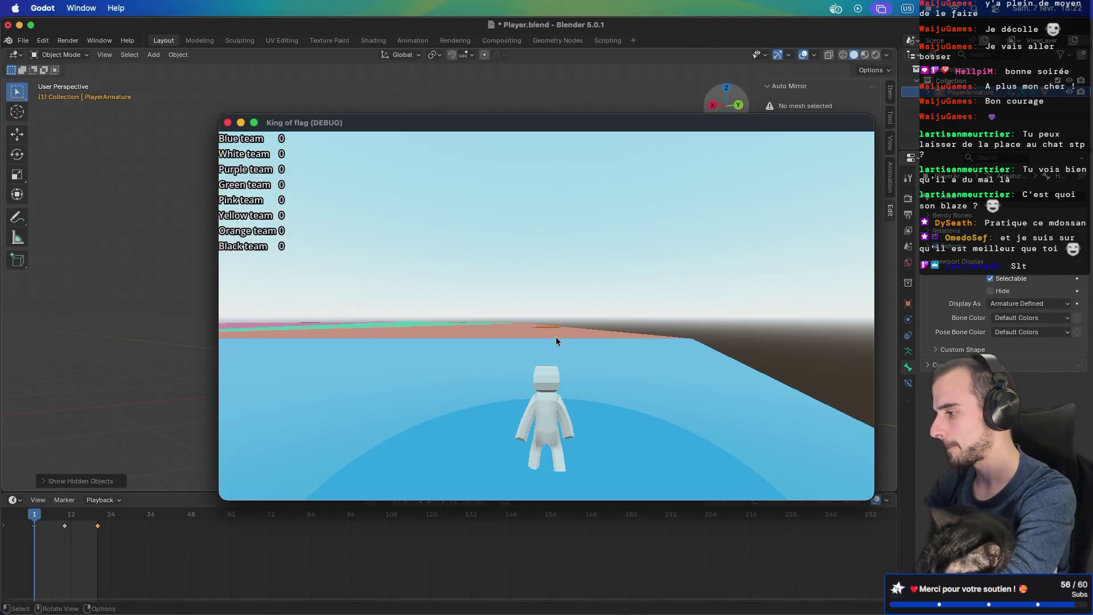
pyautogui.press('w')
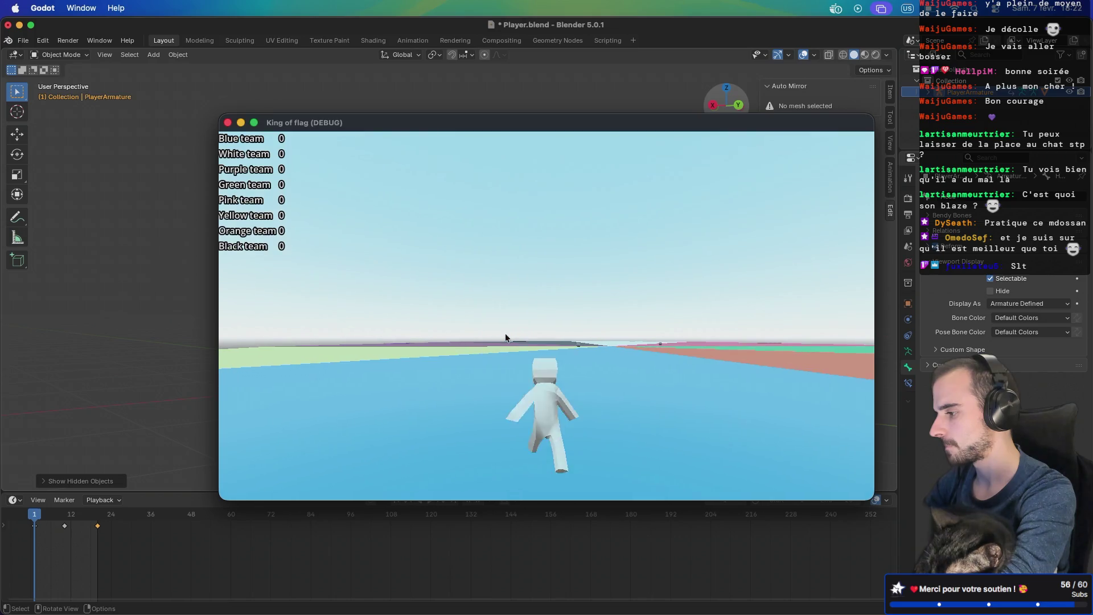
pyautogui.hotkey('ctrl', 'Right')
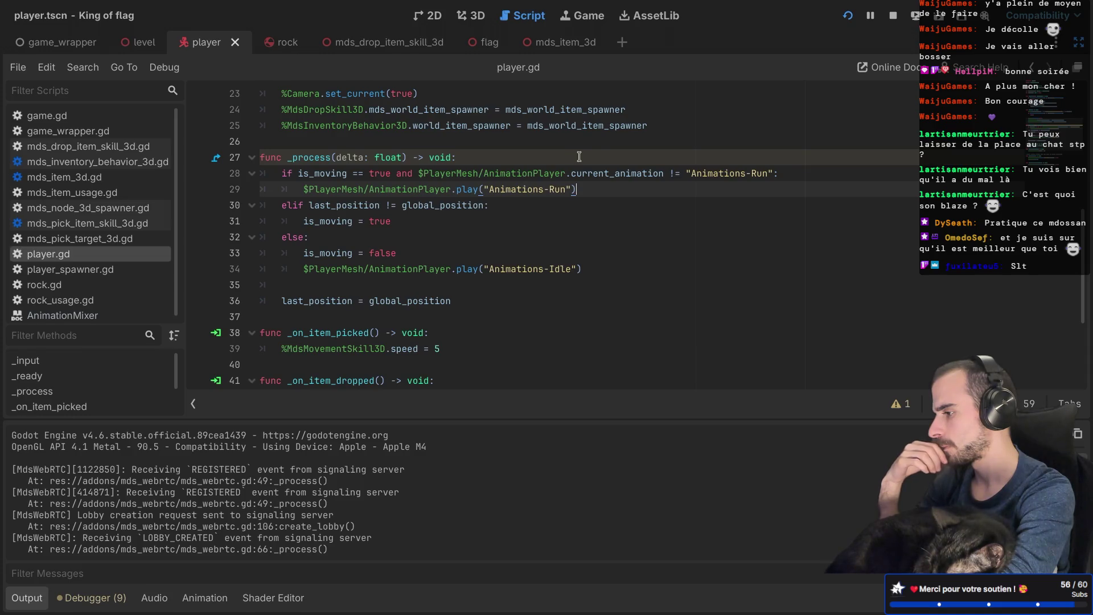
# Step: Delete the blank line above 'last_position = global_position' in _process
pyautogui.moveTo(620, 168)
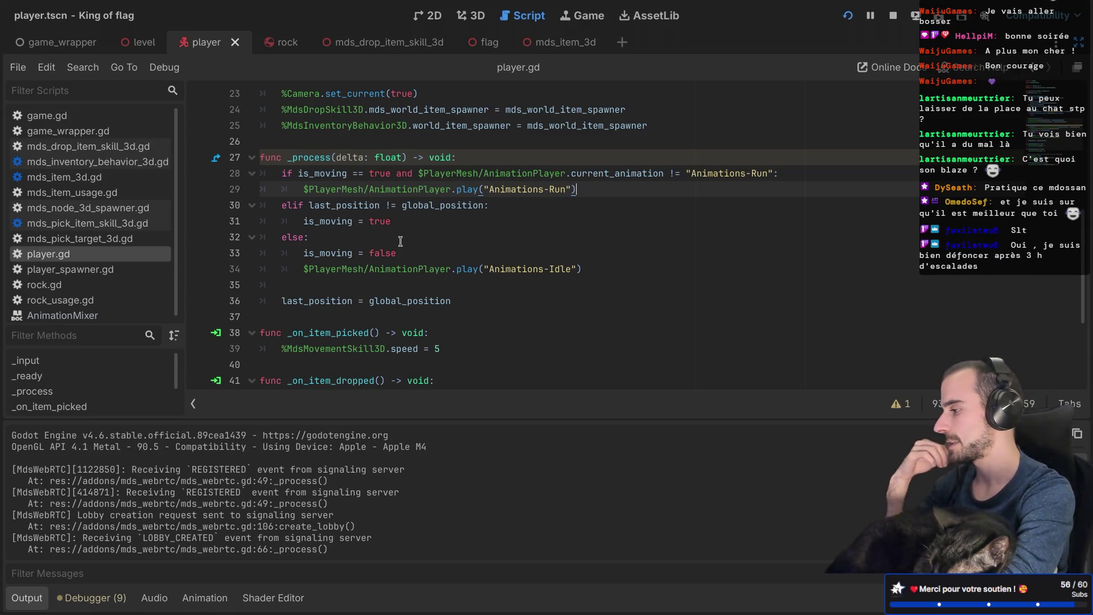
pyautogui.click(368, 284)
pyautogui.press('BackSpace')
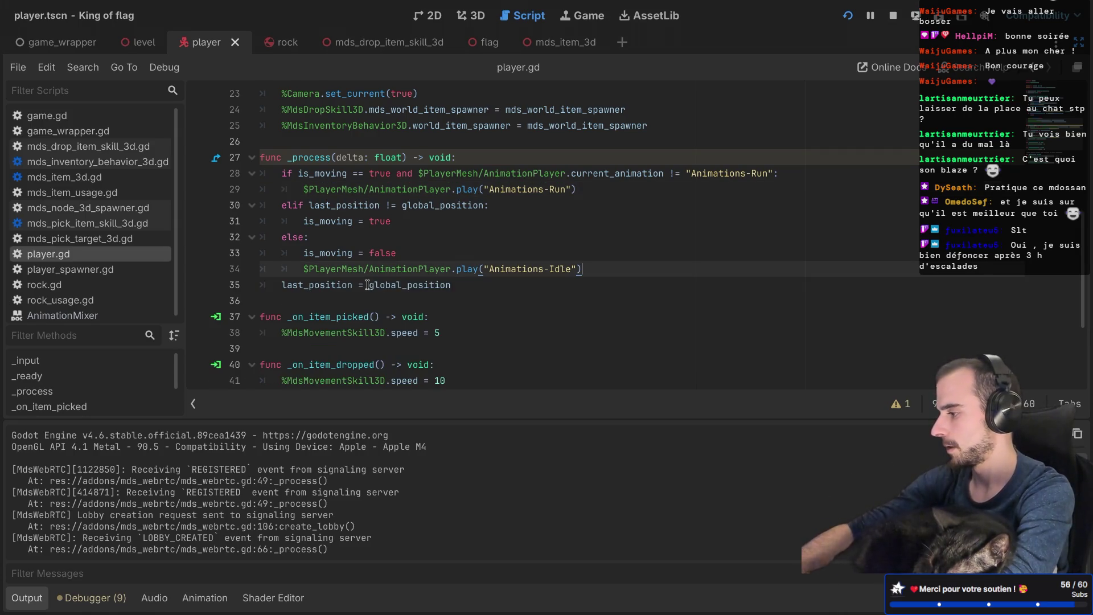
# Step: Review the Run, elif and is_moving branches, then select the 'last_position = global_position' line
pyautogui.click(348, 238)
pyautogui.click(389, 222)
pyautogui.click(392, 252)
pyautogui.click(386, 222)
pyautogui.click(466, 206)
pyautogui.click(470, 194)
pyautogui.click(504, 190)
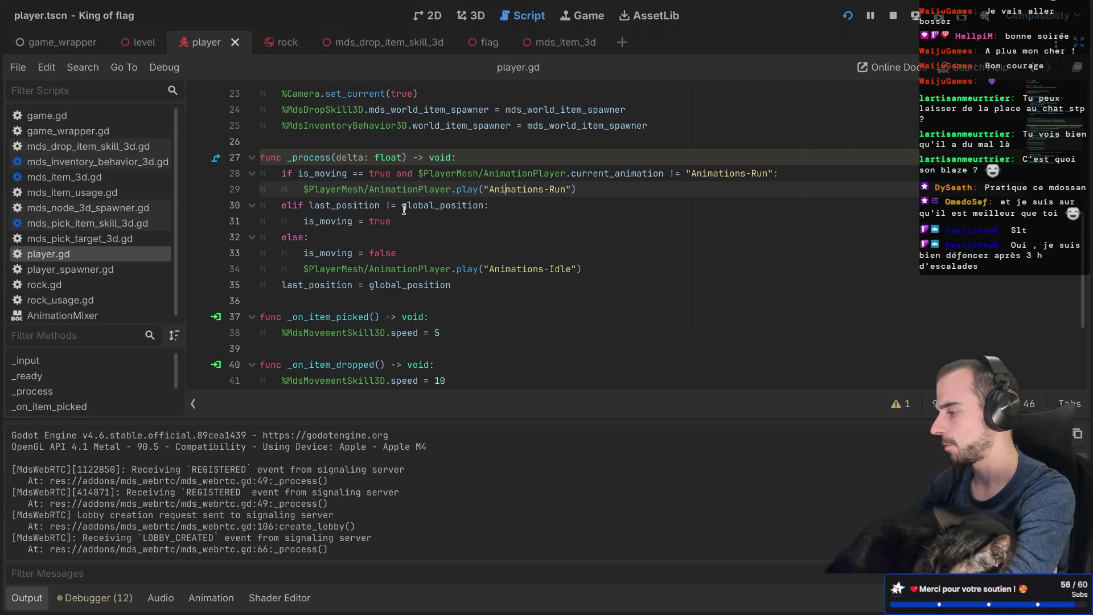
pyautogui.moveTo(404, 209)
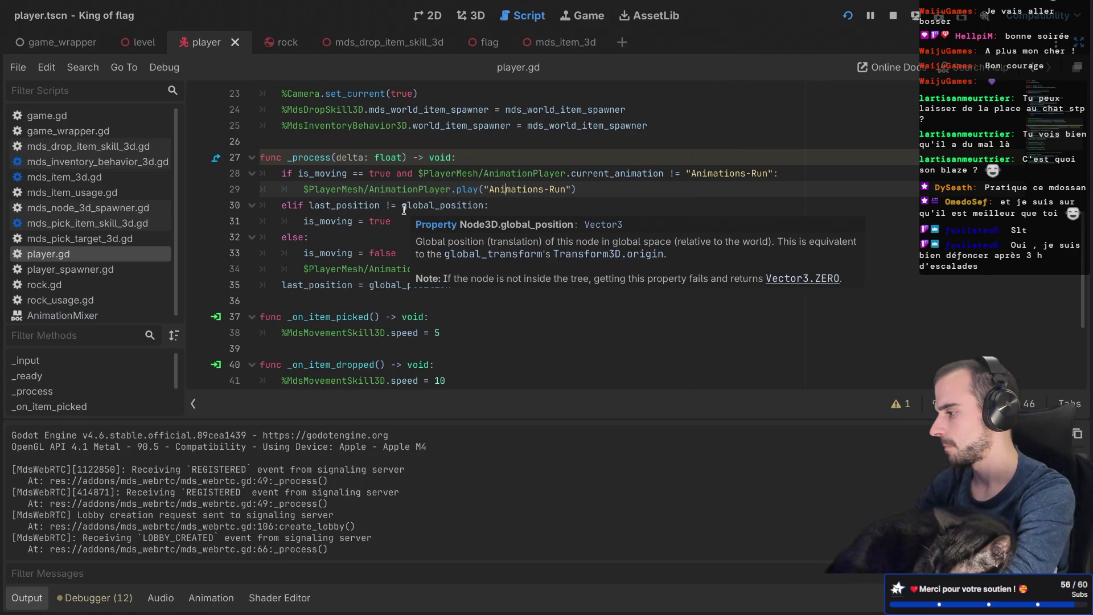
pyautogui.click(380, 252)
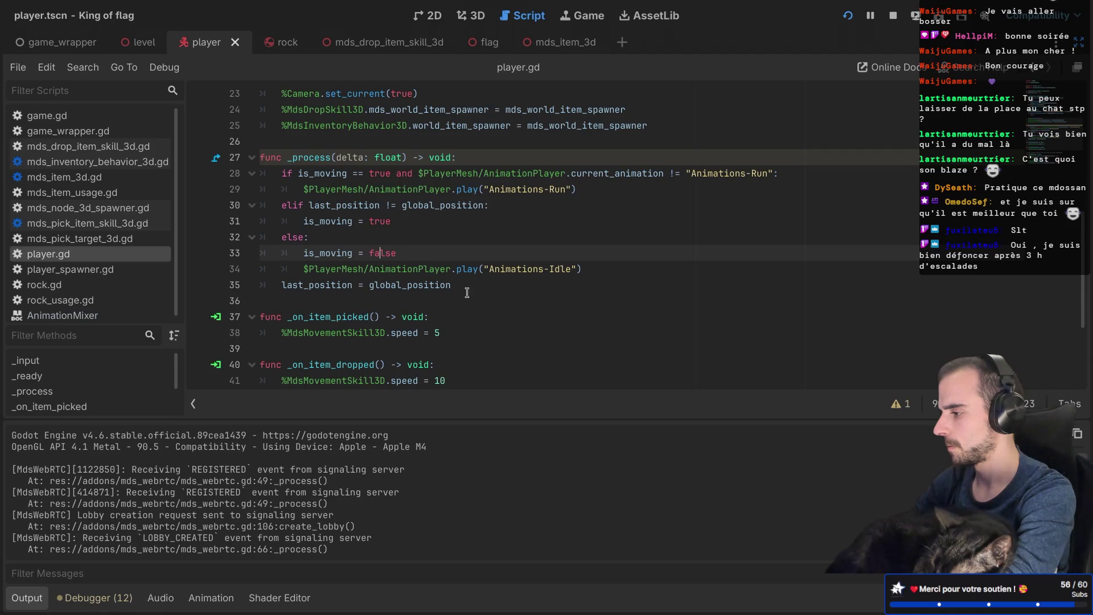
pyautogui.moveTo(466, 285); pyautogui.dragTo(286, 284)
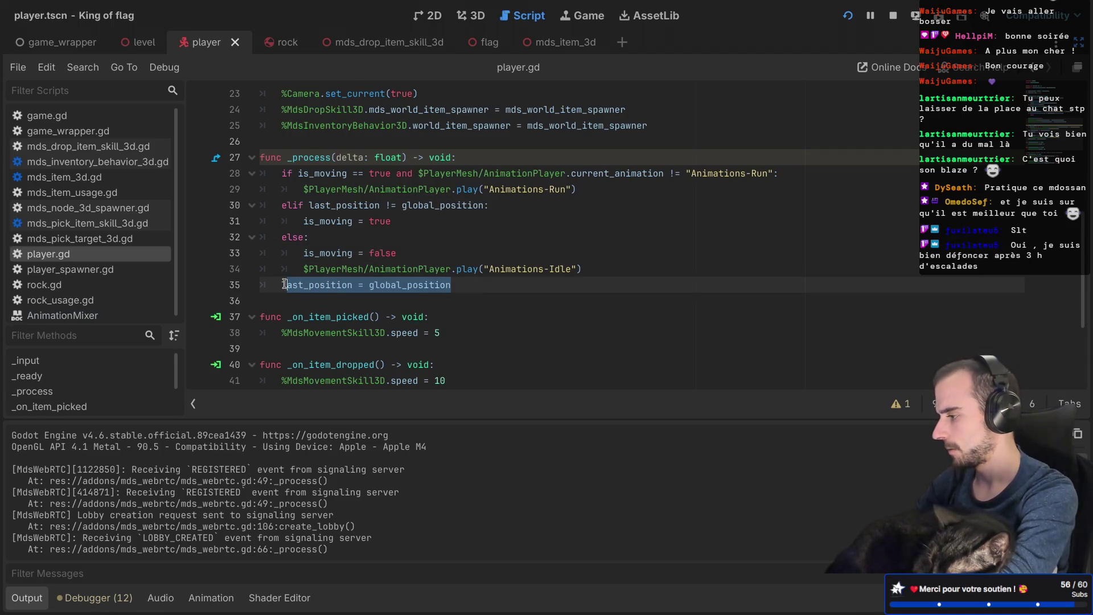
# Step: Paste 'last_position = global_position' on its own line under the Run play() call, then add 'return'
pyautogui.click(604, 189)
pyautogui.write('last_position = global_position')
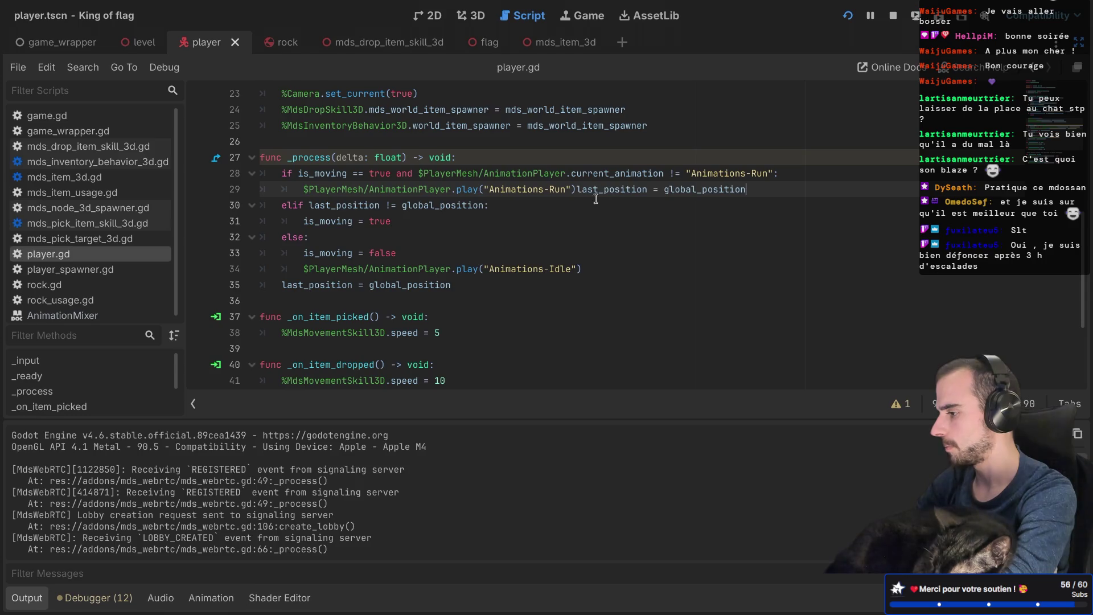
pyautogui.click(577, 189)
pyautogui.press('Return')
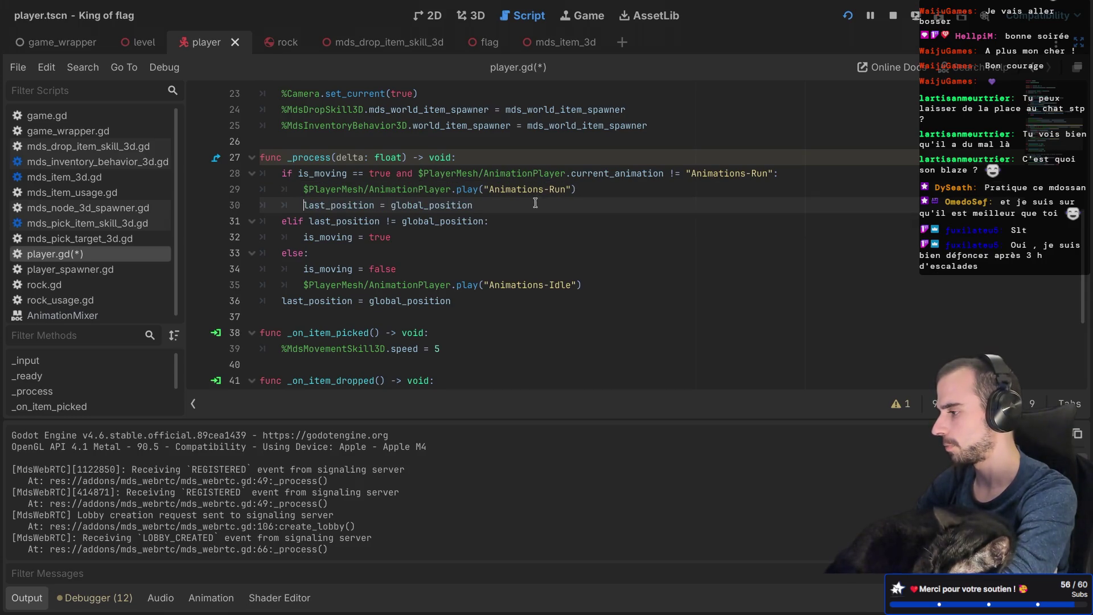
pyautogui.press('Return')
pyautogui.write('return')
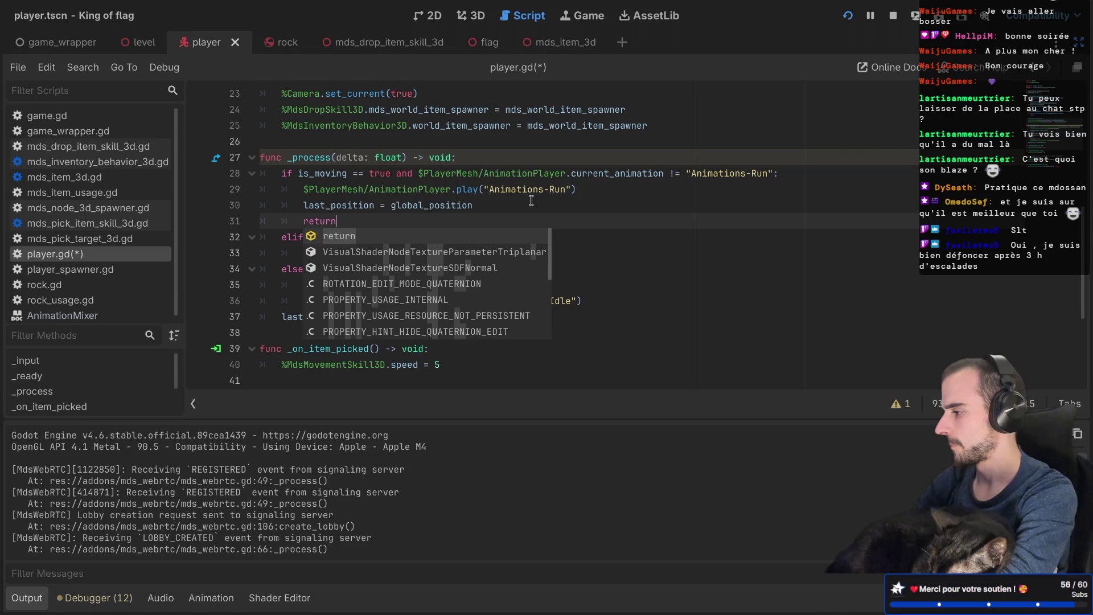
pyautogui.press('Return')
# Step: Save player.gd and run the game in a debug window
pyautogui.click(451, 189)
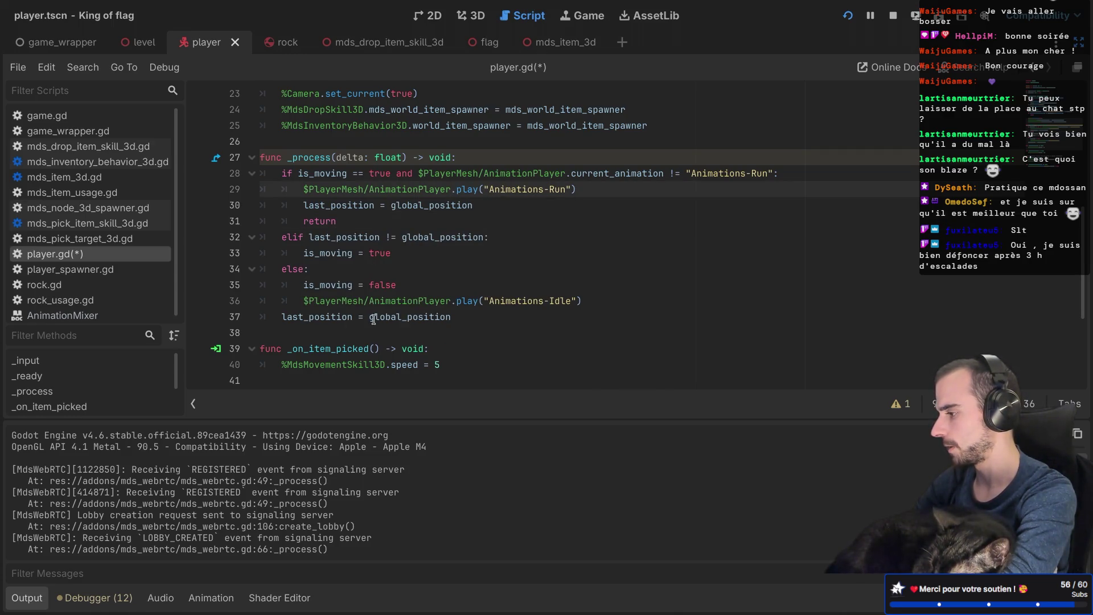
pyautogui.moveTo(373, 319)
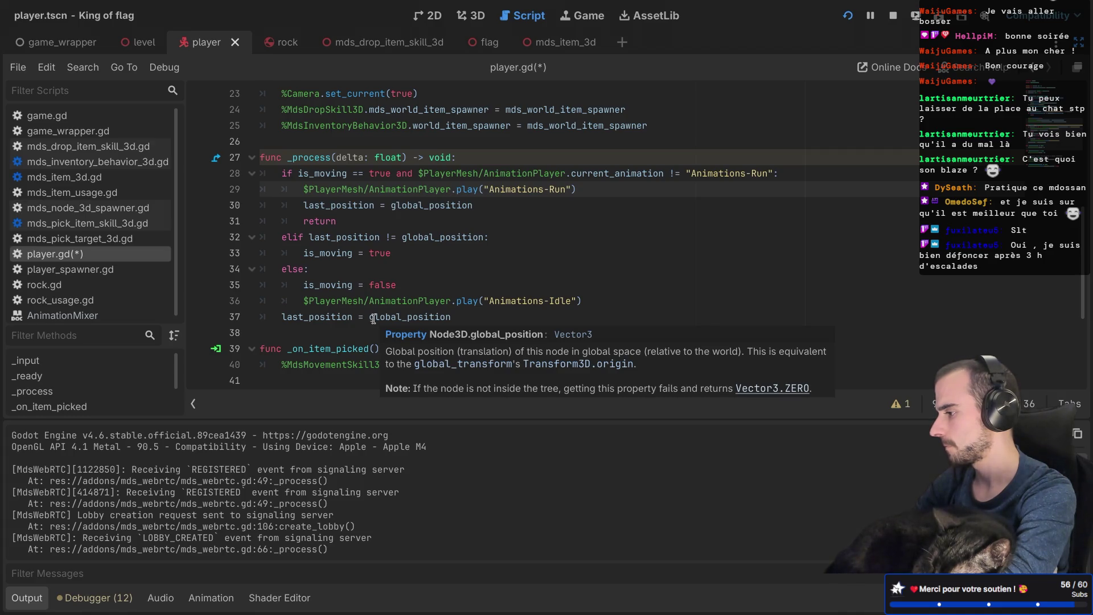
pyautogui.hotkey('ctrl', 's')
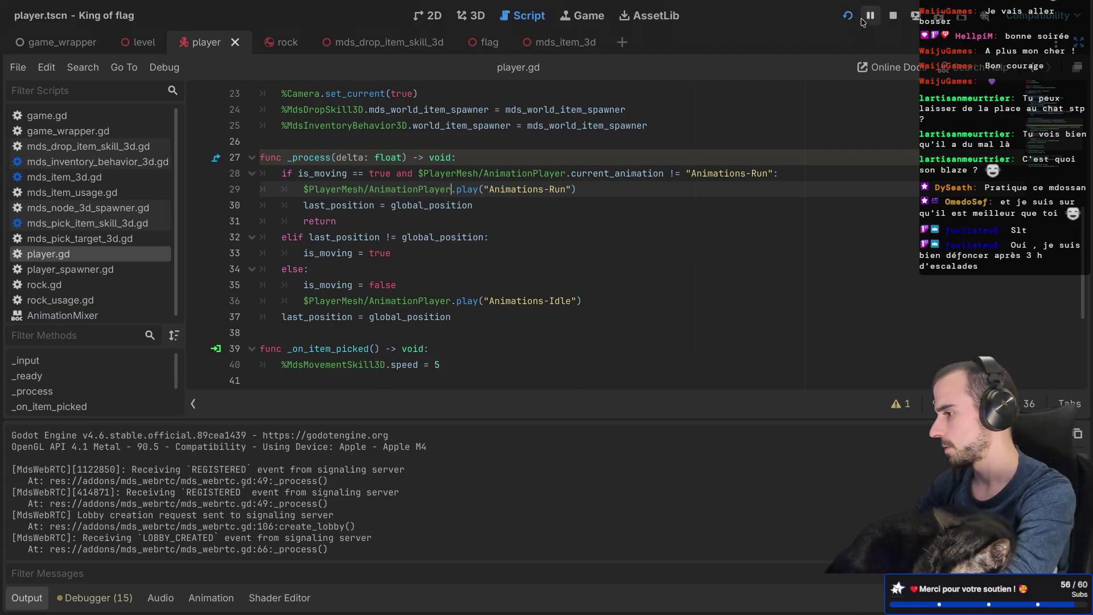
pyautogui.click(851, 21)
# Step: Create a lobby, start a match, walk the character with W, and switch back to the editor
pyautogui.click(539, 306)
pyautogui.click(539, 325)
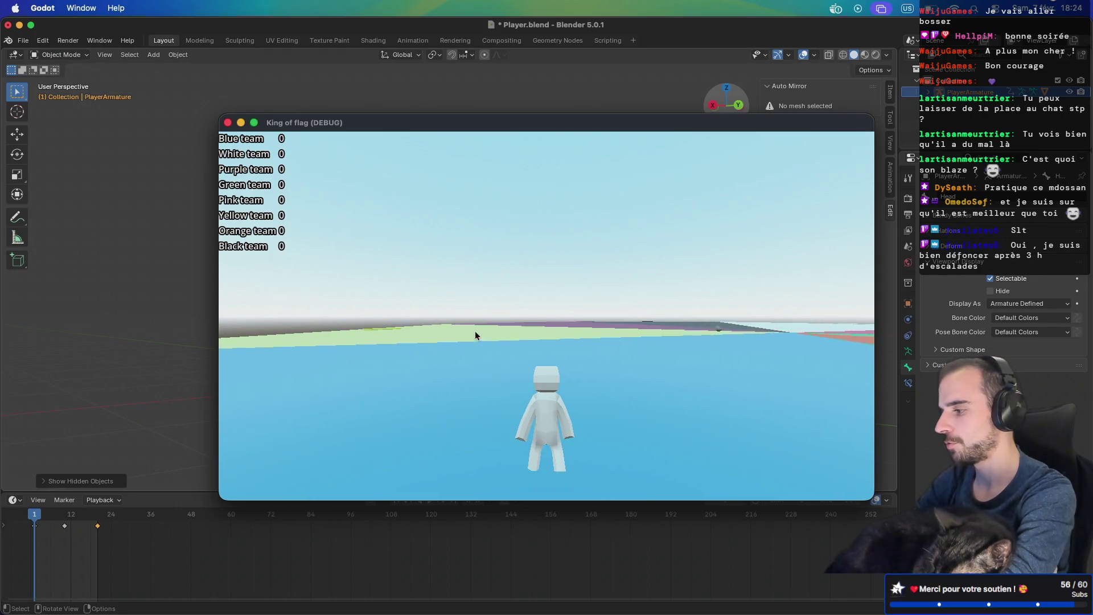
pyautogui.press('w')
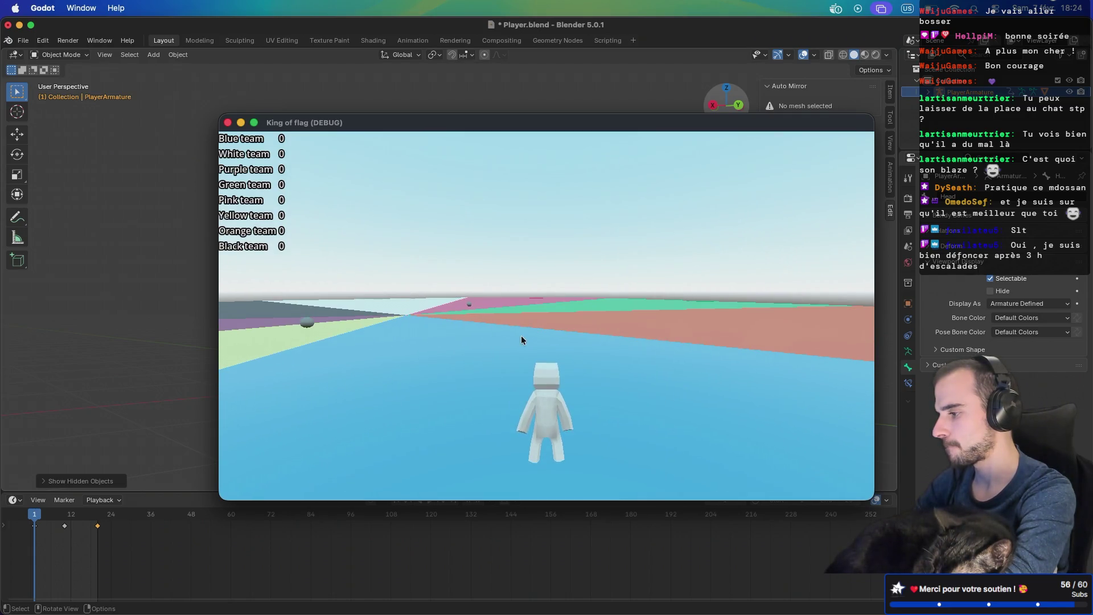
pyautogui.hotkey('ctrl', 'Right')
pyautogui.hotkey('ctrl', 'Right')
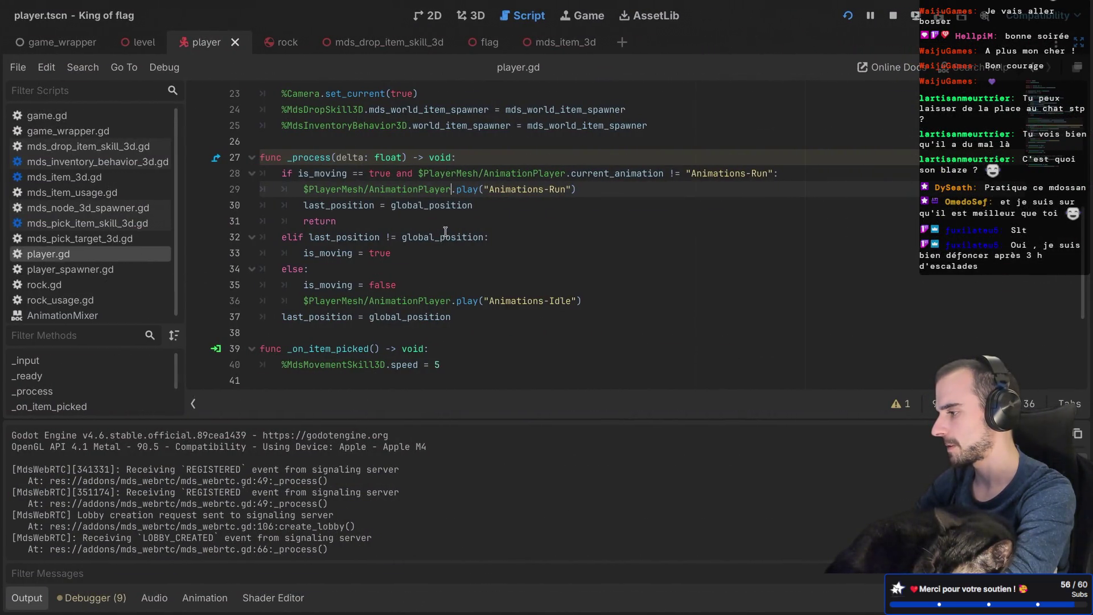
# Step: Delete the 'last_position = global_position' and 'return' lines under the Animations-Run branch
pyautogui.moveTo(445, 232)
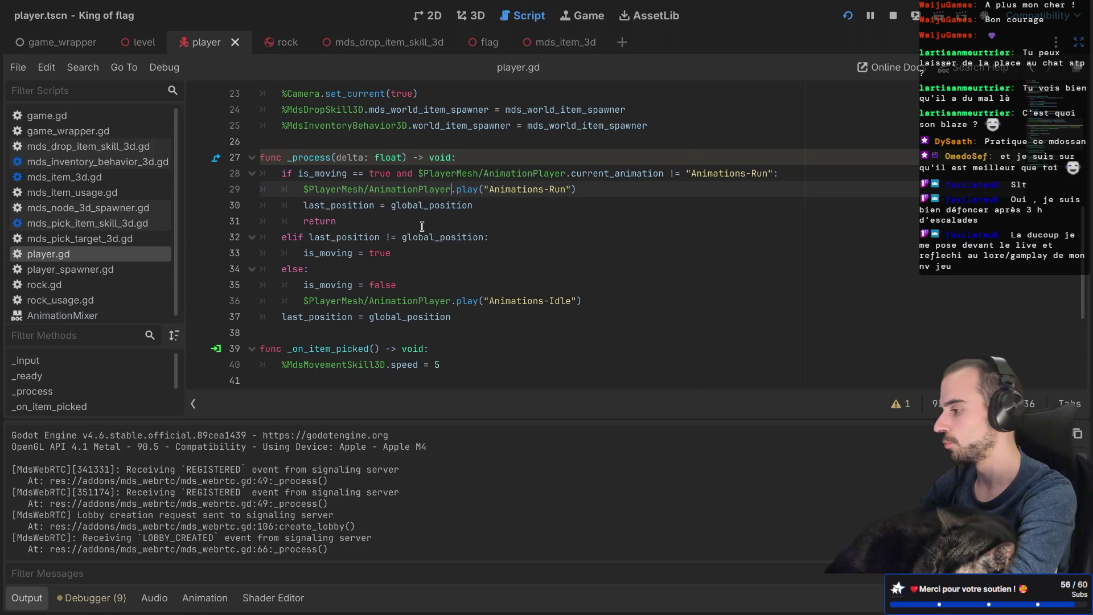
pyautogui.moveTo(352, 221)
pyautogui.mouseDown()
pyautogui.moveTo(260, 221)
pyautogui.moveTo(258, 208)
pyautogui.mouseUp()
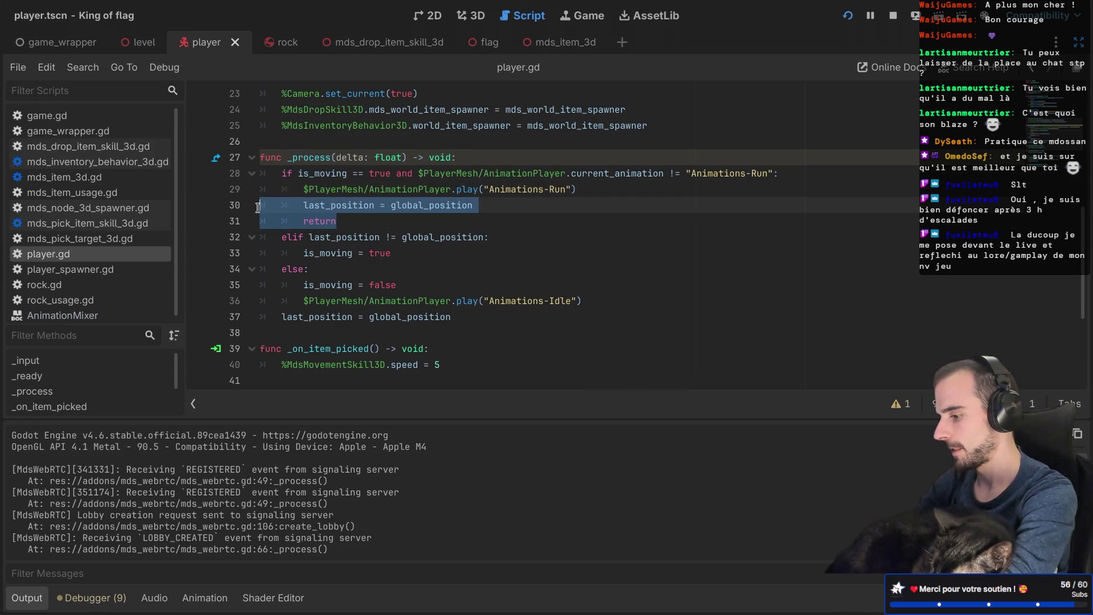
pyautogui.press('BackSpace')
pyautogui.press('BackSpace')
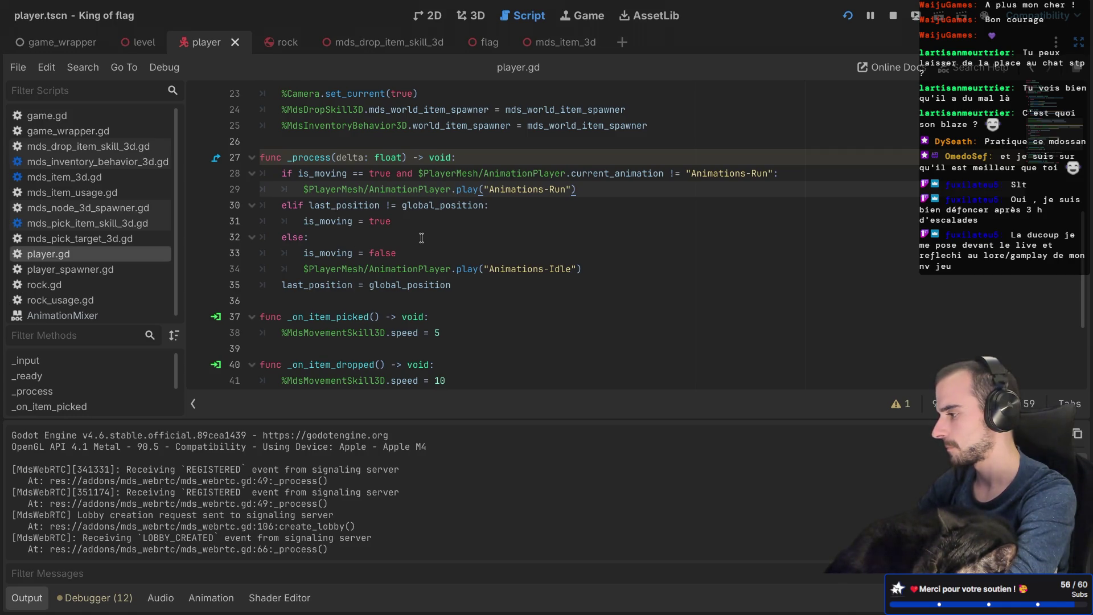
# Step: Duplicate the Animations-Run if block on lines 28–29 and turn the copy into an elif
pyautogui.moveTo(576, 189); pyautogui.dragTo(248, 179)
pyautogui.hotkey('ctrl', 'c')
pyautogui.press('Right')
pyautogui.hotkey('ctrl', 'v')
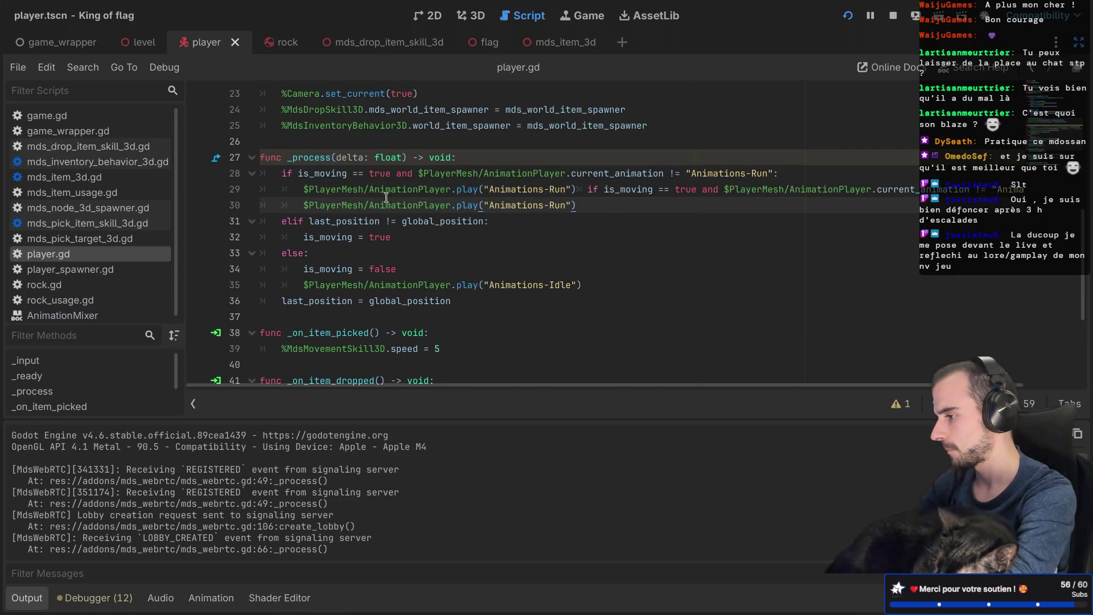
pyautogui.click(579, 191)
pyautogui.press('Return')
pyautogui.press('BackSpace')
pyautogui.press('BackSpace')
pyautogui.write('el')
pyautogui.click(582, 191)
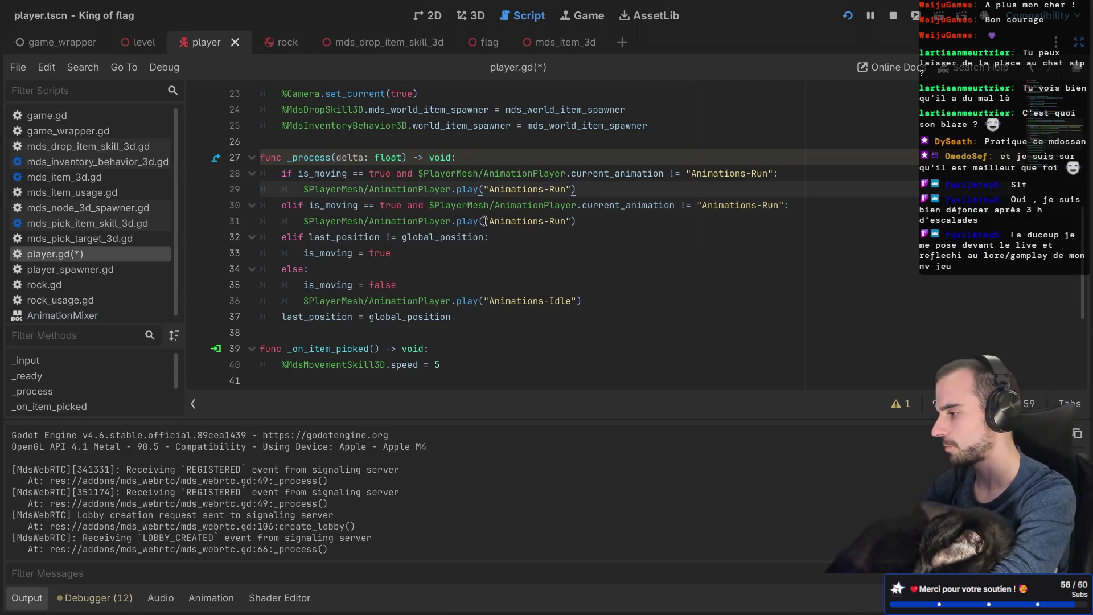
# Step: Make the new elif check is_moving == false and != 'Animations-Idle', playing Animations-Idle
pyautogui.doubleClick(397, 206)
pyautogui.write('false')
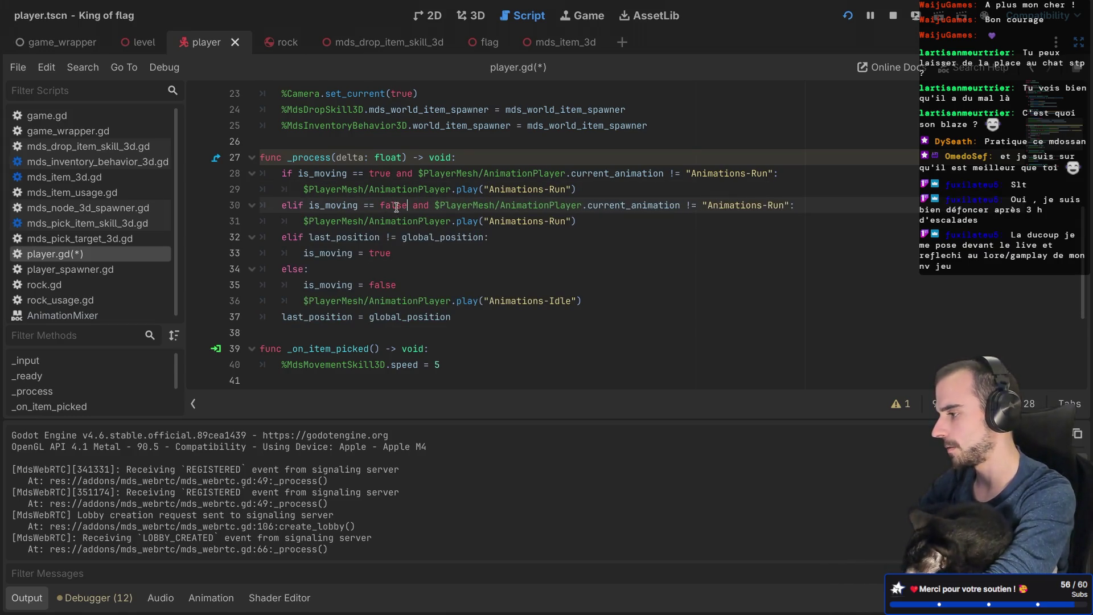
pyautogui.click(496, 223)
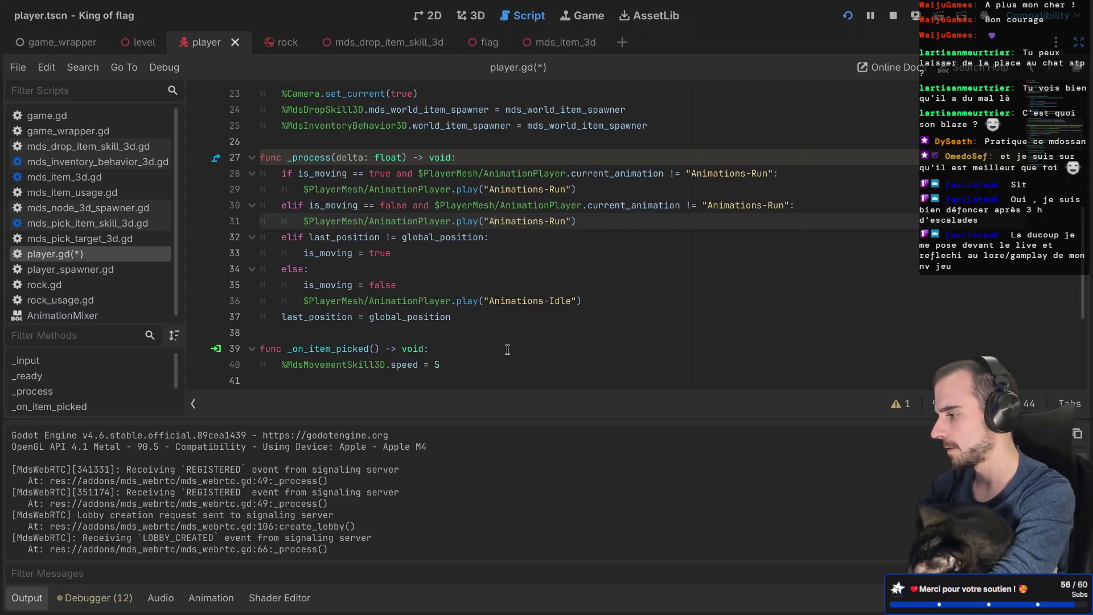
pyautogui.moveTo(489, 302); pyautogui.dragTo(572, 303)
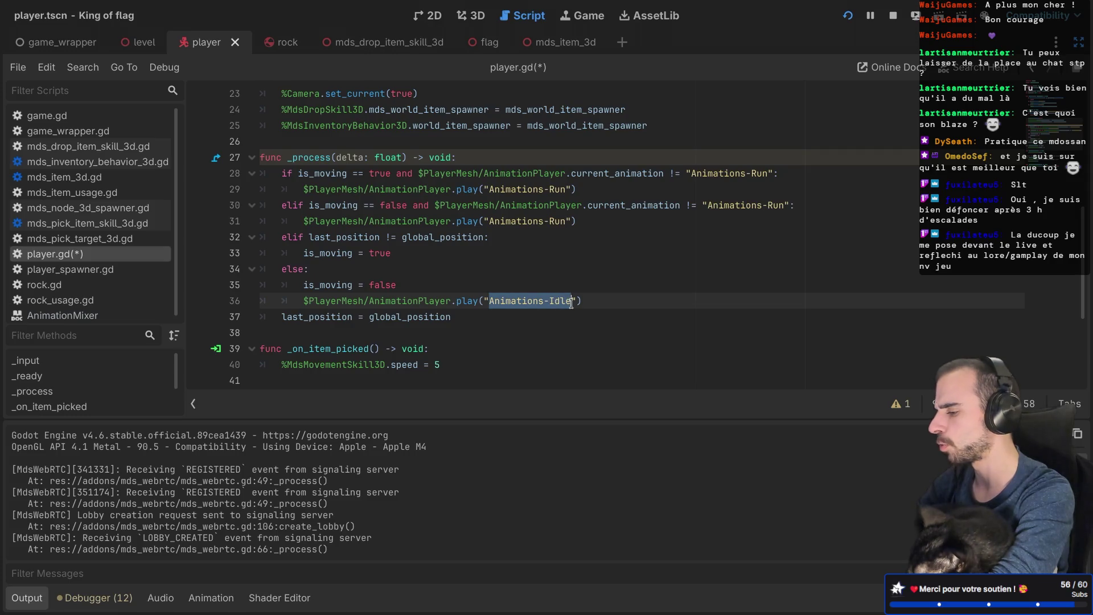
pyautogui.moveTo(709, 205); pyautogui.dragTo(786, 204)
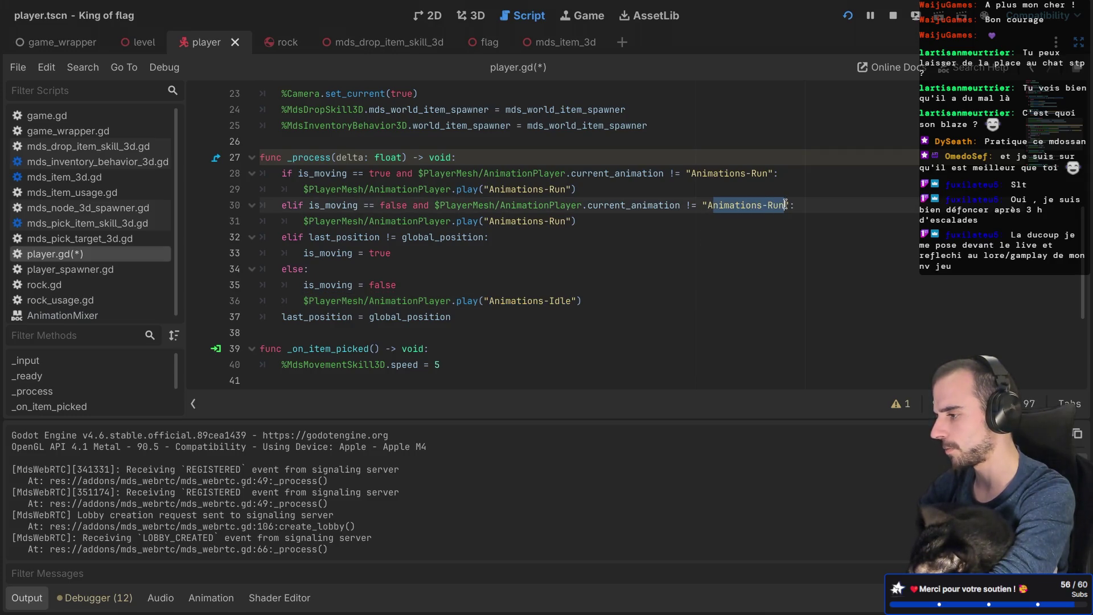
pyautogui.hotkey('ctrl', 'v')
pyautogui.click(714, 205)
pyautogui.press('BackSpace')
pyautogui.hotkey('ctrl', 's')
pyautogui.click(561, 220)
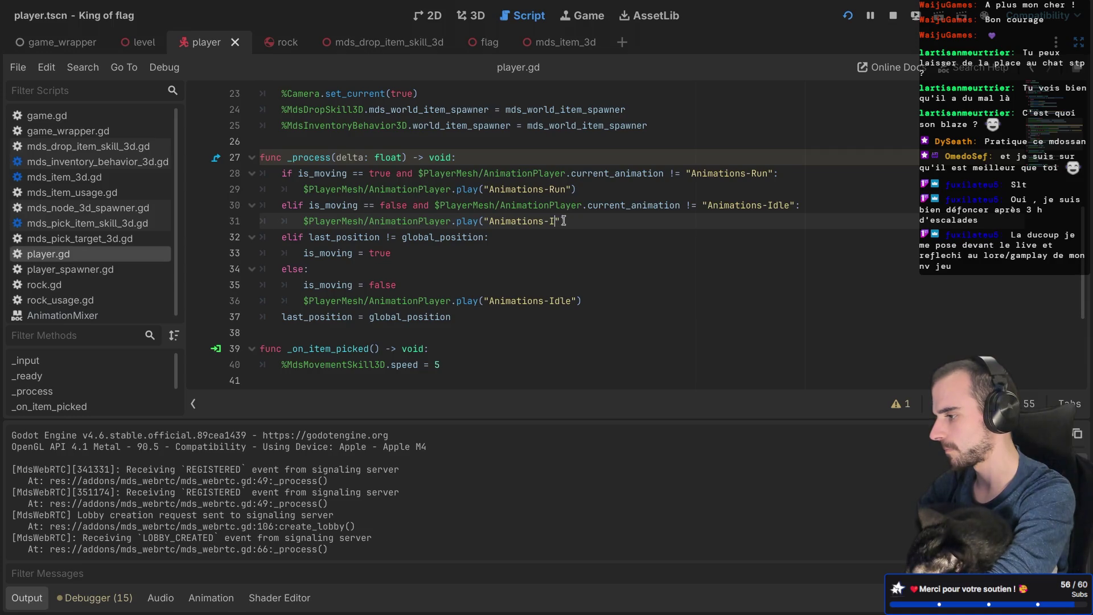
pyautogui.press('Return')
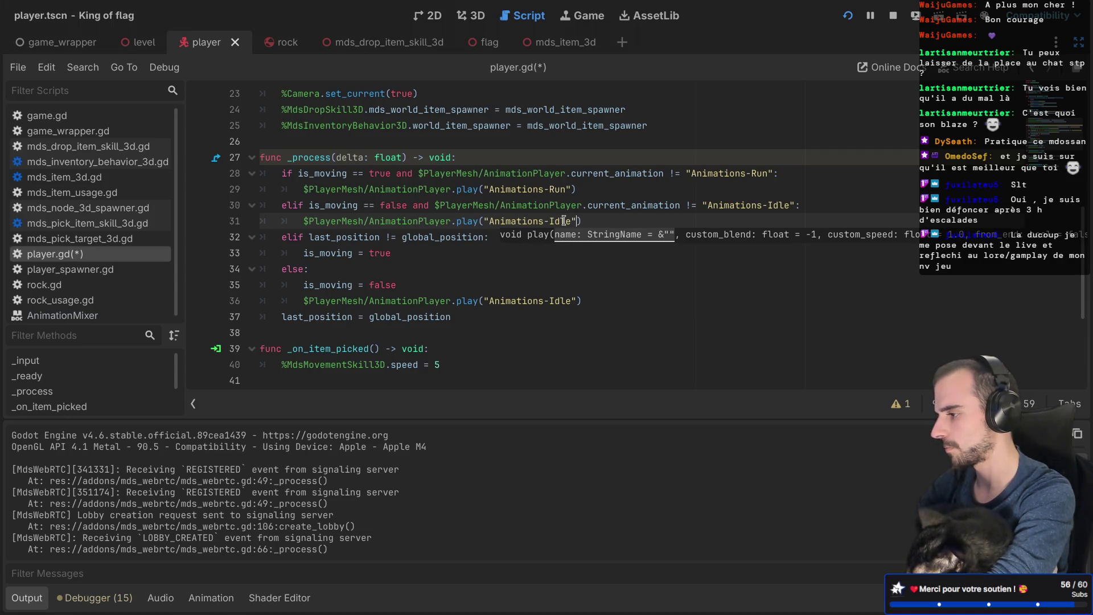
# Step: Drop the else branch's idle call, make the position check a separate if, save, and run
pyautogui.click(444, 237)
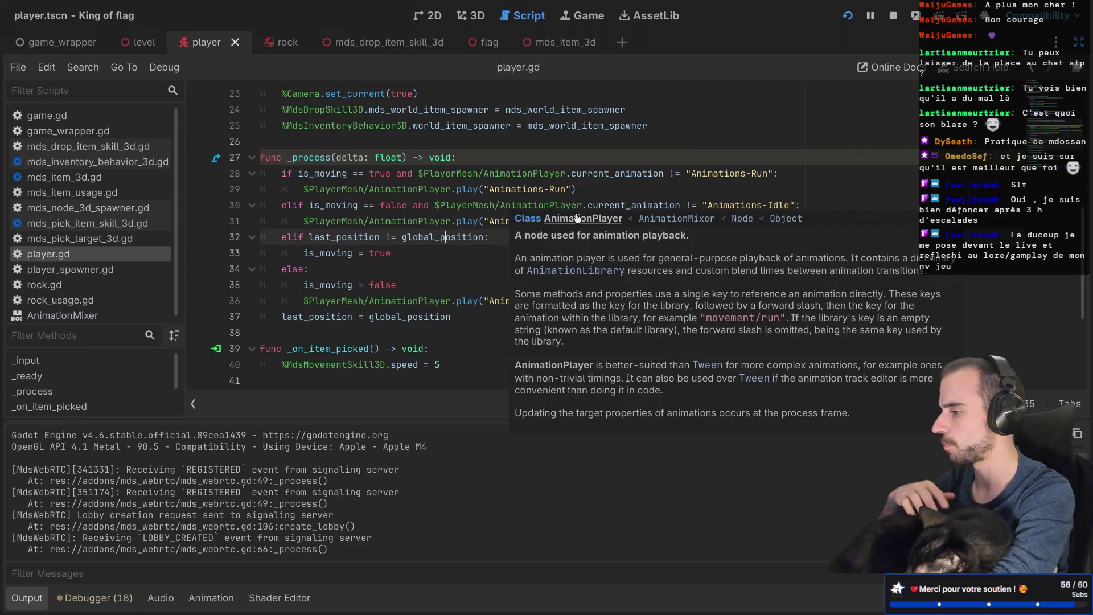
pyautogui.moveTo(584, 301); pyautogui.dragTo(592, 290)
pyautogui.press('BackSpace')
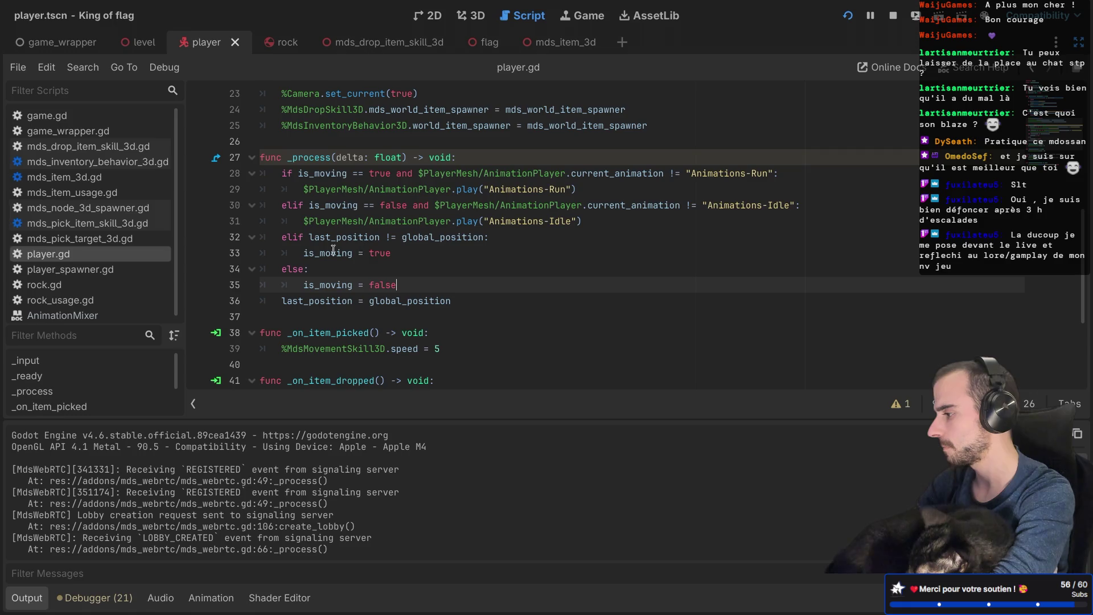
pyautogui.click(292, 240)
pyautogui.press('BackSpace')
pyautogui.press('BackSpace')
pyautogui.press('Return')
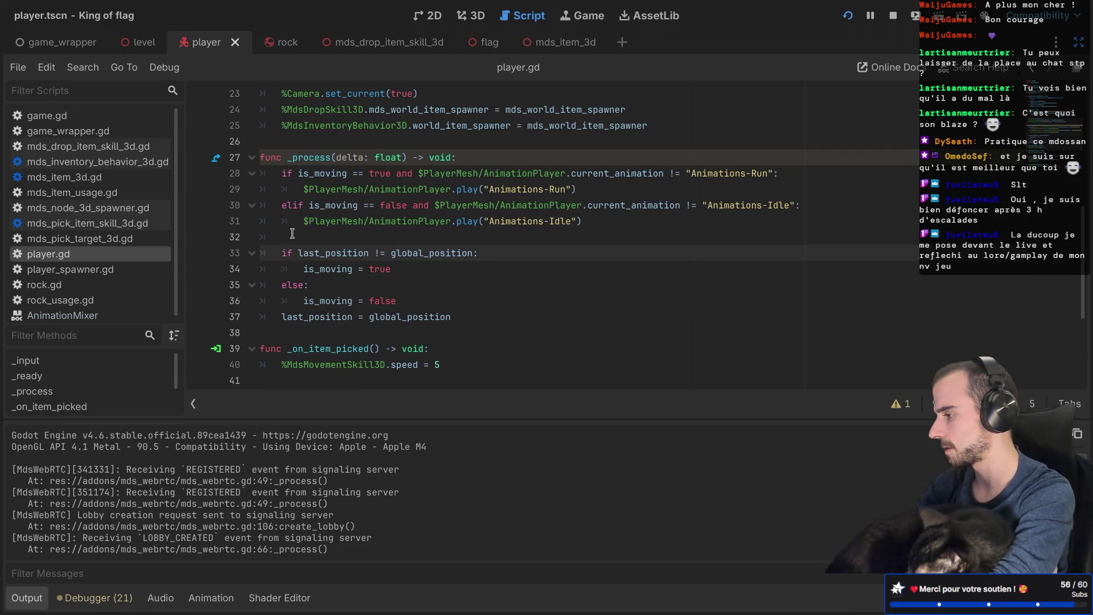
pyautogui.click(435, 298)
pyautogui.press('Return')
pyautogui.press('BackSpace')
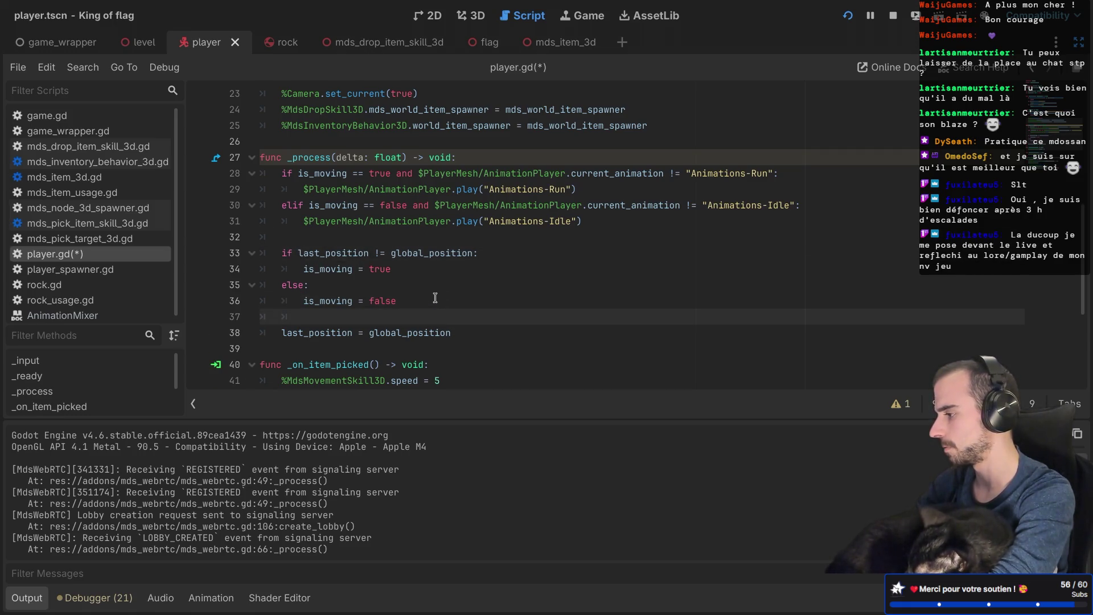
pyautogui.hotkey('ctrl', 's')
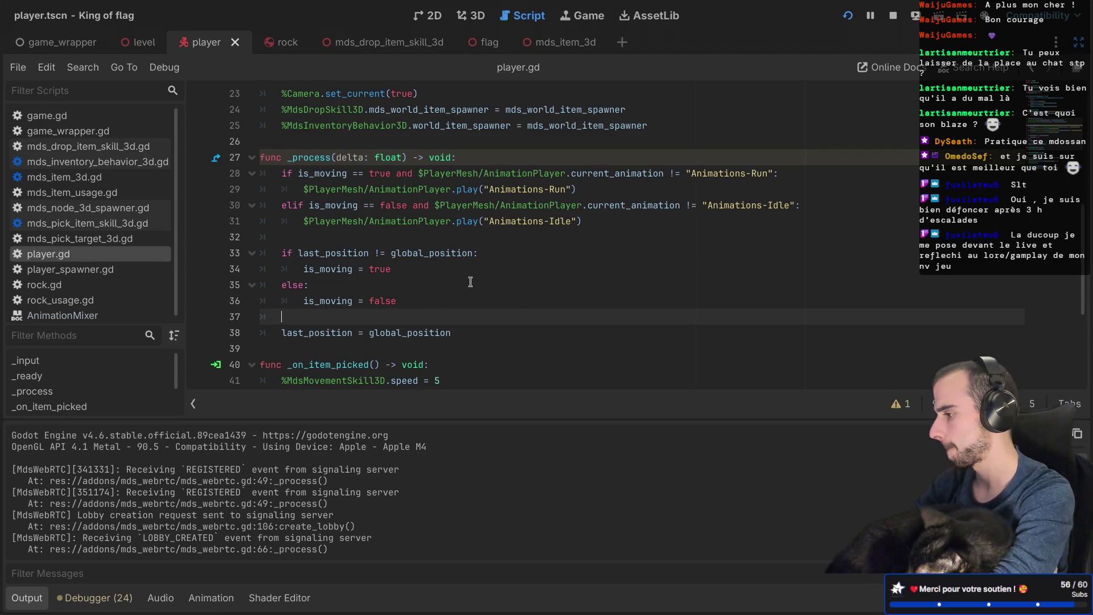
pyautogui.press('super+b')
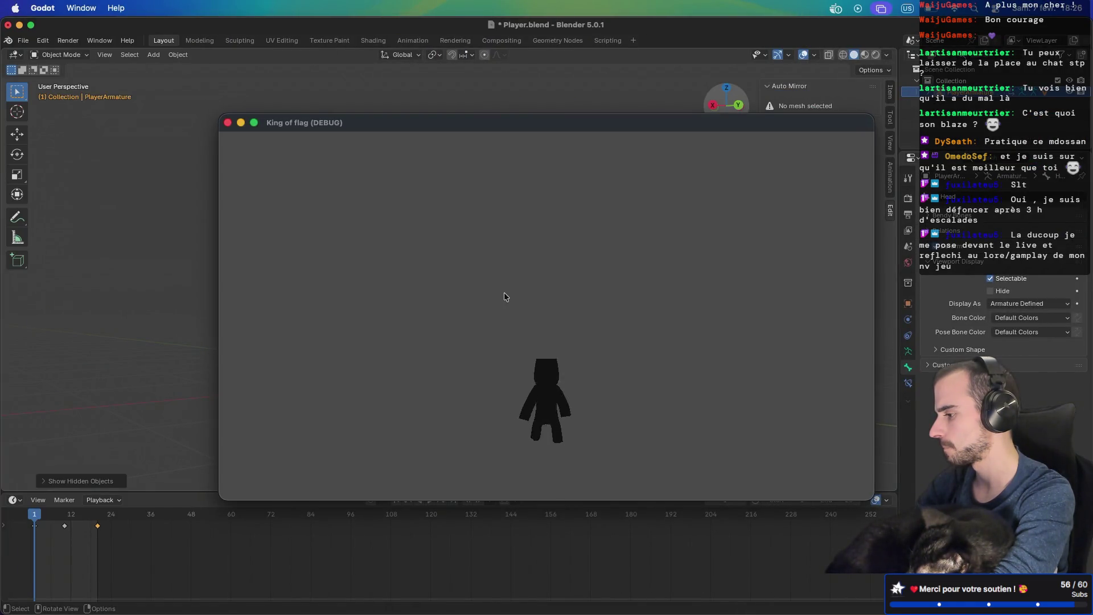
# Step: Leave the running King of flag game and return to player.gd in the editor
pyautogui.hotkey('ctrl', 'Right')
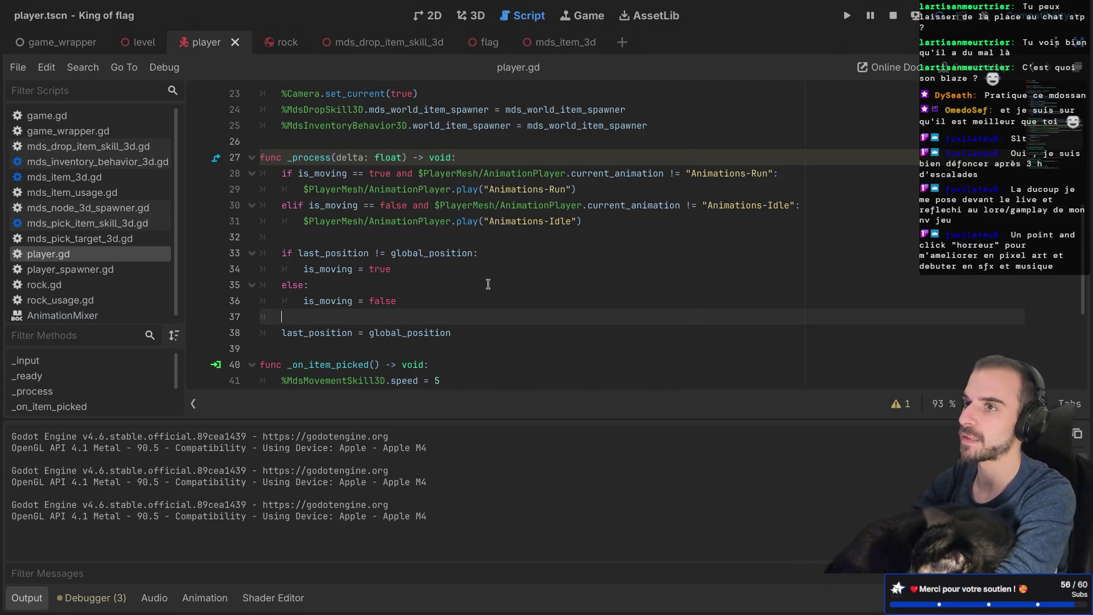
pyautogui.click(487, 284)
pyautogui.scroll(-3, 486, 285)
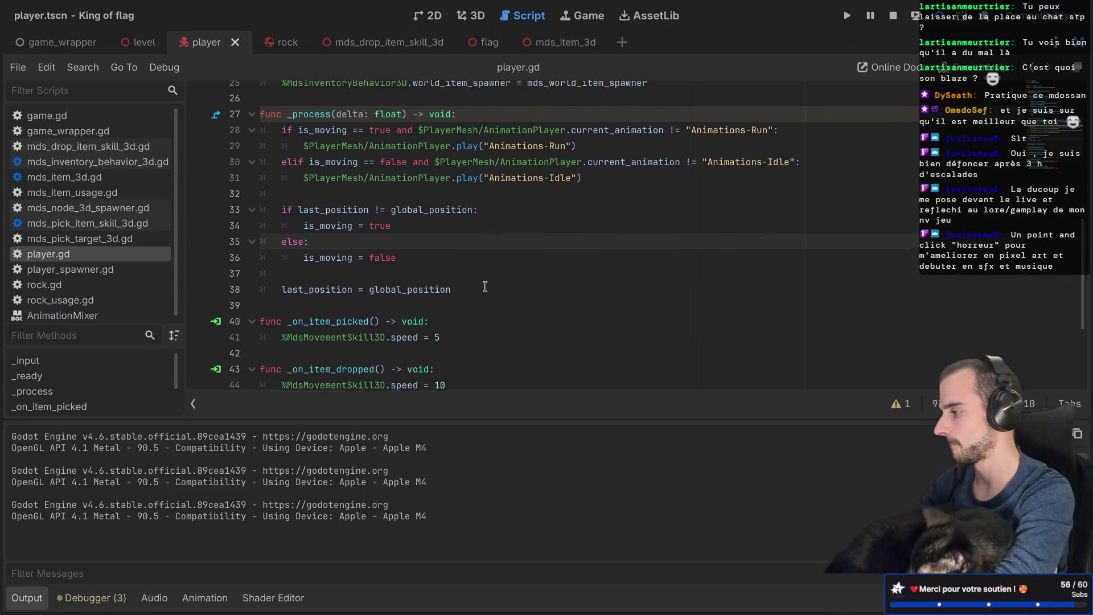
pyautogui.scroll(1, 485, 287)
pyautogui.click(447, 286)
pyautogui.click(444, 302)
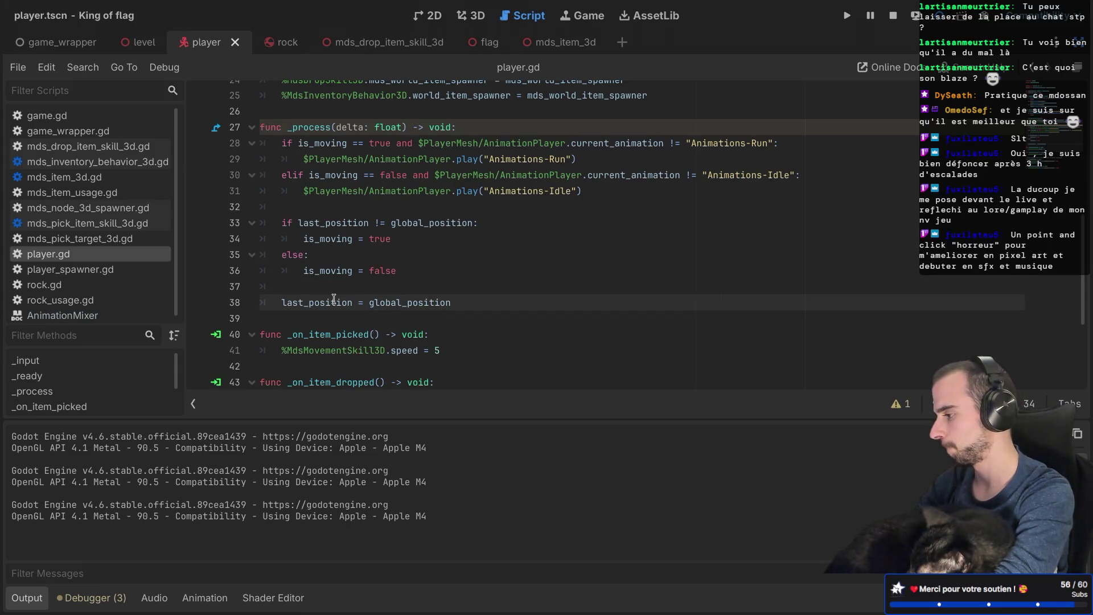
pyautogui.click(339, 128)
pyautogui.write('_')
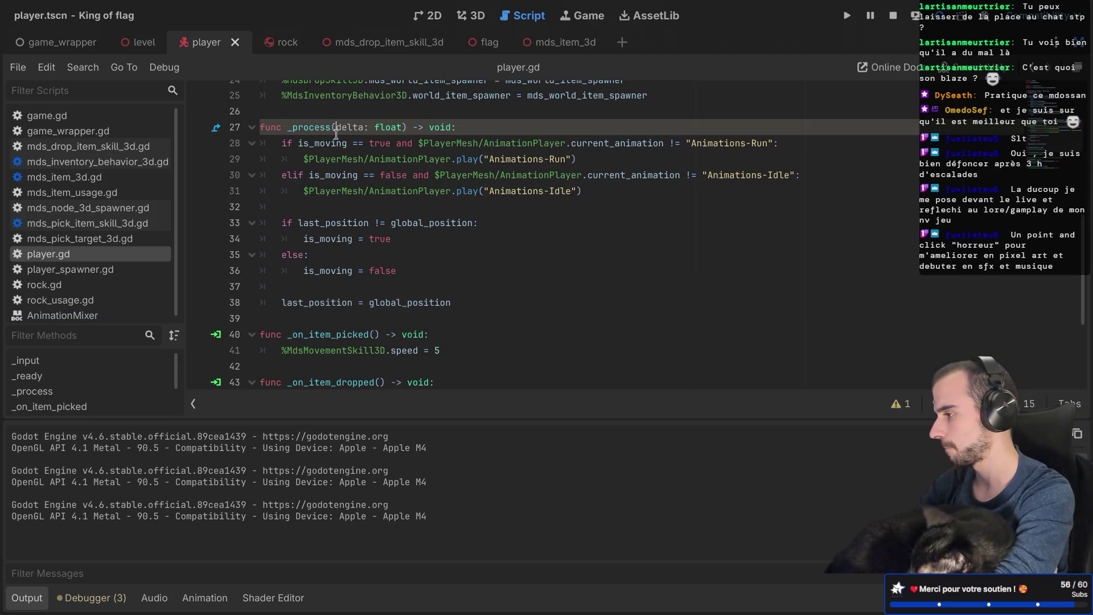
pyautogui.click(406, 210)
pyautogui.scroll(1, 406, 209)
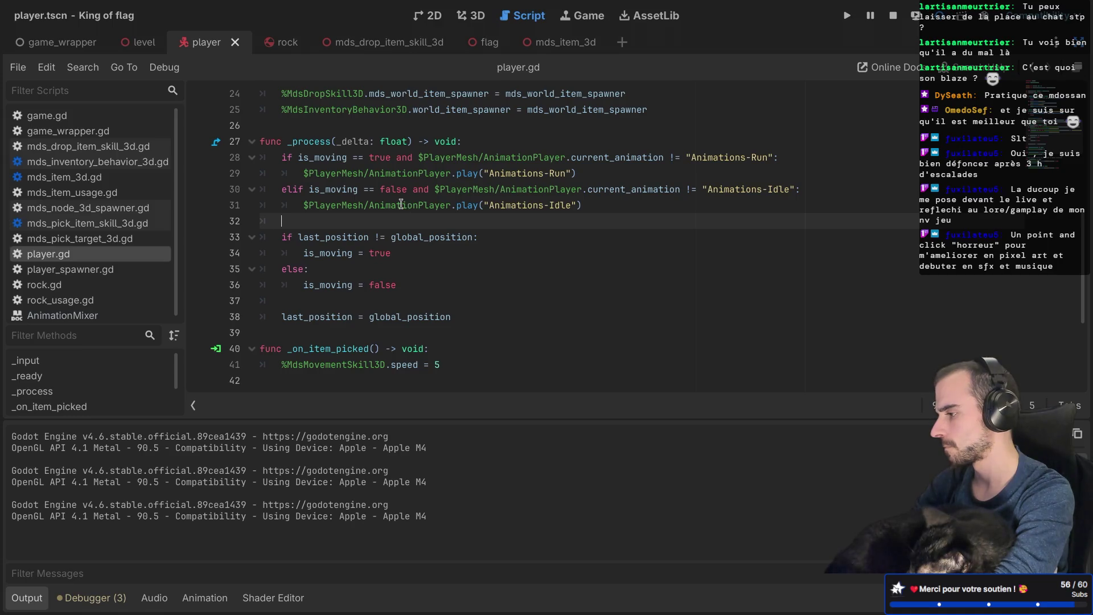
pyautogui.moveTo(400, 203)
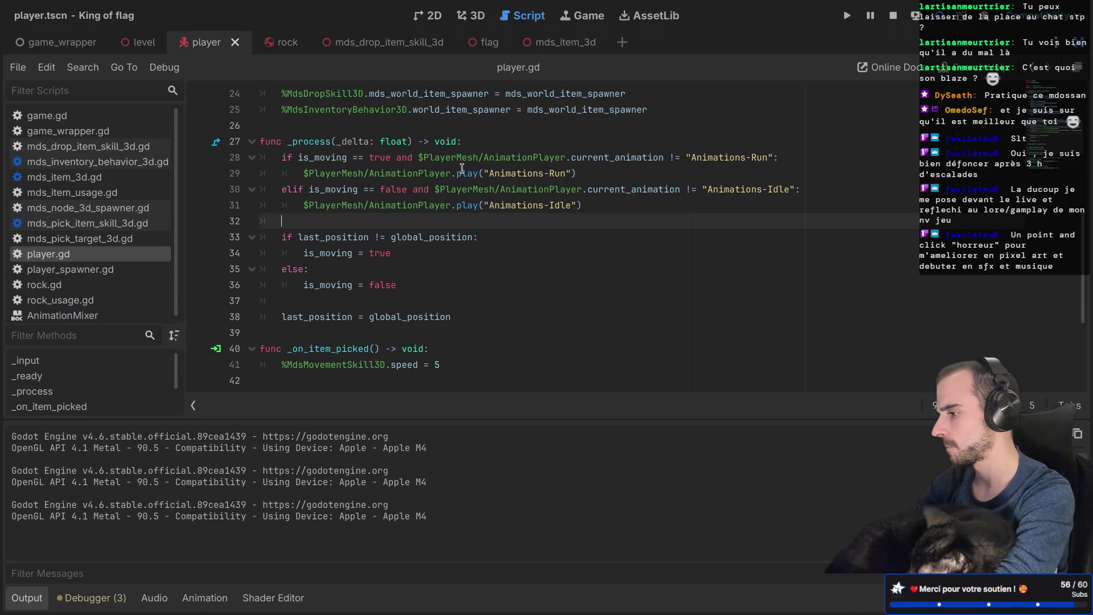
pyautogui.moveTo(461, 169)
pyautogui.moveTo(447, 238)
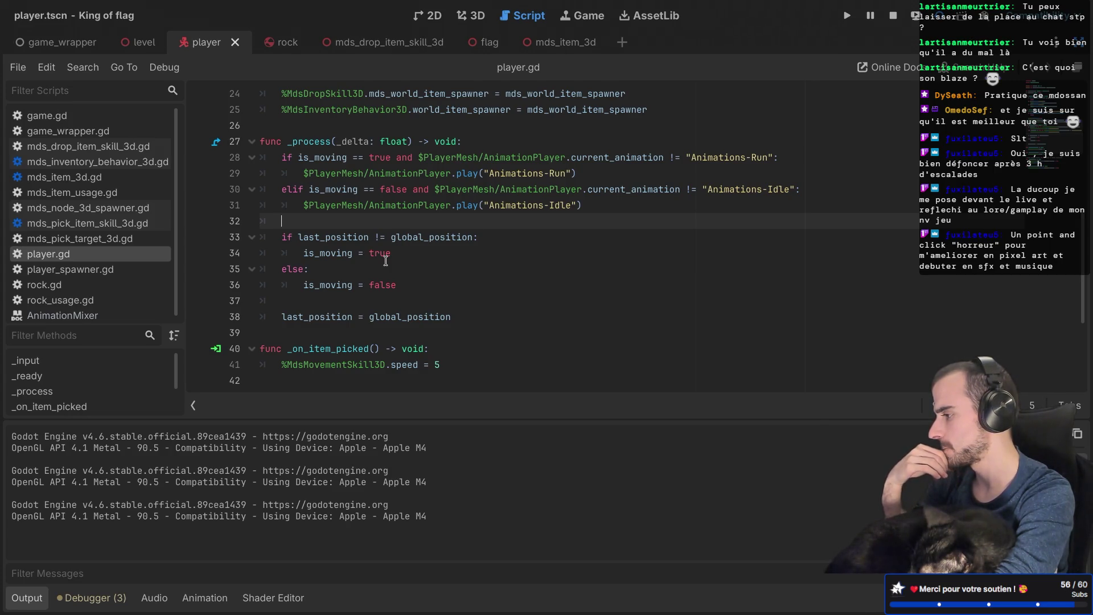
pyautogui.scroll(1, 386, 261)
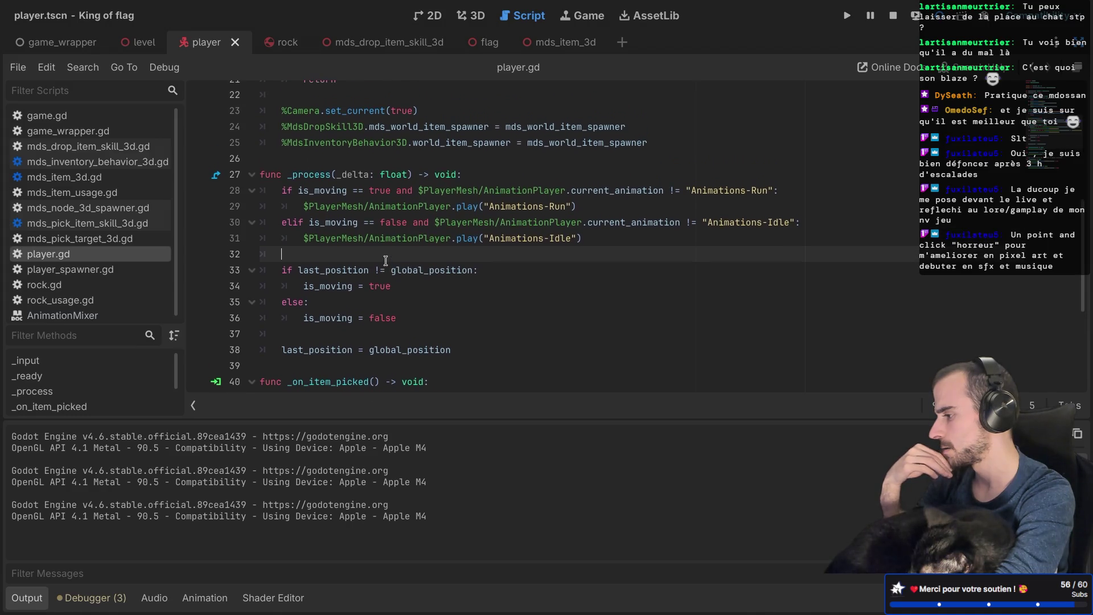
pyautogui.scroll(-2, 385, 261)
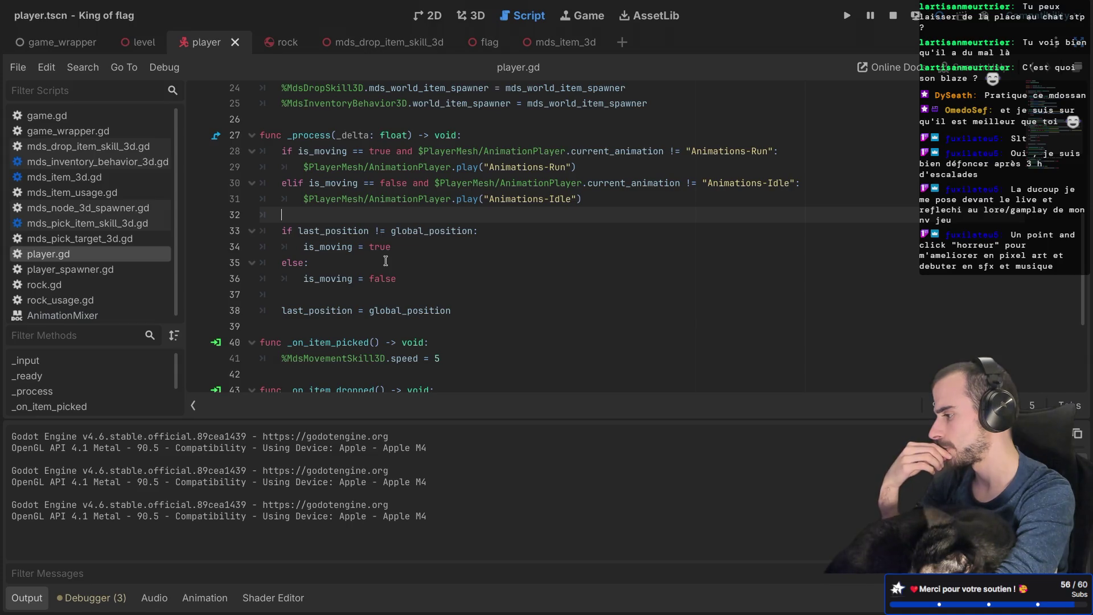
pyautogui.moveTo(397, 302)
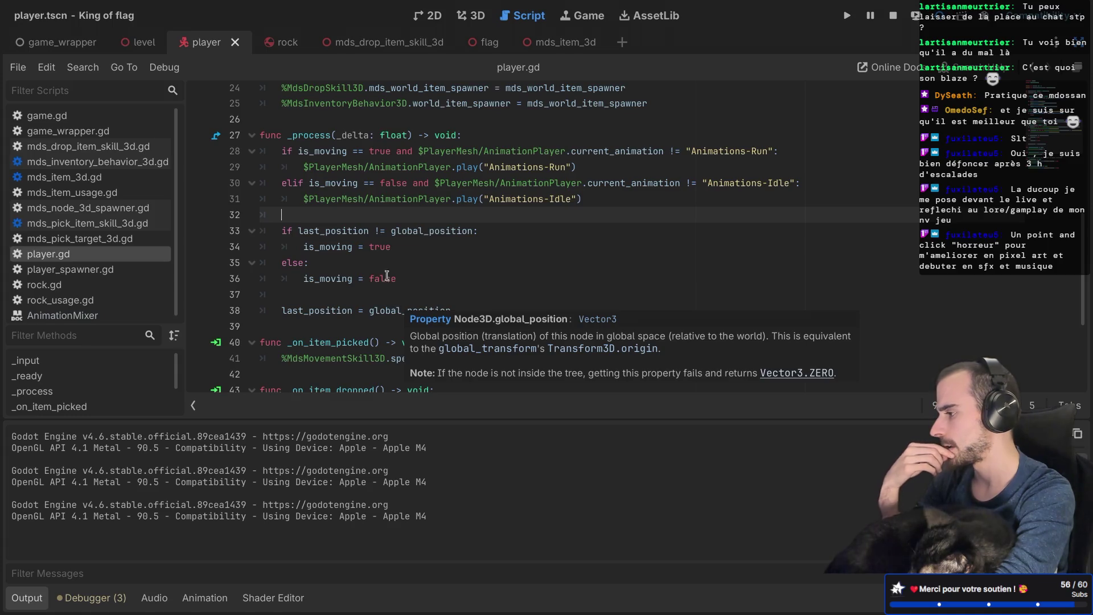
pyautogui.doubleClick(300, 134)
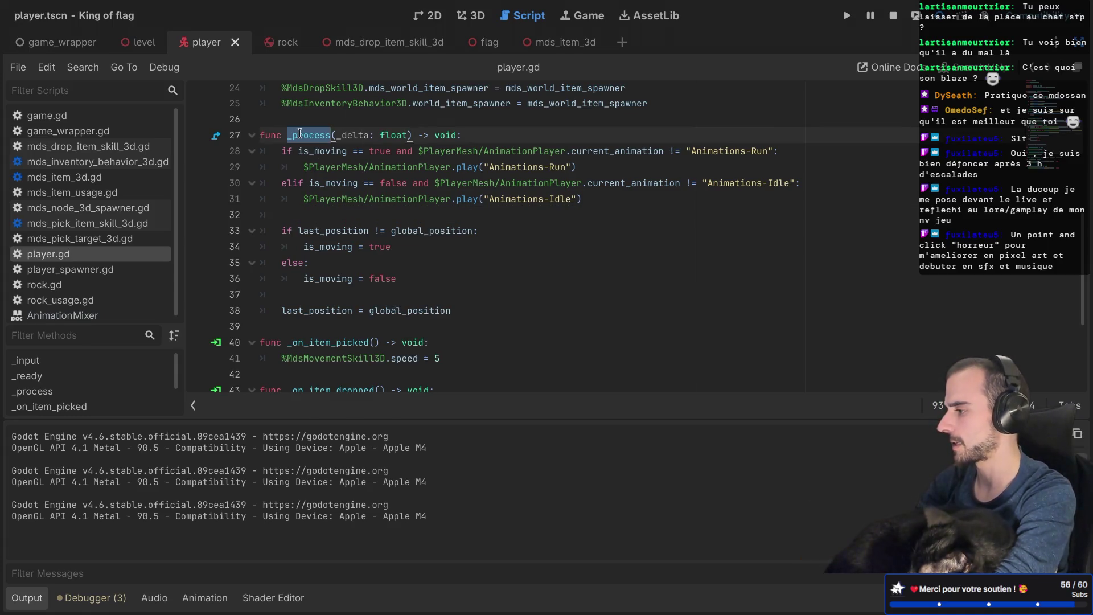
# Step: Rename _process to _physics_process(delta: float), delete the duplicate signature, and run the game
pyautogui.write('_ph')
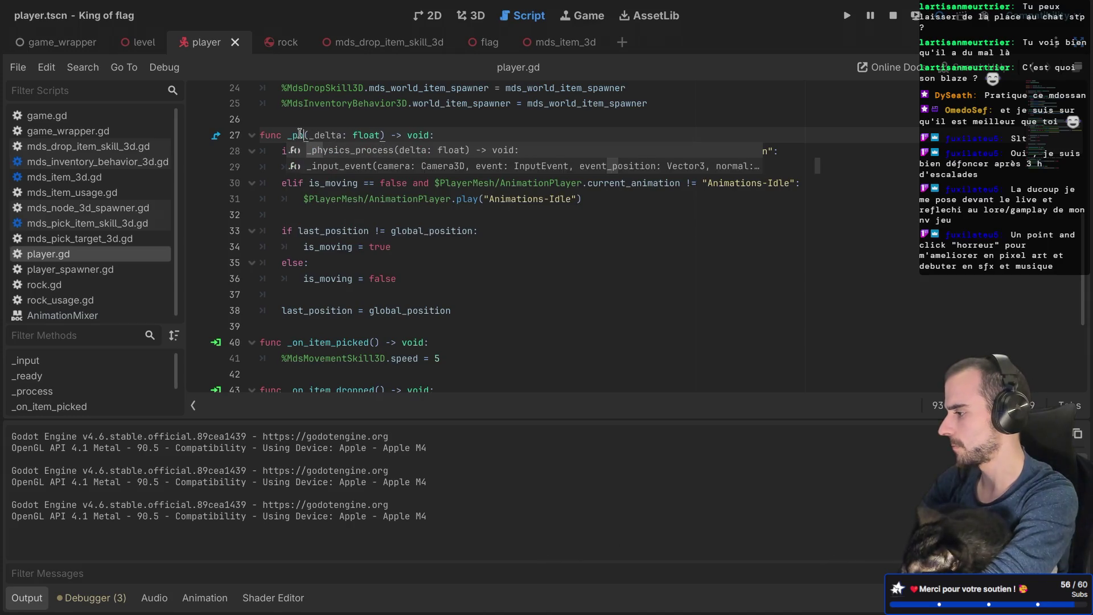
pyautogui.press('Return')
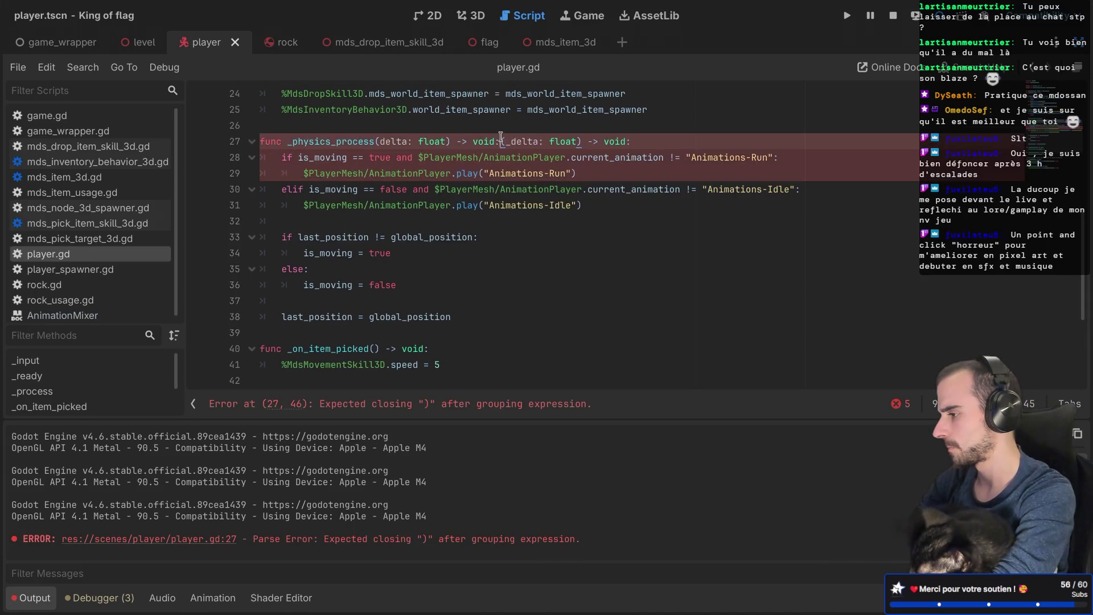
pyautogui.moveTo(499, 139); pyautogui.dragTo(630, 140)
pyautogui.press('BackSpace')
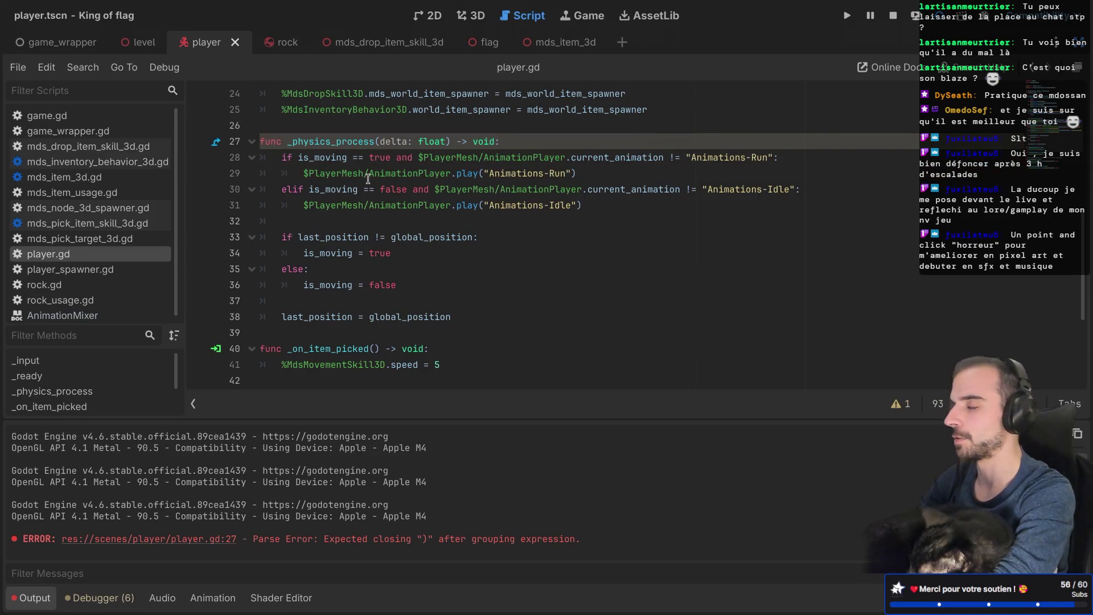
pyautogui.moveTo(368, 178)
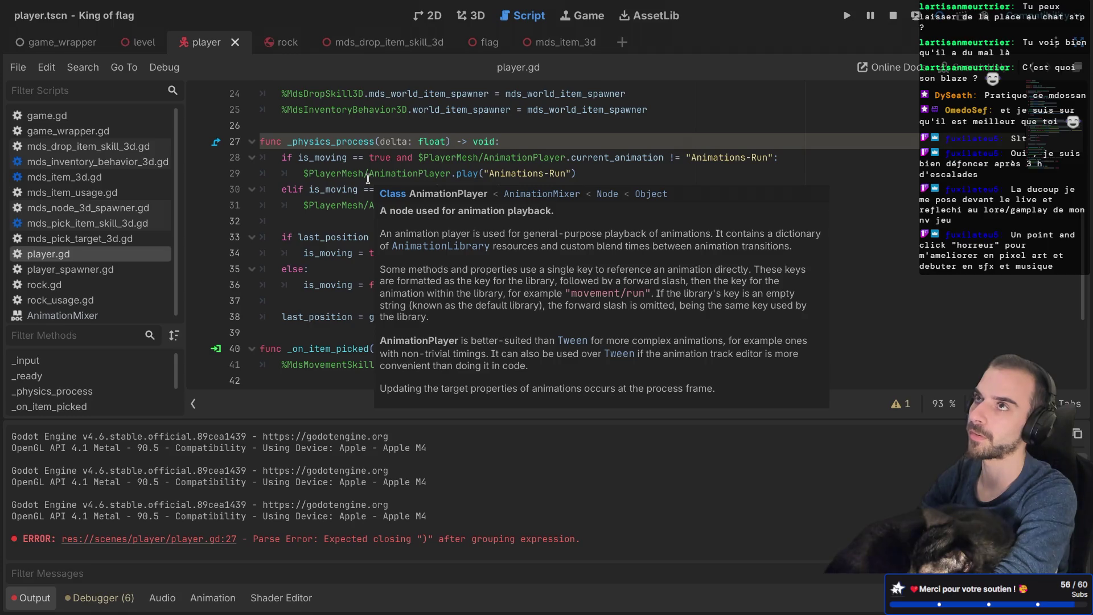
pyautogui.click(346, 222)
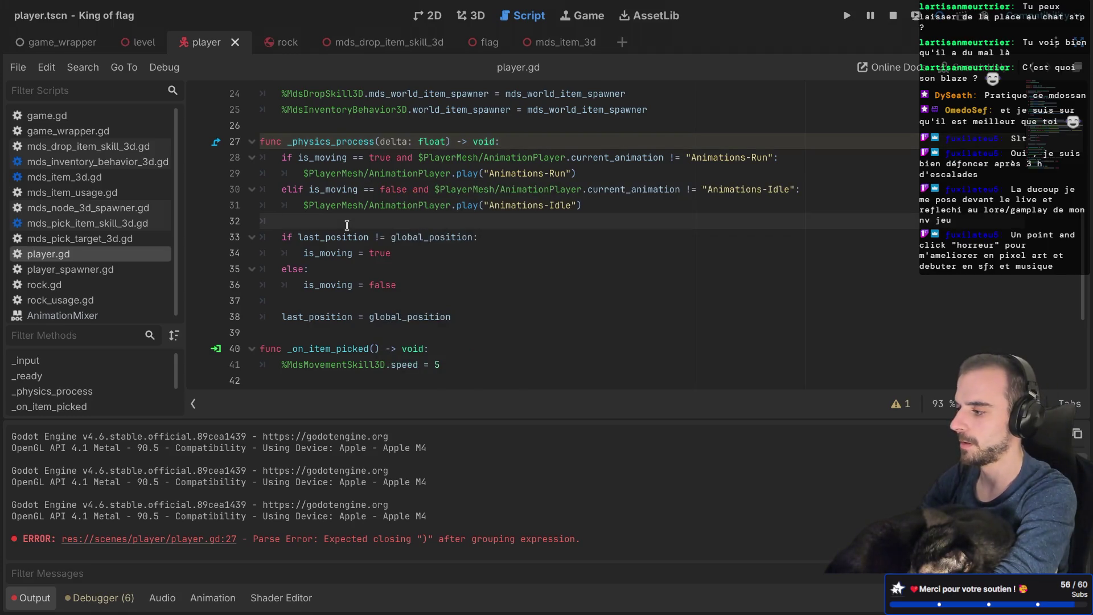
pyautogui.press('super+b')
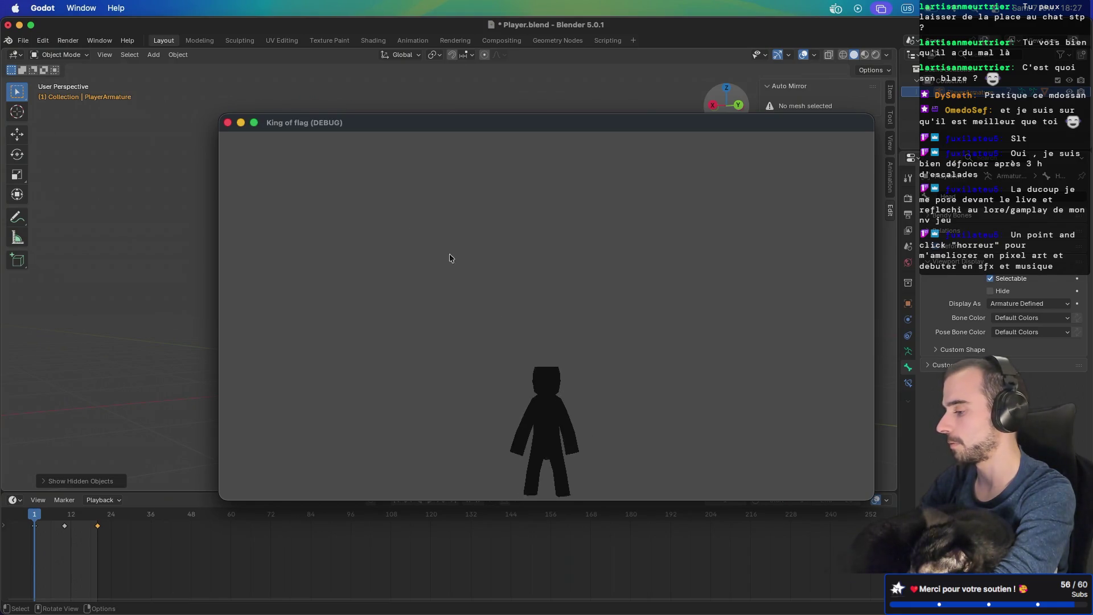
# Step: Close the game window, relaunch it, and start a match from a new lobby
pyautogui.press('super+q')
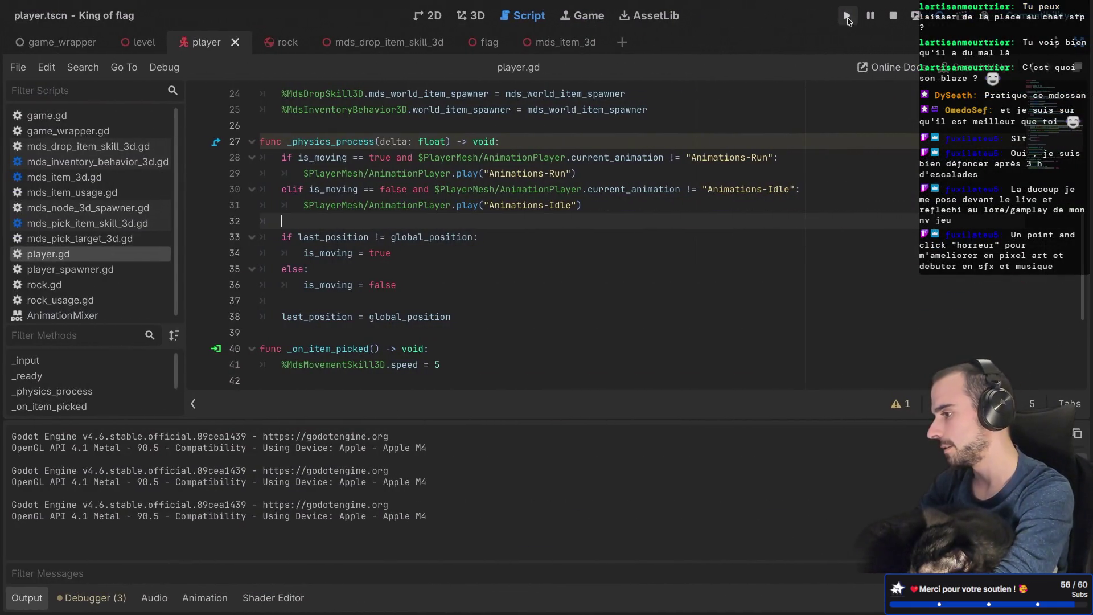
pyautogui.click(848, 17)
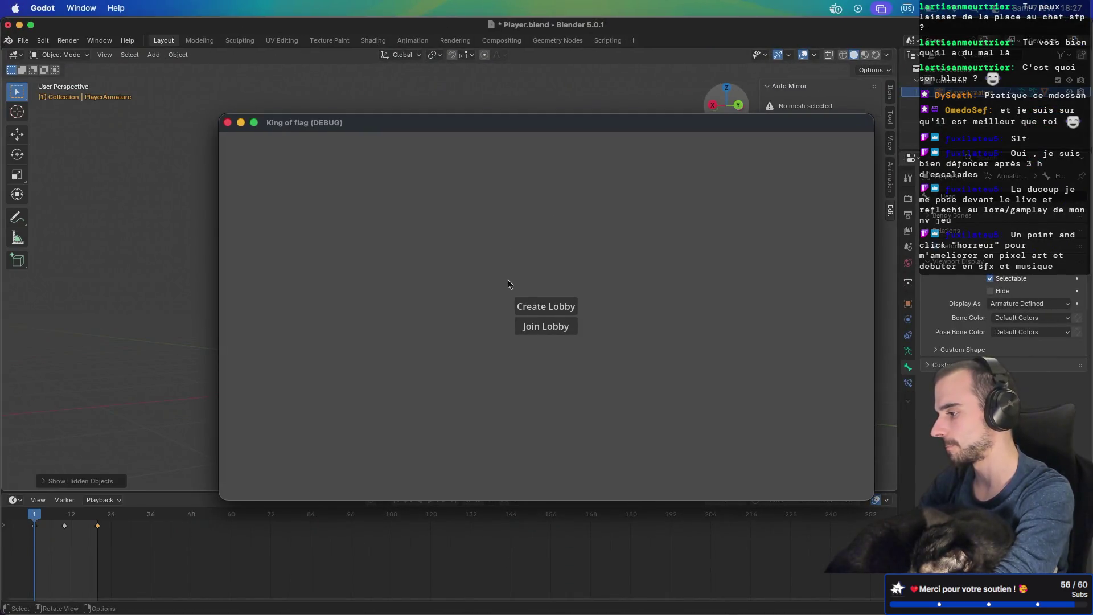
pyautogui.click(530, 301)
pyautogui.click(532, 330)
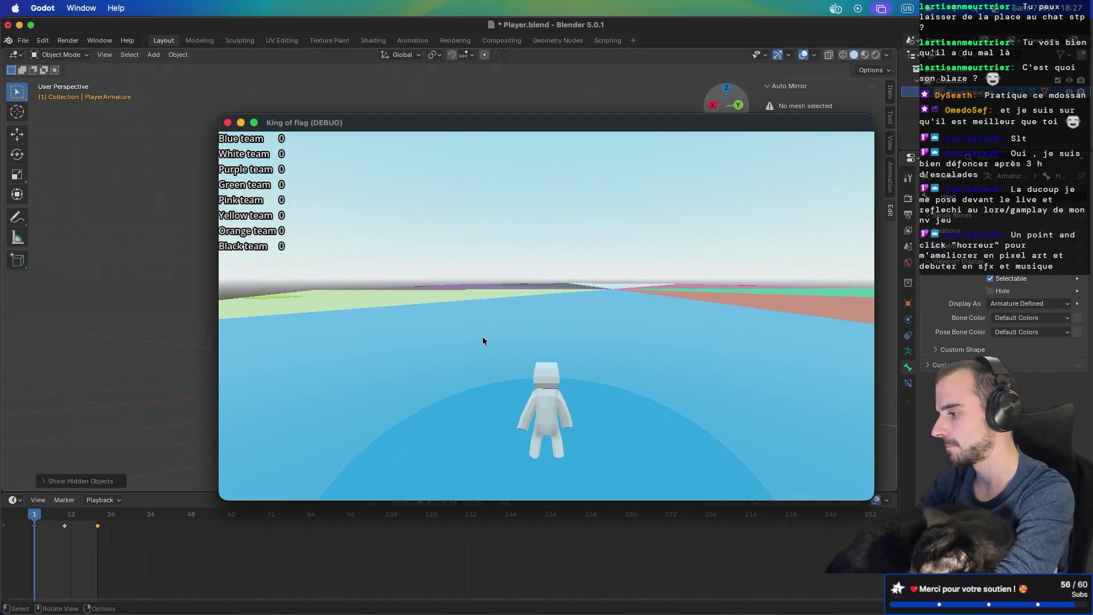
# Step: Run the character forward and left, swing the camera toward the team zones, then quit
pyautogui.press('w')
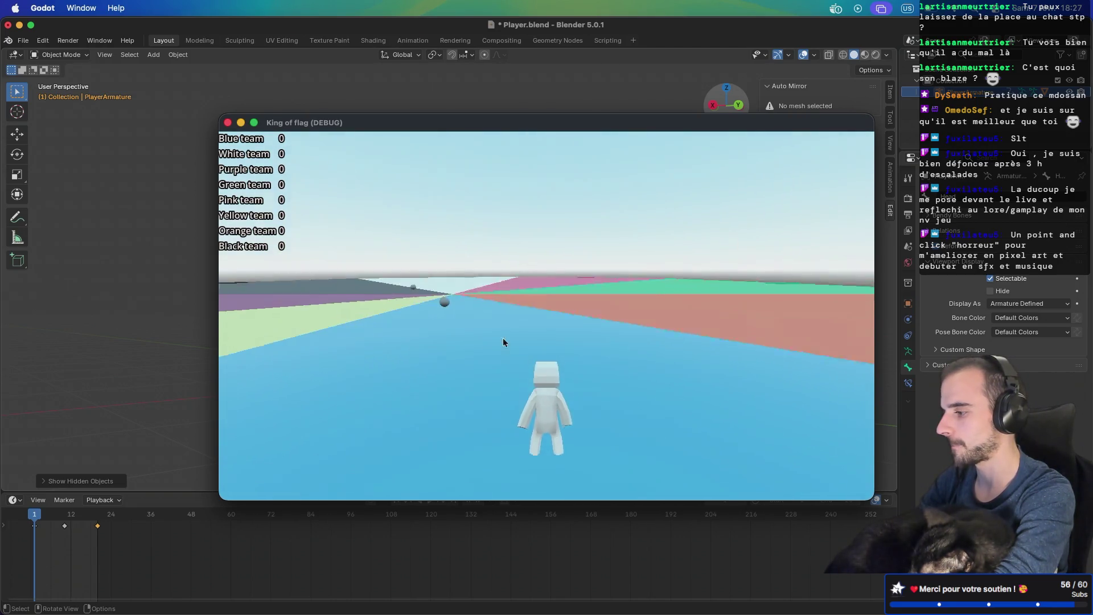
pyautogui.press('w')
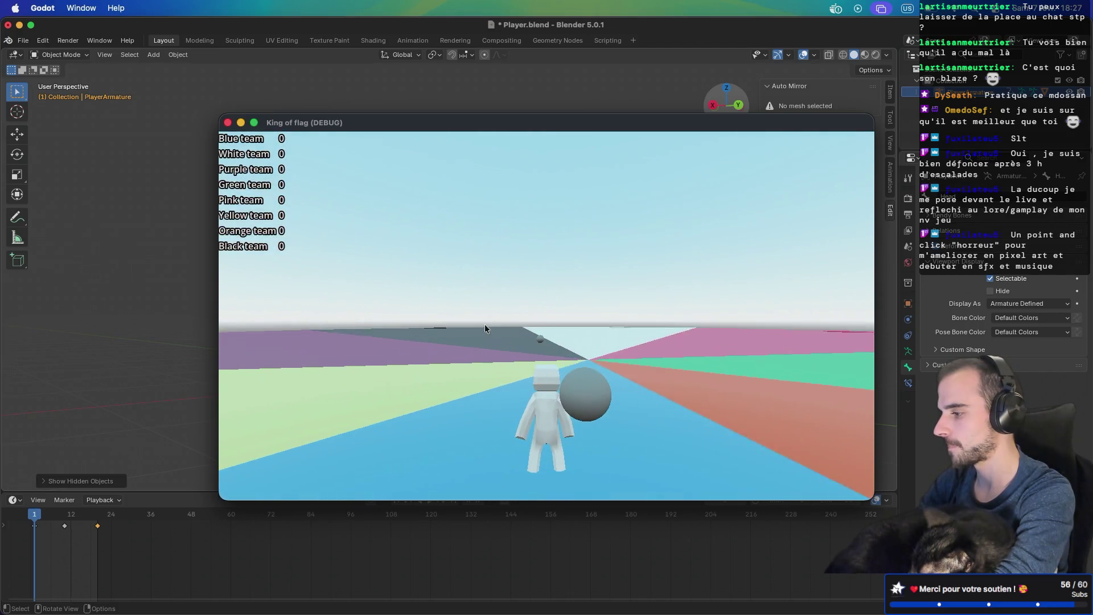
pyautogui.press('a')
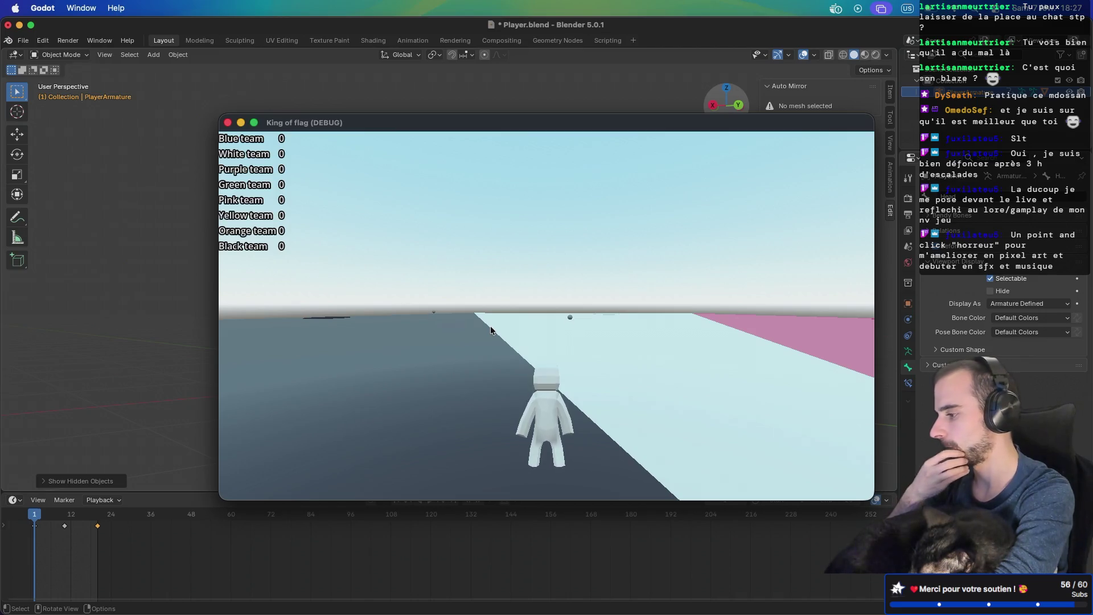
pyautogui.moveTo(490, 325)
pyautogui.mouseDown()
pyautogui.moveTo(552, 326)
pyautogui.moveTo(507, 333)
pyautogui.moveTo(483, 323)
pyautogui.mouseUp()
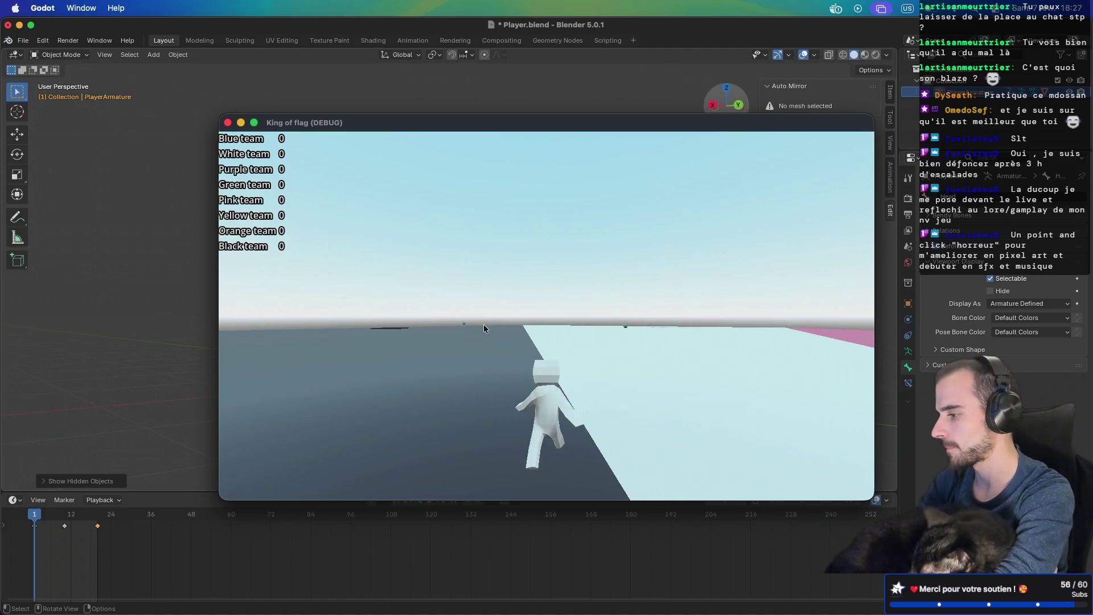
pyautogui.press('super+q')
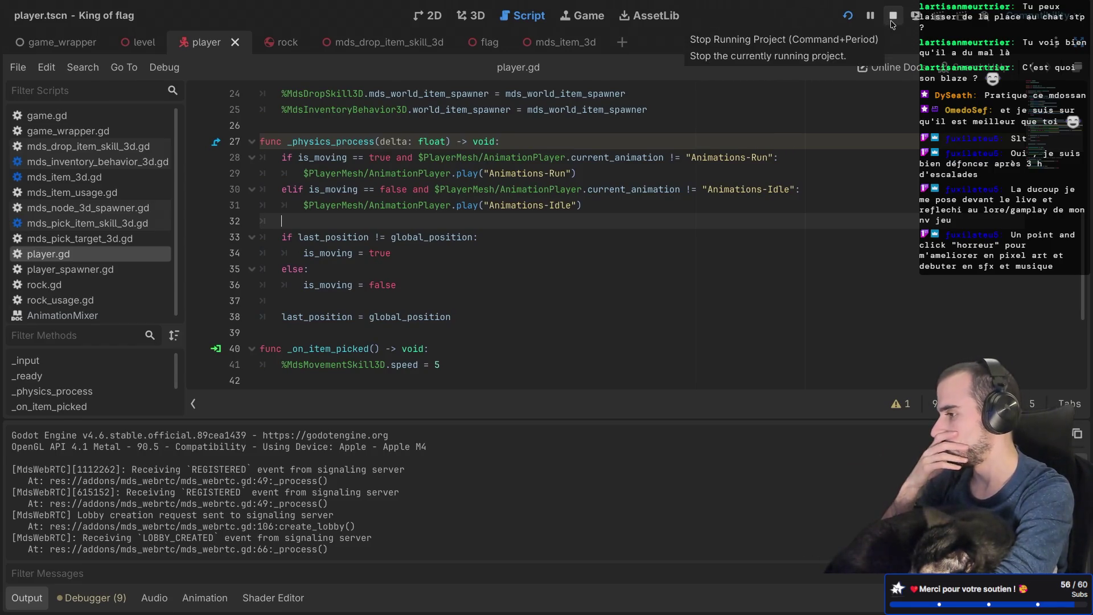
# Step: Stop the running game and bring back the scene, inspector and file docks
pyautogui.click(893, 17)
pyautogui.moveTo(640, 192)
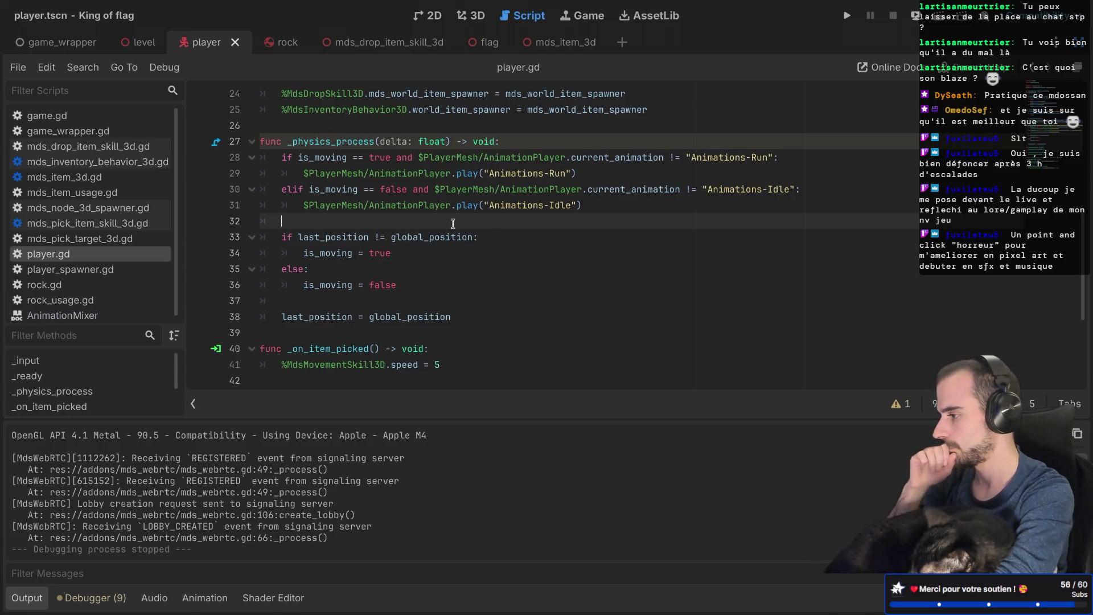
pyautogui.press('ctrl+super+d')
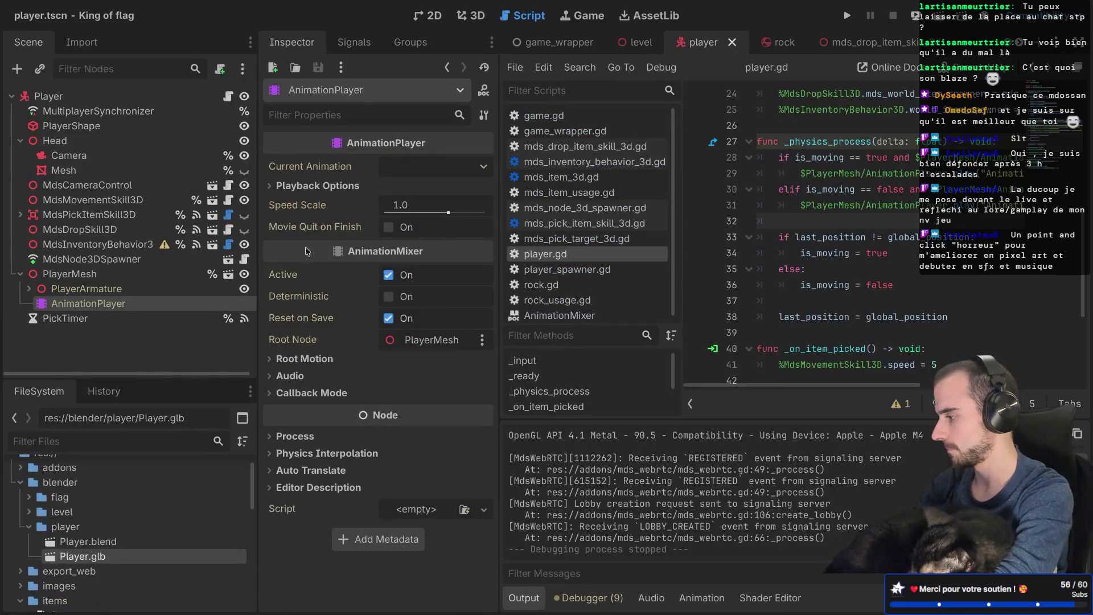
# Step: Expand PlayerArmature, select Skeleton3D to list its bones from Base to Calf.R, and view the player in 3D
pyautogui.click(20, 275)
pyautogui.click(20, 275)
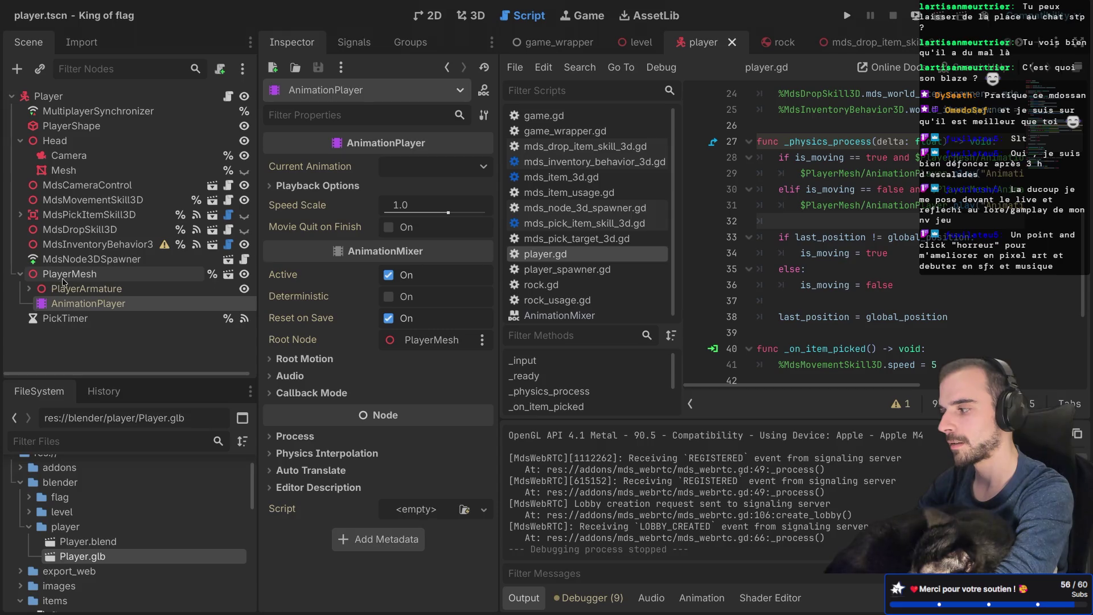
pyautogui.click(29, 289)
pyautogui.click(81, 303)
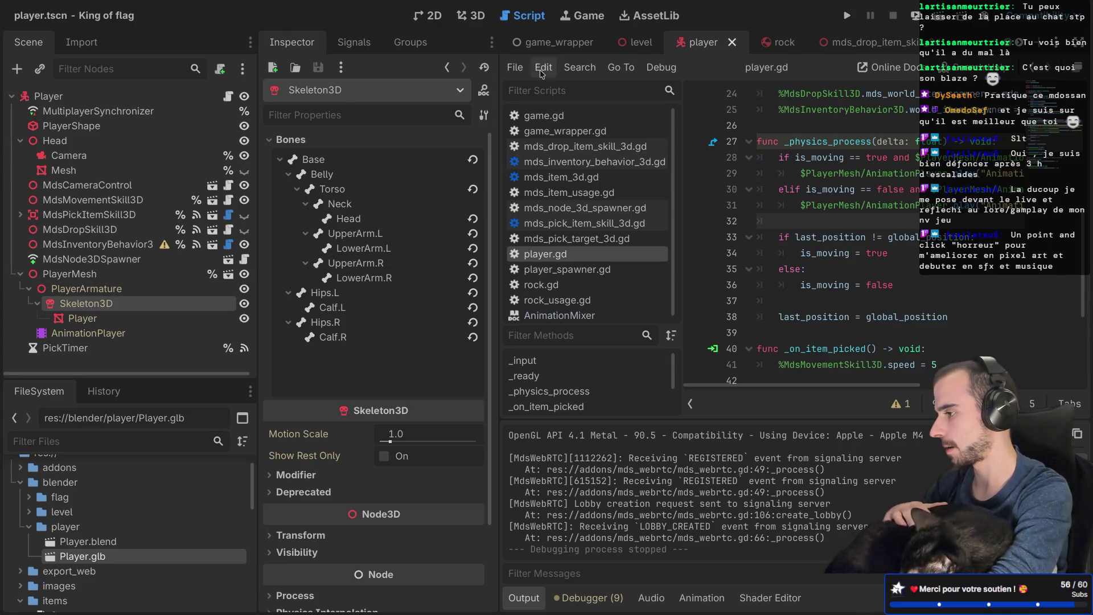
pyautogui.click(483, 18)
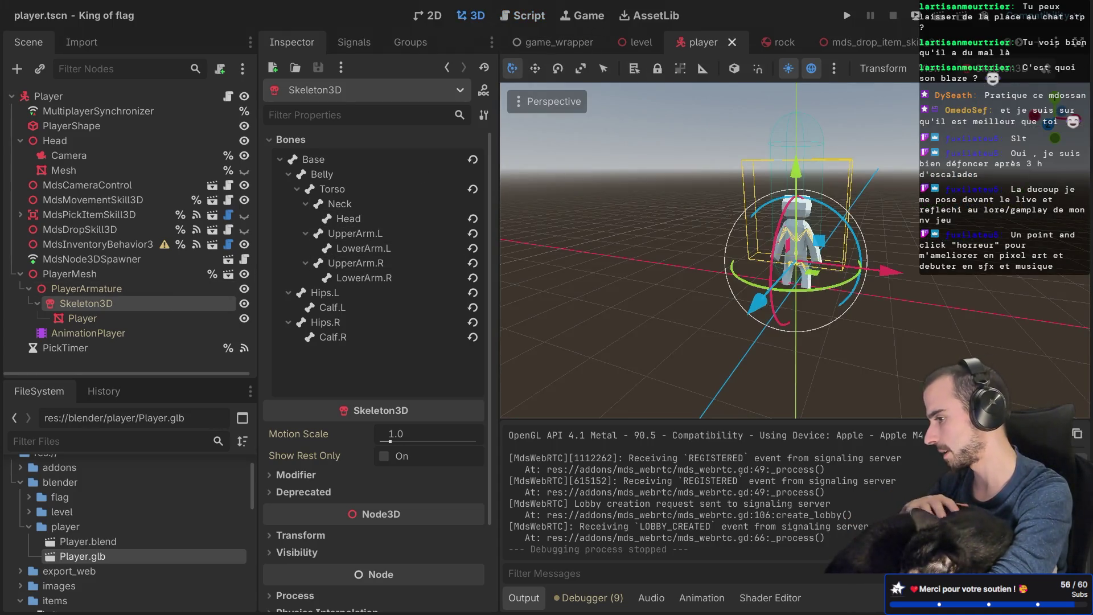
# Step: Hide the side docks for a wider 3D view of the player
pyautogui.click(1078, 42)
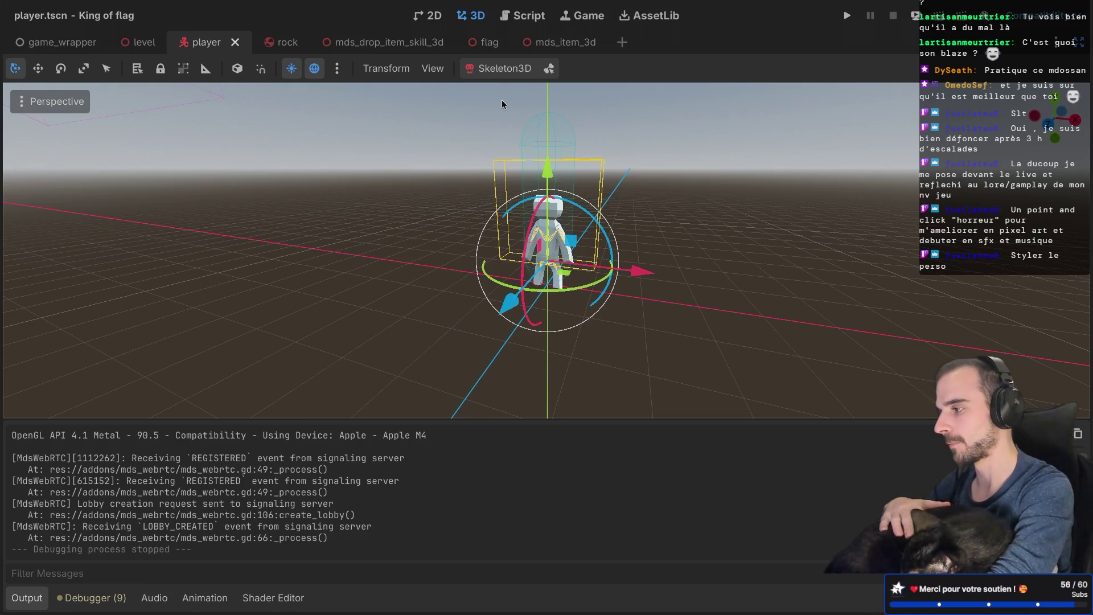
pyautogui.hotkey('ctrl', 'Left')
pyautogui.hotkey('ctrl', 'Right')
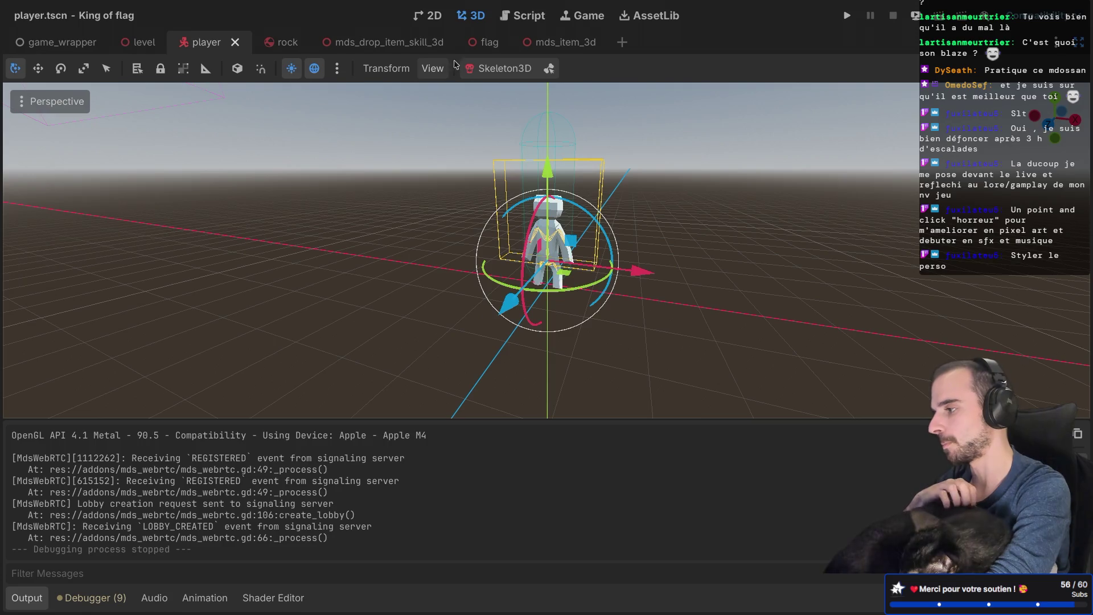
# Step: Create a physical skeleton for Skeleton3D and orbit around the character to inspect the bones
pyautogui.click(493, 70)
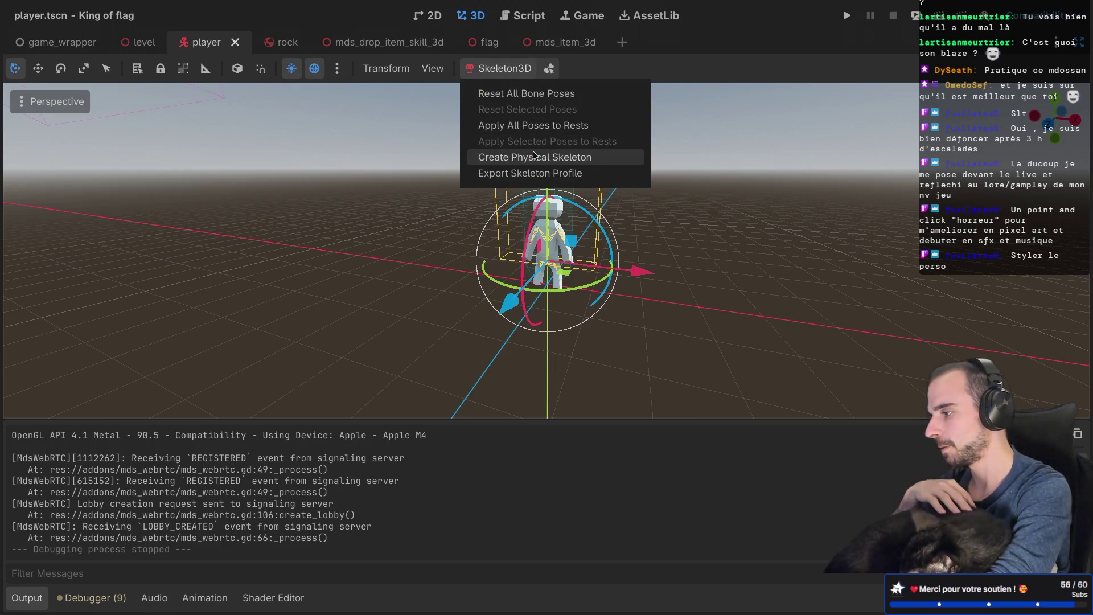
pyautogui.click(564, 158)
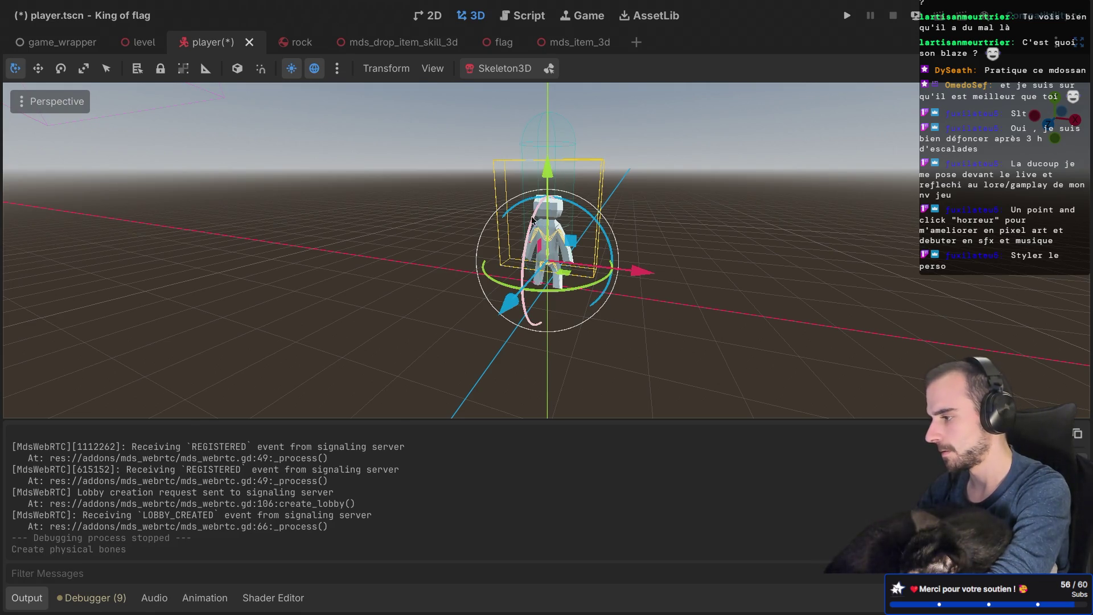
pyautogui.scroll(5, 532, 221)
pyautogui.scroll(2, 532, 221)
pyautogui.scroll(-2, 532, 221)
pyautogui.moveTo(532, 221); pyautogui.dragTo(463, 173)
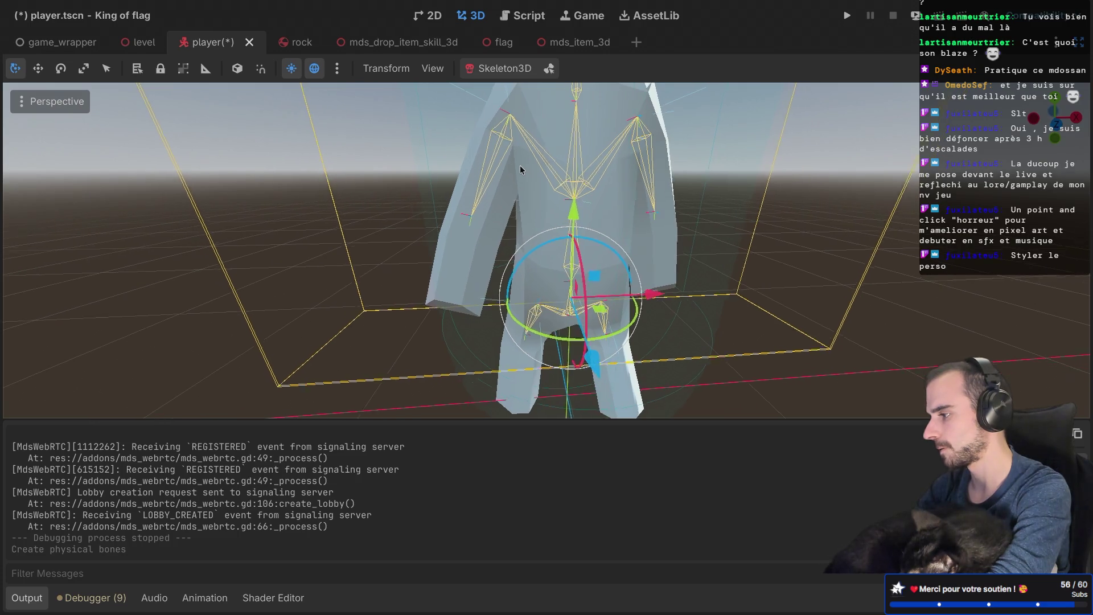
pyautogui.scroll(-2, 520, 165)
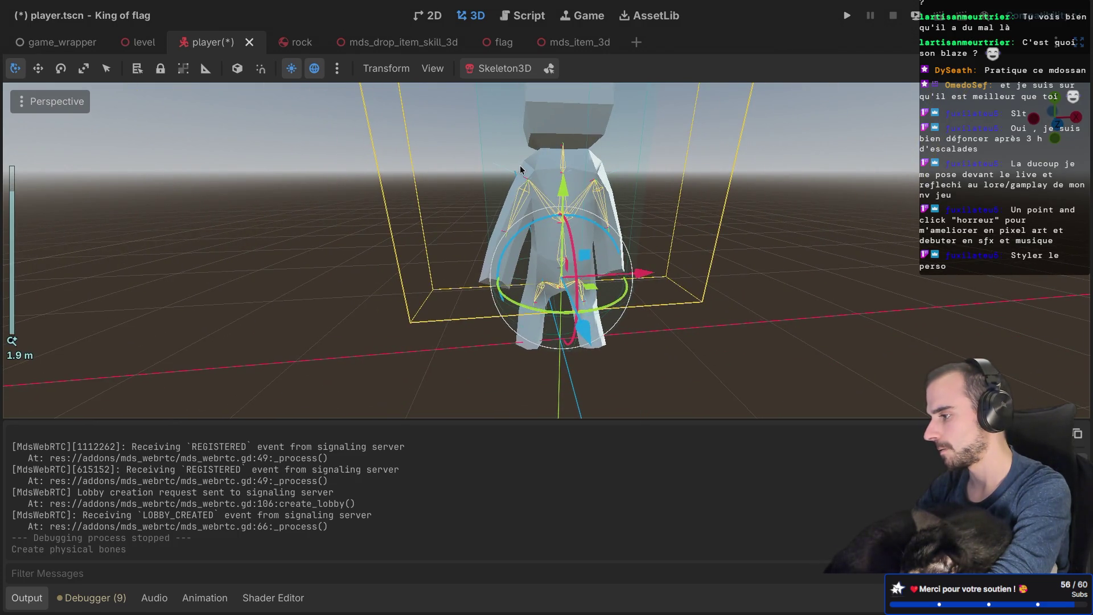
pyautogui.press('super+Tab')
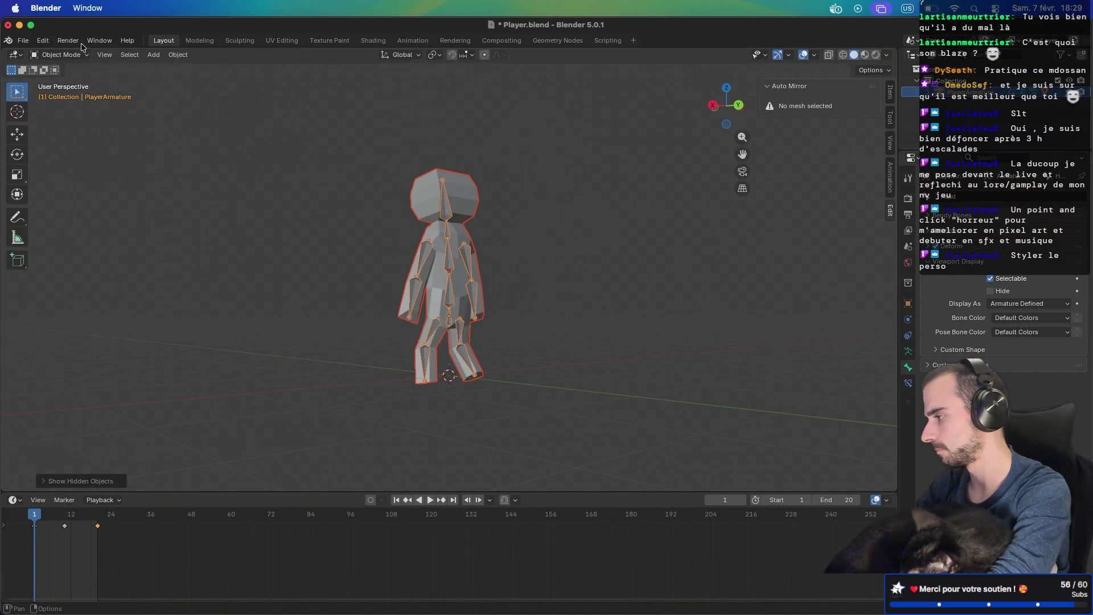
# Step: Export the character as glTF 2.0 over Player.glb after reviewing Include, Transform, Data and Armature options, with Add Leaf Bones enabled
pyautogui.click(23, 40)
pyautogui.moveTo(54, 206)
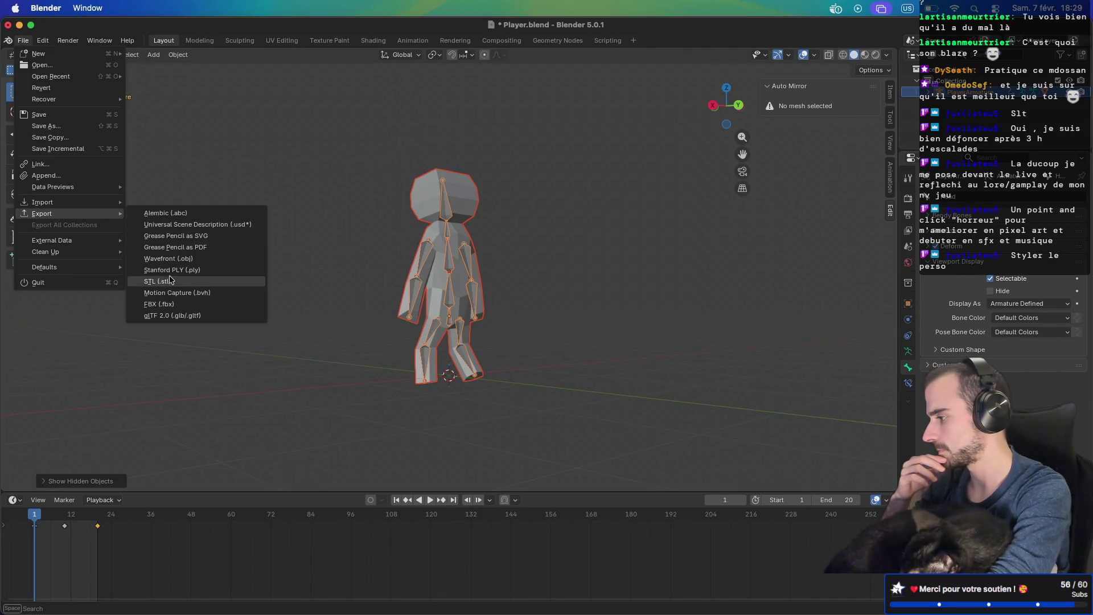
pyautogui.click(172, 315)
pyautogui.click(686, 233)
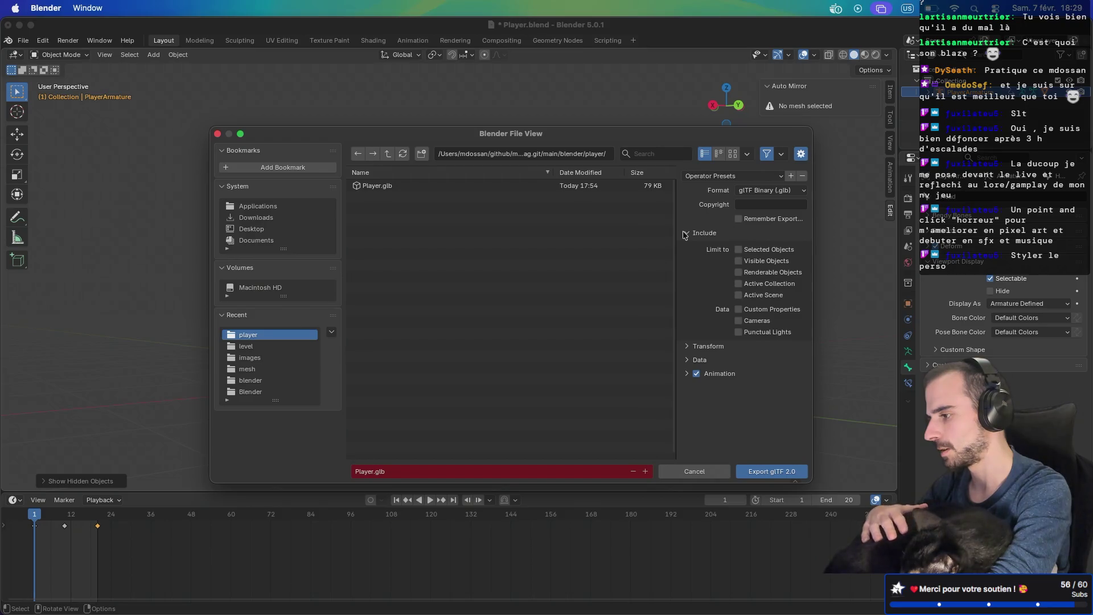
pyautogui.click(688, 347)
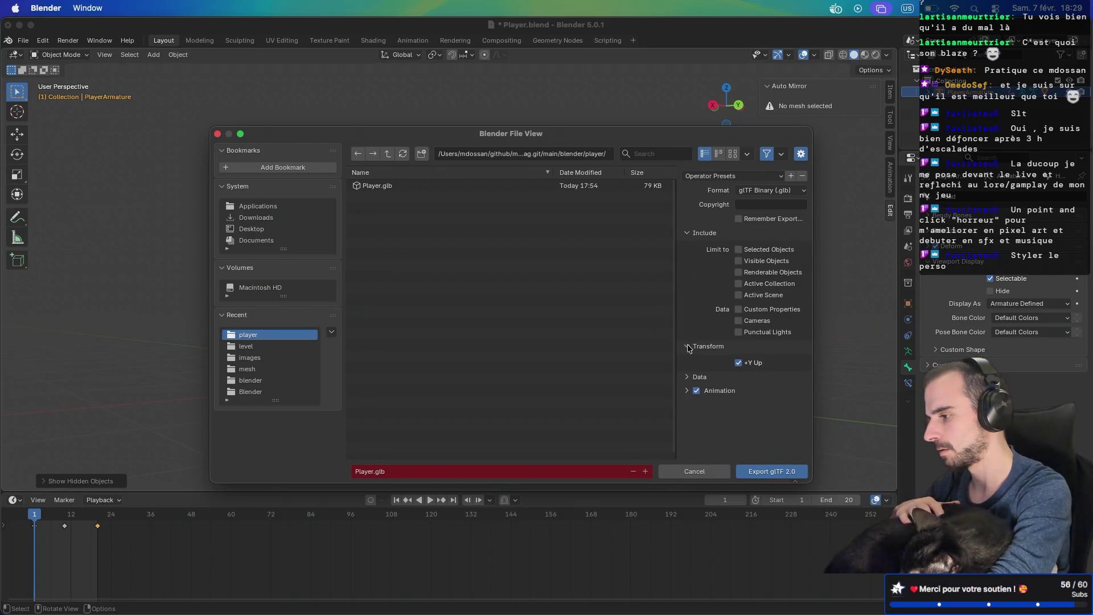
pyautogui.click(687, 378)
pyautogui.scroll(-2, 693, 354)
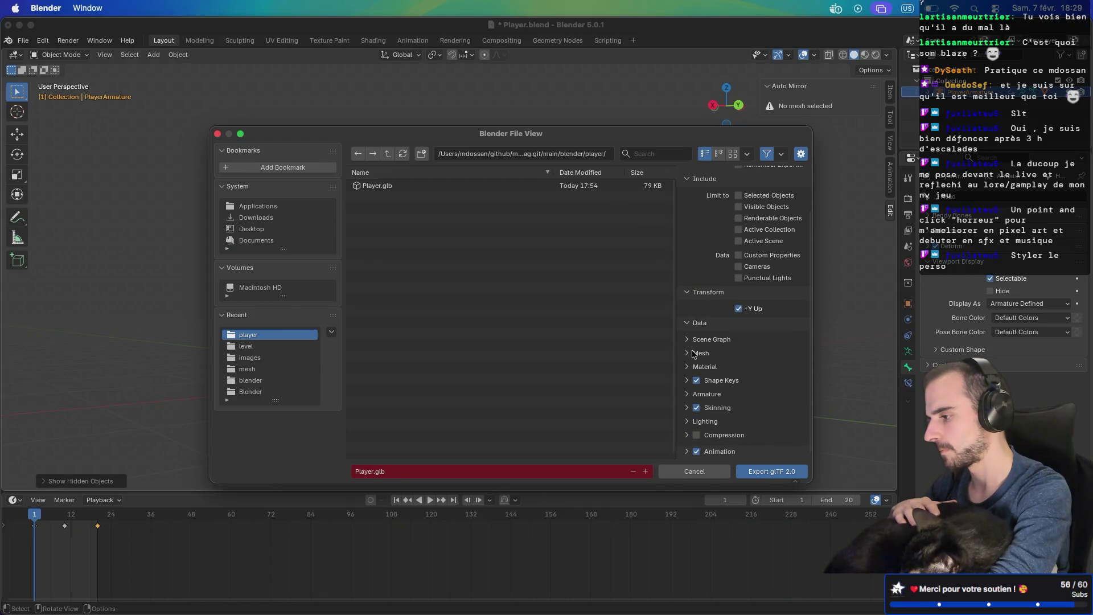
pyautogui.press('super+Tab')
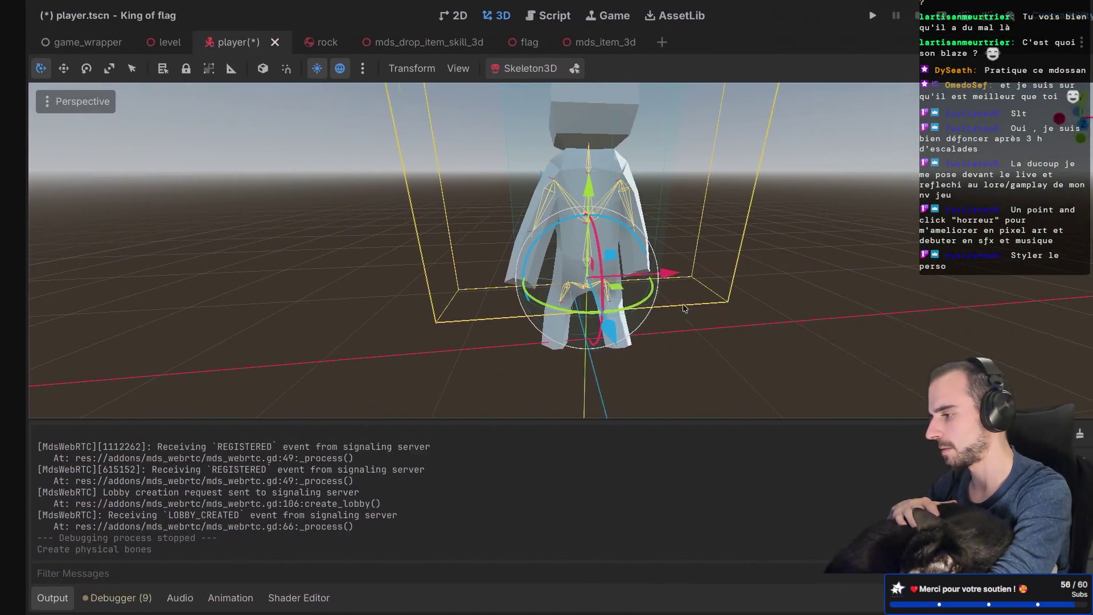
pyautogui.press('super+Tab')
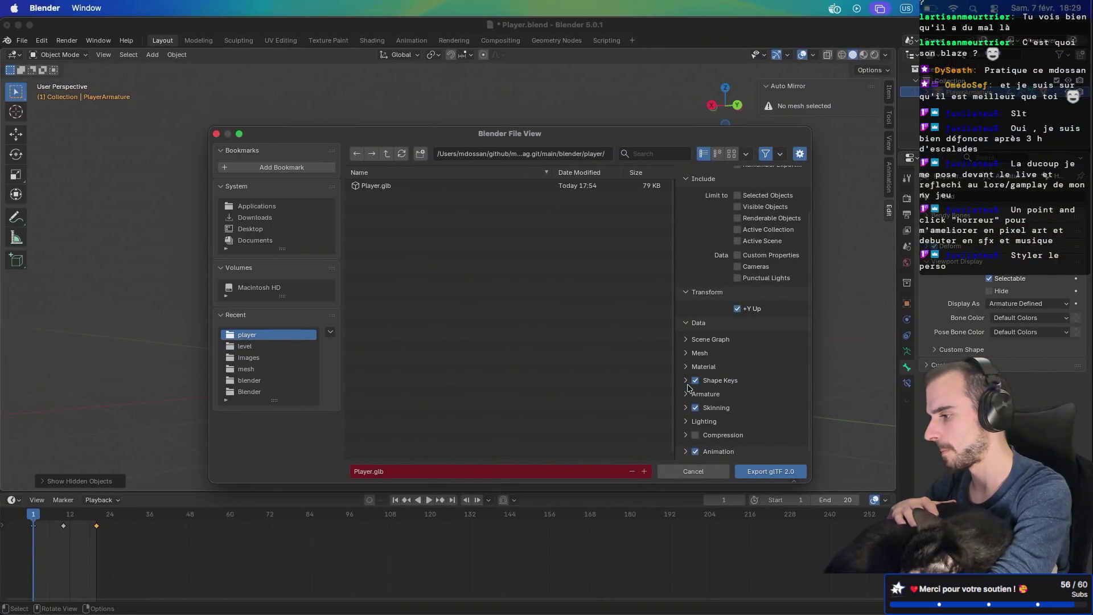
pyautogui.scroll(-1, 685, 438)
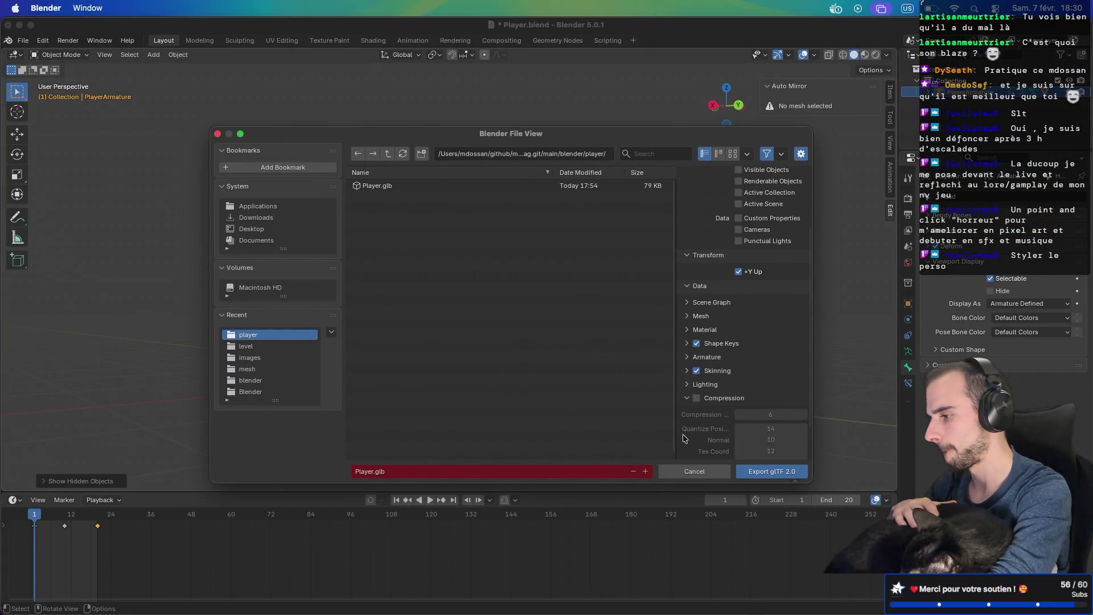
pyautogui.click(686, 357)
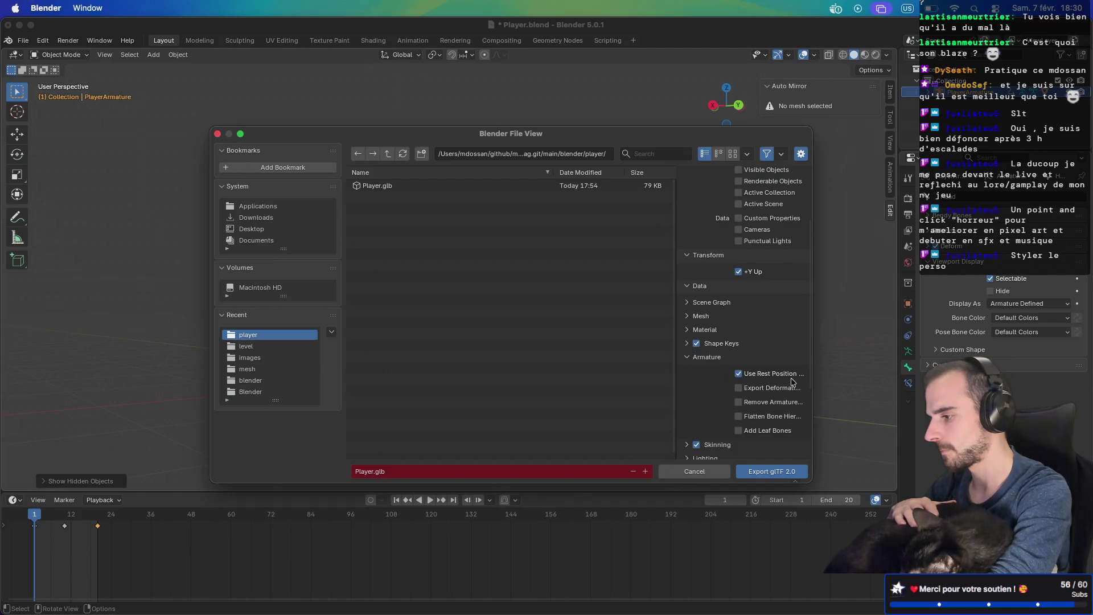
pyautogui.click(761, 471)
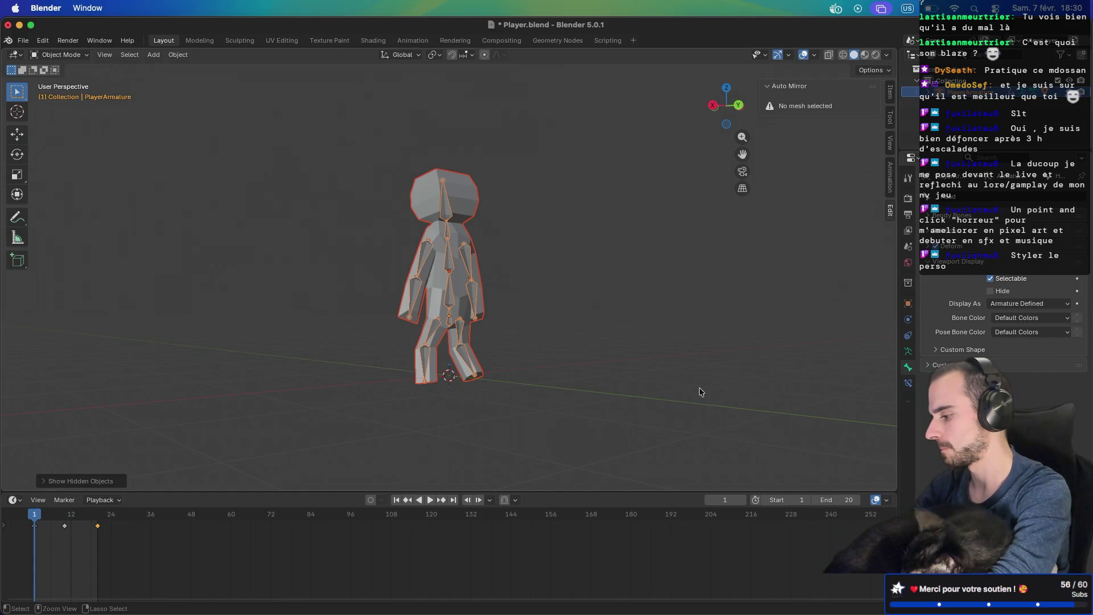
# Step: Return to Godot, view the reimported character, and restore the scene and inspector docks
pyautogui.press('super+Tab')
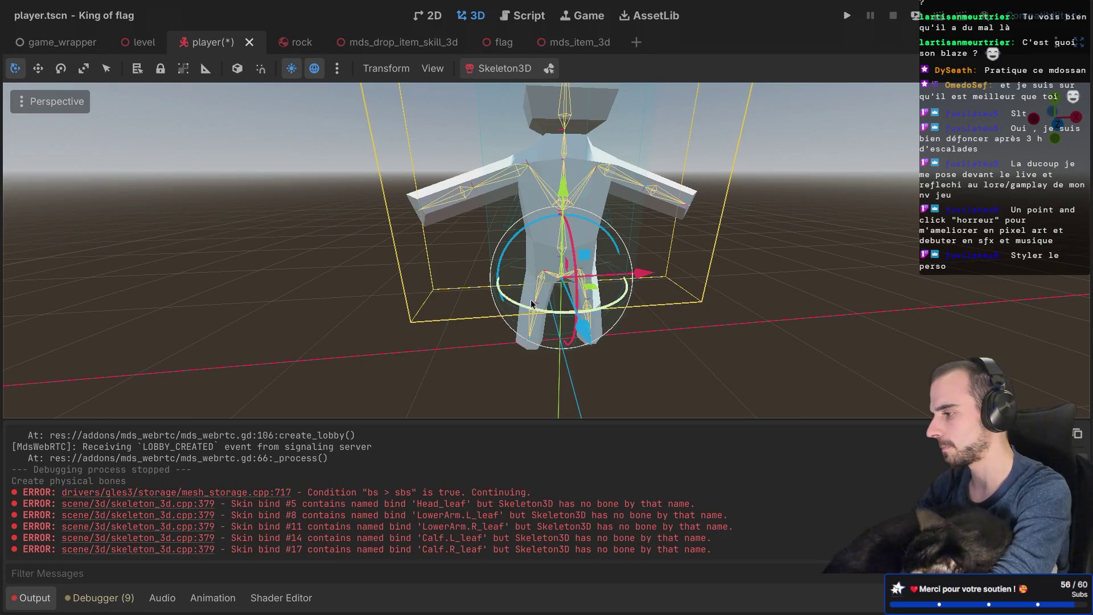
pyautogui.moveTo(431, 341); pyautogui.dragTo(423, 350)
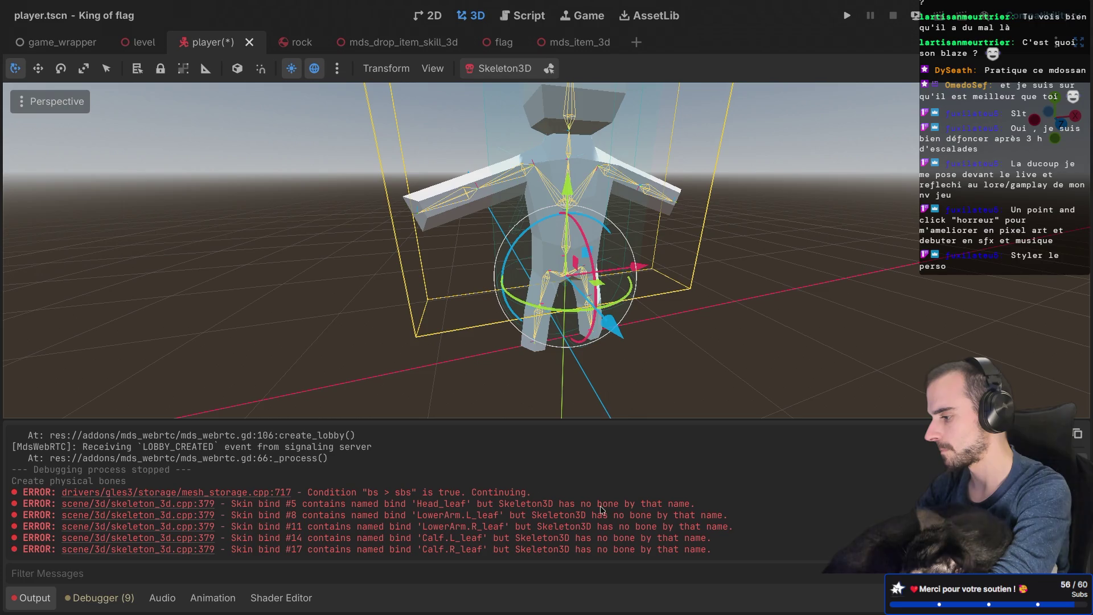
pyautogui.hotkey('ctrl', 'shift', 'F11')
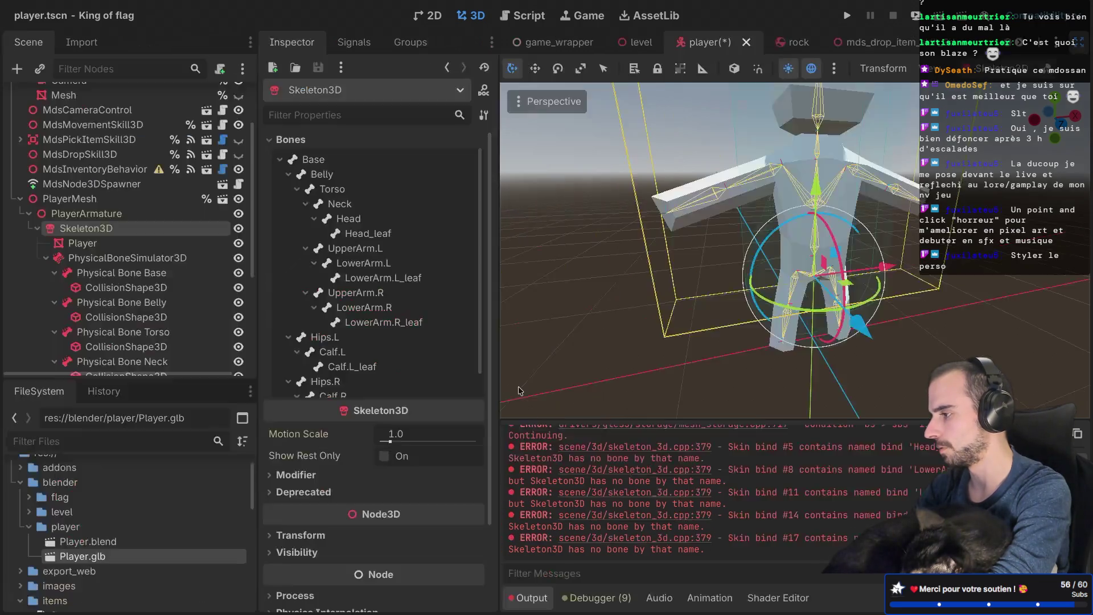
# Step: Delete PhysicalBoneSimulator3D with all its physical bones, then select Skeleton3D
pyautogui.click(45, 259)
pyautogui.rightClick(92, 325)
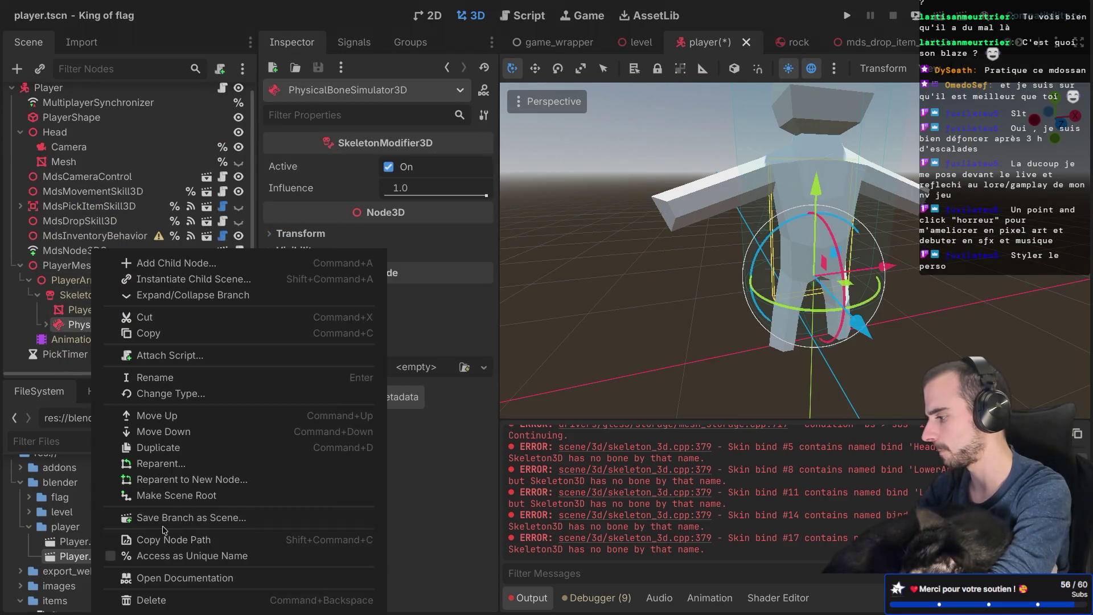
pyautogui.click(162, 599)
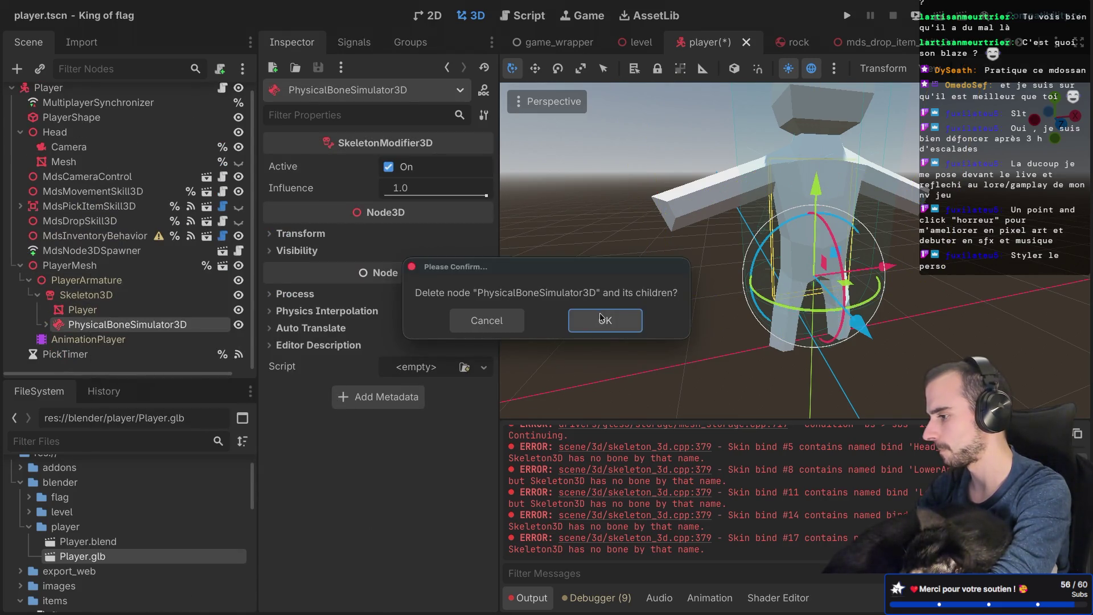
pyautogui.click(601, 318)
pyautogui.click(142, 304)
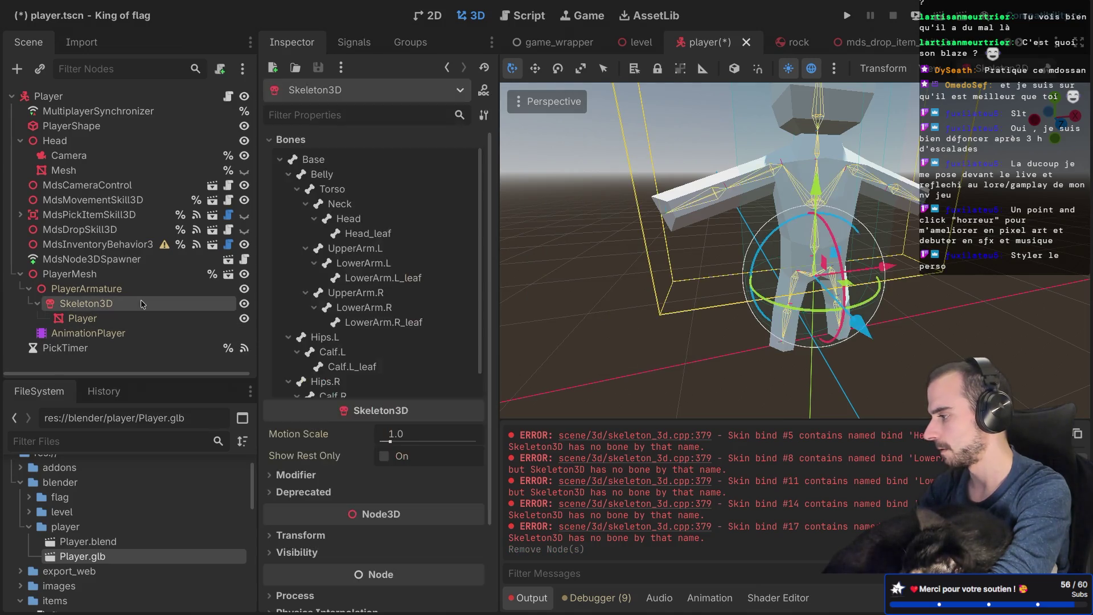
# Step: Regenerate physical bones on Skeleton3D, hide the Player mesh and PlayerShape, and orbit around the skeleton
pyautogui.click(995, 75)
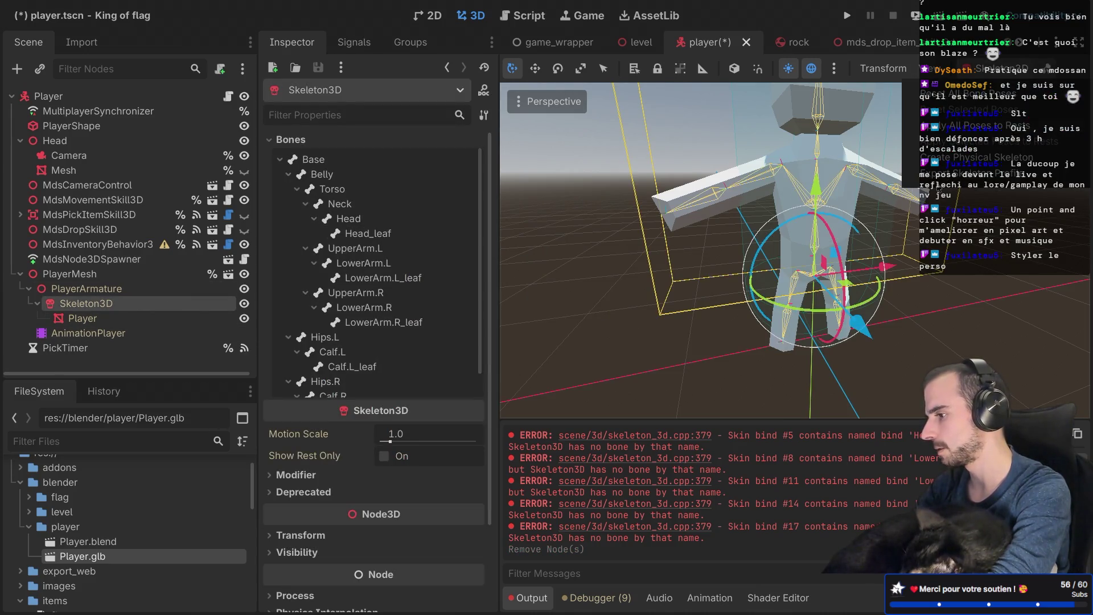
pyautogui.click(957, 163)
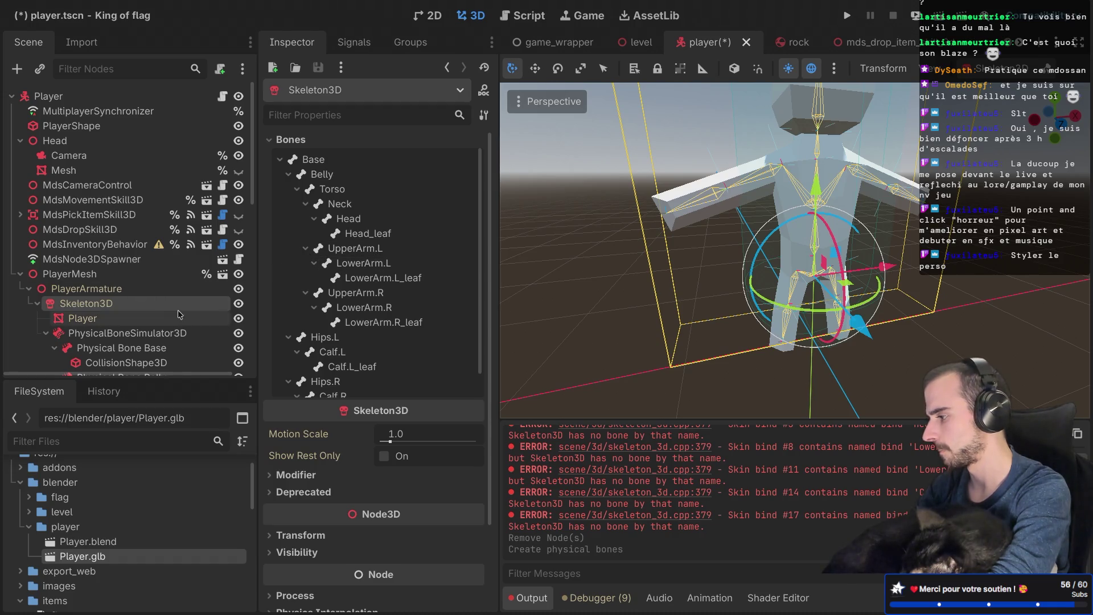
pyautogui.click(238, 318)
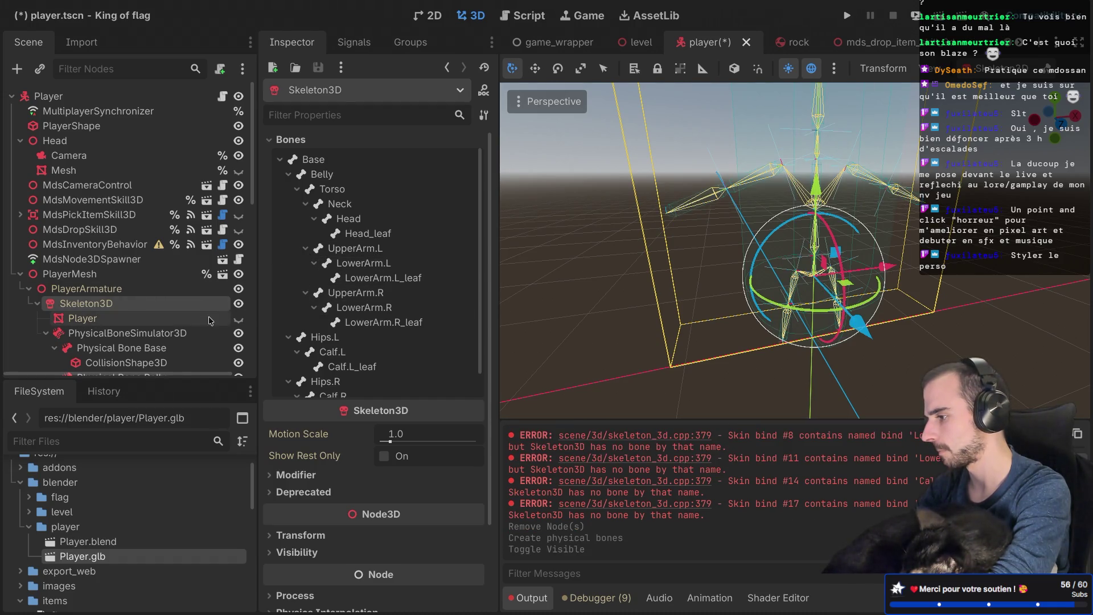
pyautogui.click(238, 126)
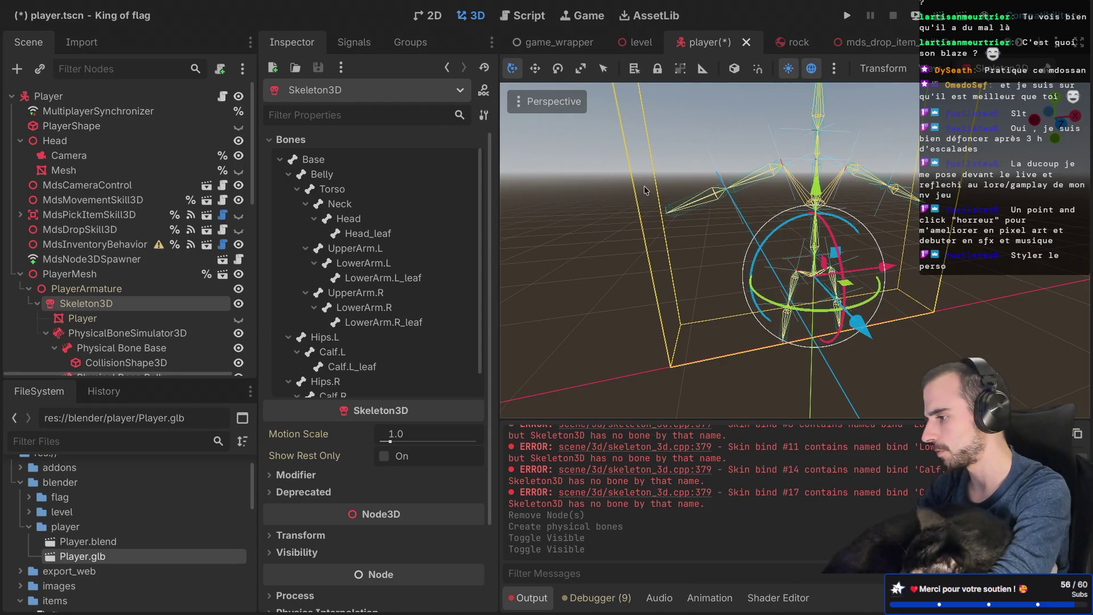
pyautogui.scroll(4, 662, 193)
pyautogui.scroll(-2, 662, 194)
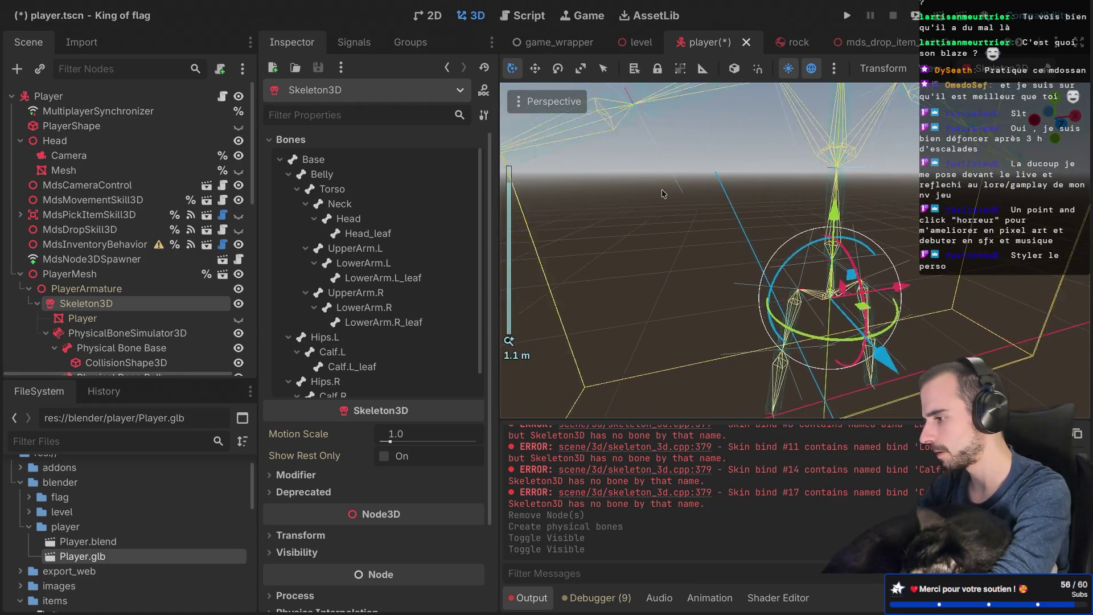
pyautogui.scroll(-1, 680, 162)
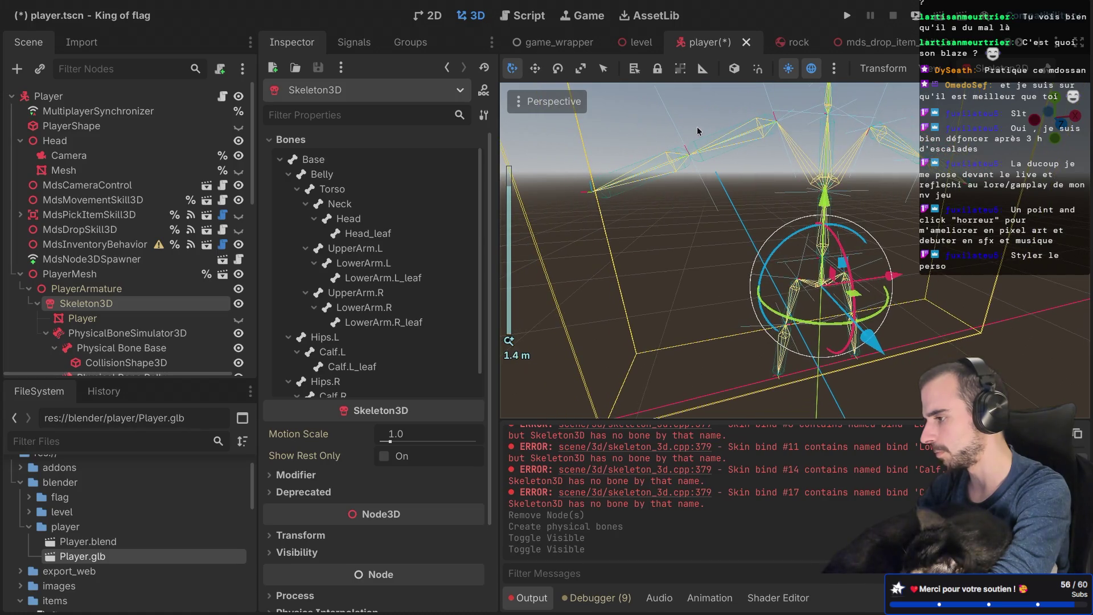
pyautogui.rightClick(701, 154)
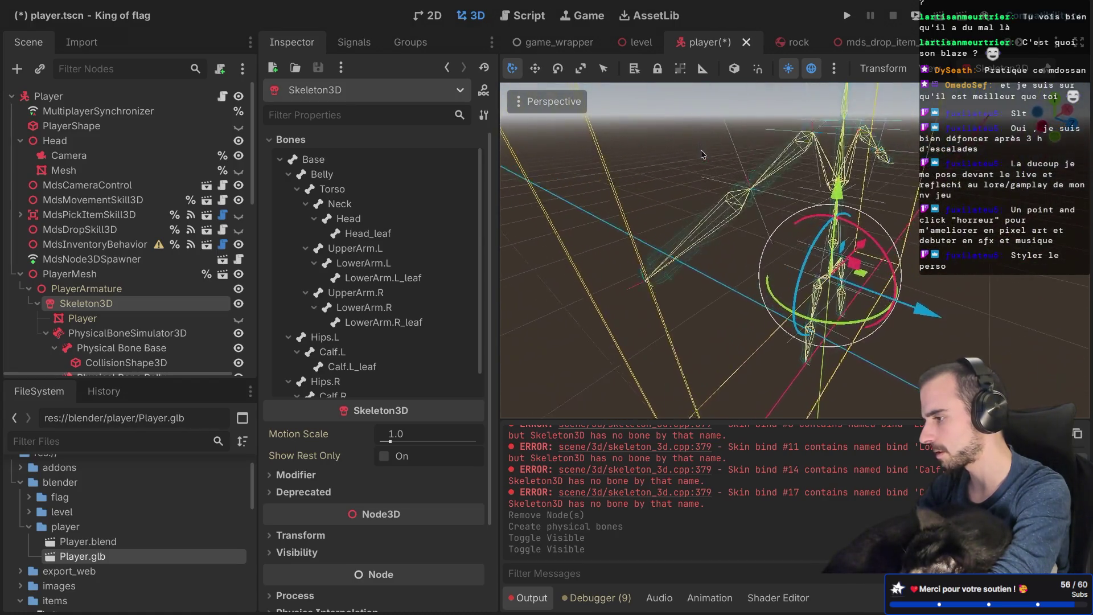
pyautogui.rightClick(702, 154)
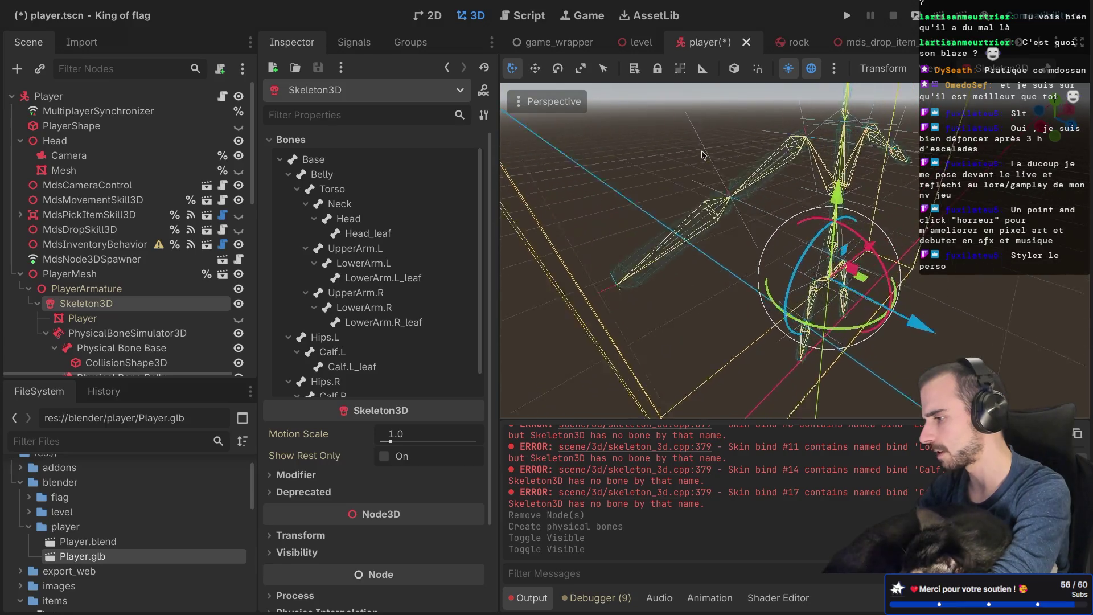
pyautogui.moveTo(703, 154); pyautogui.dragTo(653, 152)
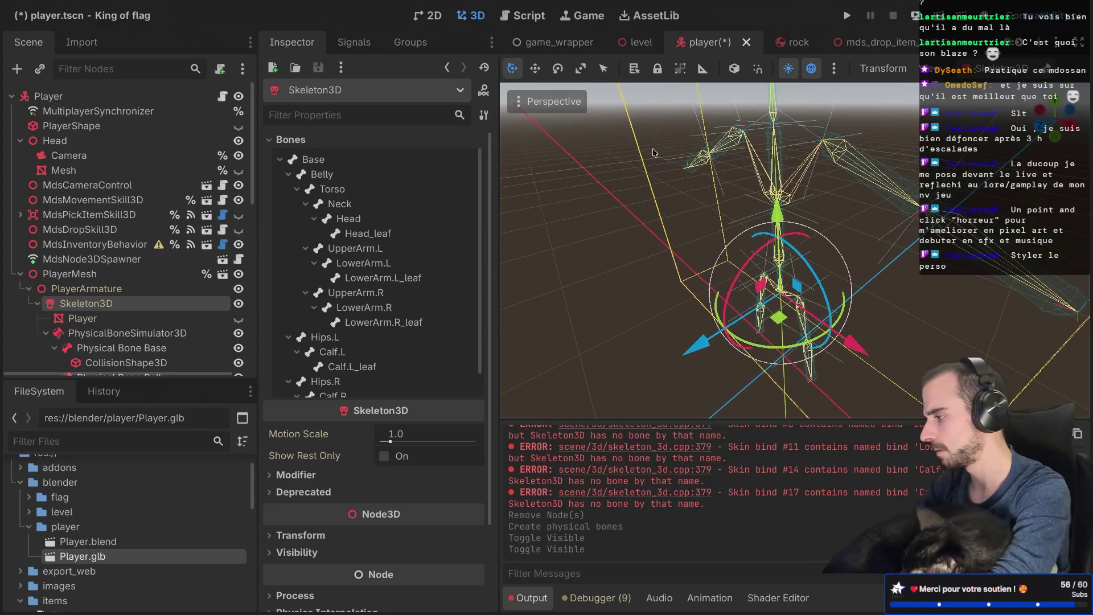
# Step: Check PlayerMesh's transform showing -180° Y rotation, fold its children, and open player.gd
pyautogui.click(148, 273)
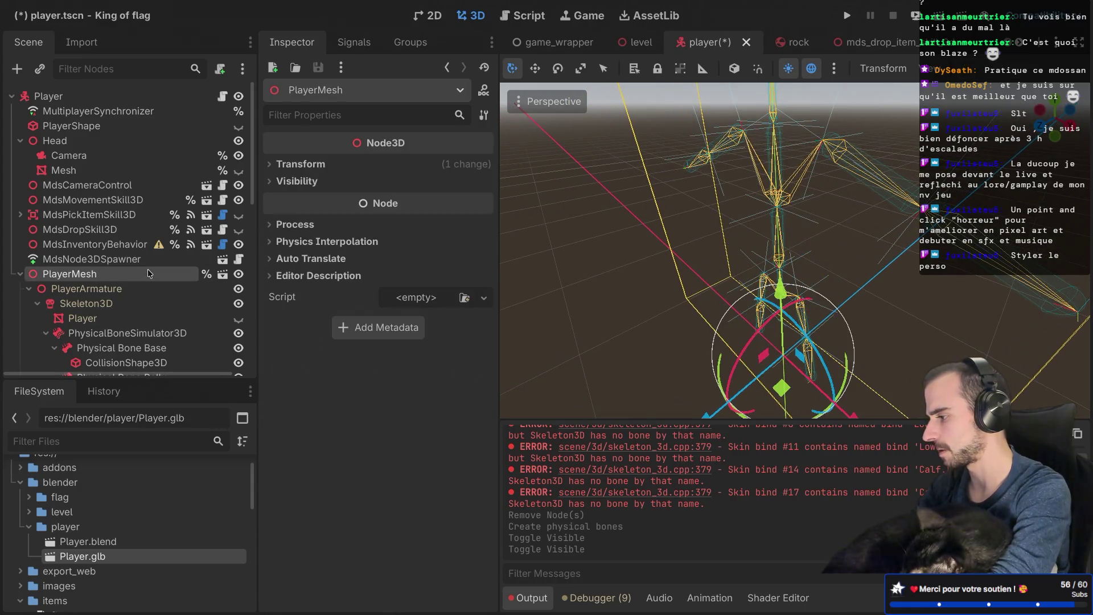
pyautogui.click(301, 164)
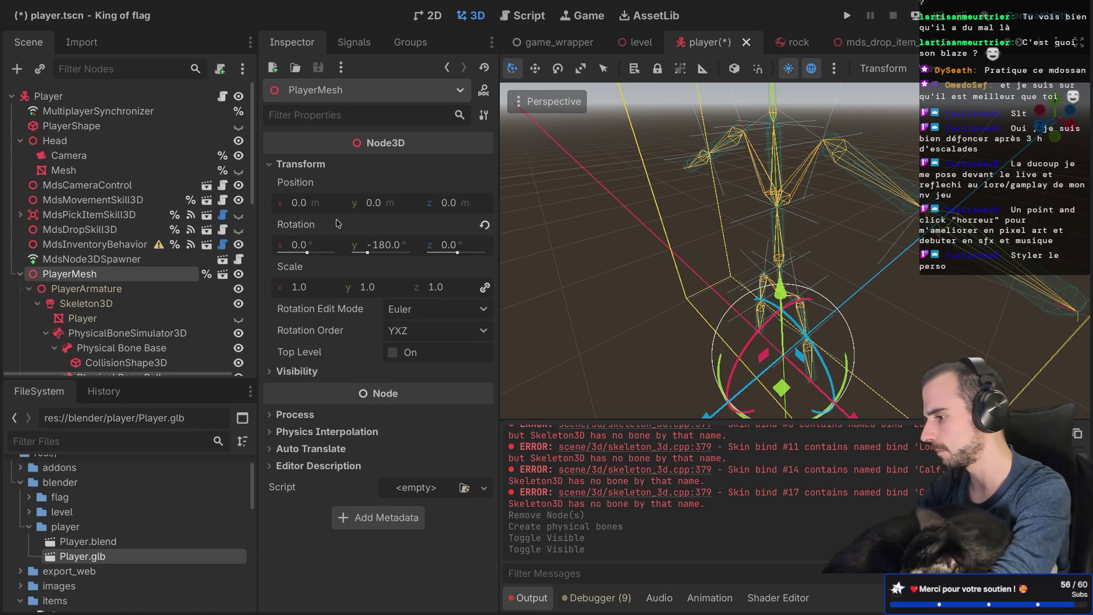
pyautogui.scroll(2, 670, 212)
pyautogui.scroll(2, 670, 212)
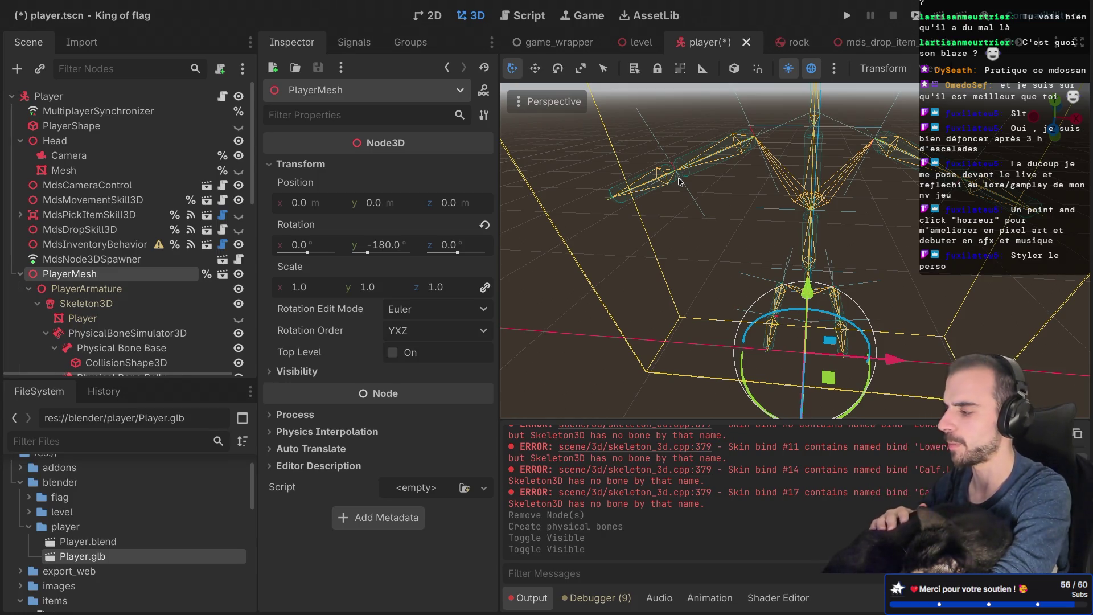
pyautogui.click(20, 277)
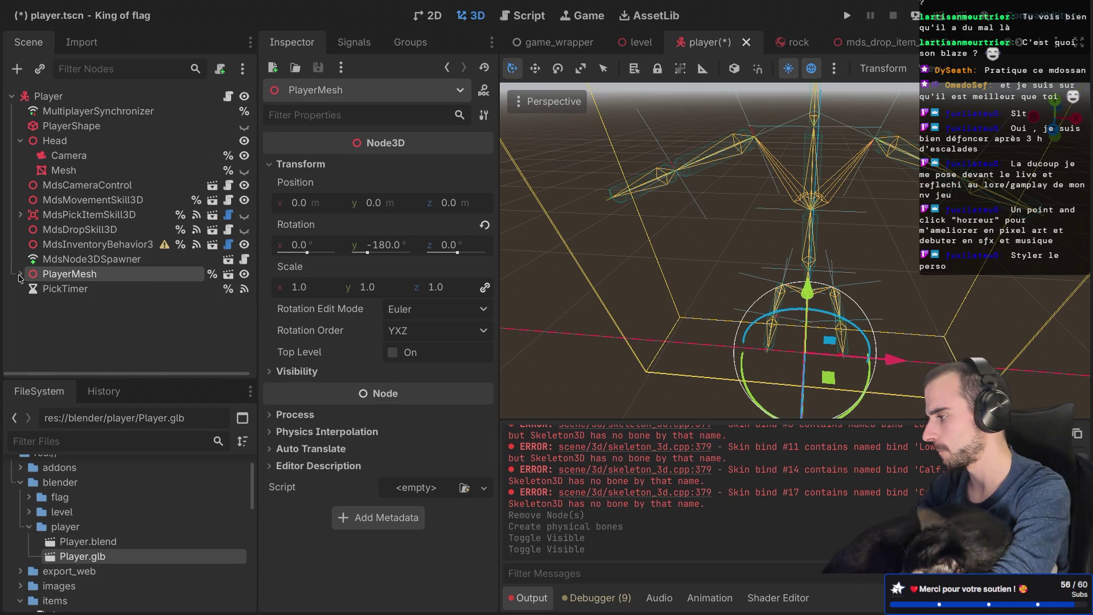
pyautogui.moveTo(677, 186); pyautogui.dragTo(675, 186)
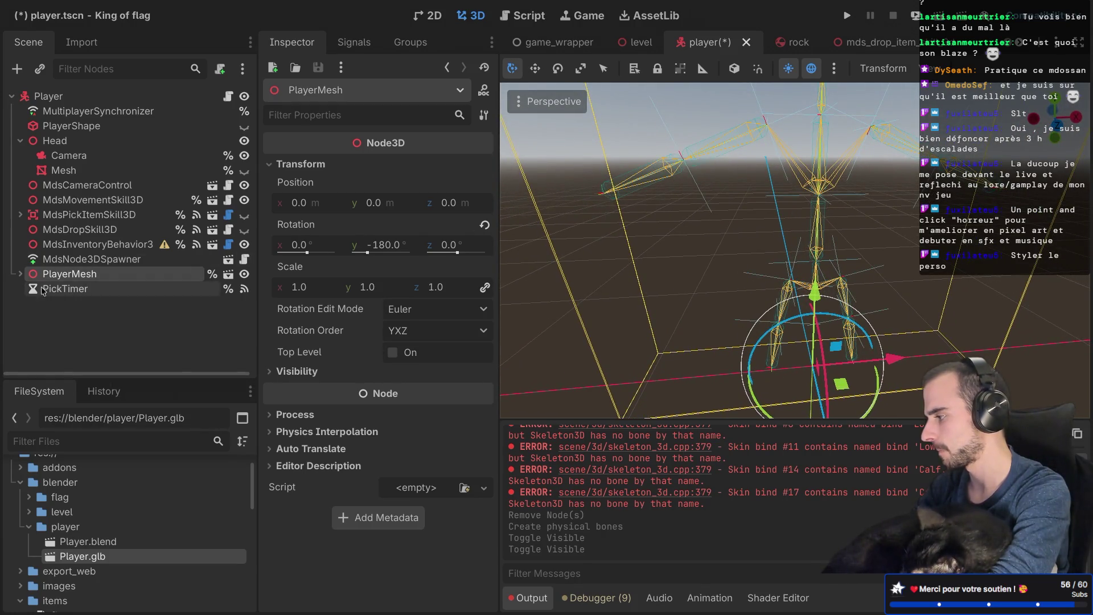
pyautogui.click(20, 275)
pyautogui.click(19, 275)
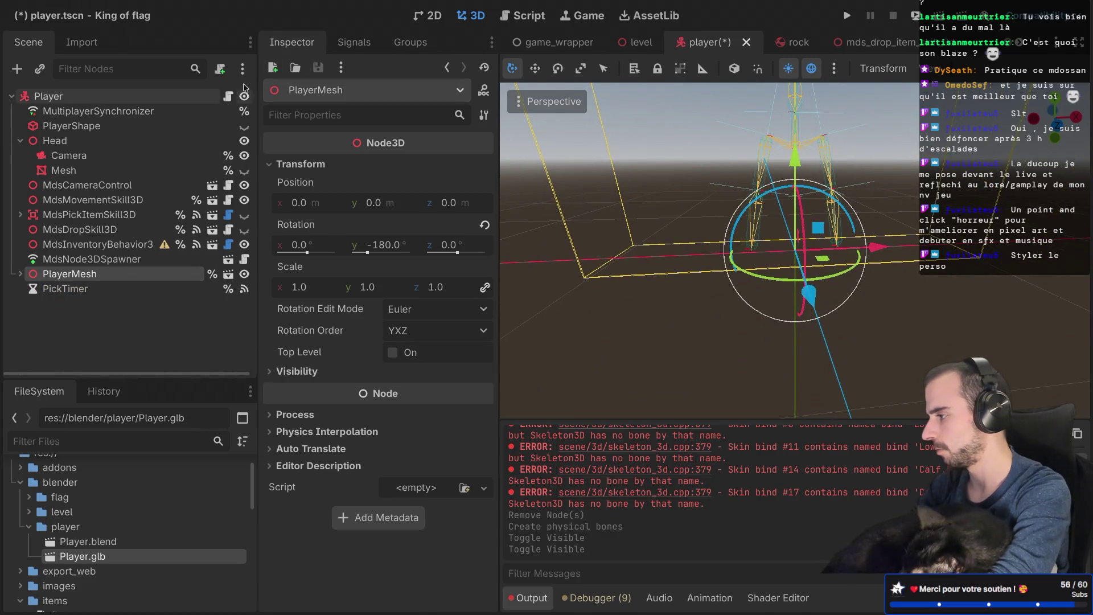
pyautogui.click(229, 96)
# Step: Hide the side panels and open the Input Map in Project Settings
pyautogui.hotkey('ctrl', 'shift', 'F11')
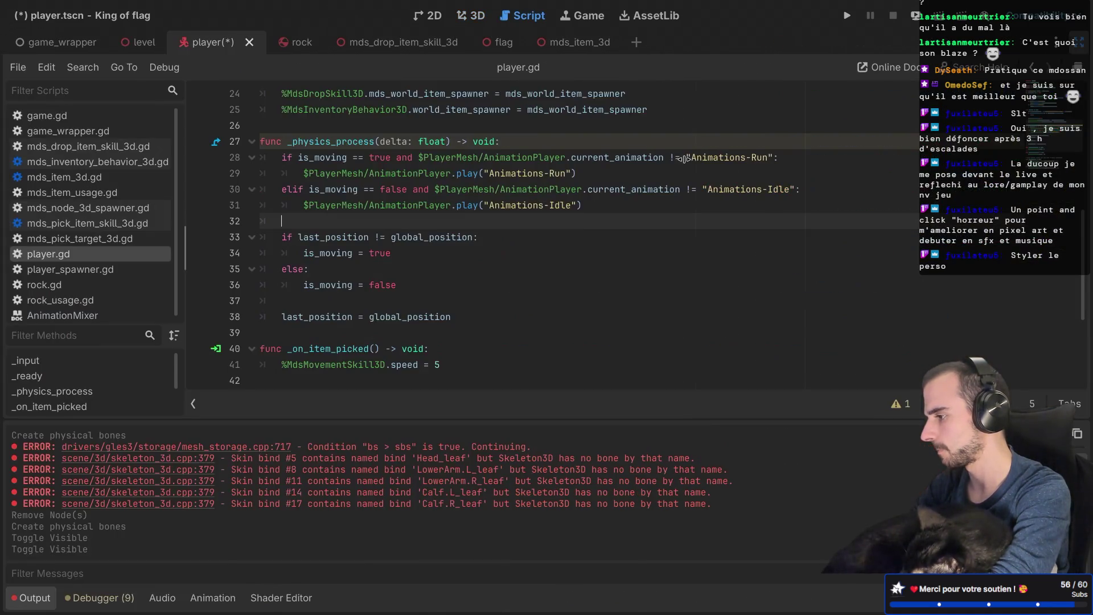
pyautogui.scroll(8, 456, 197)
pyautogui.scroll(-5, 457, 197)
pyautogui.scroll(5, 456, 197)
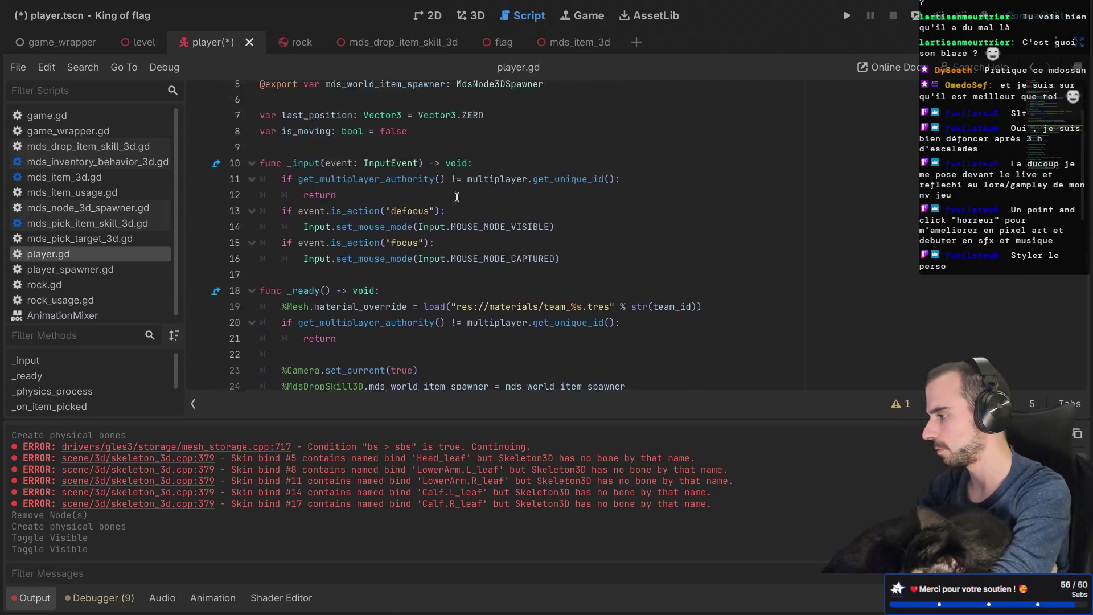
pyautogui.scroll(-1, 456, 197)
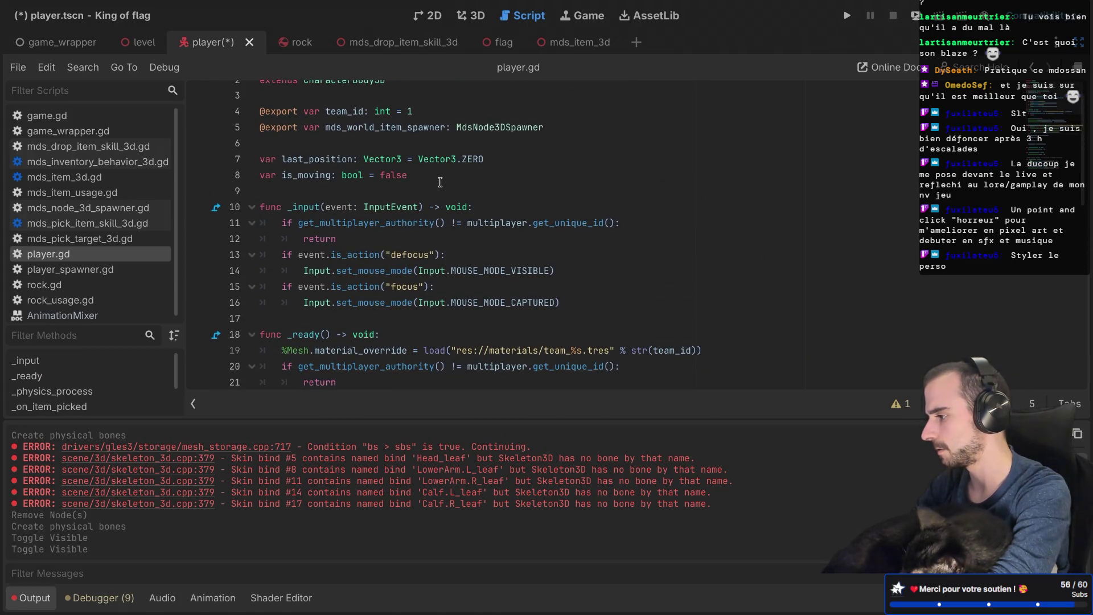
pyautogui.click(117, 8)
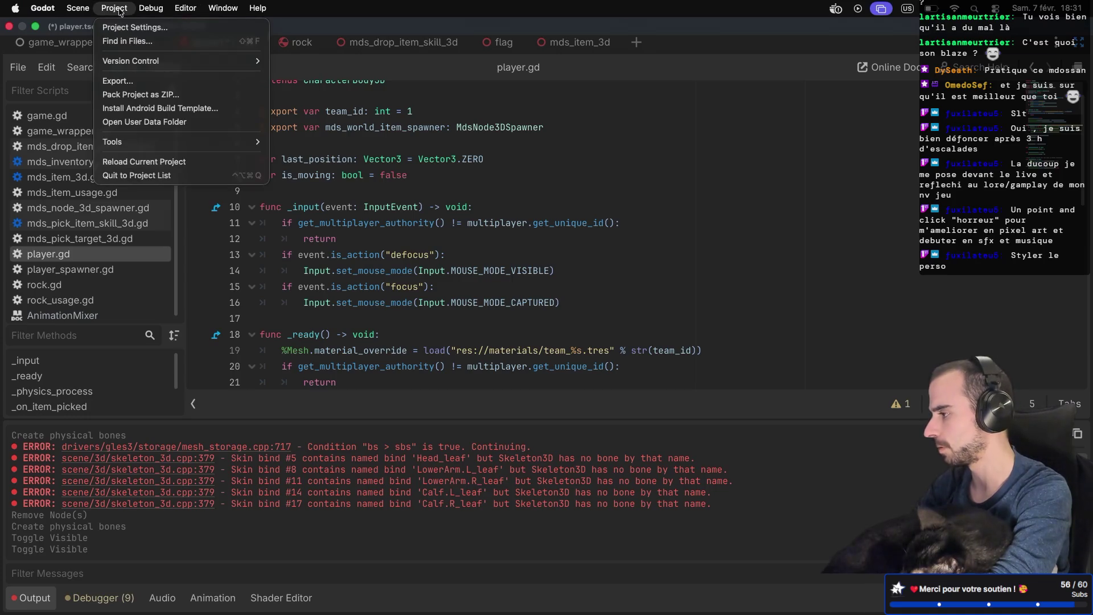
pyautogui.click(123, 27)
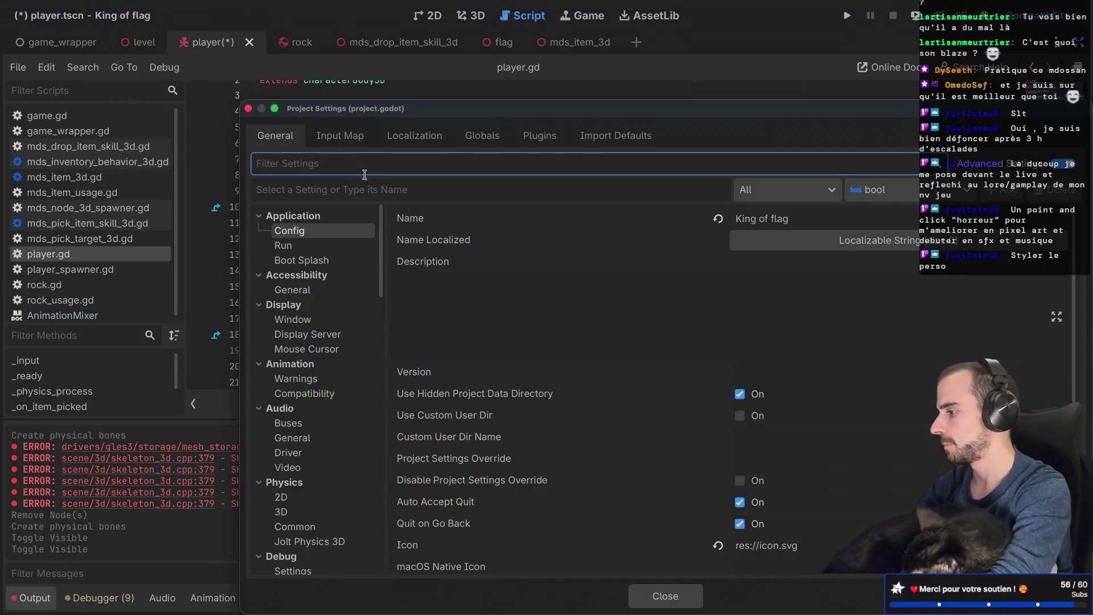
pyautogui.click(340, 136)
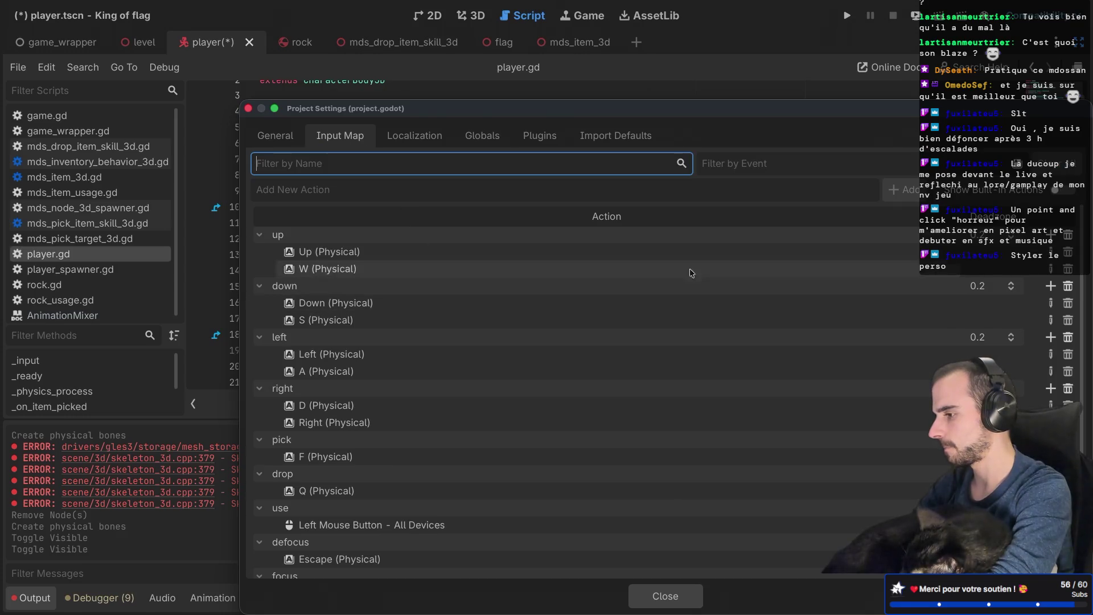
# Step: Add a new input action named 'ragdoll'
pyautogui.click(659, 190)
pyautogui.write('ragdoll')
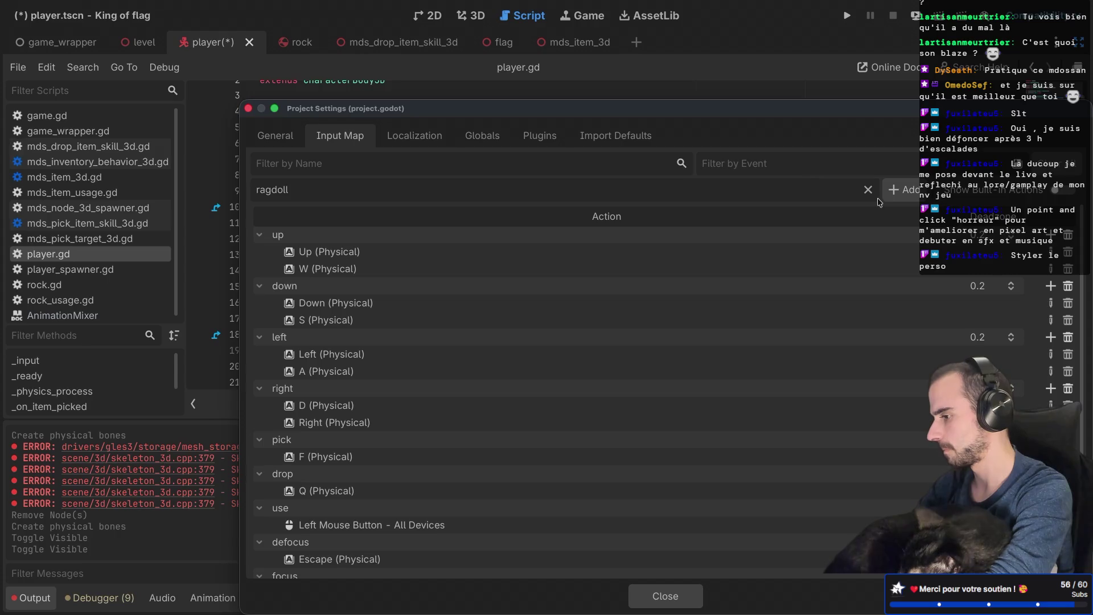
pyautogui.click(896, 190)
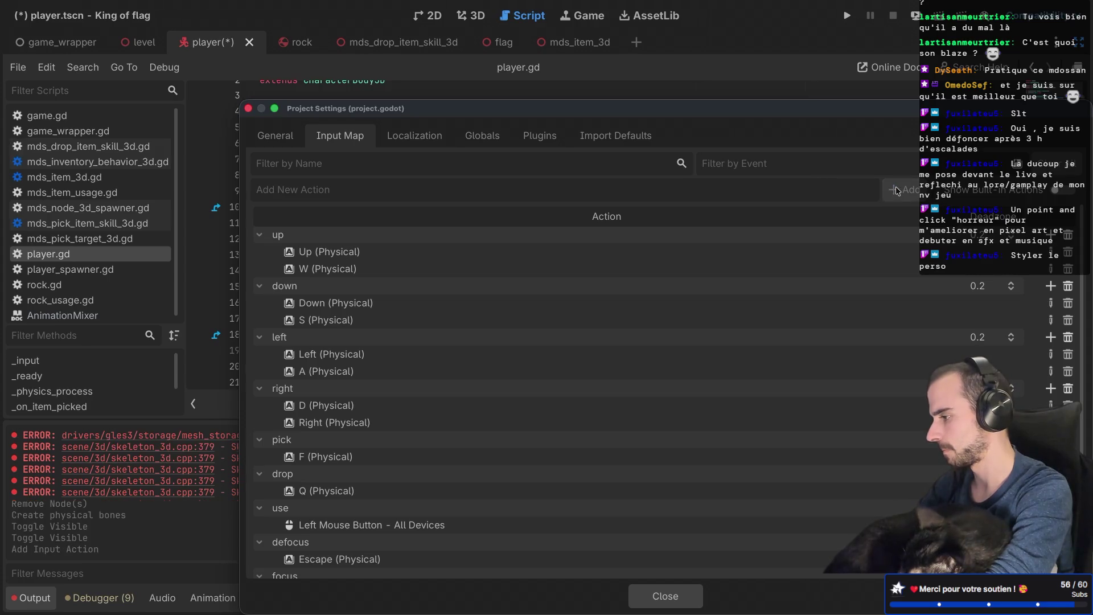
pyautogui.scroll(-2, 649, 287)
pyautogui.doubleClick(540, 572)
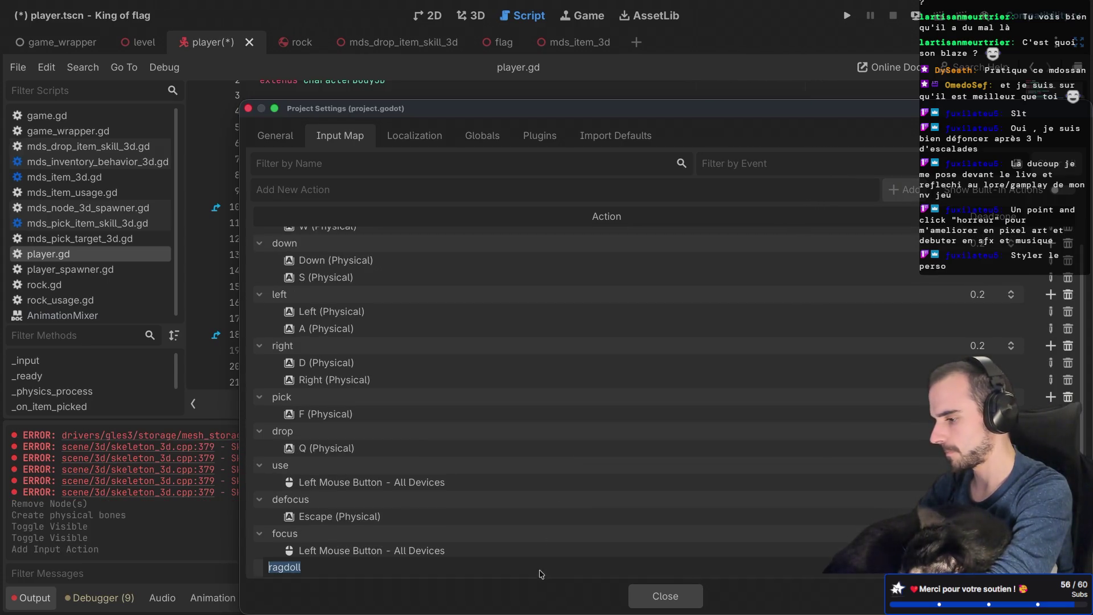
pyautogui.press('Return')
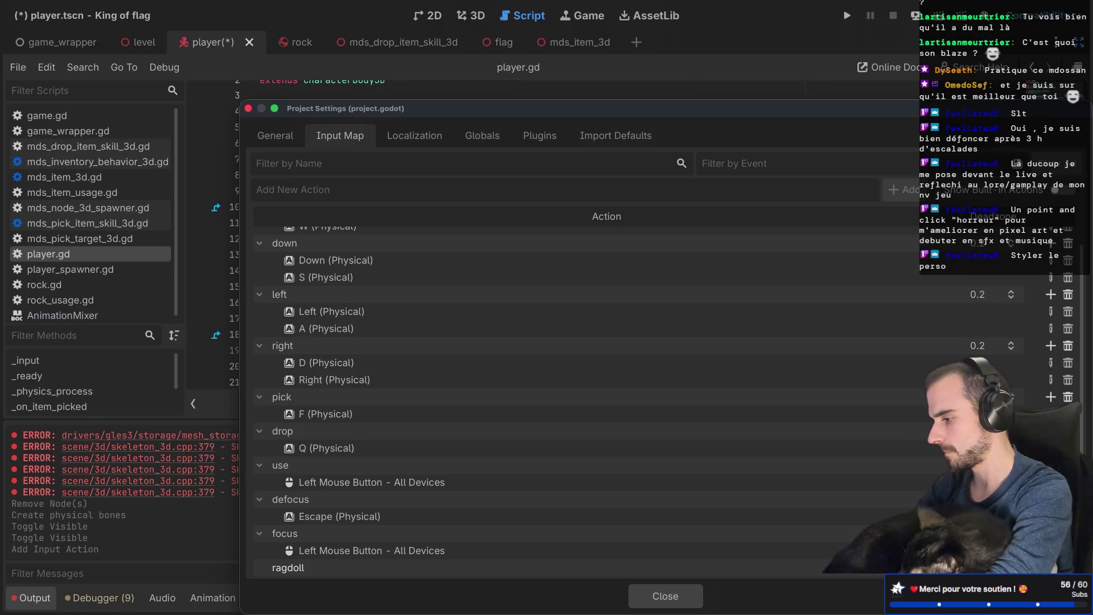
pyautogui.scroll(2, 569, 516)
pyautogui.scroll(-2, 569, 516)
# Step: Bind the physical R key to the ragdoll action and close Project Settings
pyautogui.click(1050, 567)
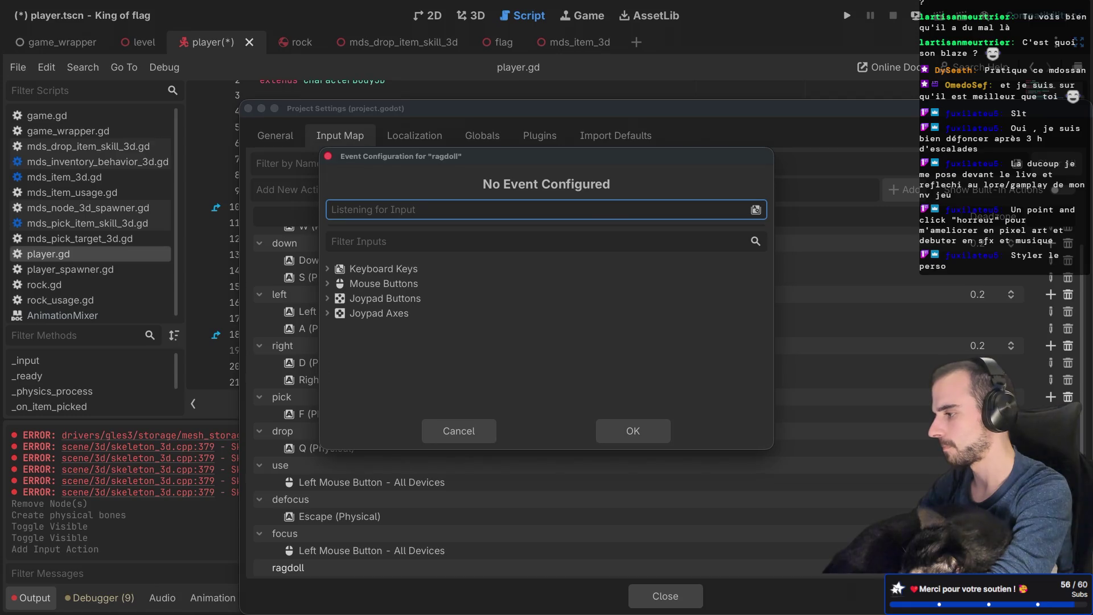
pyautogui.press('r')
pyautogui.click(663, 432)
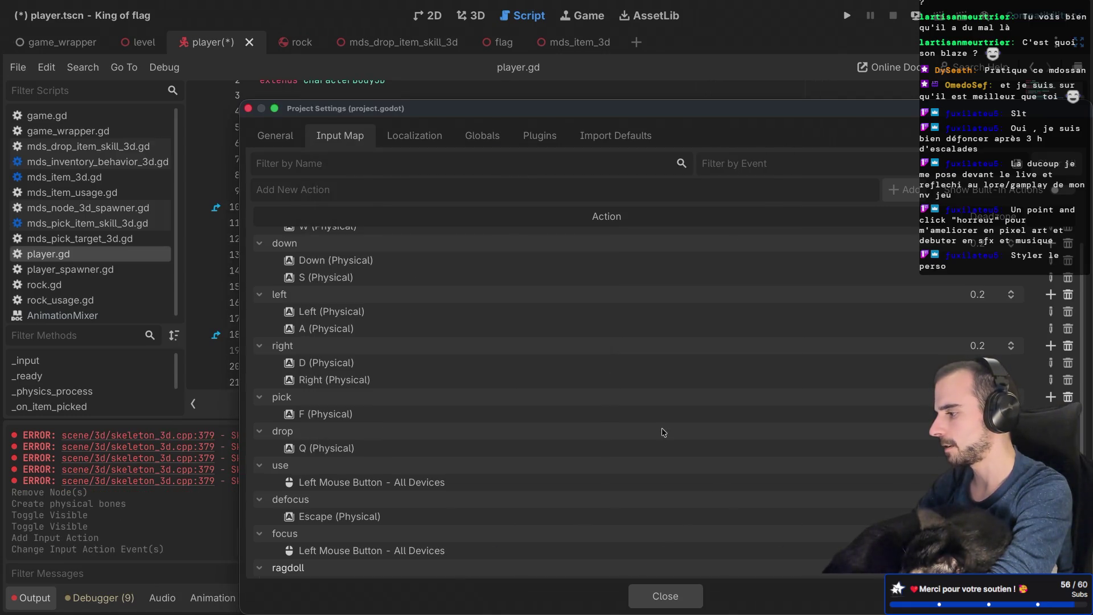
pyautogui.click(663, 594)
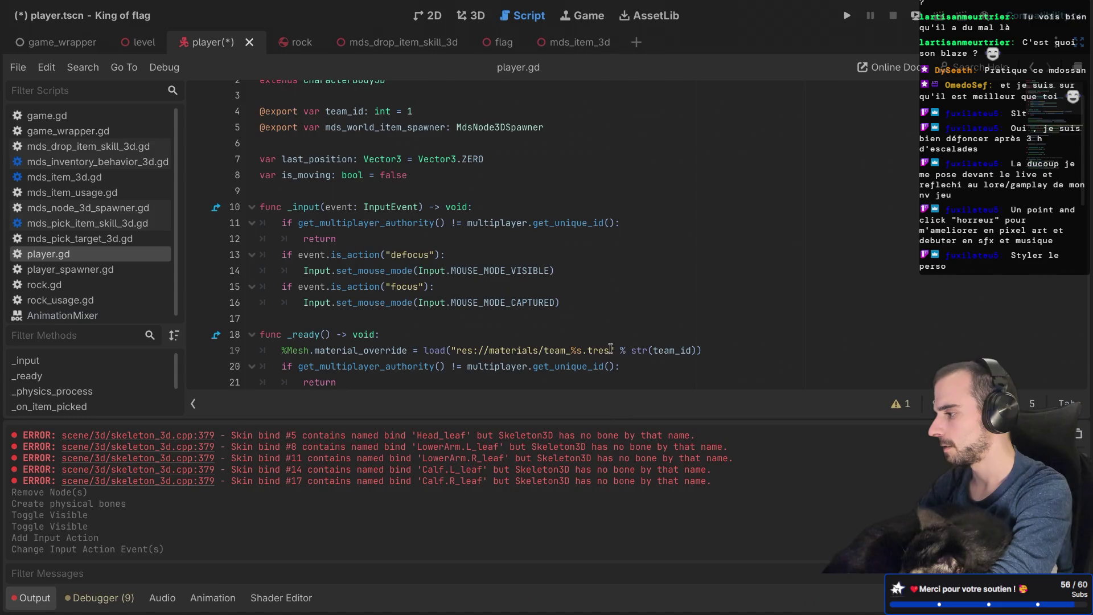
# Step: Duplicate the focus check in _input and turn the copy into an empty 'ragdoll' action check
pyautogui.moveTo(588, 303); pyautogui.dragTo(589, 274)
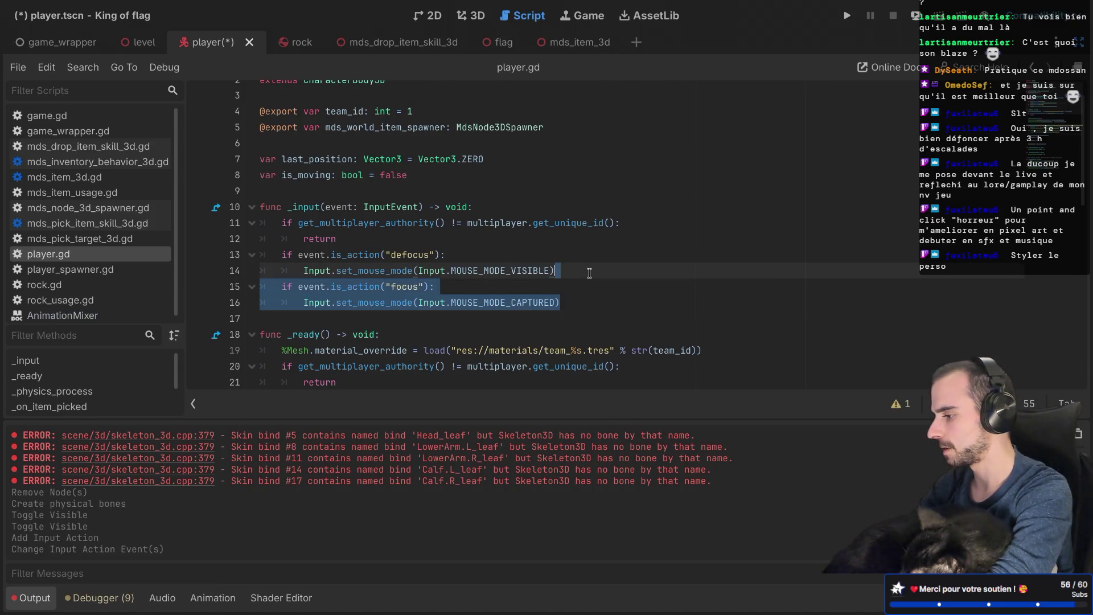
pyautogui.hotkey('ctrl', 'shift', 'd')
pyautogui.write('ra')
pyautogui.press('Return')
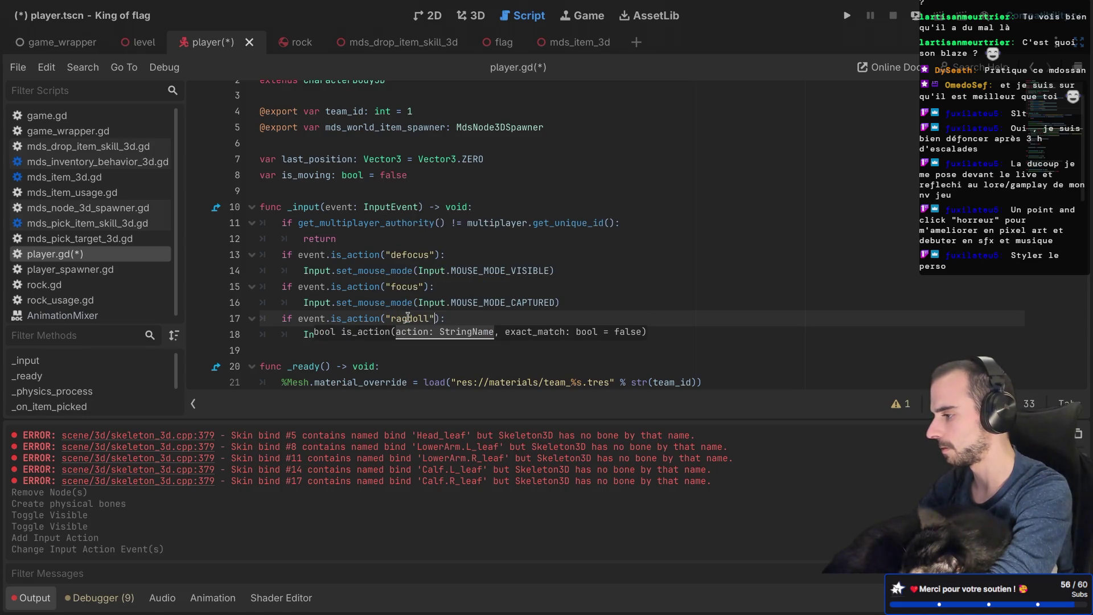
pyautogui.click(473, 305)
pyautogui.moveTo(561, 330); pyautogui.dragTo(573, 325)
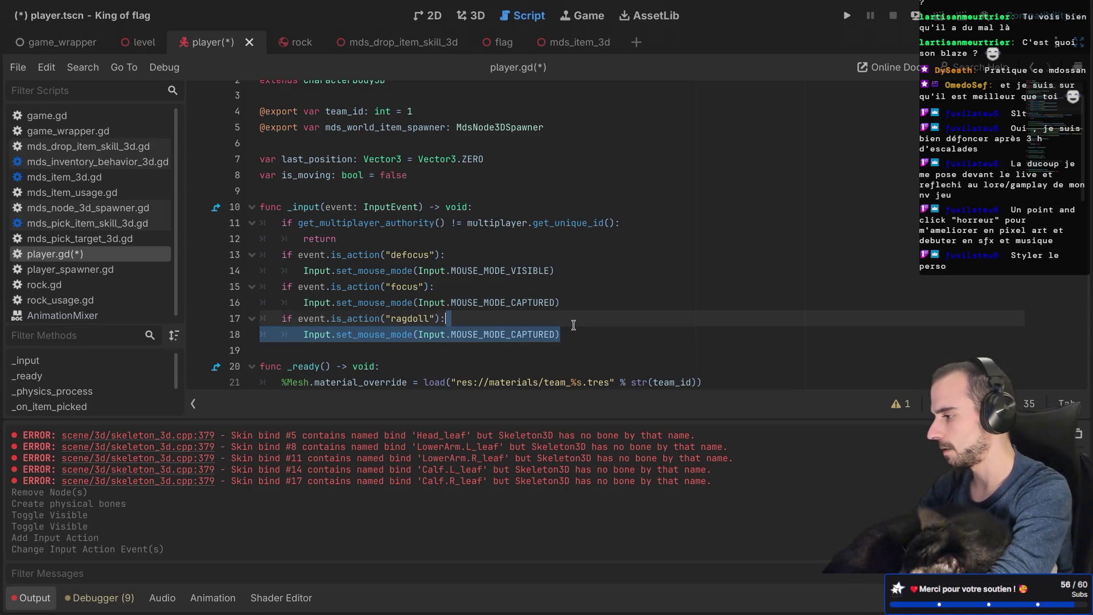
pyautogui.press('Delete')
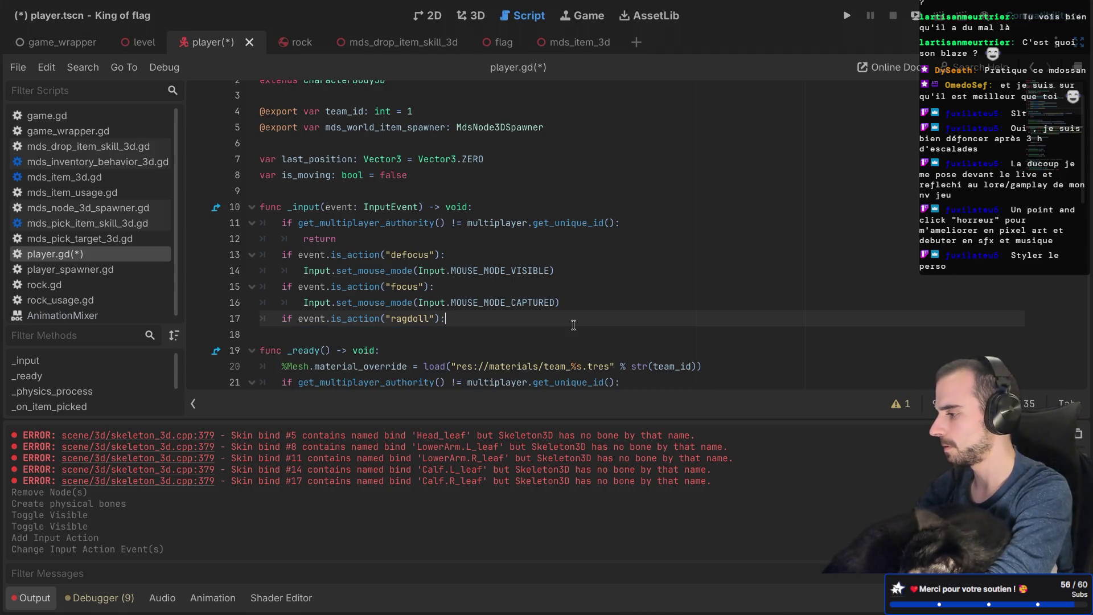
pyautogui.press('Return')
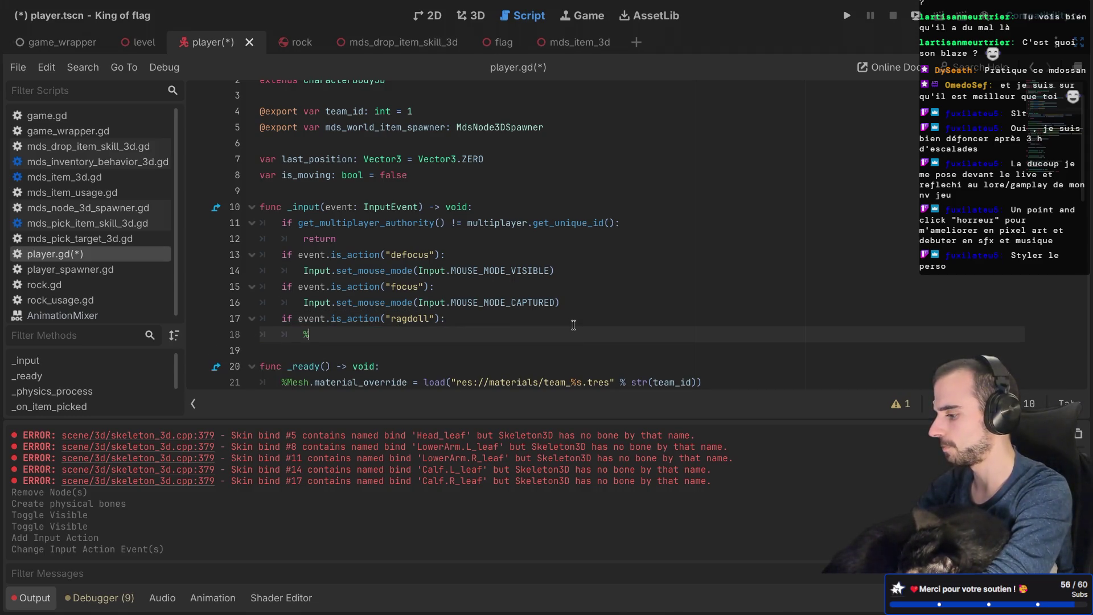
# Step: Call PhysicalBoneSimulator3D.physical_bones_start_simulation() under the ragdoll check, save player.gd, and run the game
pyautogui.write('$')
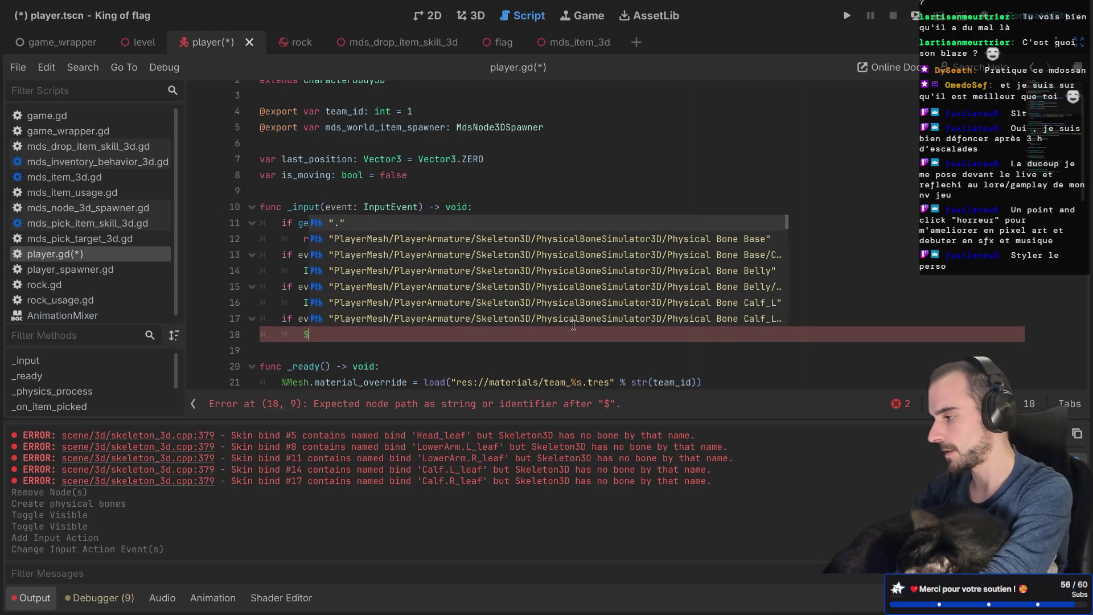
pyautogui.write('Pla')
pyautogui.press('Down')
pyautogui.press('Down')
pyautogui.press('Down')
pyautogui.press('Down')
pyautogui.press('Return')
pyautogui.write('.')
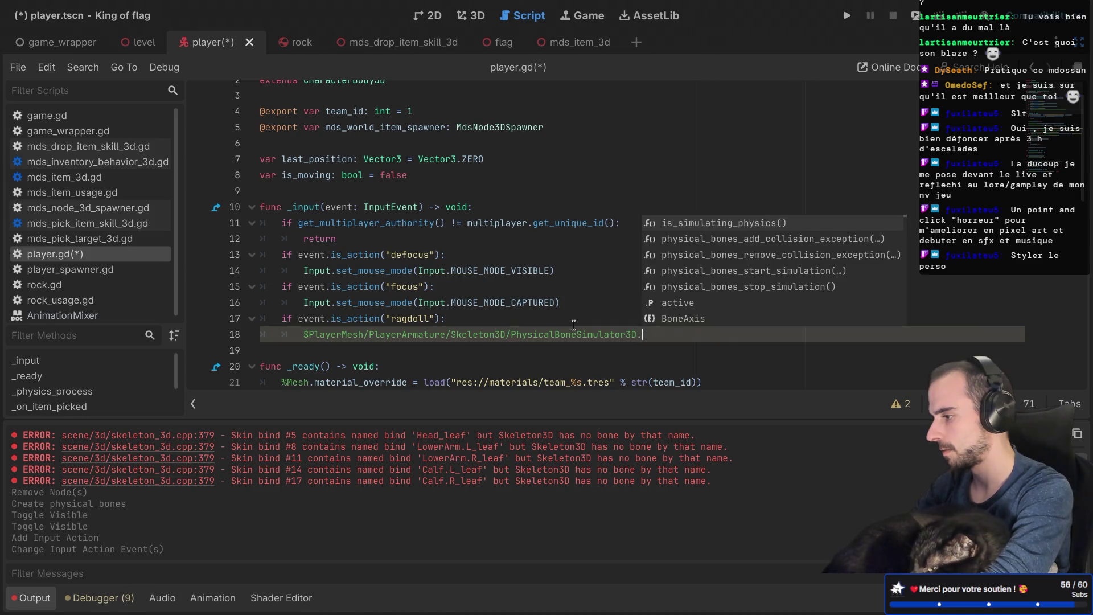
pyautogui.write('st')
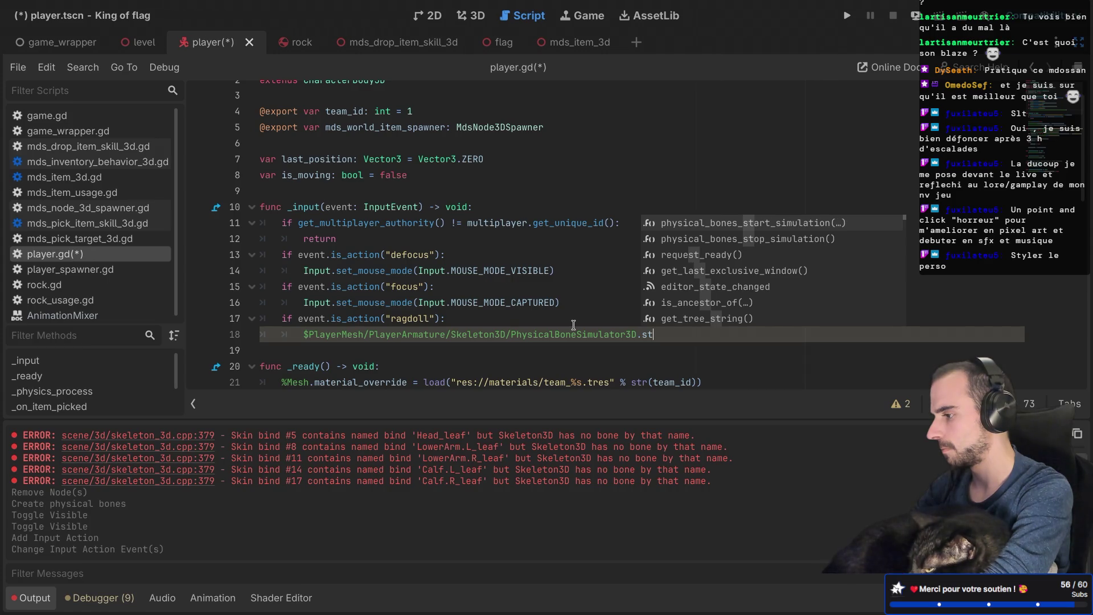
pyautogui.press('BackSpace')
pyautogui.press('BackSpace')
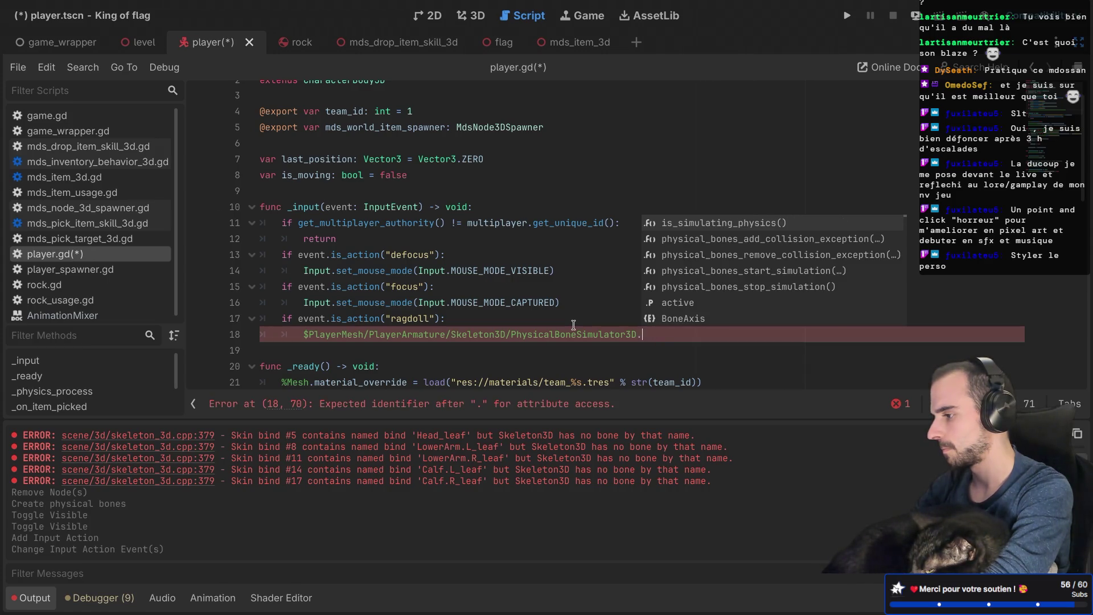
pyautogui.write('simul')
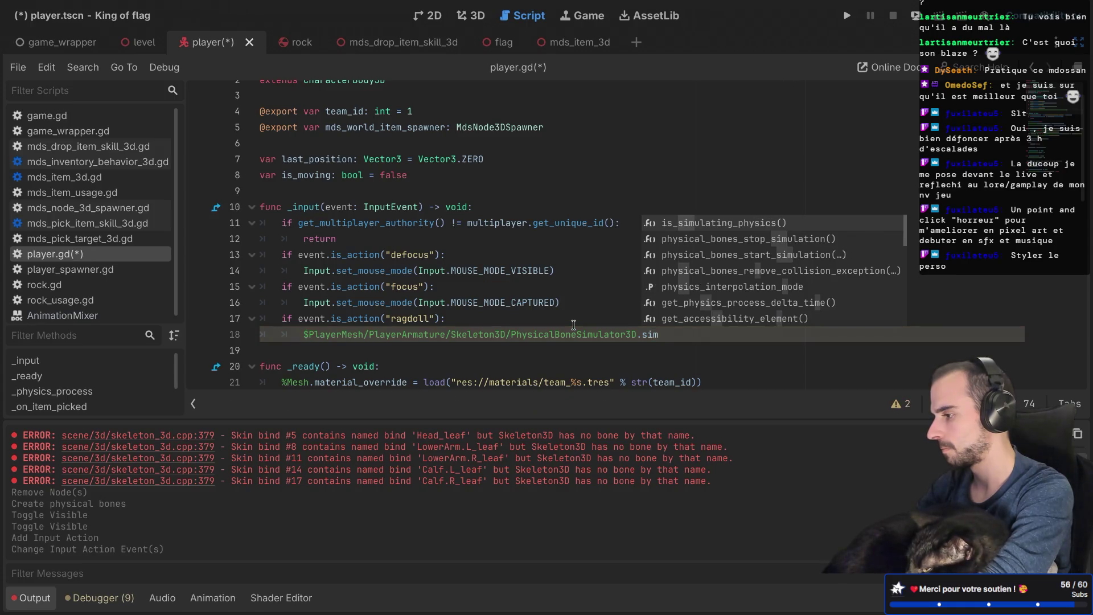
pyautogui.press('Down')
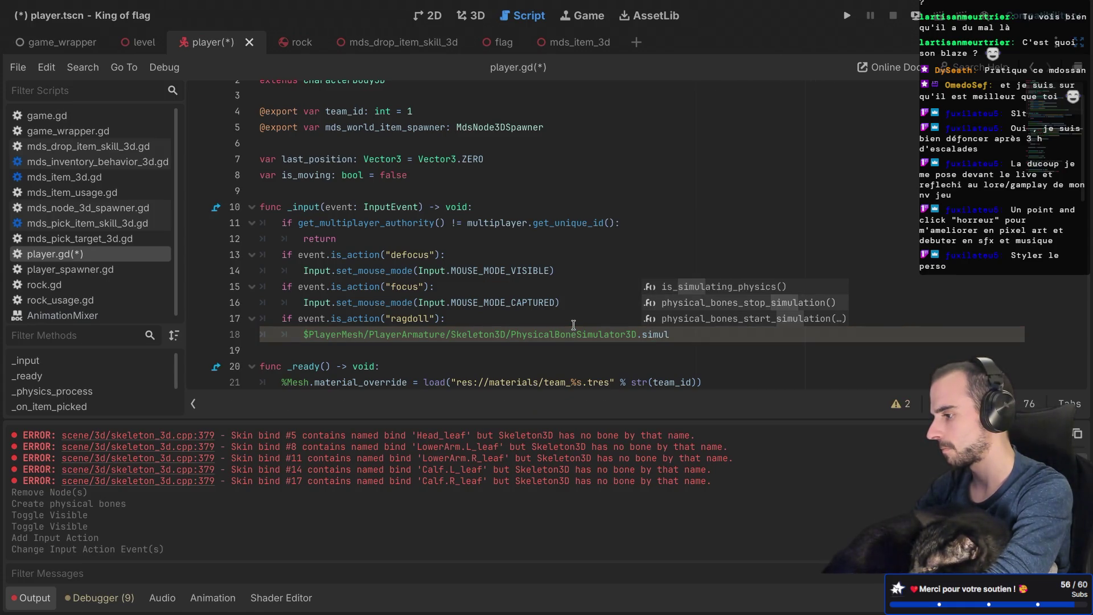
pyautogui.press('Down')
pyautogui.press('Return')
pyautogui.hotkey('ctrl', 's')
pyautogui.click(751, 321)
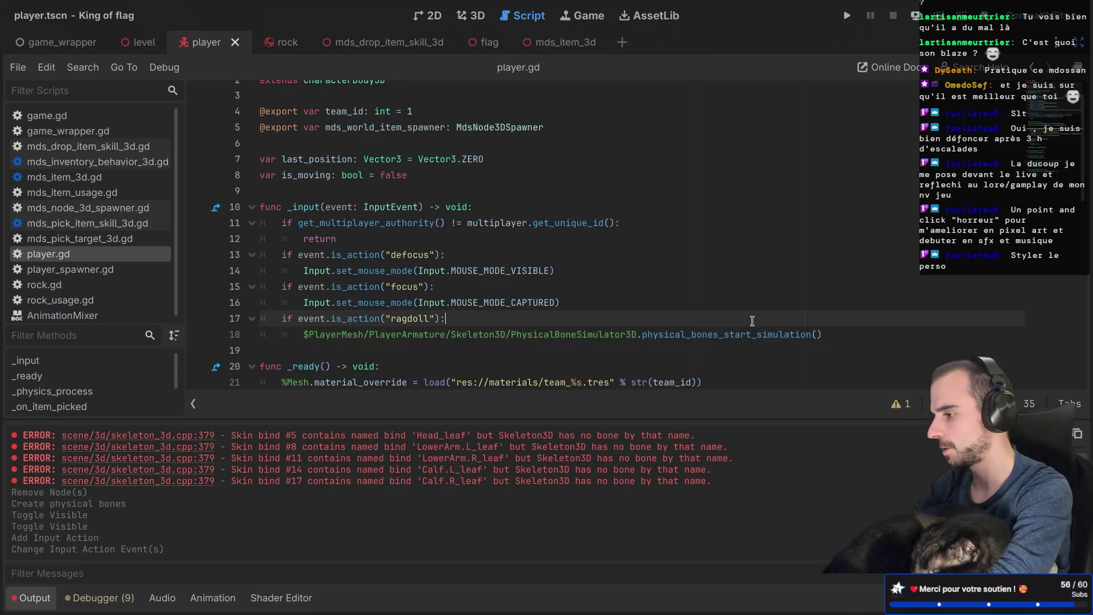
pyautogui.click(785, 333)
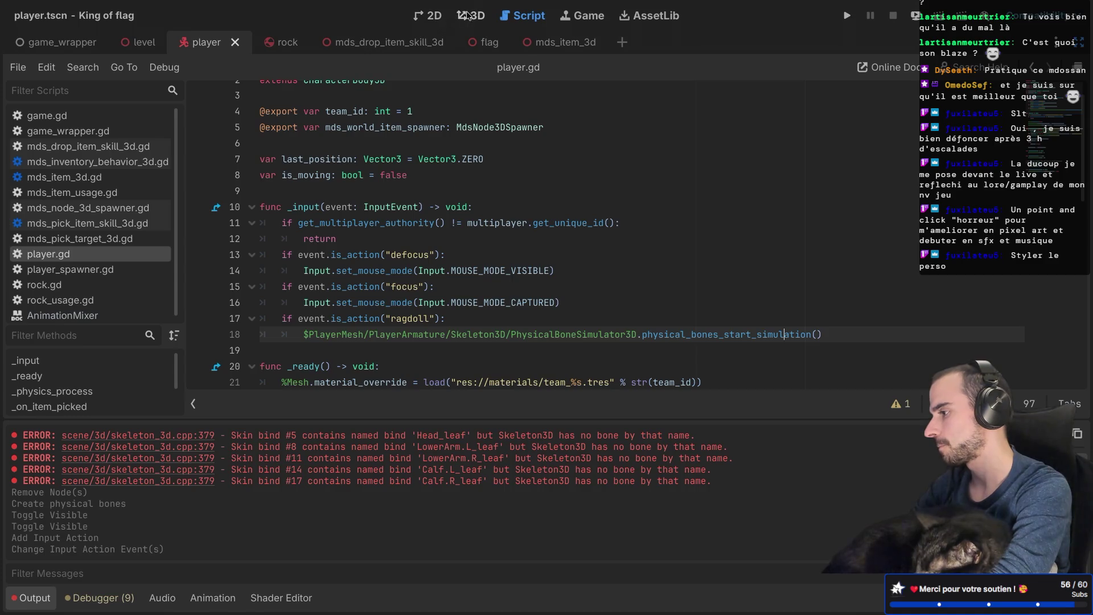
pyautogui.click(847, 16)
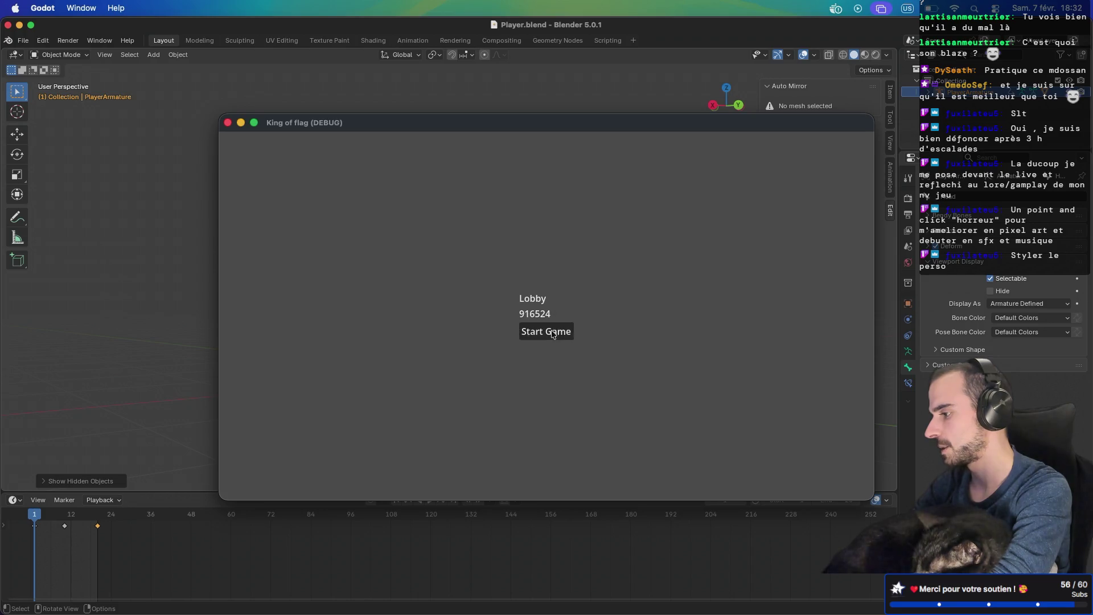
# Step: Start a match from the lobby, then close the King of flag (DEBUG) window
pyautogui.click(552, 333)
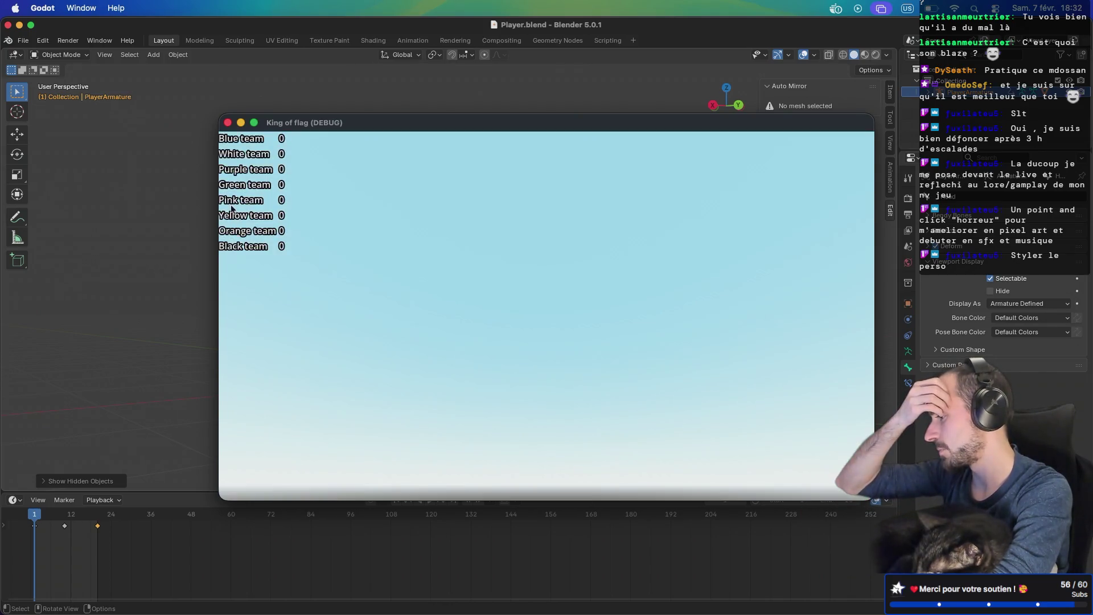
pyautogui.click(227, 125)
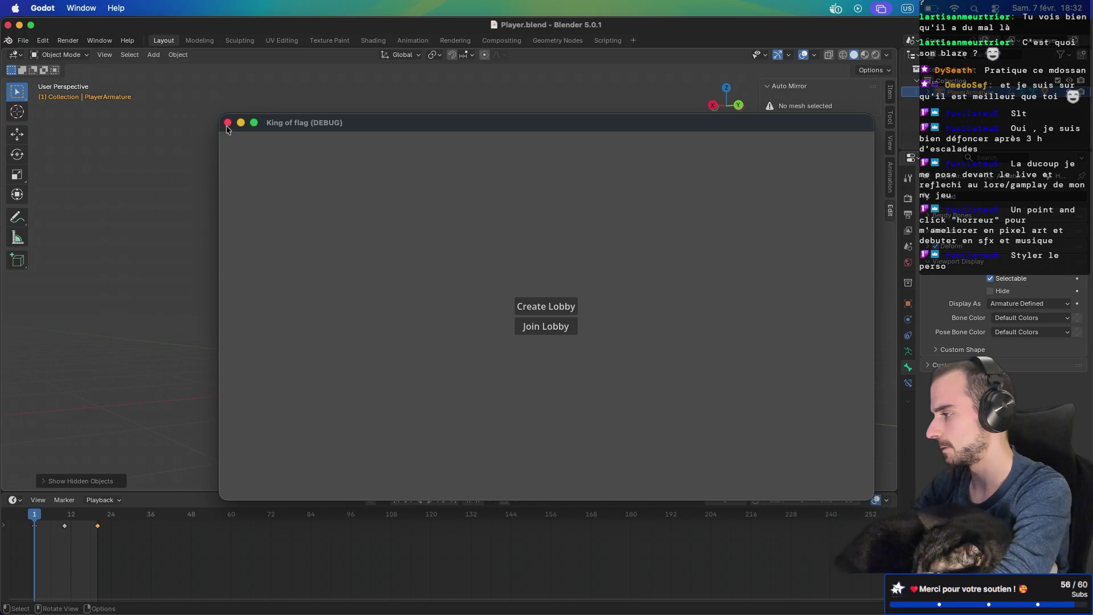
pyautogui.click(226, 124)
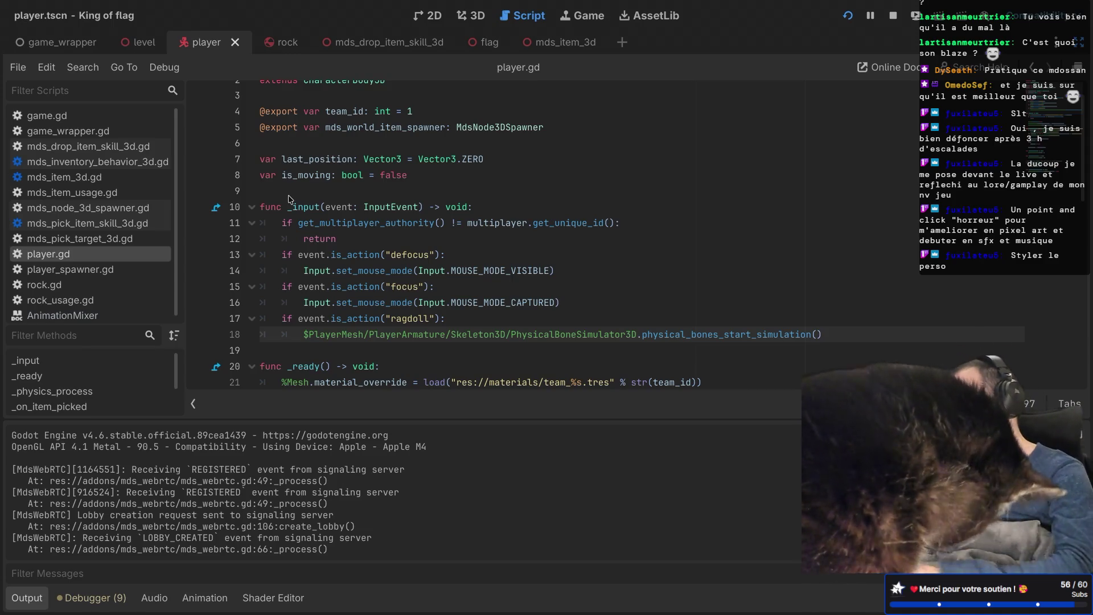
# Step: Restore the editor docks and select Physical Bones Base, Belly and Torso
pyautogui.hotkey('ctrl', 'shift', 'F11')
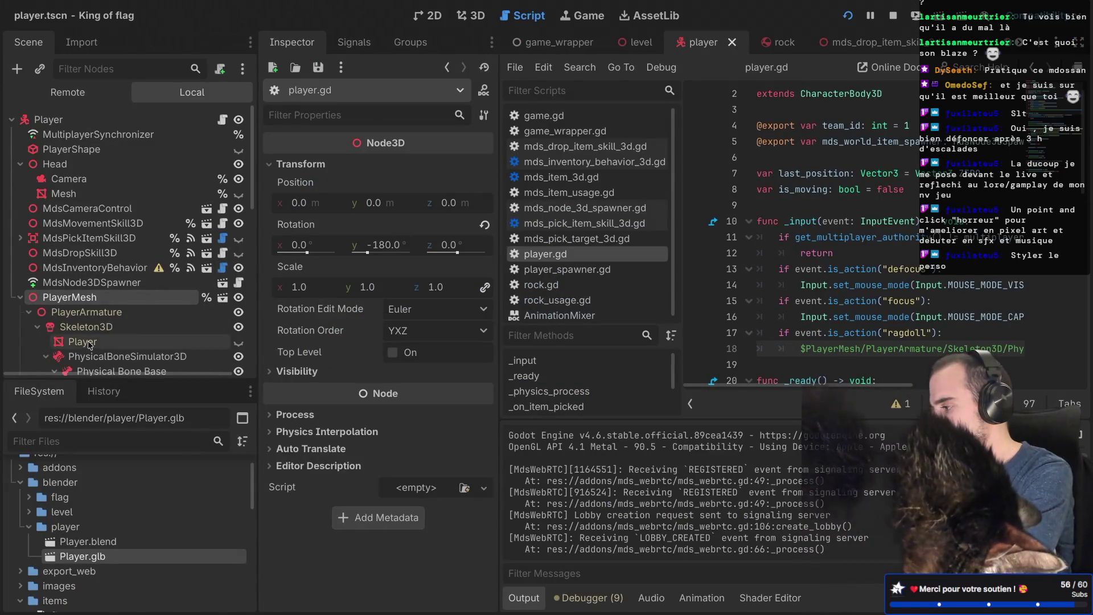
pyautogui.scroll(-5, 85, 256)
pyautogui.scroll(-1, 103, 255)
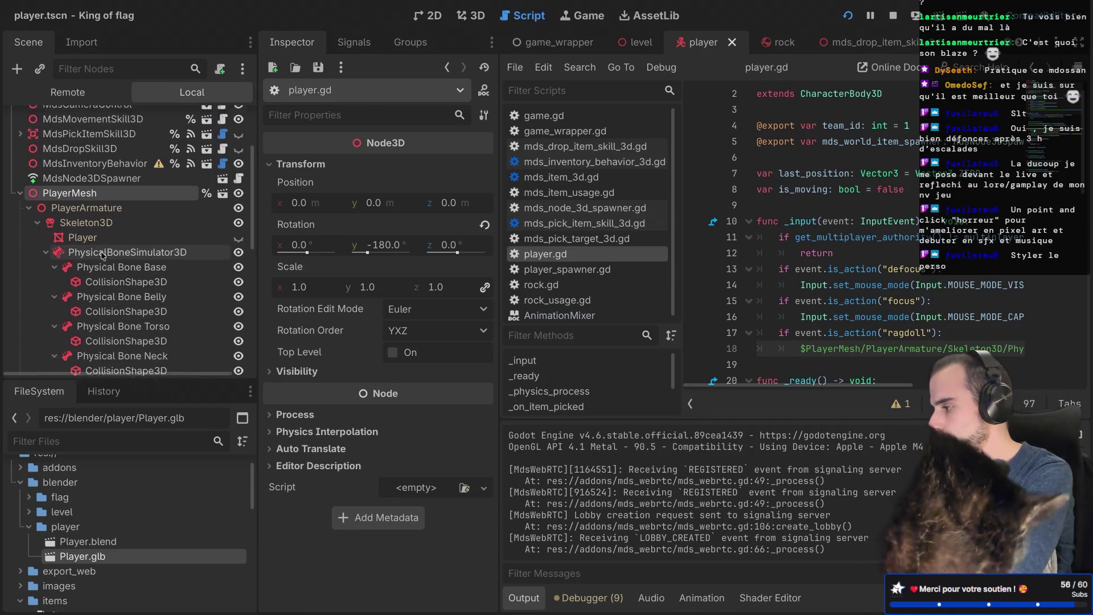
pyautogui.click(106, 256)
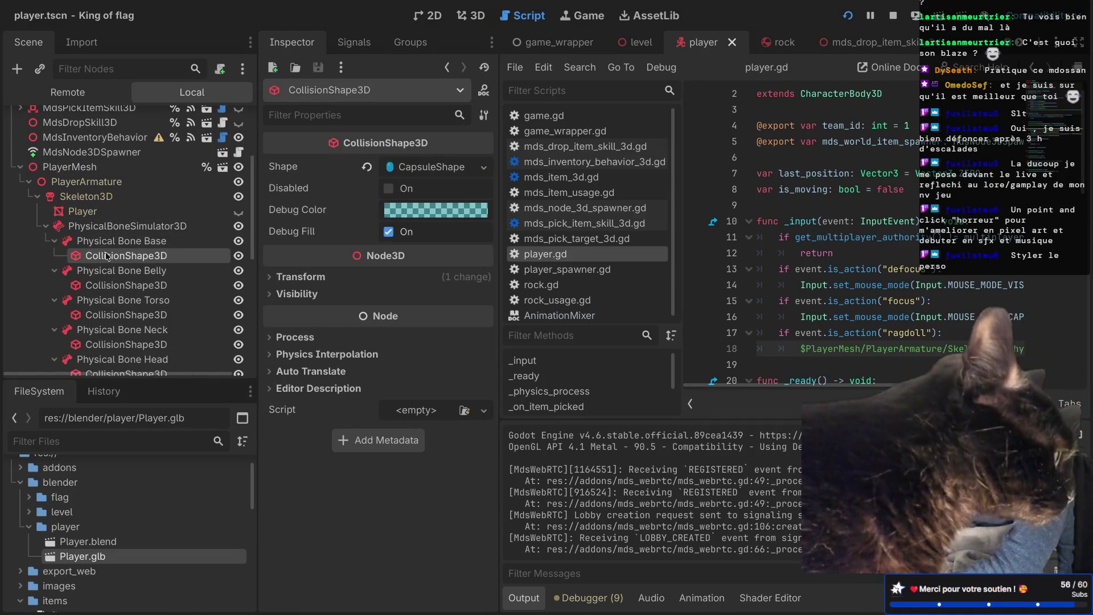
pyautogui.keyDown('ctrl'); pyautogui.click(128, 286); pyautogui.keyUp('ctrl')
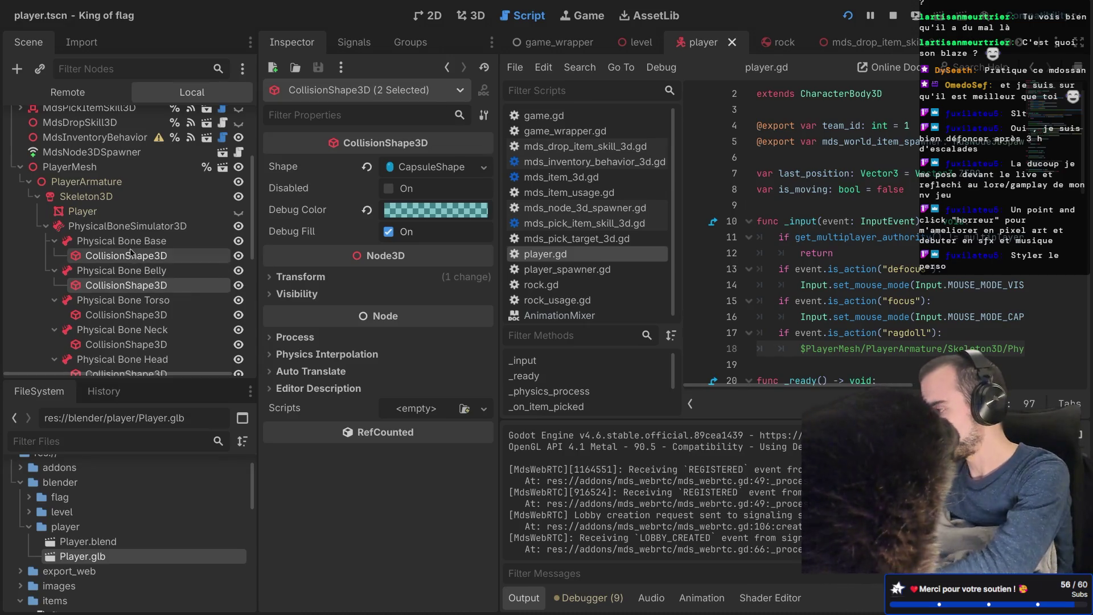
pyautogui.click(57, 244)
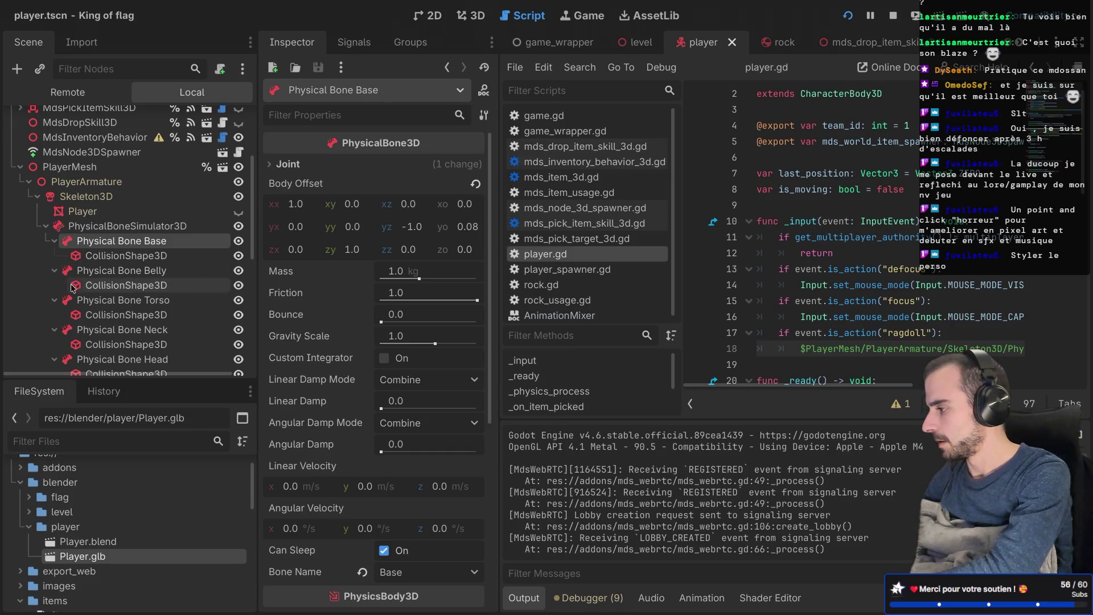
pyautogui.keyDown('ctrl'); pyautogui.click(116, 271); pyautogui.keyUp('ctrl')
pyautogui.keyDown('ctrl'); pyautogui.click(126, 302); pyautogui.keyUp('ctrl')
pyautogui.scroll(-3, 126, 308)
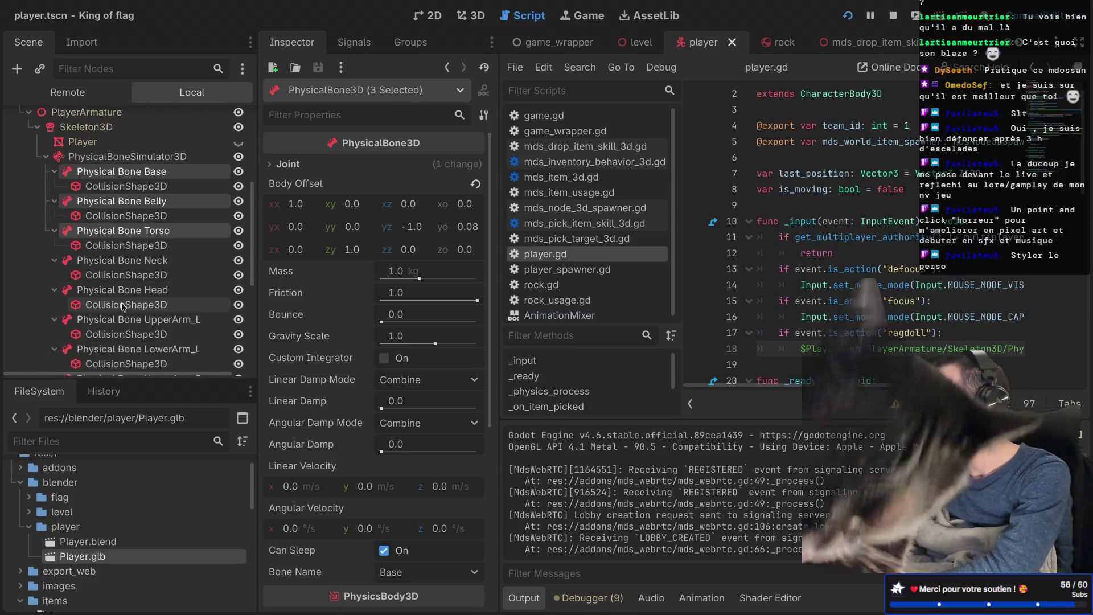
# Step: Collapse all 13 physical bones in the Scene tree and select Base through Calf_R together
pyautogui.click(55, 152)
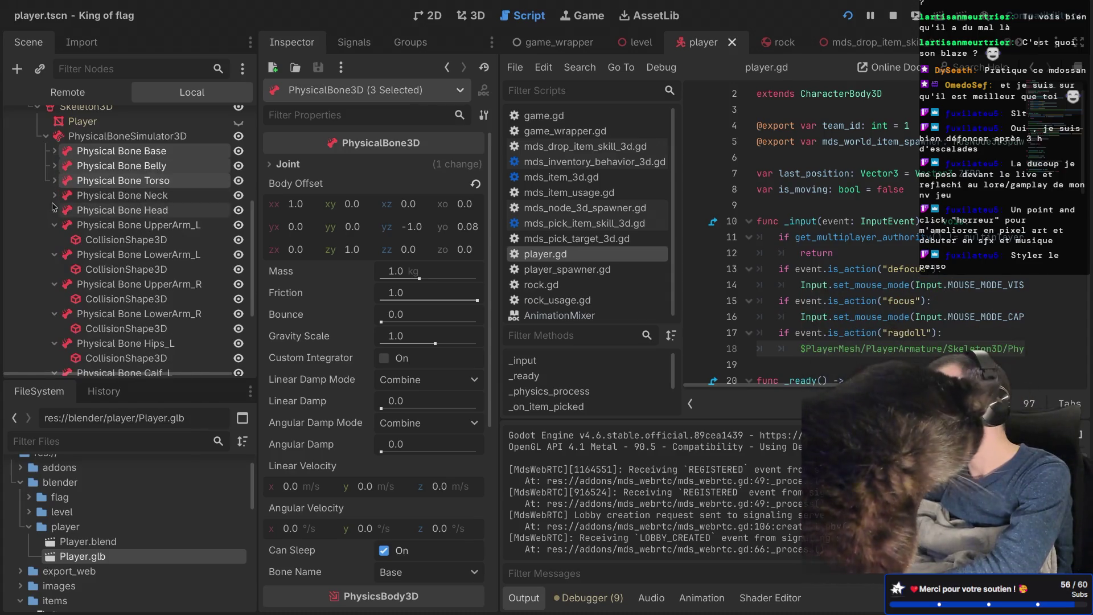
pyautogui.click(54, 210)
pyautogui.click(54, 225)
pyautogui.click(54, 239)
pyautogui.click(54, 254)
pyautogui.click(54, 269)
pyautogui.click(55, 284)
pyautogui.click(55, 299)
pyautogui.click(54, 314)
pyautogui.click(55, 329)
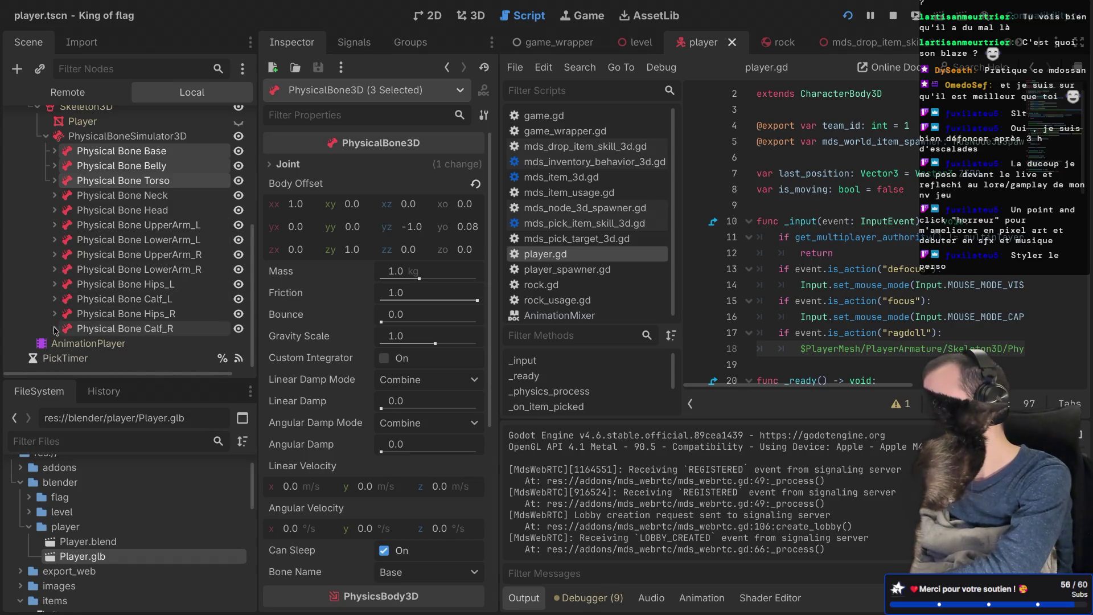
pyautogui.click(109, 152)
pyautogui.keyDown('shift'); pyautogui.click(129, 325); pyautogui.keyUp('shift')
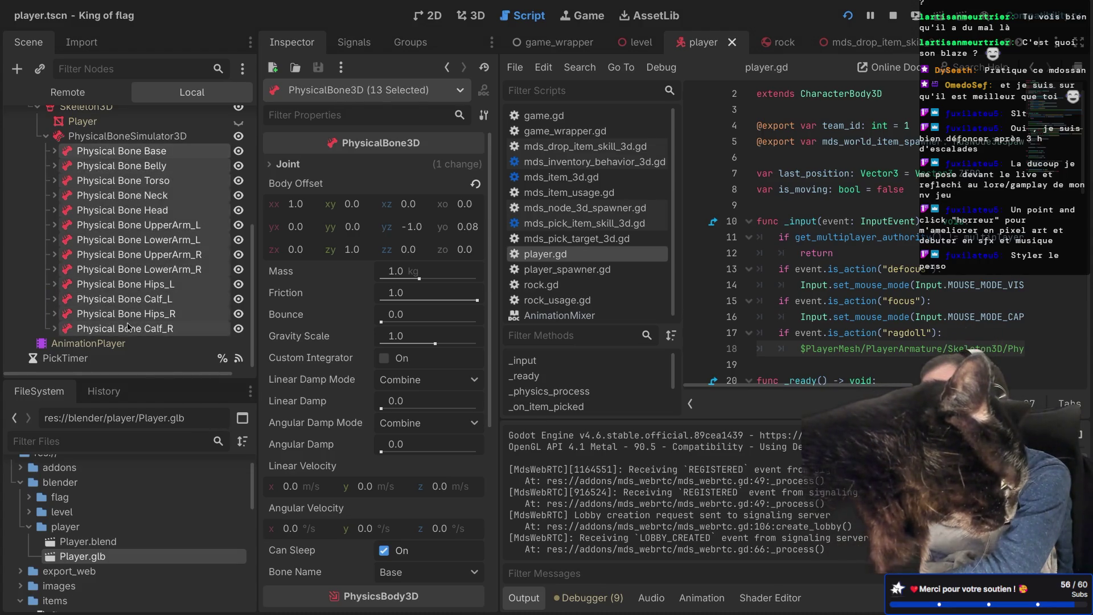
# Step: Move the 13 bones from collision layer 1 to layer 2, add mask 5, and run the game
pyautogui.scroll(-5, 337, 382)
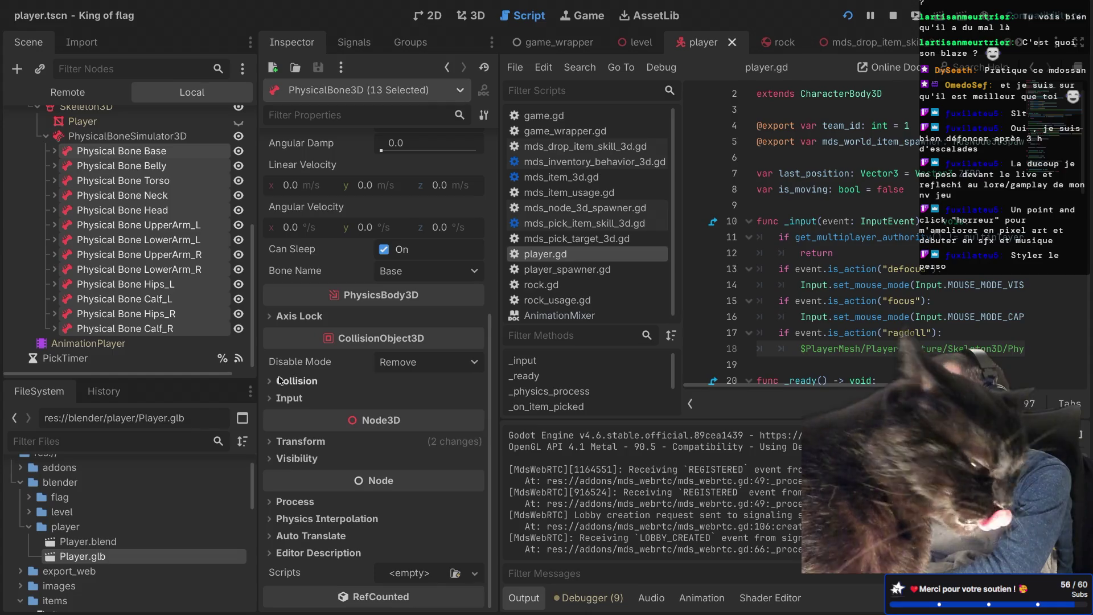
pyautogui.click(279, 381)
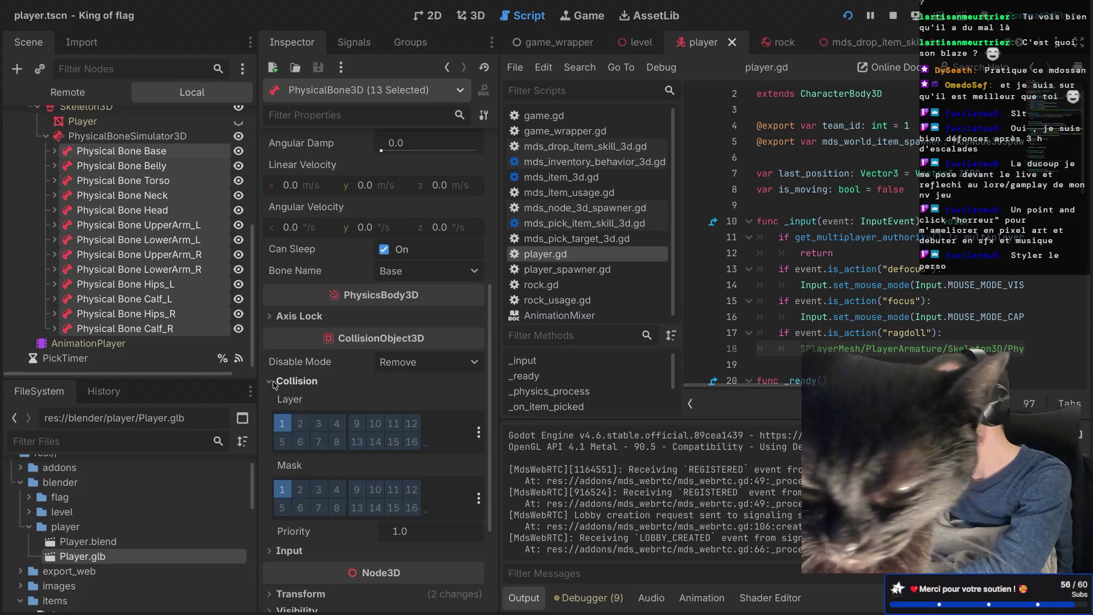
pyautogui.click(282, 424)
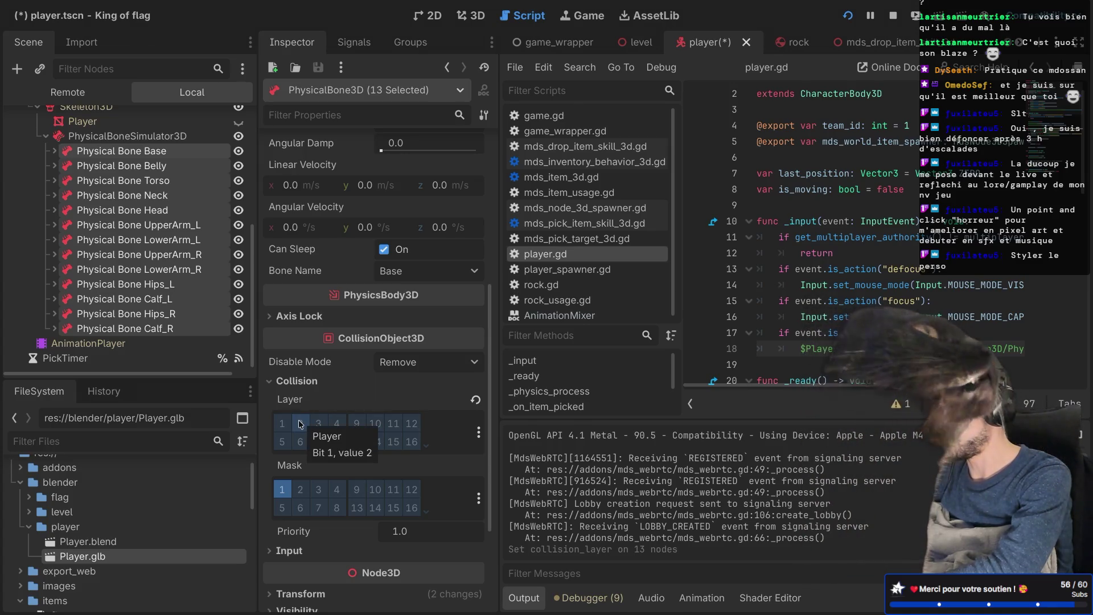
pyautogui.click(300, 424)
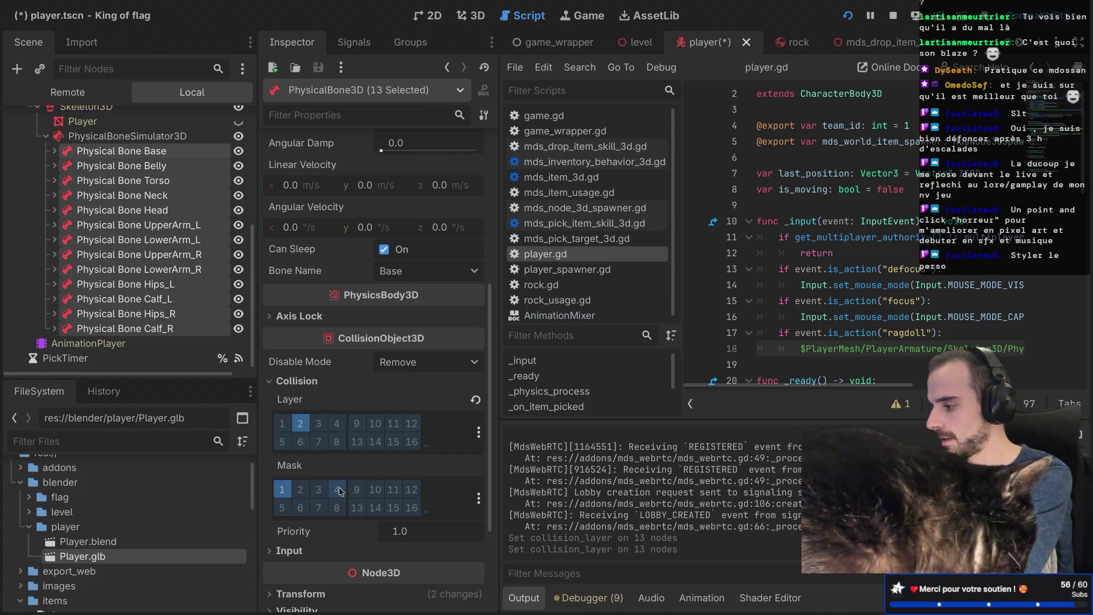
pyautogui.click(283, 508)
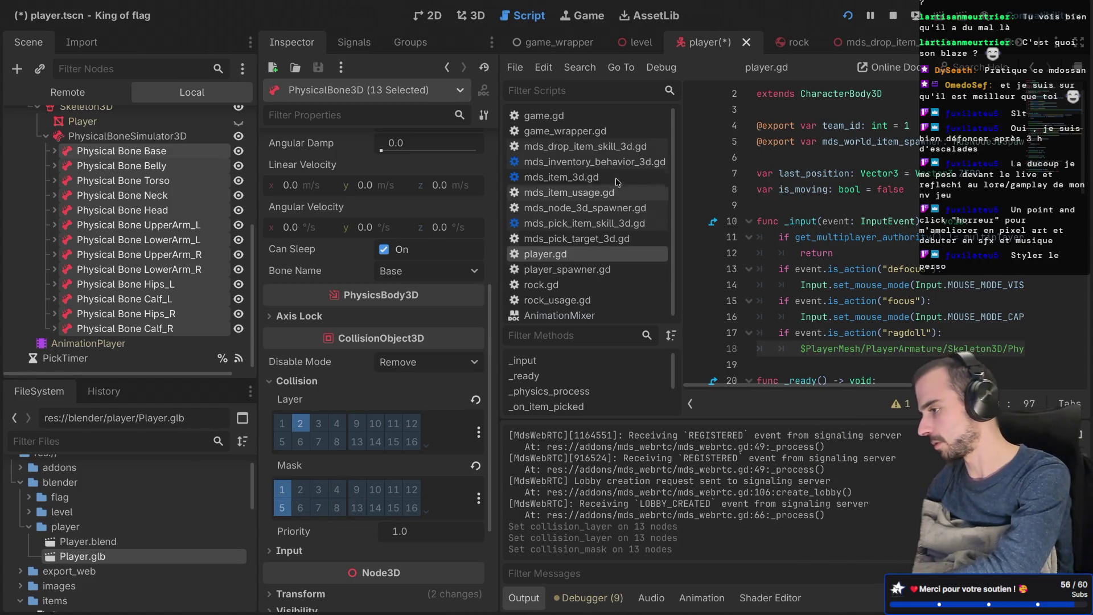
pyautogui.click(849, 17)
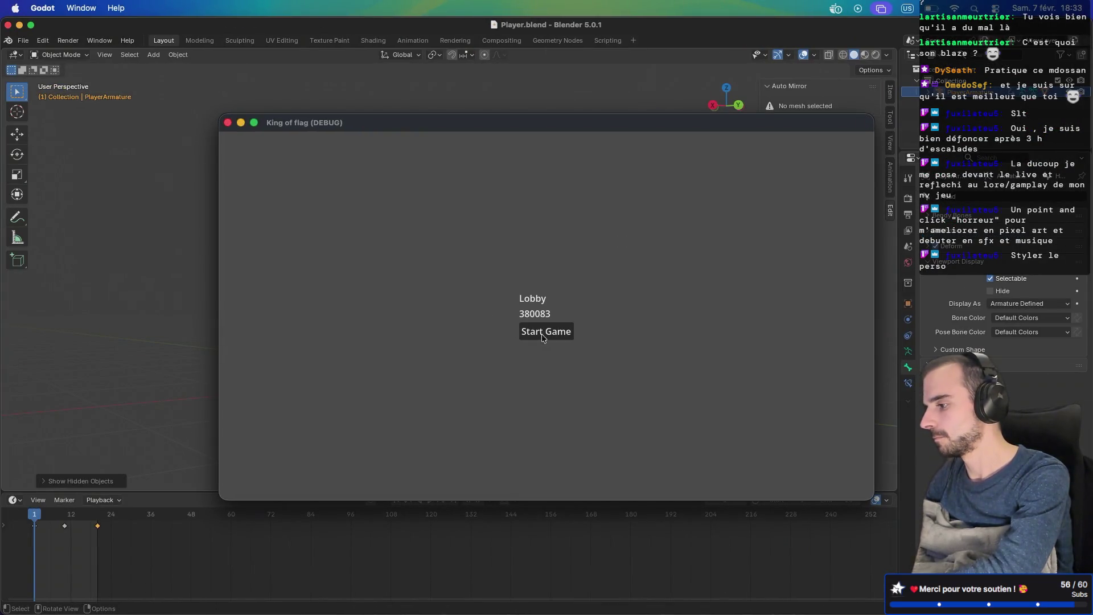
# Step: Start the lobby match, close the game, and make the Player node visible again
pyautogui.click(542, 334)
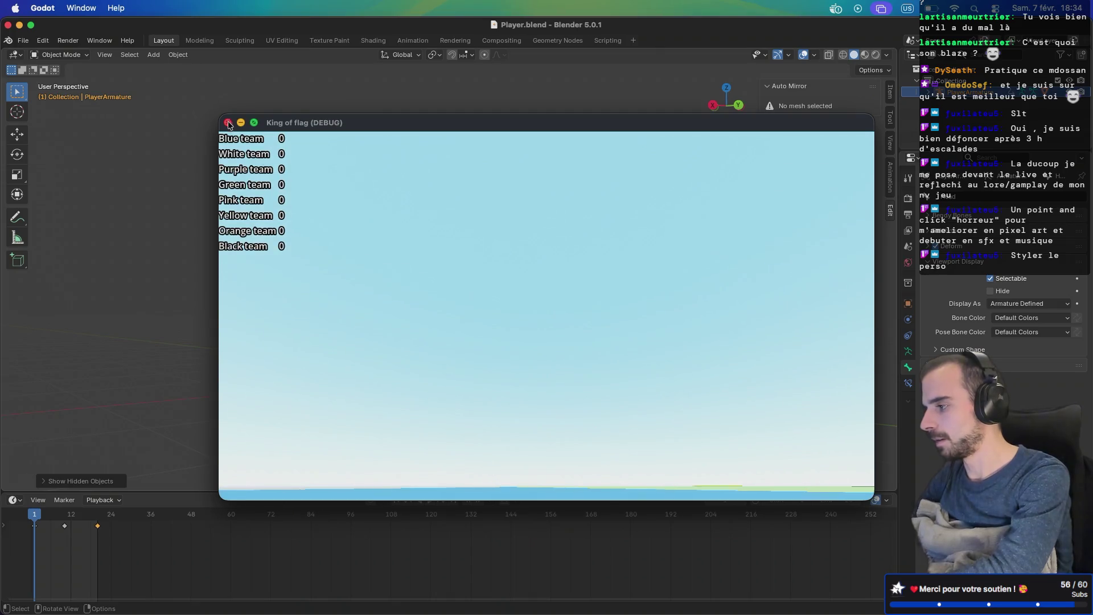
pyautogui.click(228, 125)
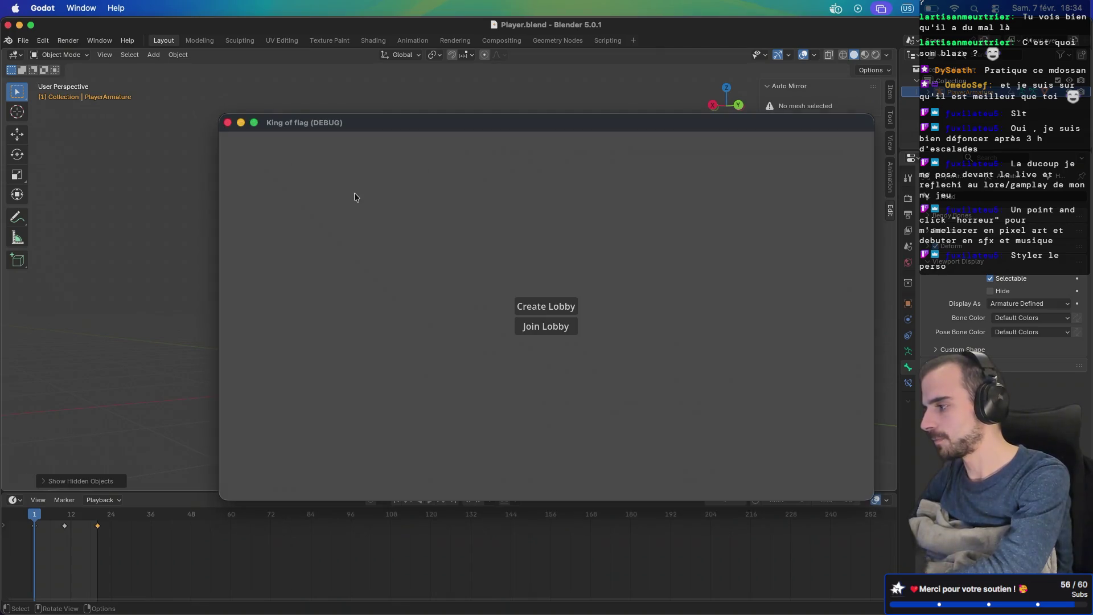
pyautogui.scroll(3, 175, 225)
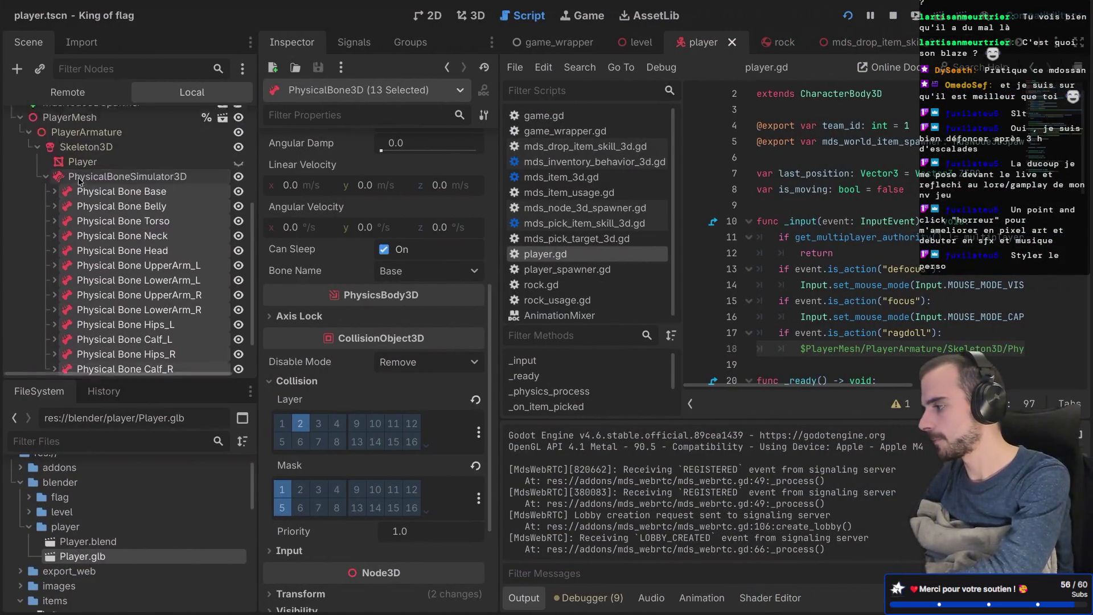
pyautogui.click(239, 230)
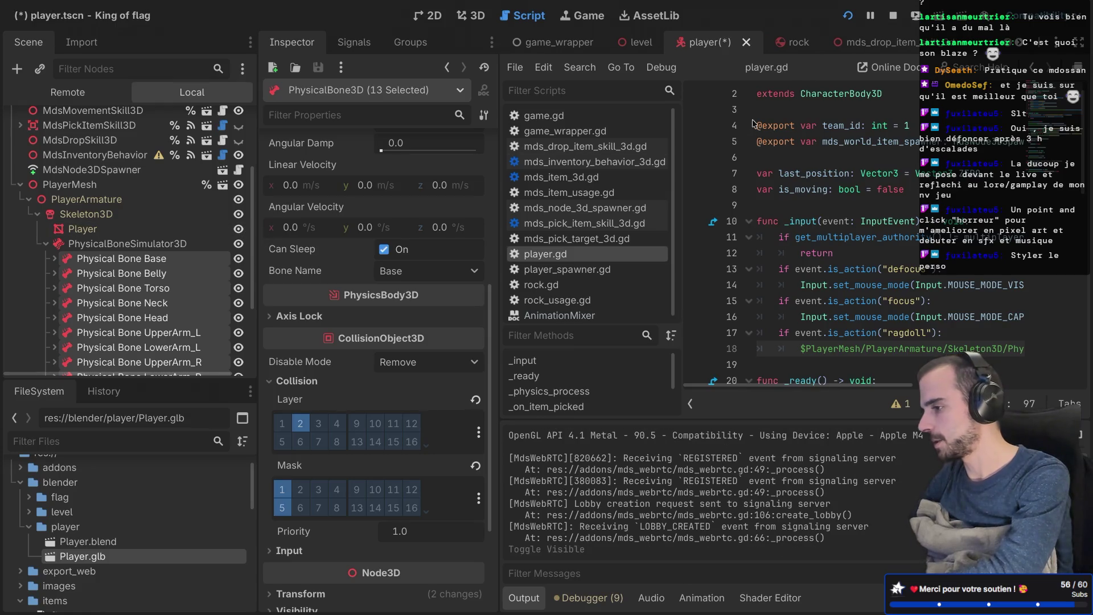
# Step: Test-run the game from the 3D view with a new lobby match, then return to the level scene
pyautogui.click(473, 16)
pyautogui.scroll(-5, 740, 171)
pyautogui.click(848, 16)
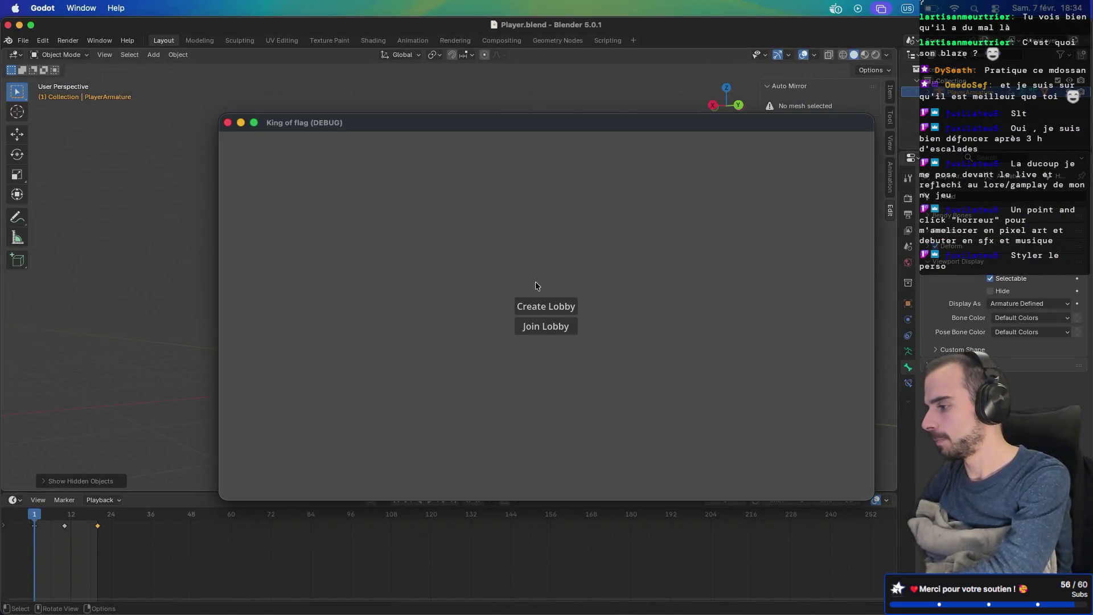
pyautogui.click(541, 304)
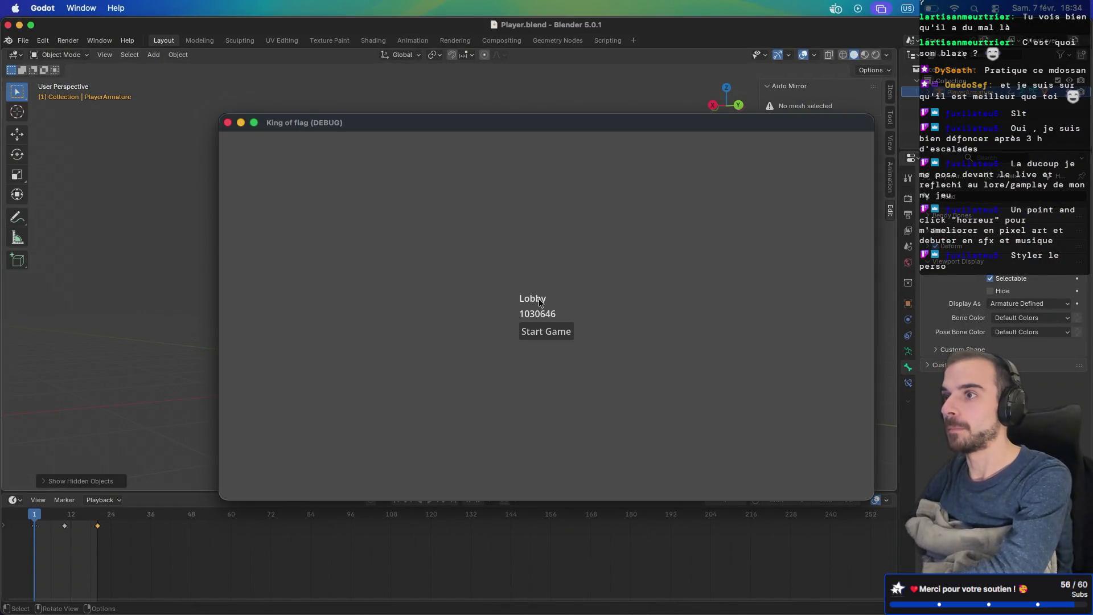
pyautogui.click(542, 334)
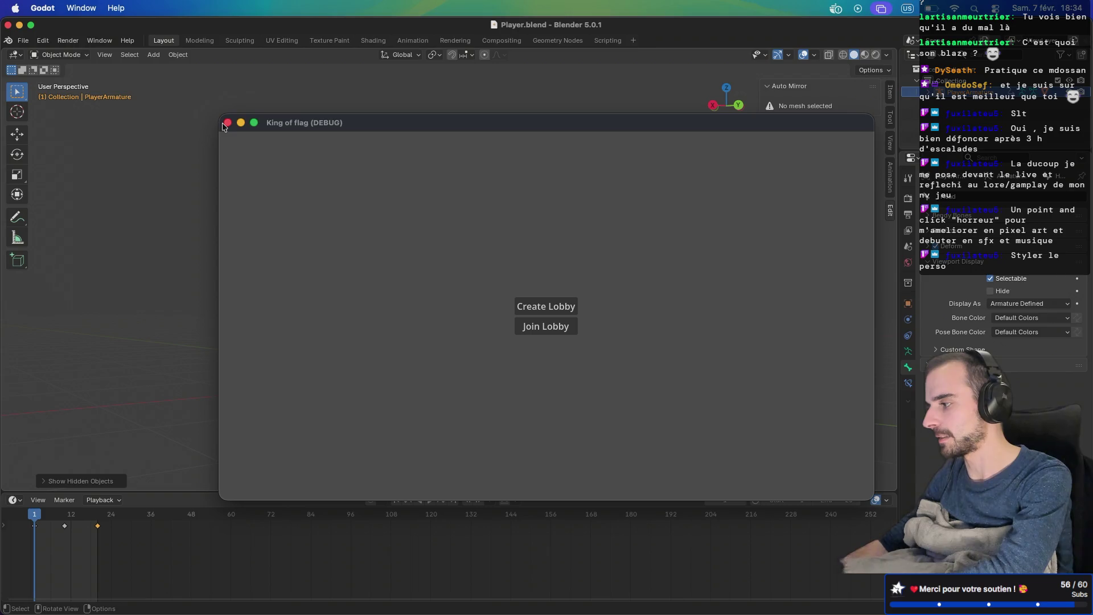
pyautogui.click(227, 122)
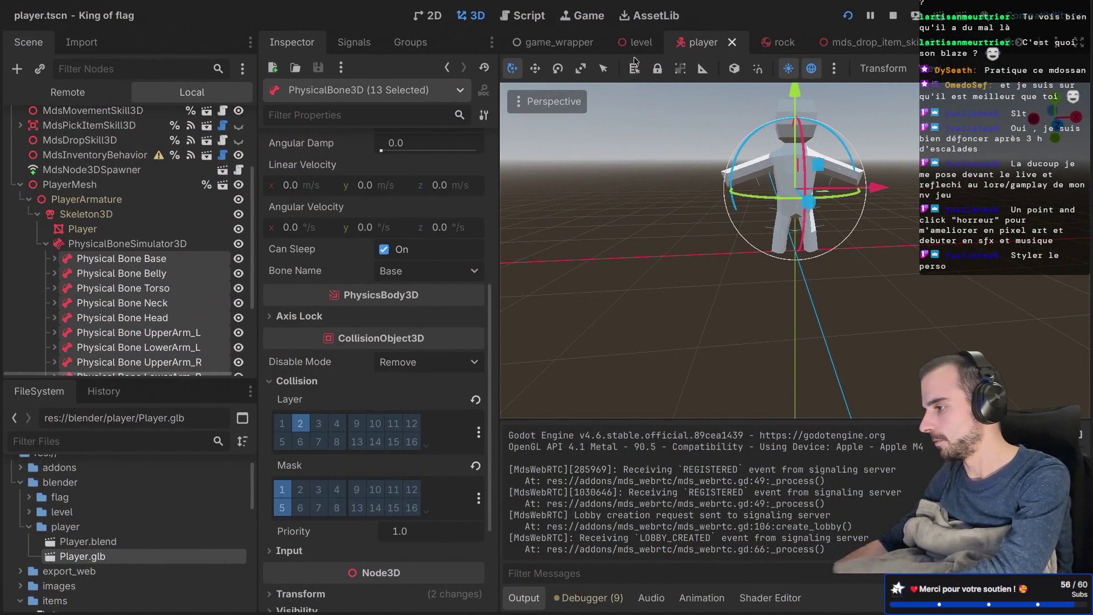
pyautogui.click(638, 44)
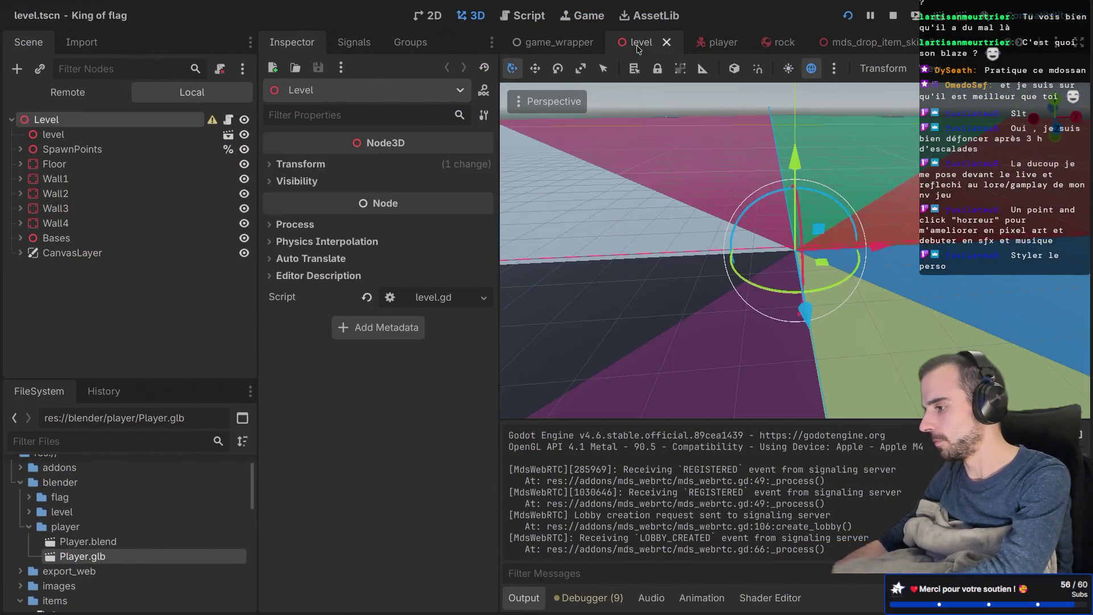
# Step: From the front view, select the Floor node and set its Y position to 0
pyautogui.scroll(5, 667, 160)
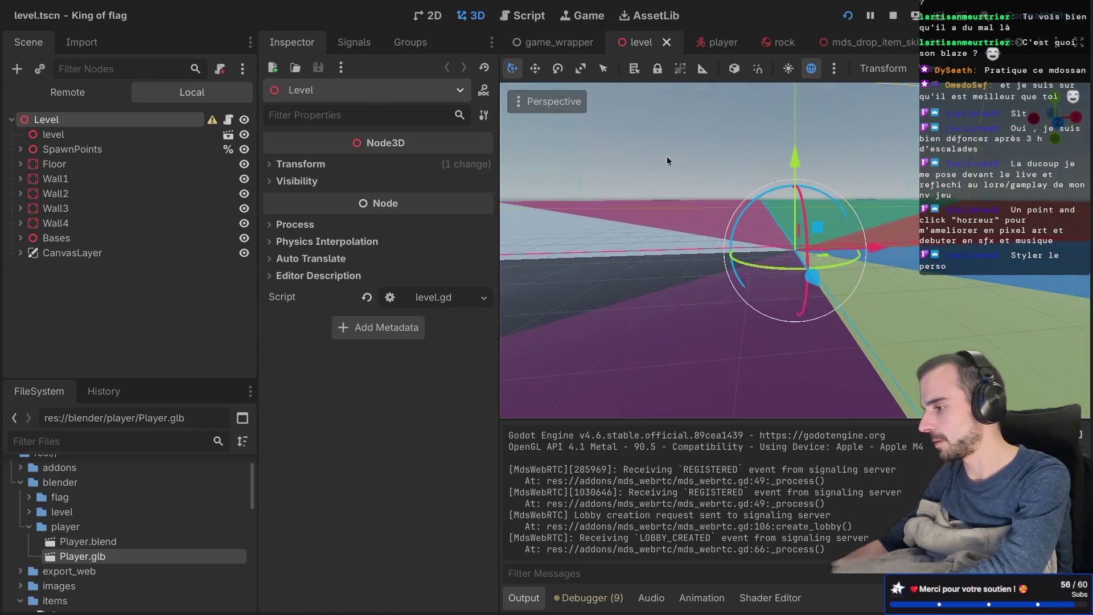
pyautogui.click(1057, 120)
pyautogui.moveTo(794, 166)
pyautogui.mouseDown()
pyautogui.moveTo(782, 247)
pyautogui.moveTo(779, 166)
pyautogui.mouseUp()
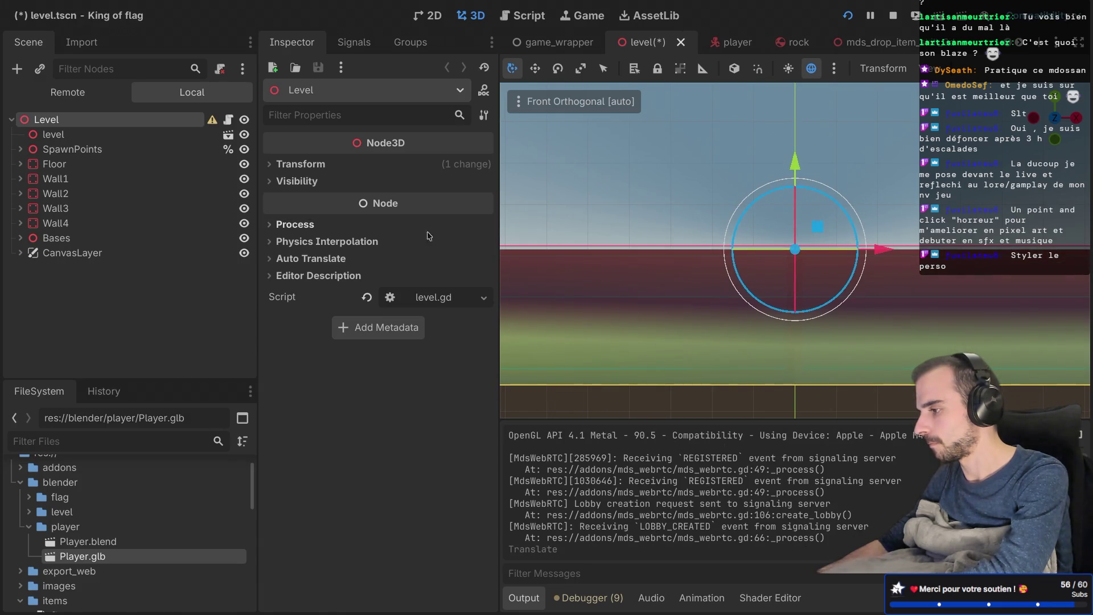
pyautogui.click(48, 164)
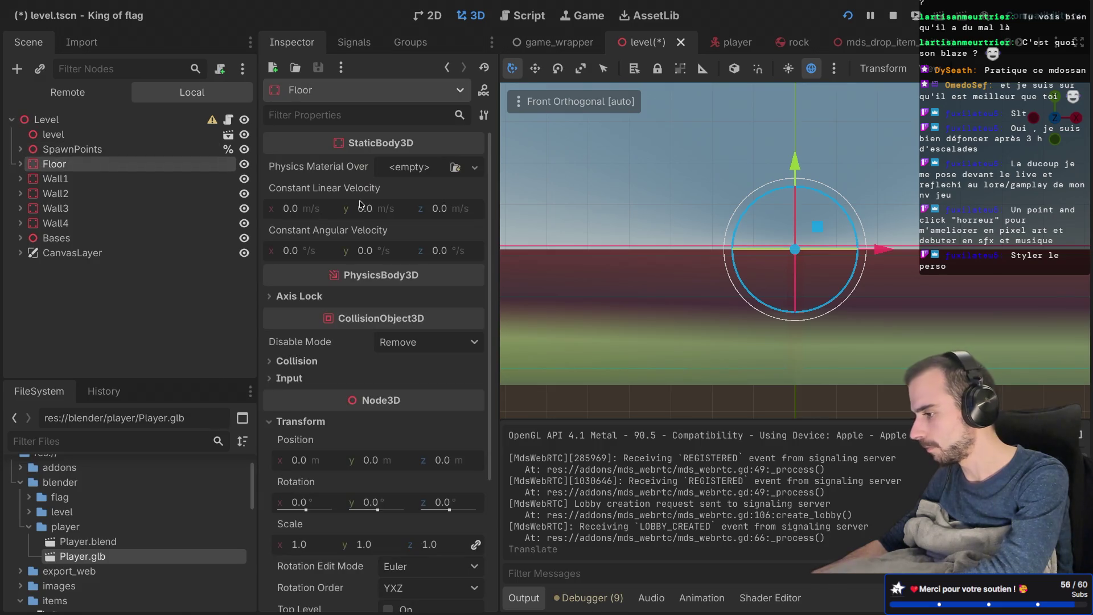
pyautogui.moveTo(796, 165); pyautogui.dragTo(793, 153)
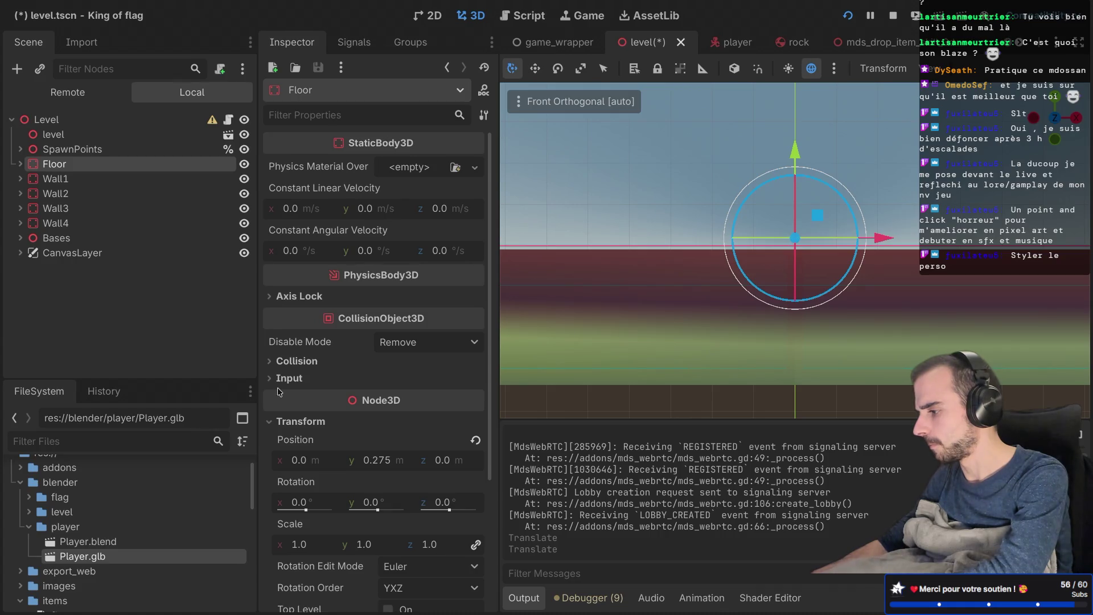
pyautogui.click(367, 460)
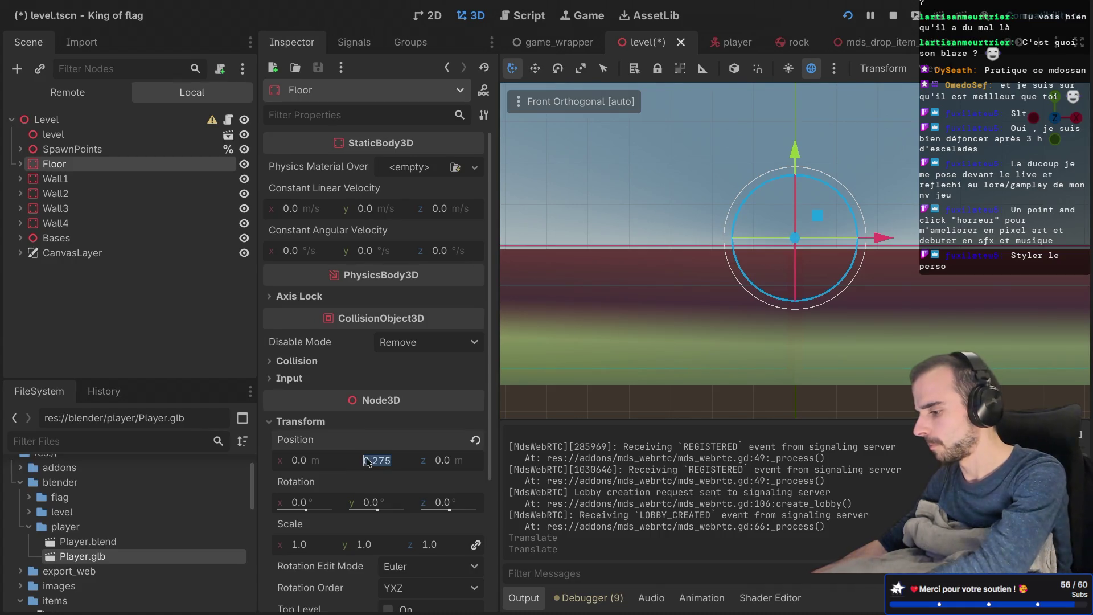
pyautogui.write('0')
pyautogui.press('Return')
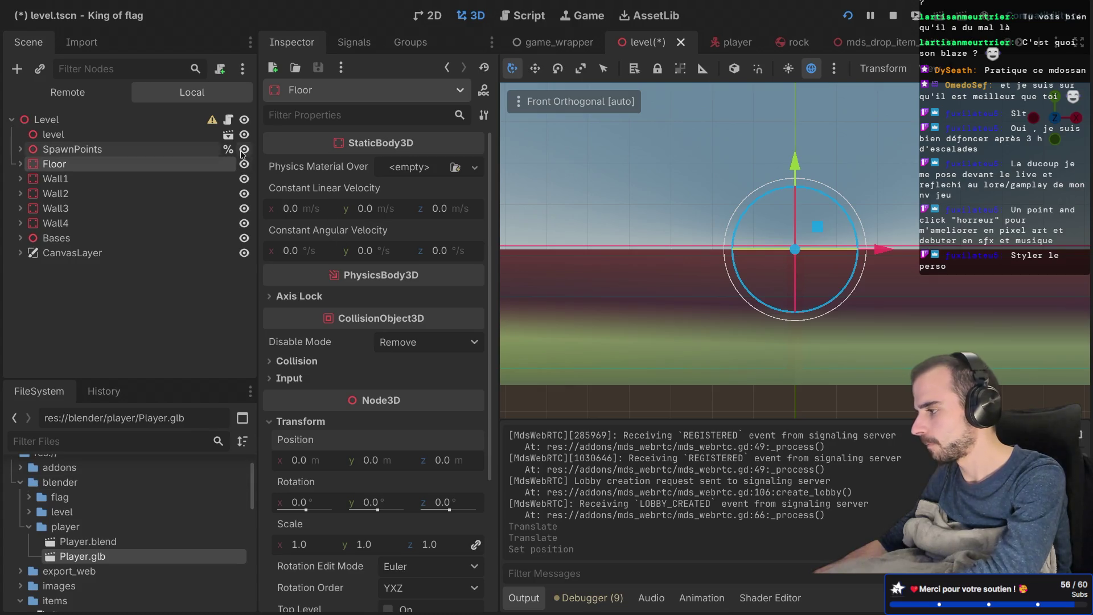
# Step: Hide the level mesh, undo the accidental Floor move, and select Floor's CollisionShape3D
pyautogui.click(244, 134)
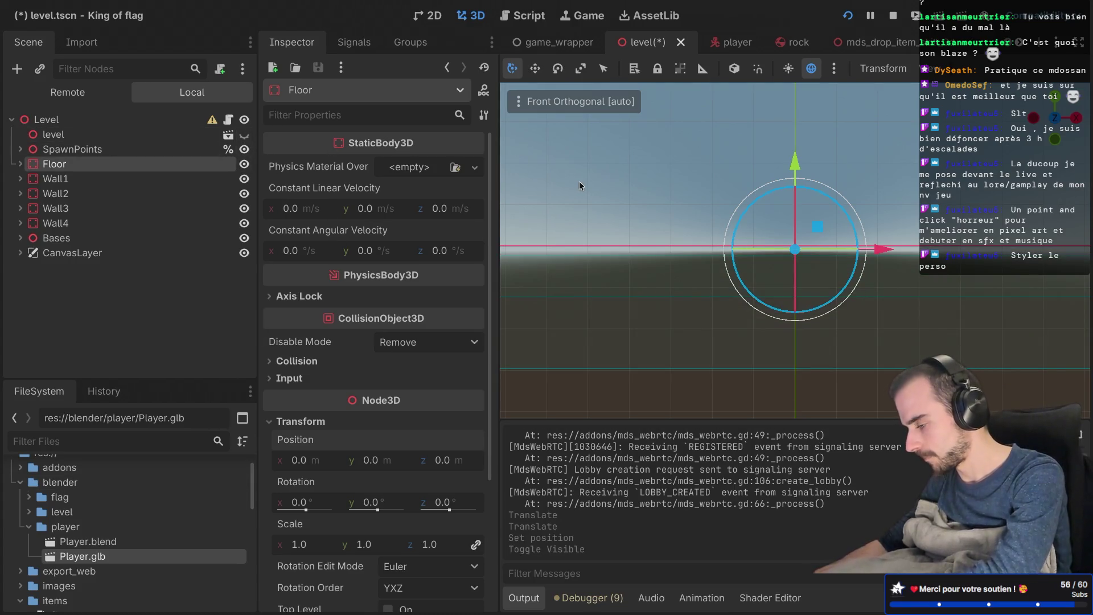
pyautogui.scroll(2, 693, 233)
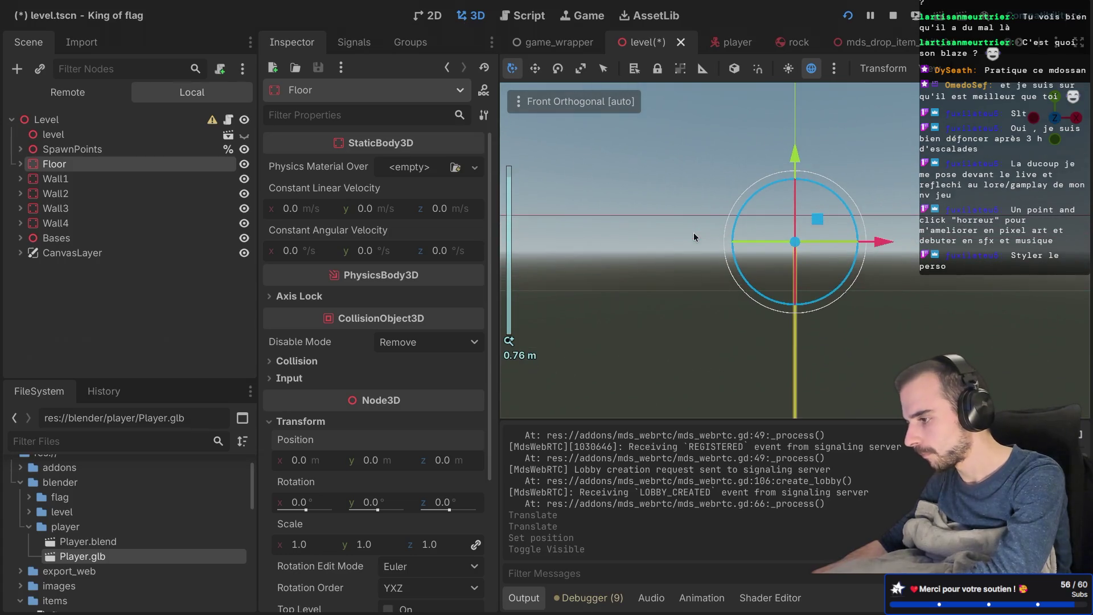
pyautogui.moveTo(795, 156); pyautogui.dragTo(792, 148)
pyautogui.hotkey('ctrl', 'z')
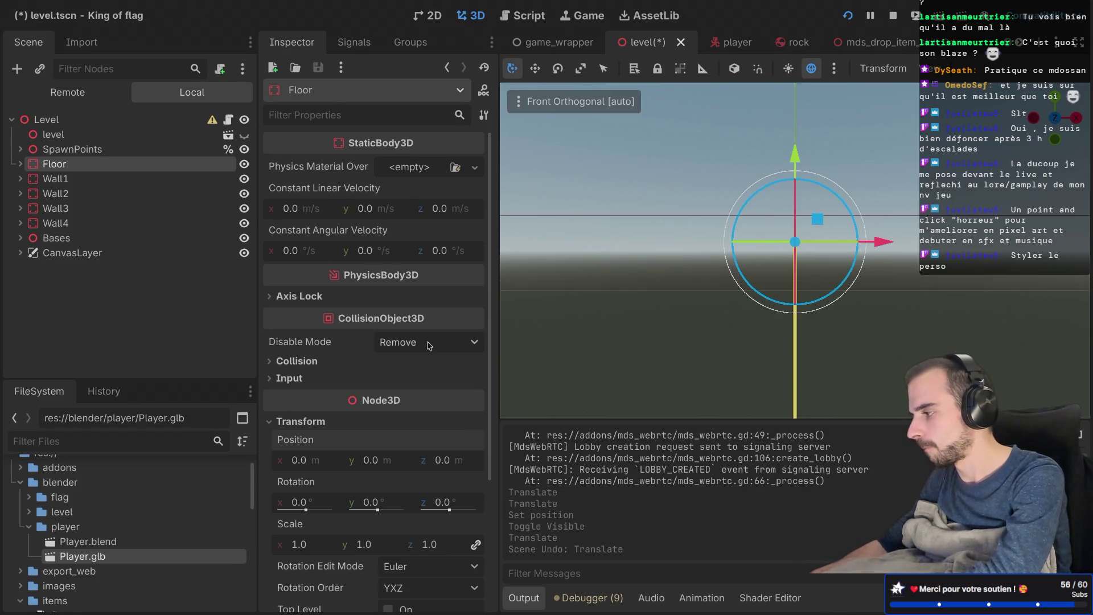
pyautogui.click(21, 164)
pyautogui.click(86, 179)
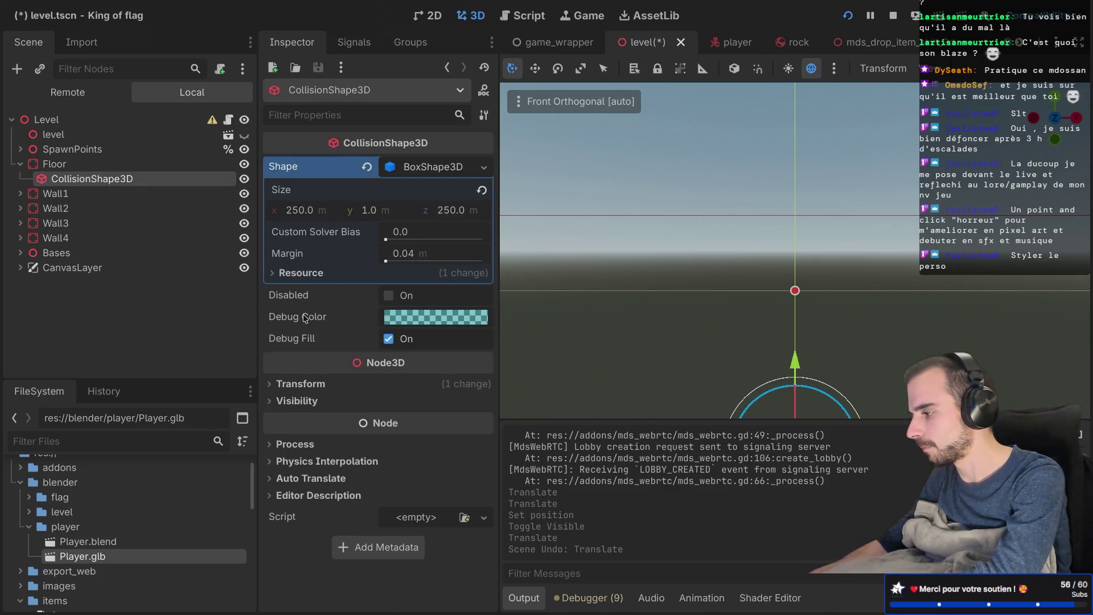
# Step: Set the collision shape's transform position value to 0
pyautogui.click(267, 383)
pyautogui.click(376, 422)
pyautogui.write('0')
pyautogui.press('Return')
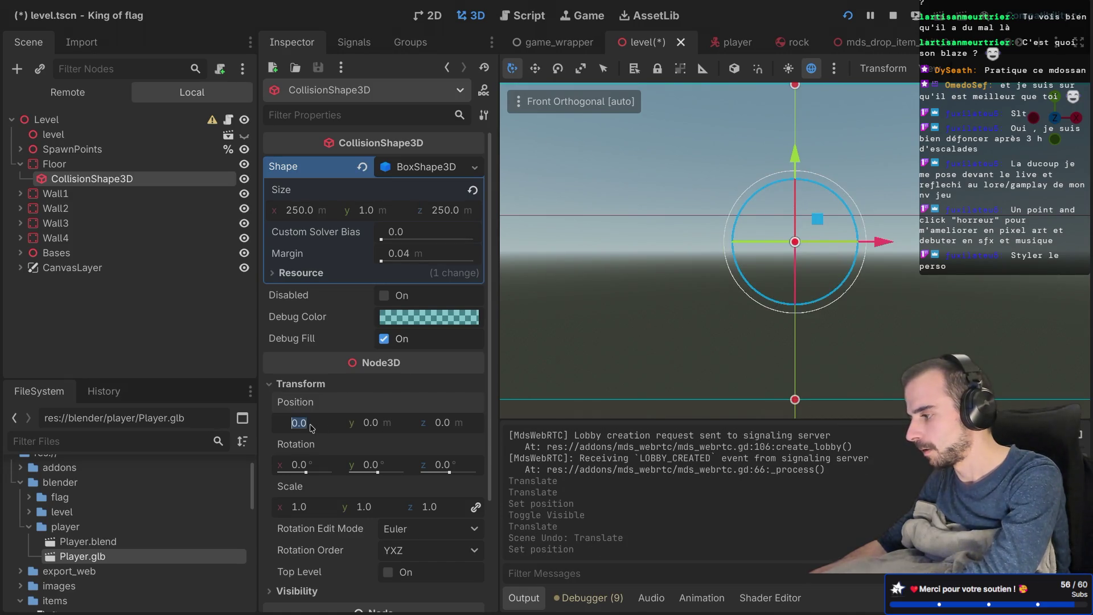
pyautogui.press('Return')
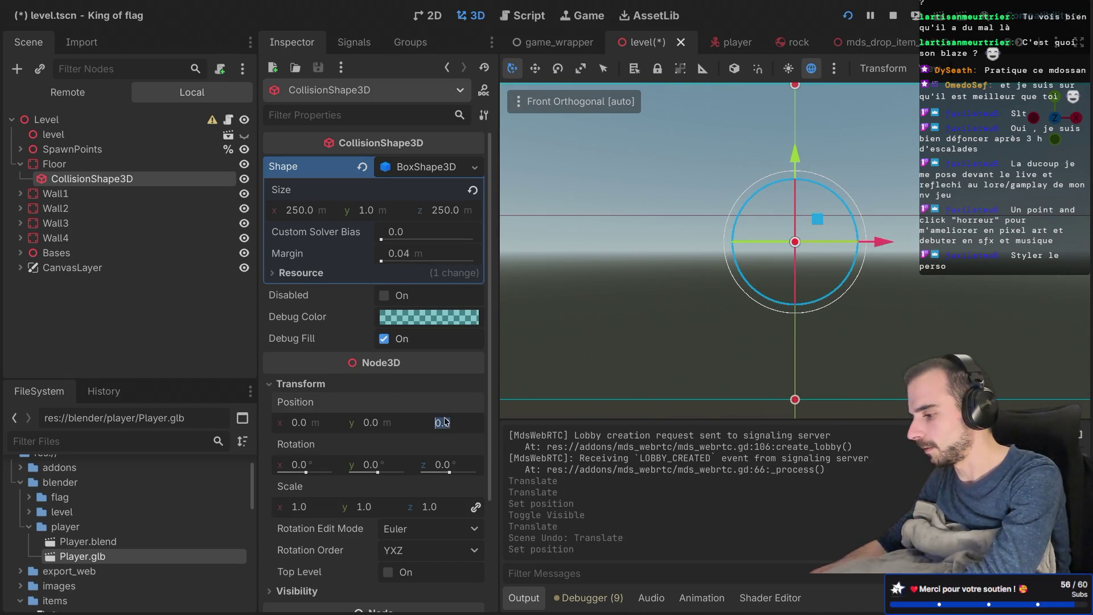
# Step: Lower the Floor below the origin to about Y -0.44, with the level mesh hidden
pyautogui.click(109, 165)
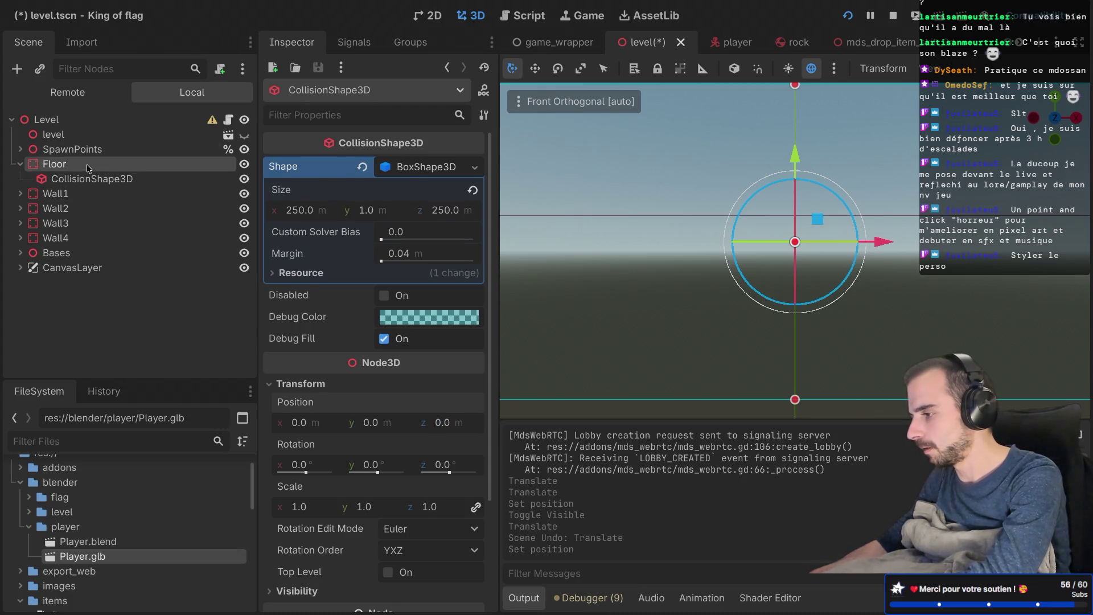
pyautogui.scroll(-2, 588, 174)
pyautogui.scroll(-5, 586, 170)
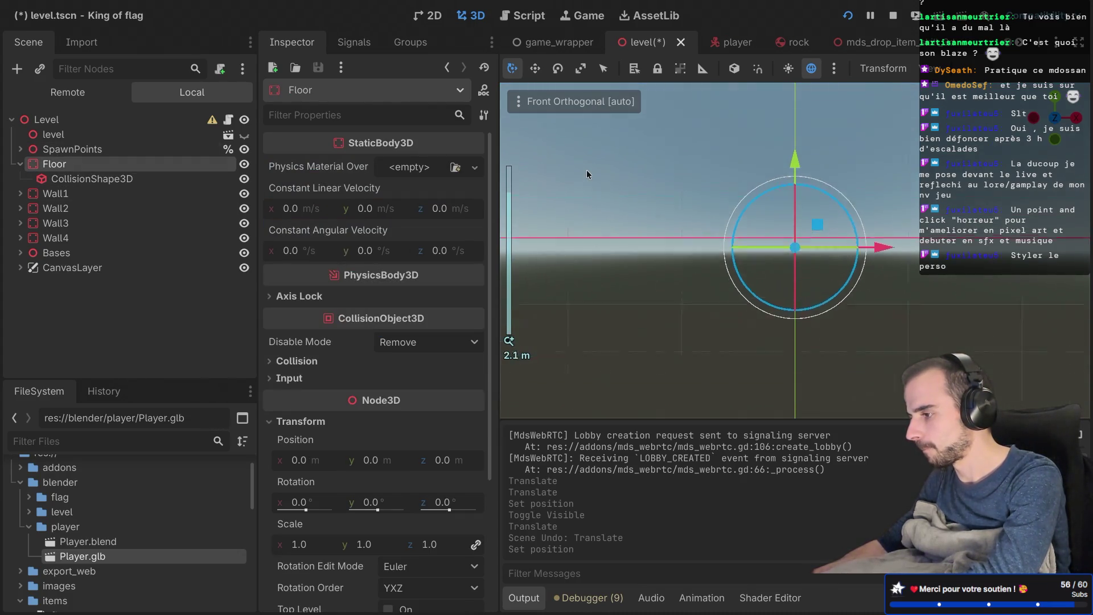
pyautogui.moveTo(795, 164)
pyautogui.mouseDown()
pyautogui.moveTo(794, 282)
pyautogui.moveTo(795, 185)
pyautogui.mouseUp()
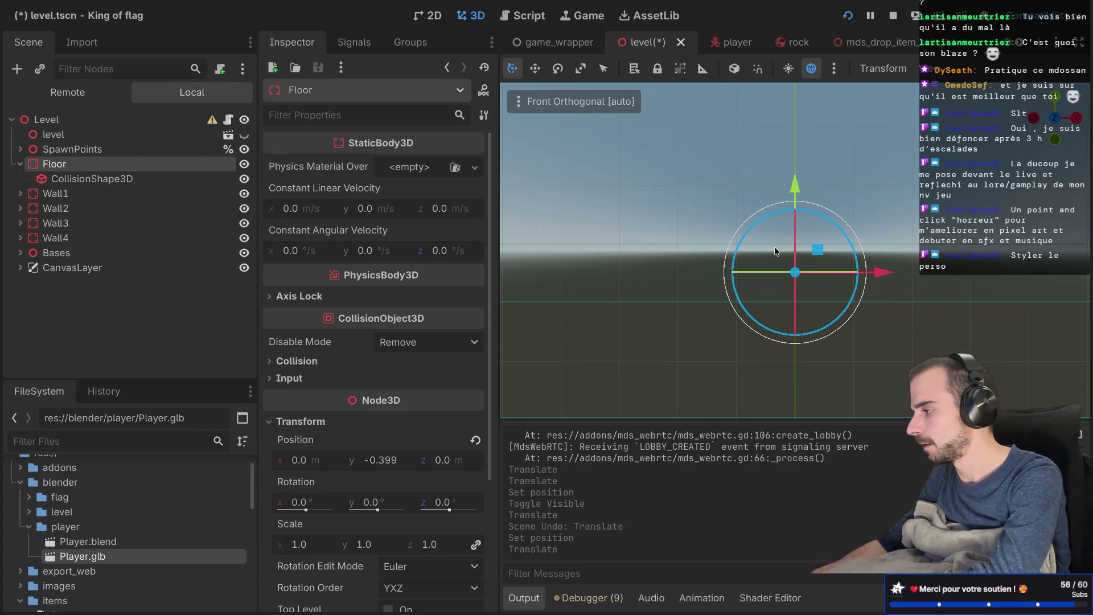
pyautogui.click(245, 136)
pyautogui.click(245, 136)
pyautogui.click(245, 136)
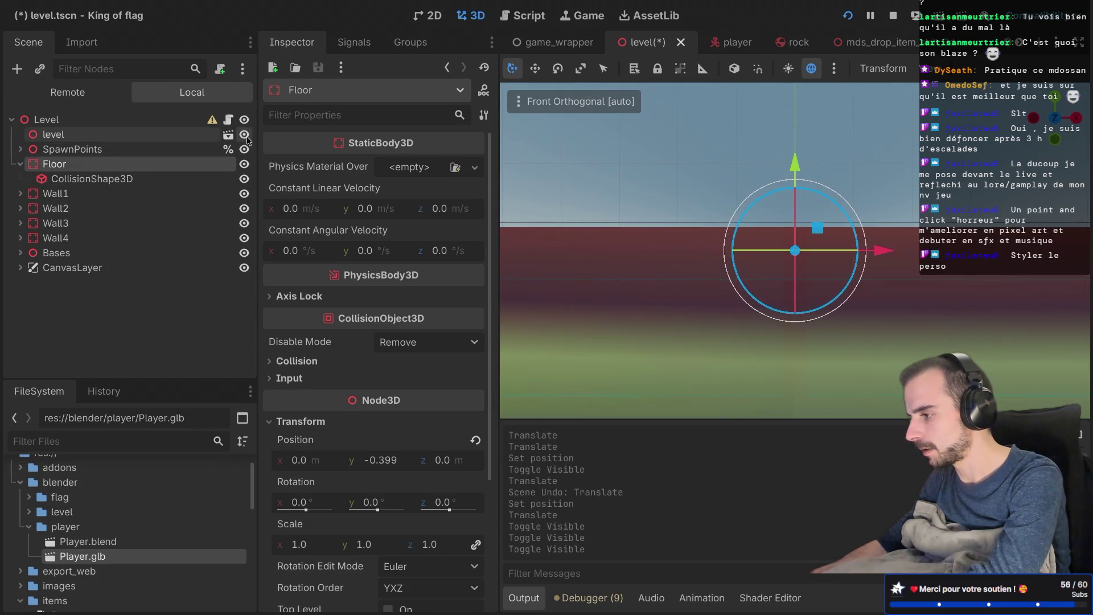
pyautogui.click(245, 136)
pyautogui.moveTo(796, 160); pyautogui.dragTo(793, 162)
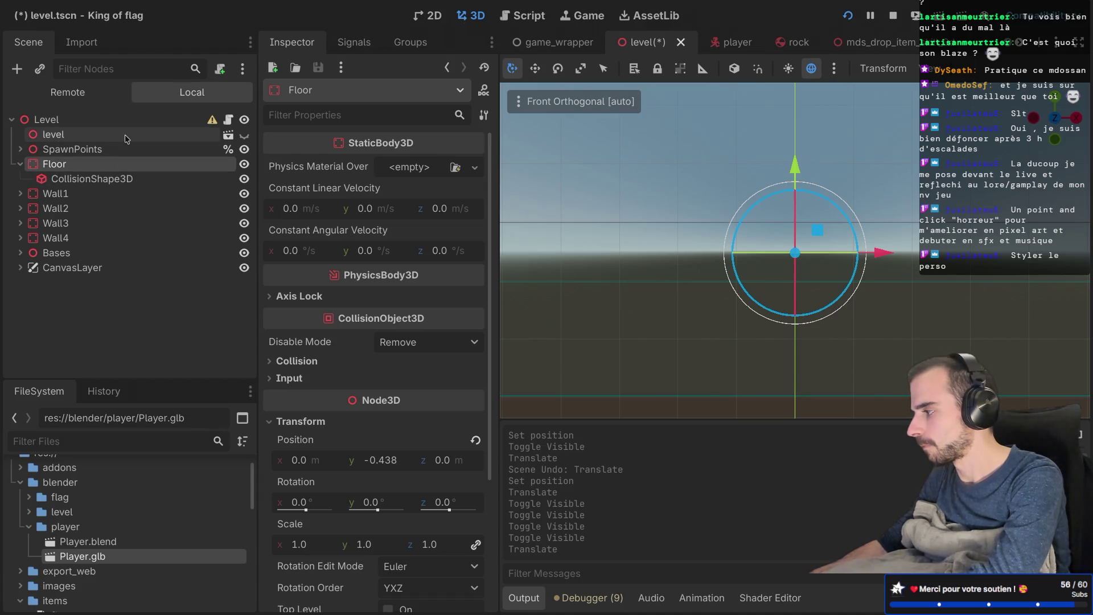
# Step: Make the level mesh visible again and save the scene
pyautogui.click(244, 135)
pyautogui.click(117, 138)
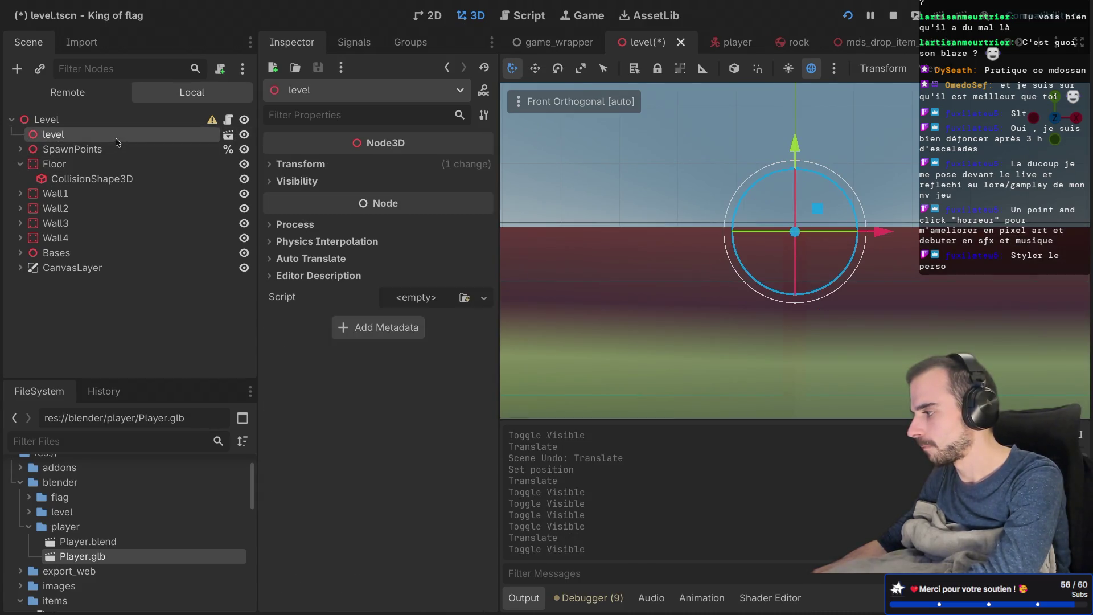
pyautogui.moveTo(795, 152); pyautogui.dragTo(796, 148)
pyautogui.click(847, 16)
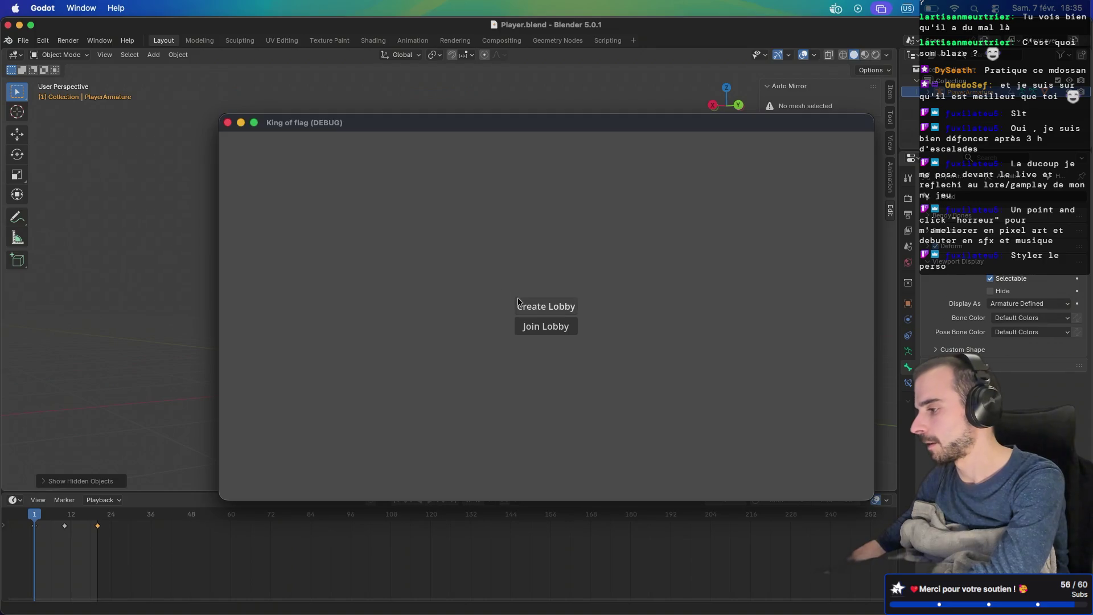
# Step: In the King of flag debug window, create a lobby, start the match, then close it
pyautogui.click(535, 306)
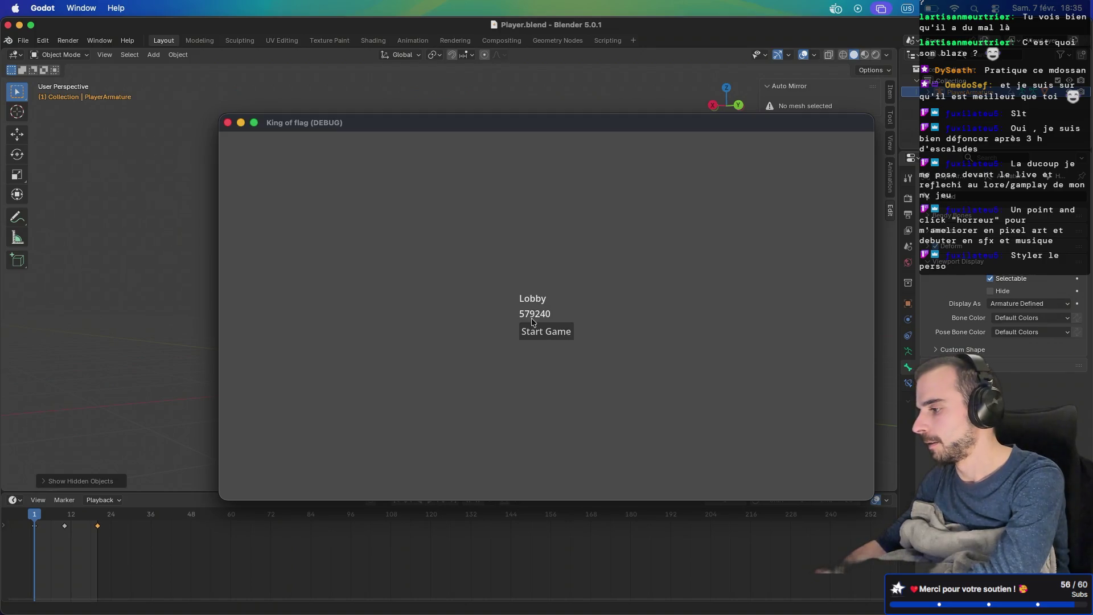
pyautogui.click(529, 331)
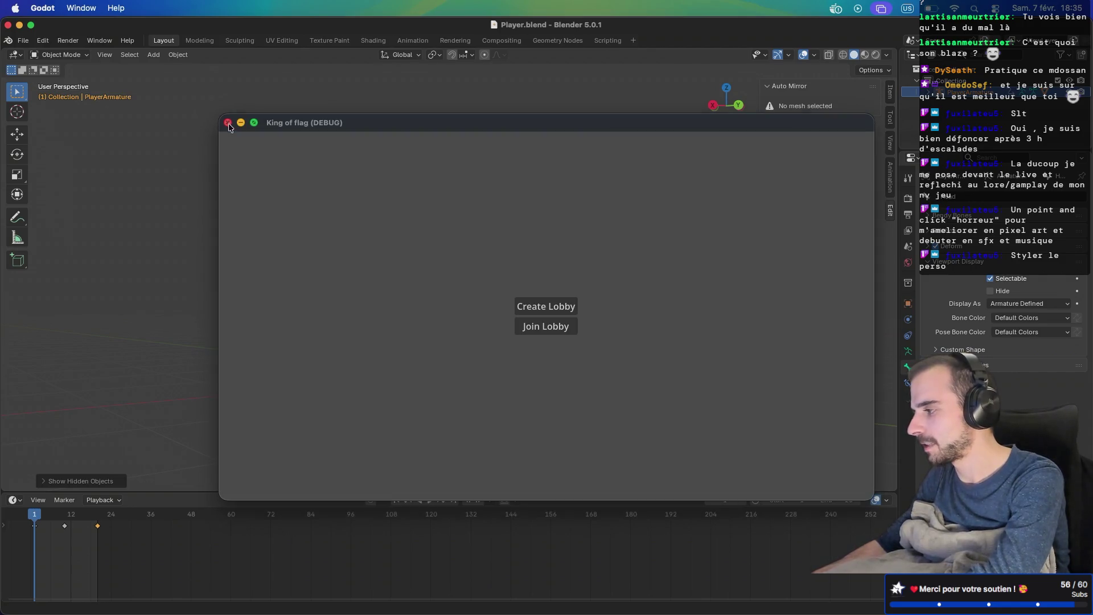
pyautogui.click(228, 123)
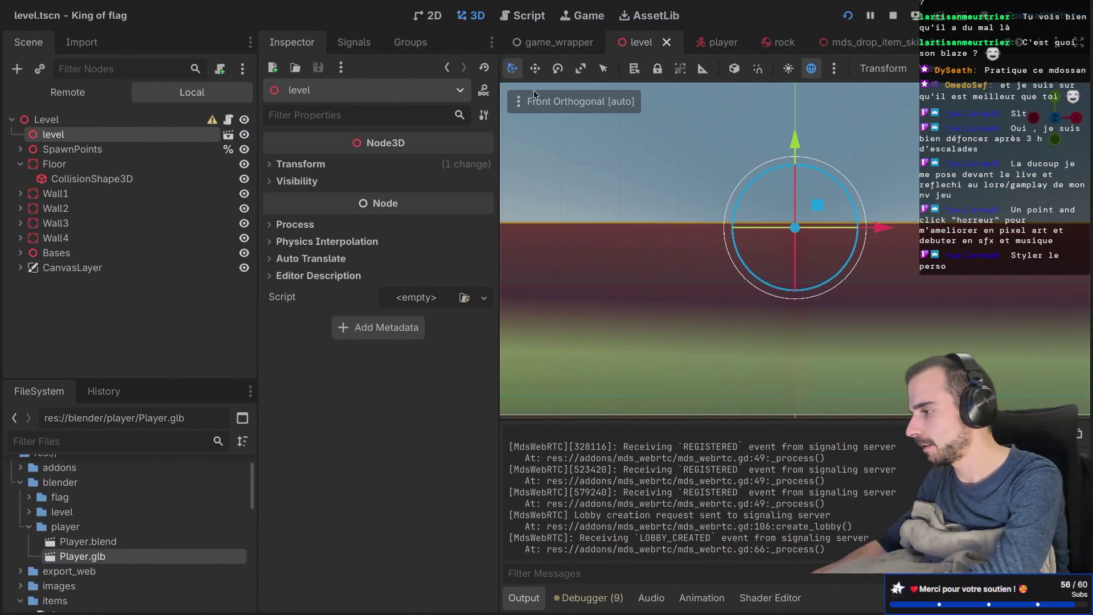
# Step: Open player.gd from the Player root and add a new line after the is_moving variable
pyautogui.moveTo(697, 48)
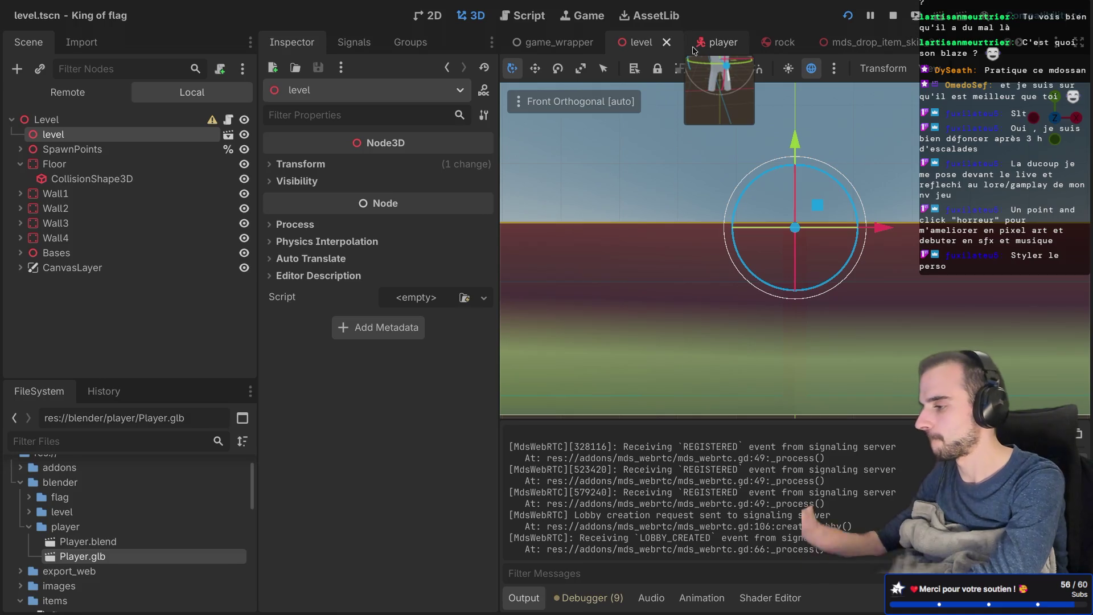
pyautogui.click(700, 45)
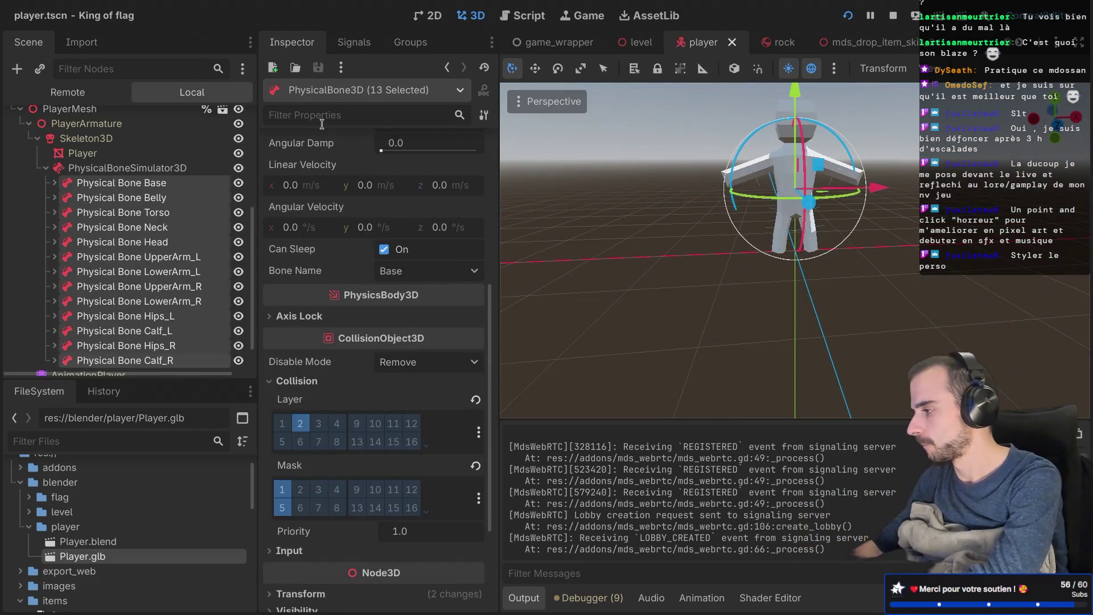
pyautogui.scroll(5, 141, 177)
pyautogui.click(176, 122)
pyautogui.click(221, 120)
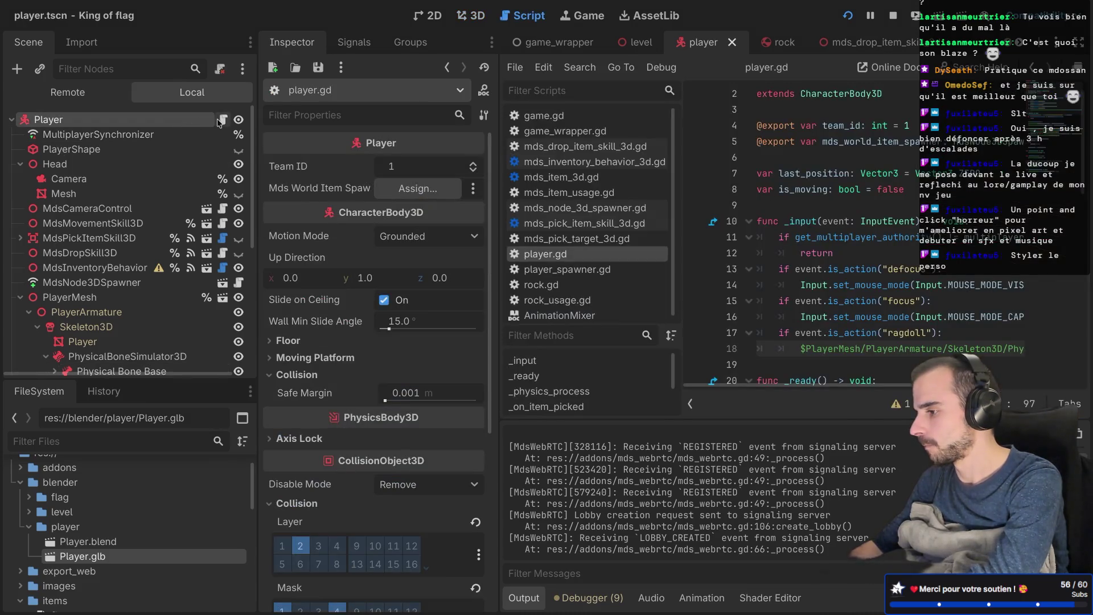
pyautogui.click(439, 191)
pyautogui.press('Return')
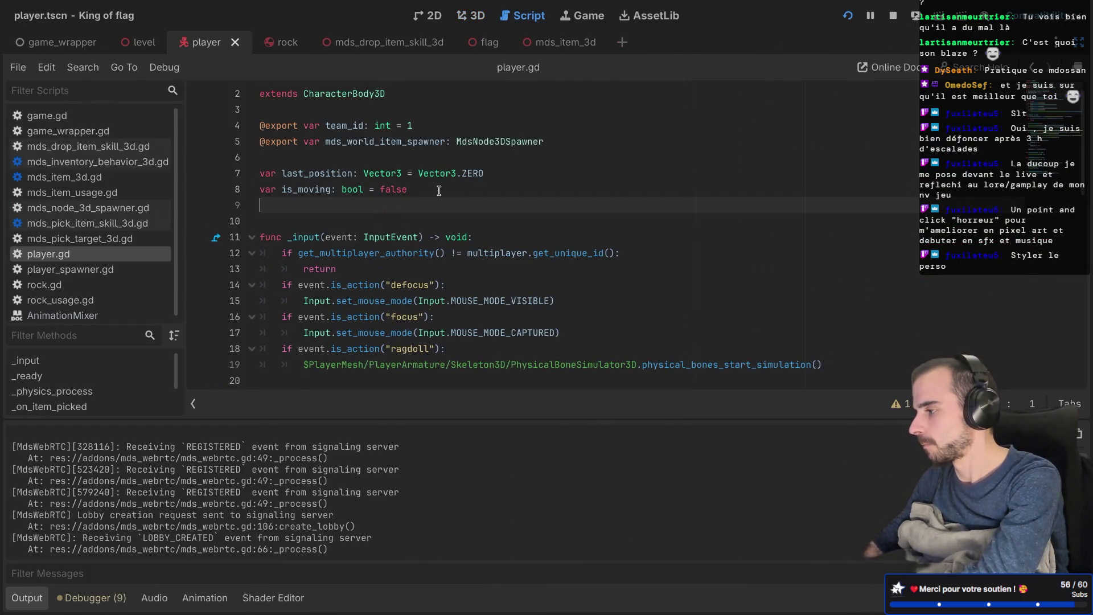
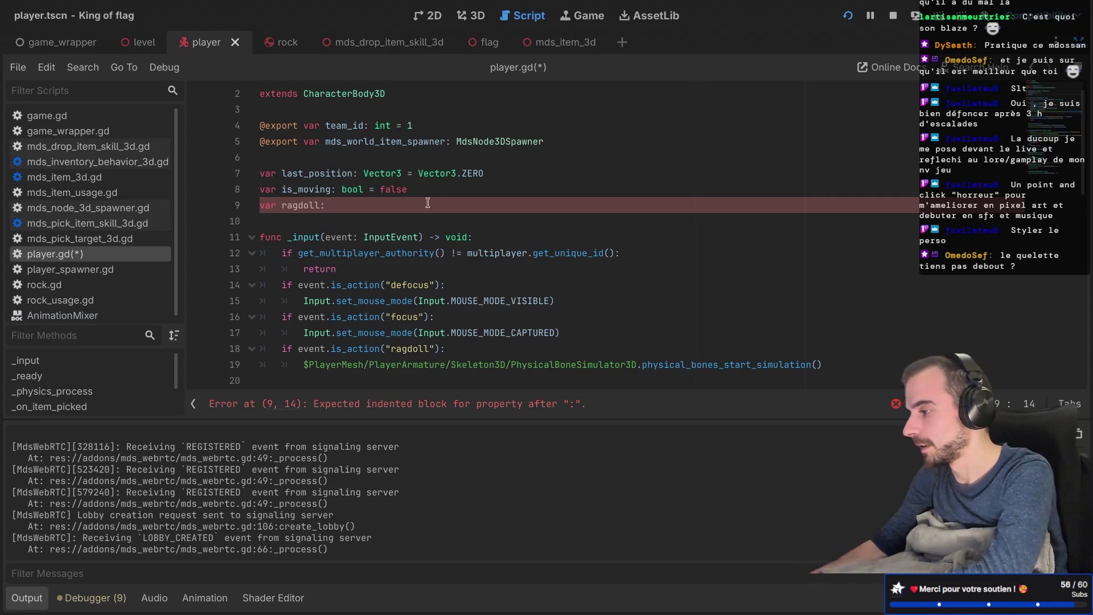
# Step: Delete the unfinished 'var ragdoll:' line from player.gd and save the script
pyautogui.moveTo(428, 200); pyautogui.dragTo(431, 194)
pyautogui.press('BackSpace')
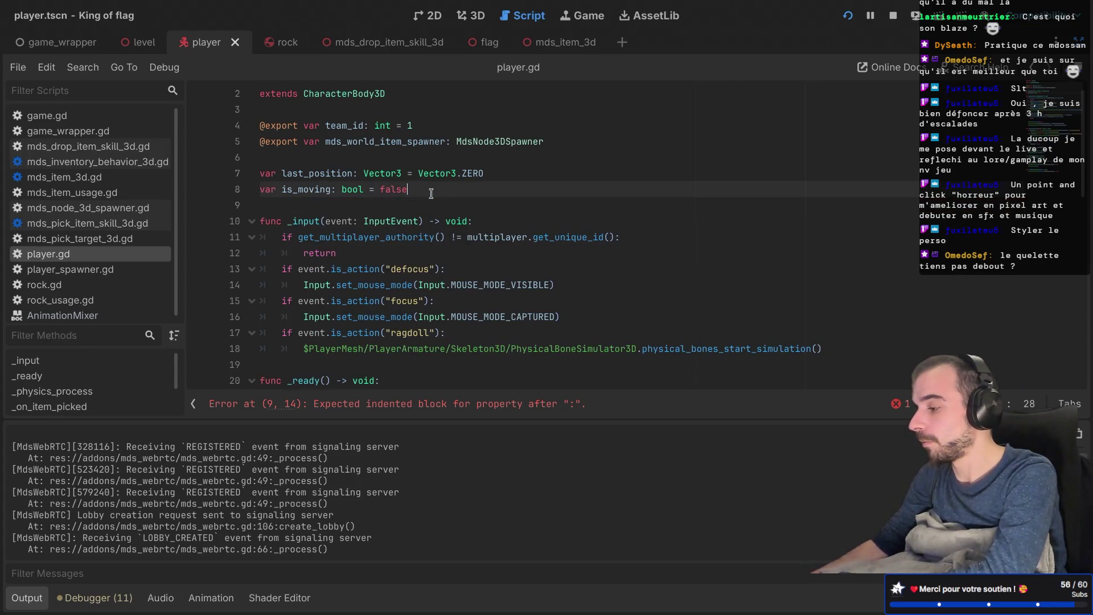
pyautogui.hotkey('ctrl', 's')
# Step: Select all 13 physical bones, Base through Calf_R, and untick collision Layer 2
pyautogui.hotkey('ctrl', 'shift', 'F11')
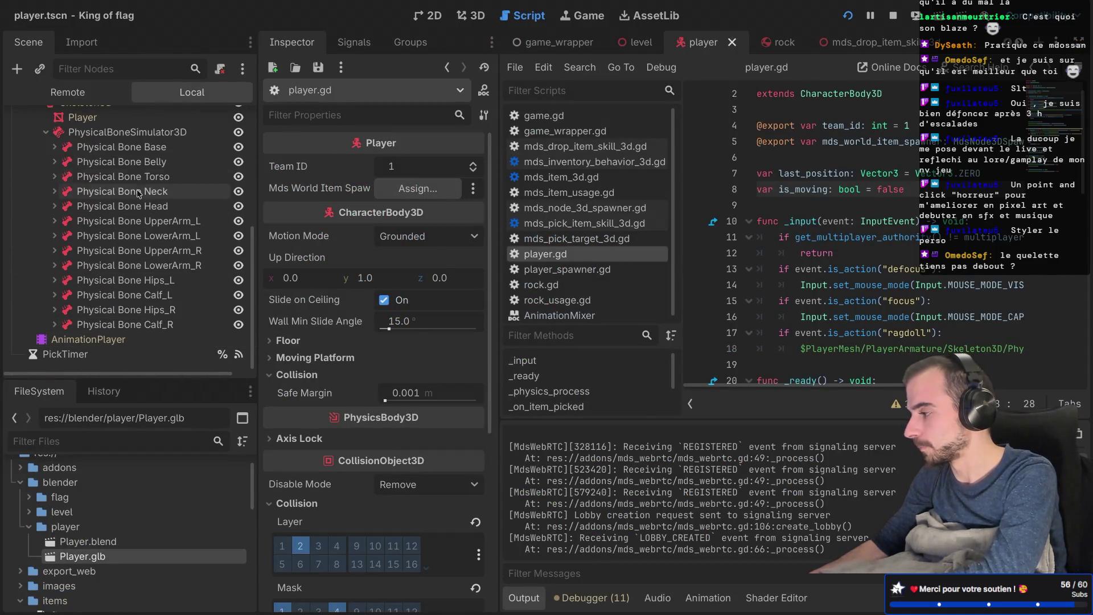
pyautogui.click(125, 149)
pyautogui.keyDown('shift'); pyautogui.click(132, 324); pyautogui.keyUp('shift')
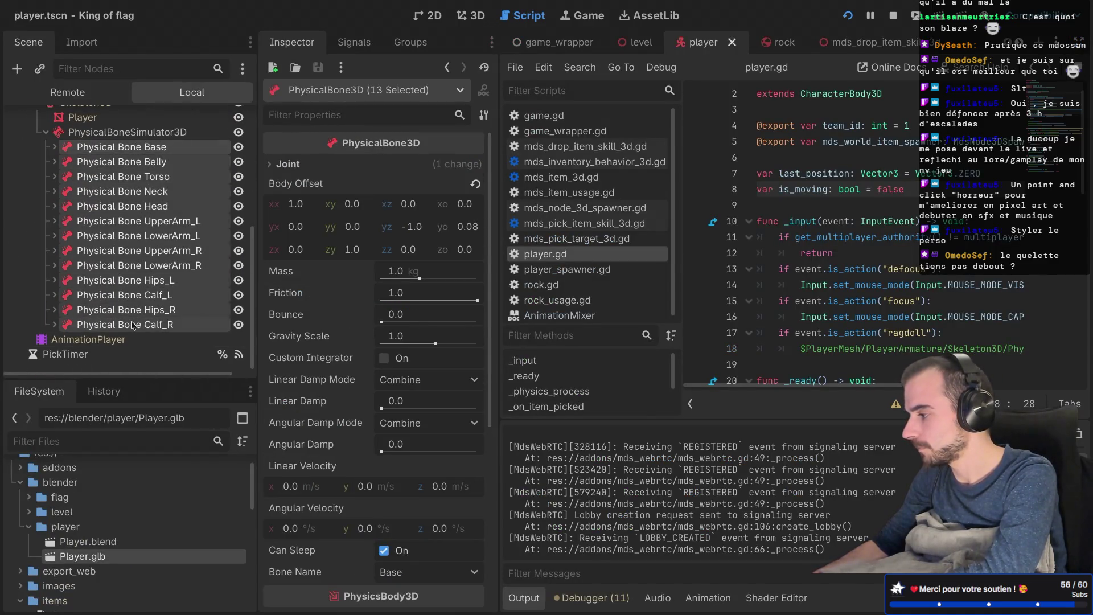
pyautogui.scroll(-5, 350, 397)
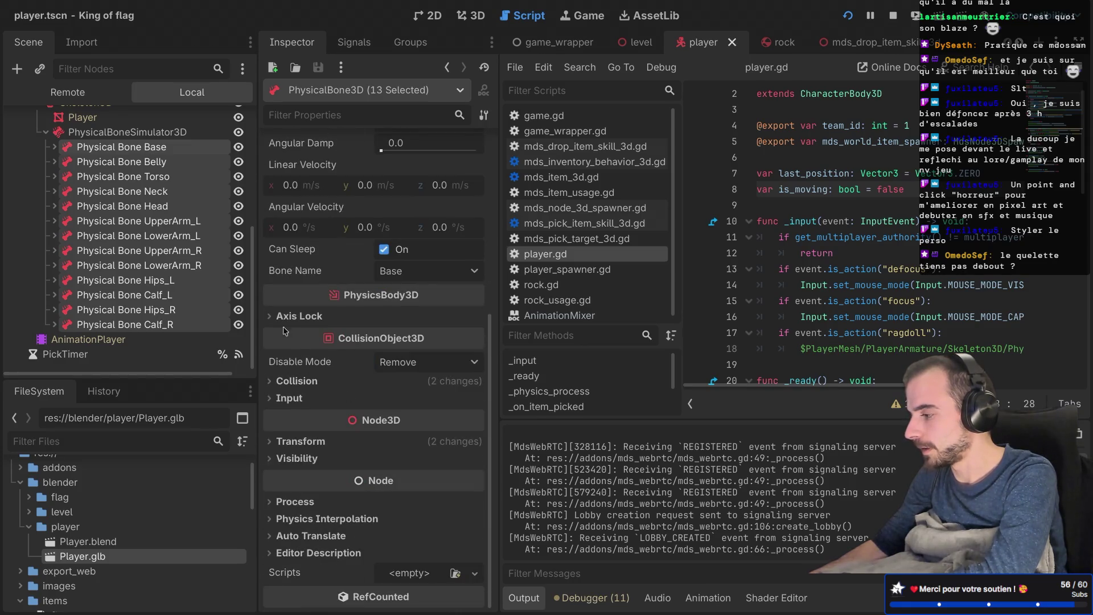
pyautogui.click(267, 386)
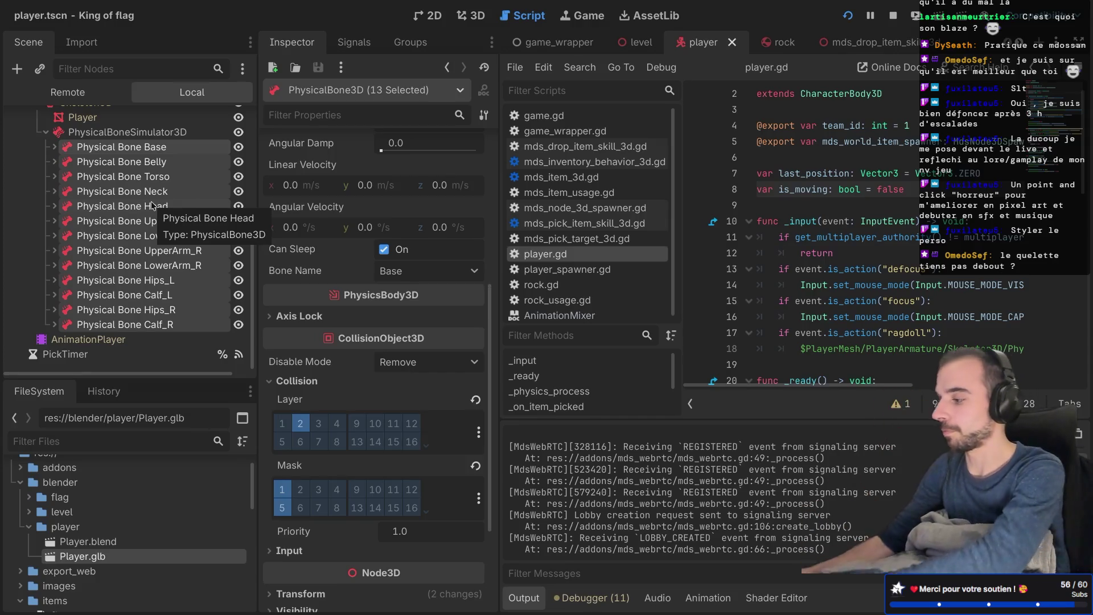
pyautogui.click(300, 423)
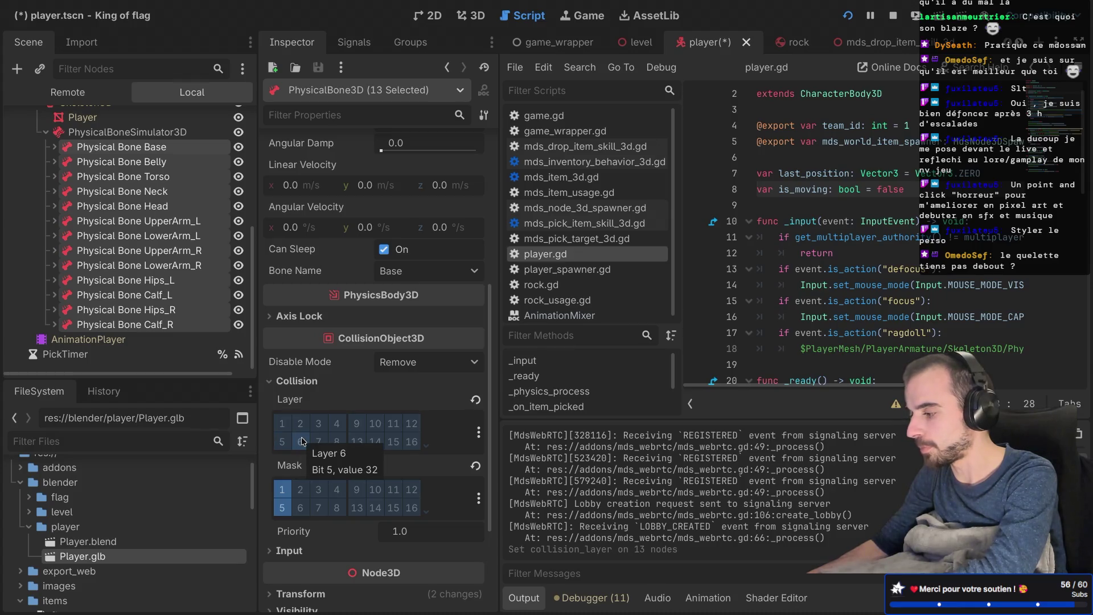
# Step: Rename collision layer 6 to 'Ragdoll Bones'
pyautogui.rightClick(302, 441)
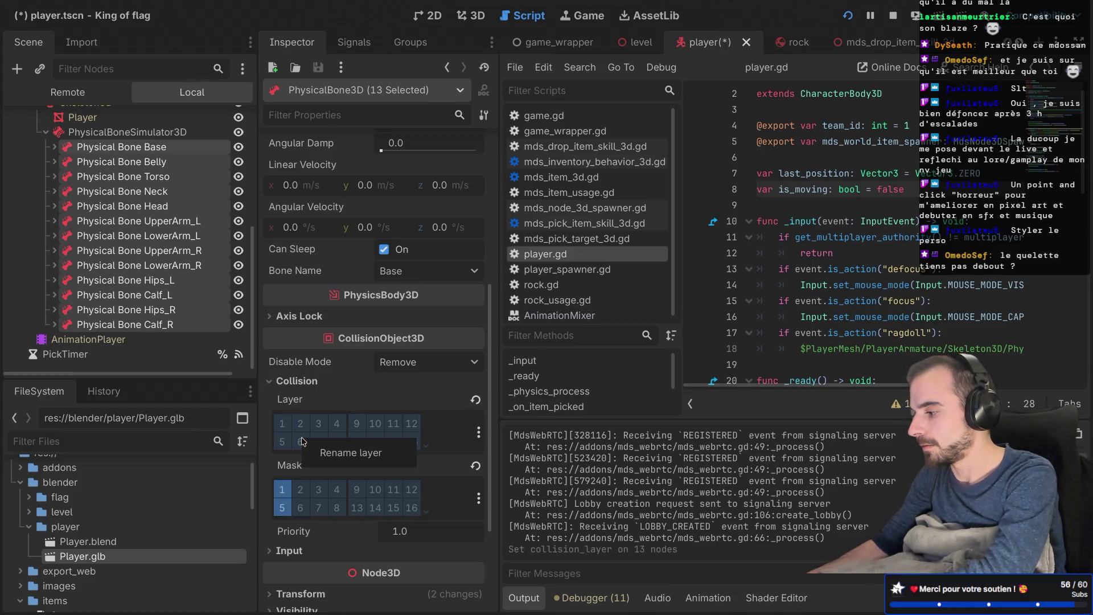
pyautogui.click(316, 454)
pyautogui.write('Bones')
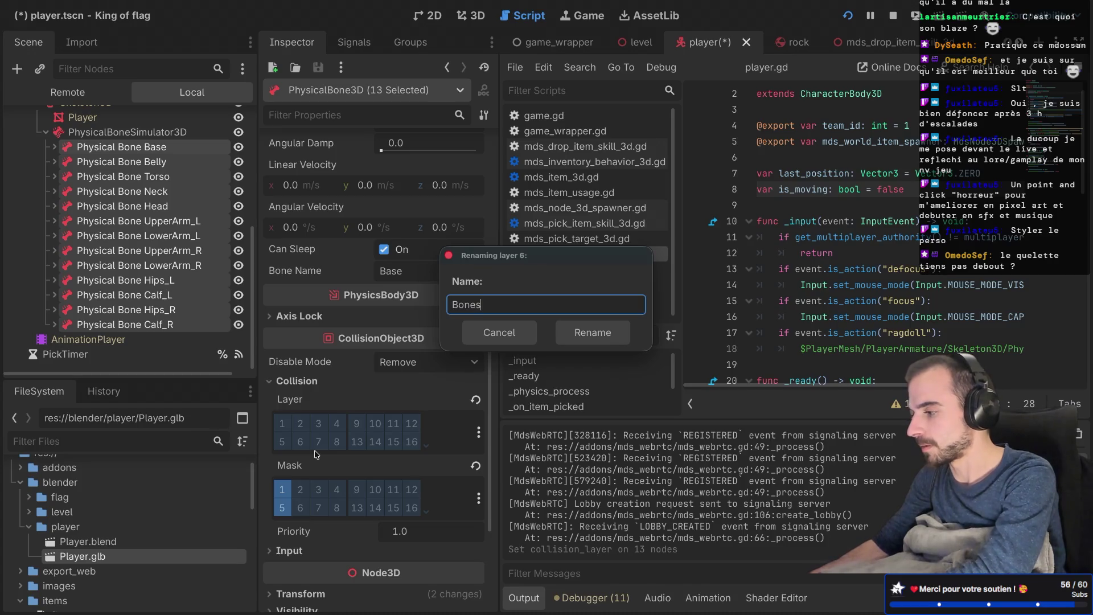
pyautogui.press('Home')
pyautogui.write('Ragdoll')
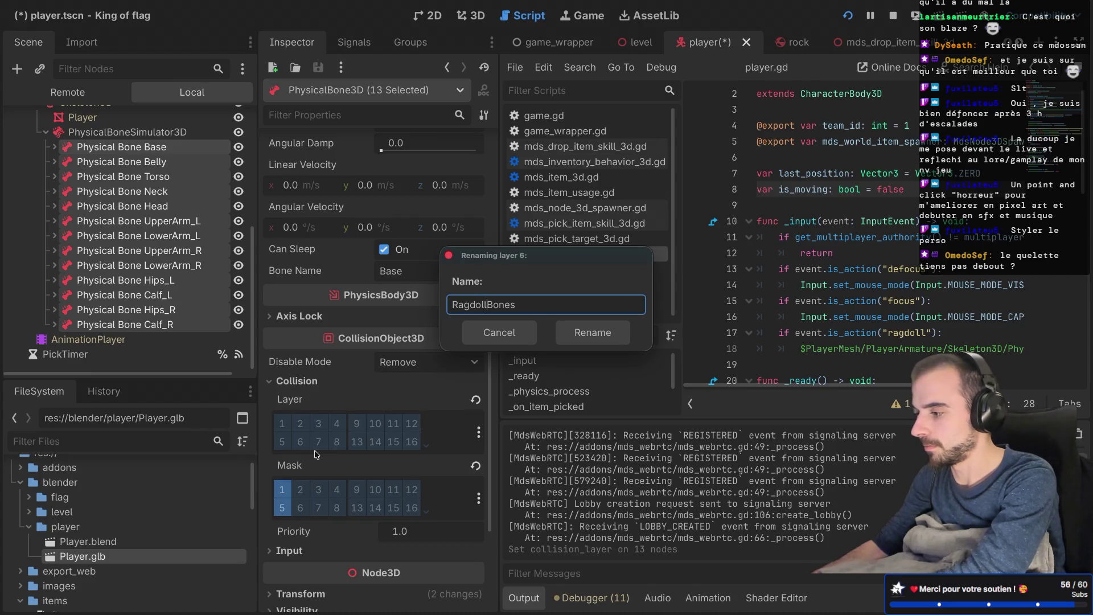
pyautogui.click(601, 334)
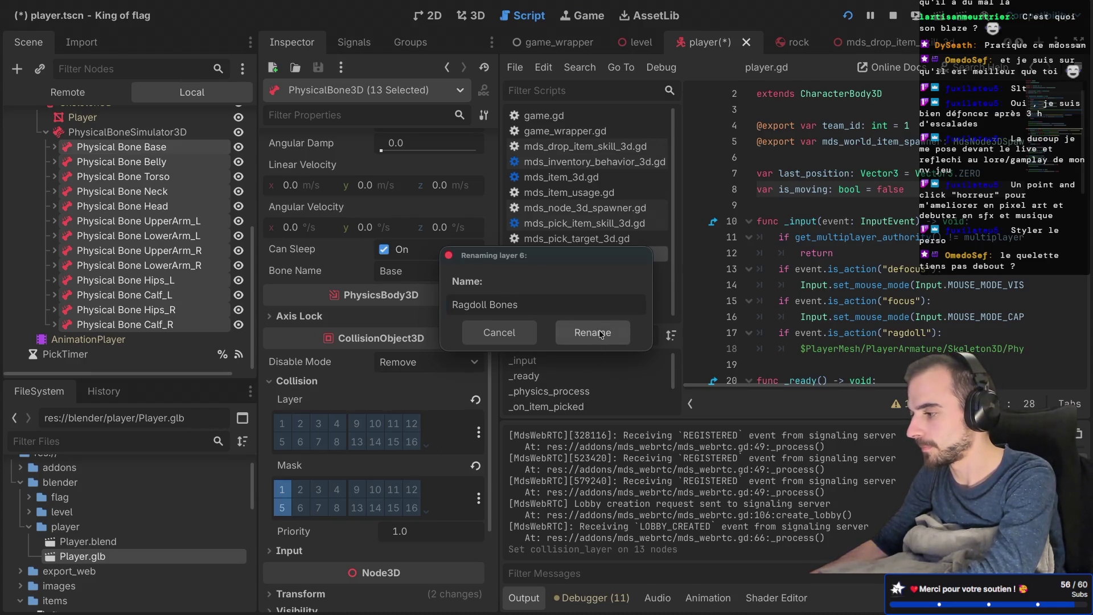
# Step: Enable Layer 6 and mask bits 1, 5 and 6 on the bones, then save the scene
pyautogui.click(300, 441)
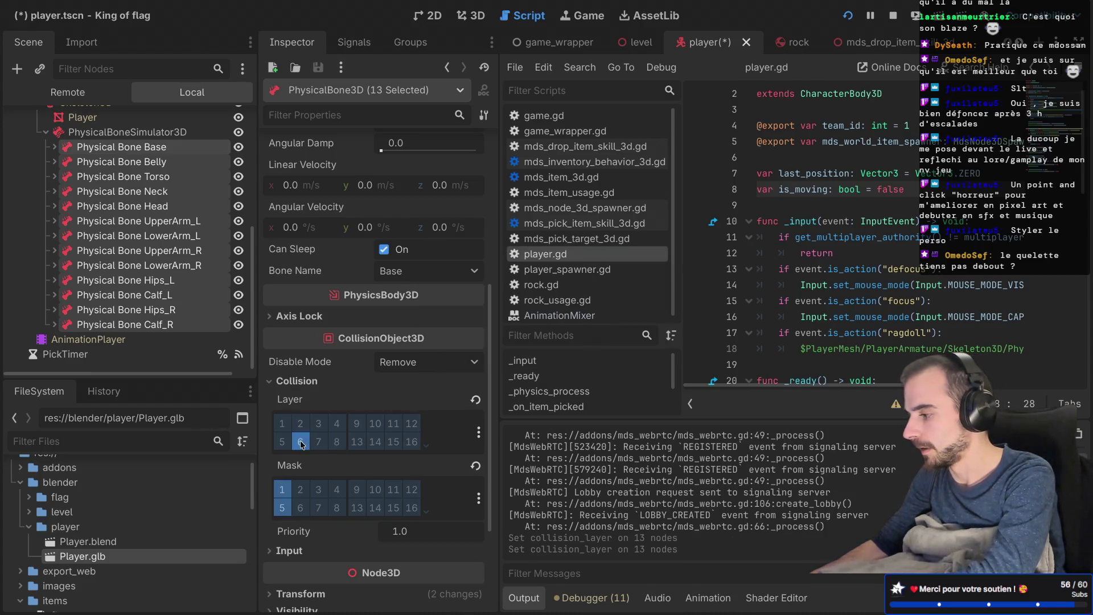
pyautogui.click(300, 507)
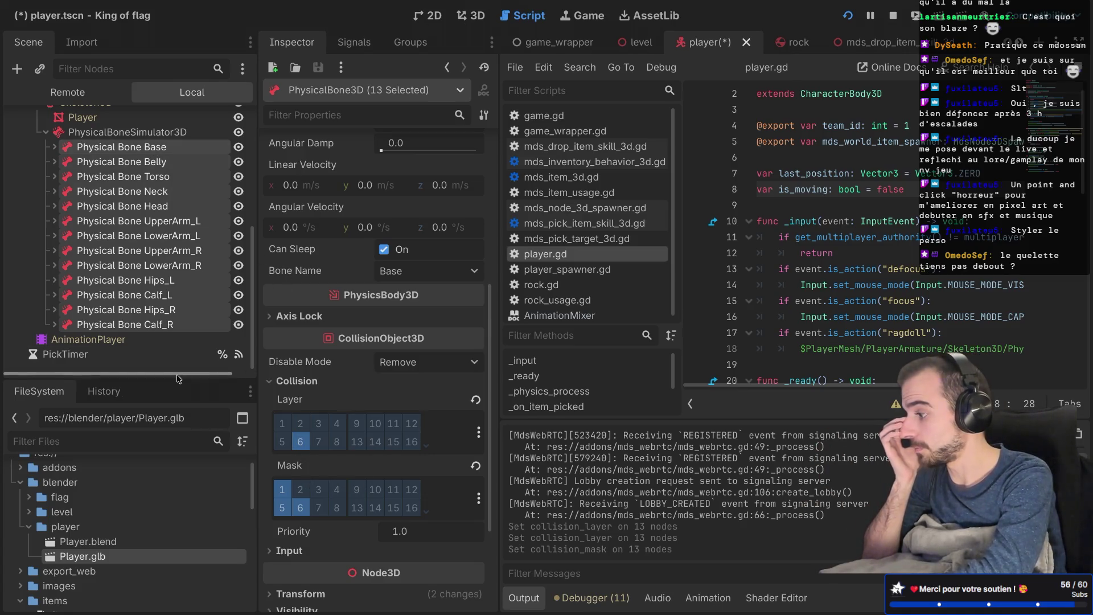
pyautogui.click(283, 491)
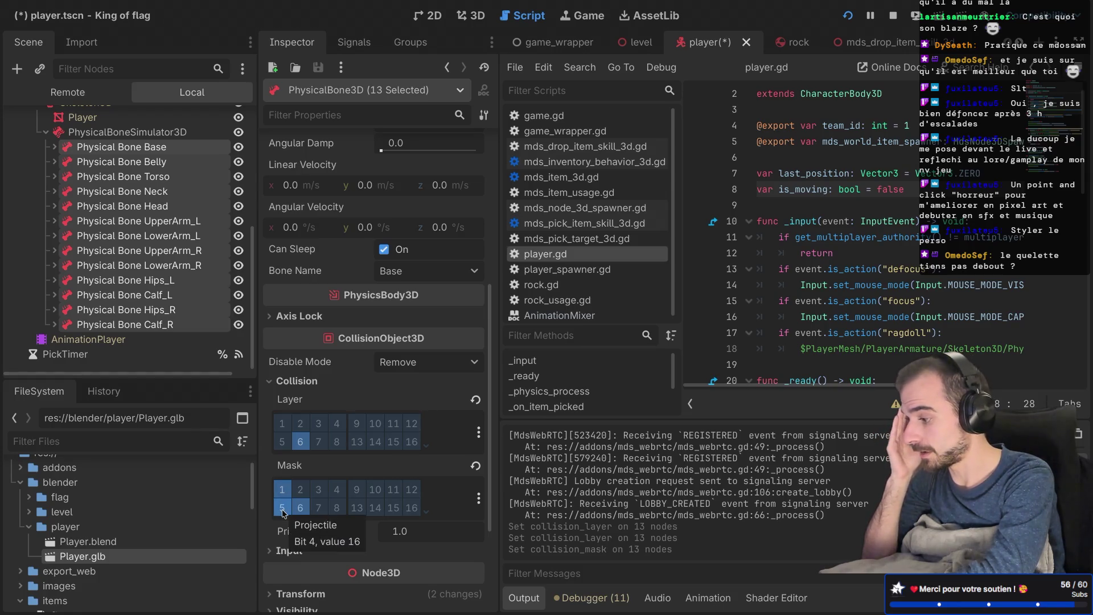
pyautogui.click(283, 509)
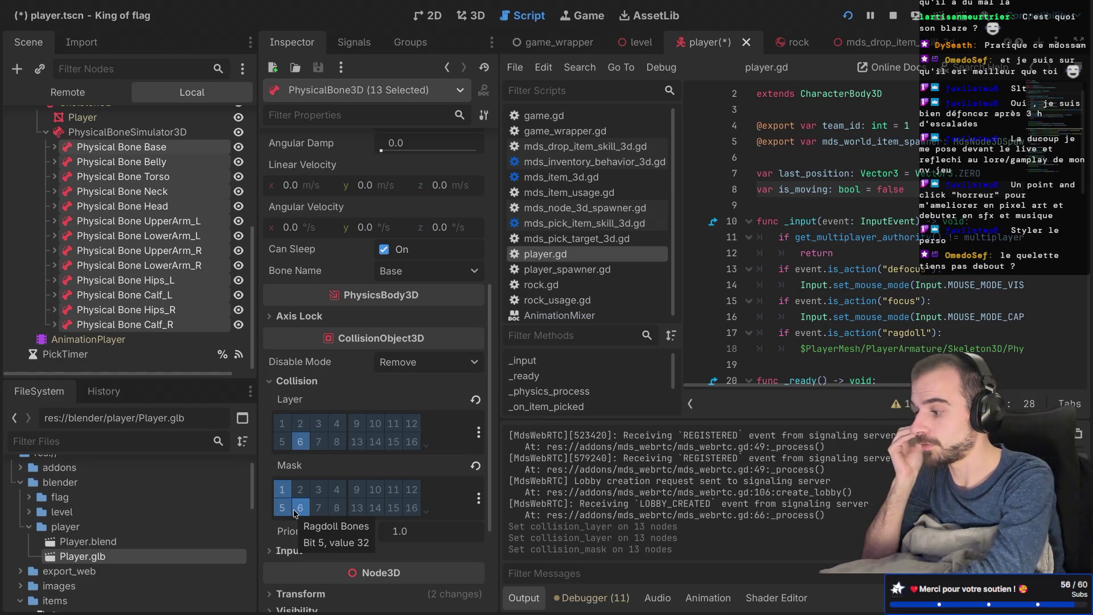
pyautogui.click(292, 508)
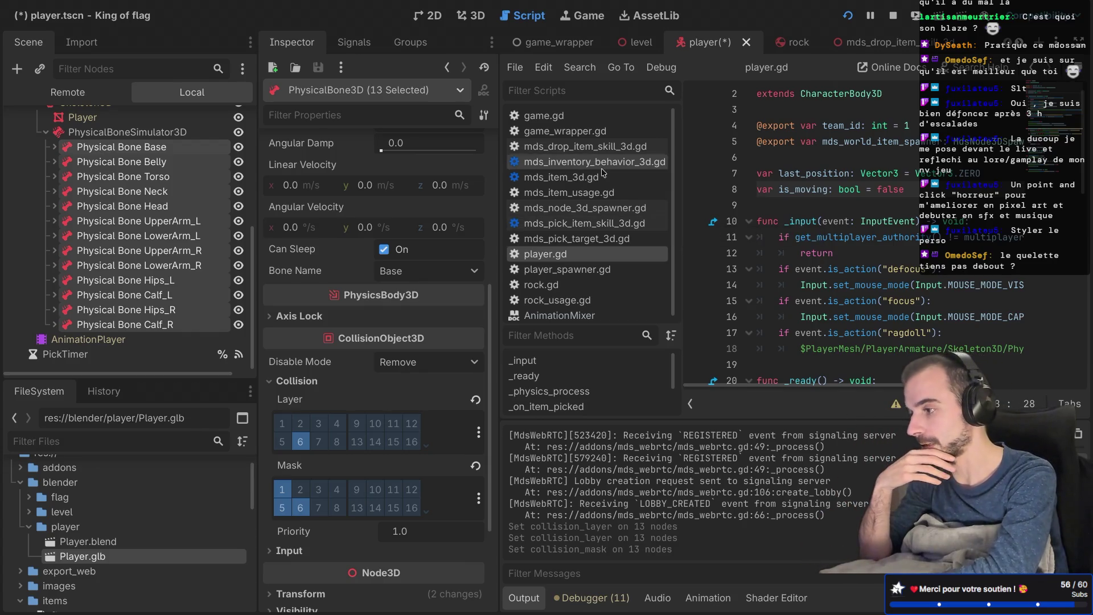
pyautogui.hotkey('ctrl', 's')
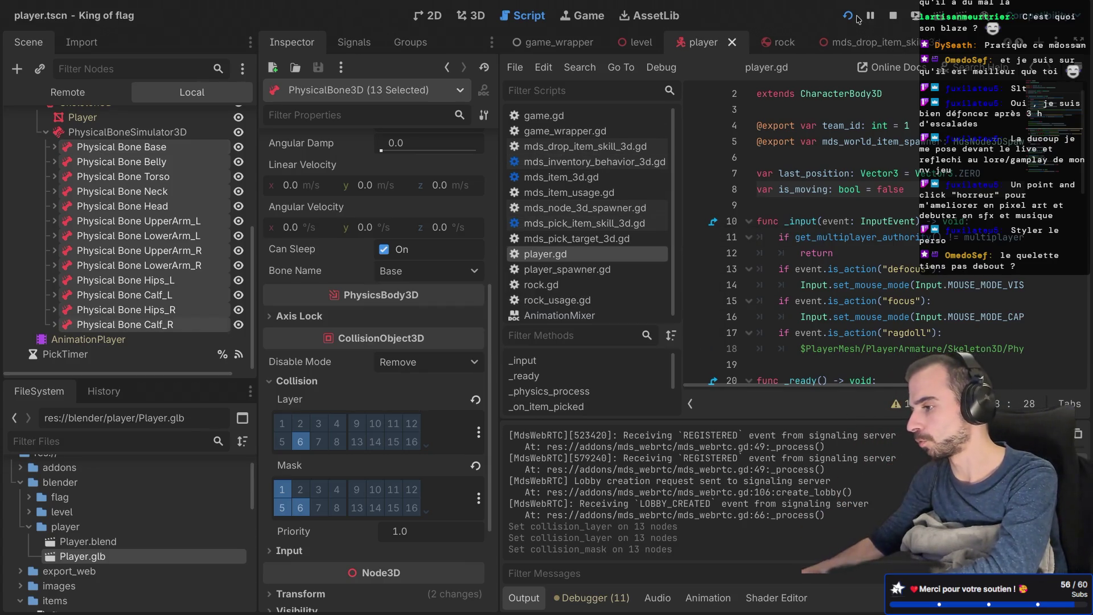
# Step: Run the project, create a lobby and start a match to see the ragdoll, then stop it
pyautogui.click(849, 17)
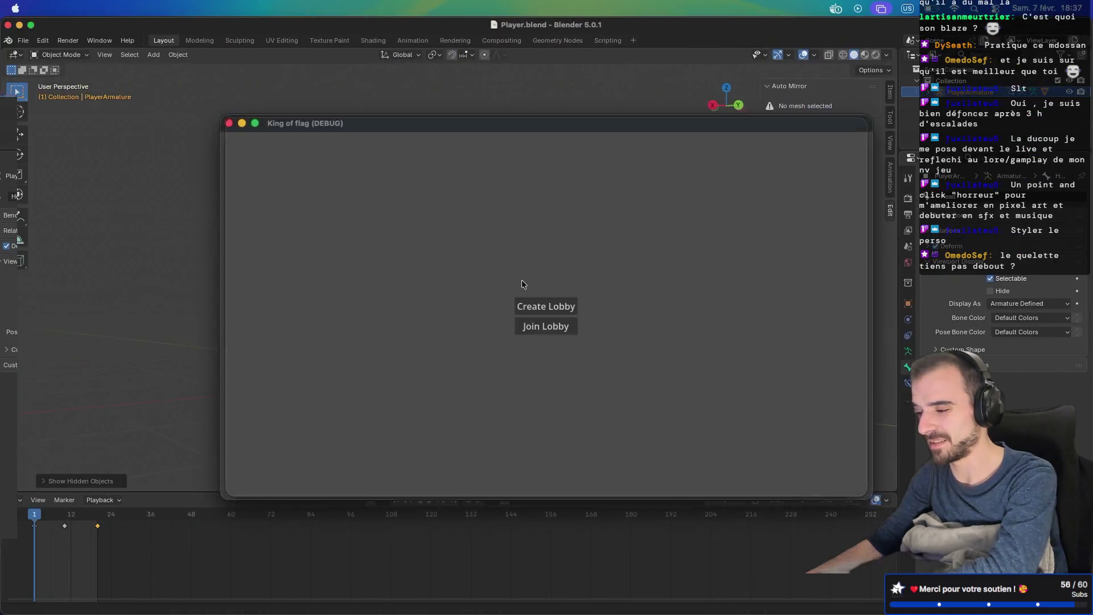
pyautogui.click(544, 306)
pyautogui.click(541, 333)
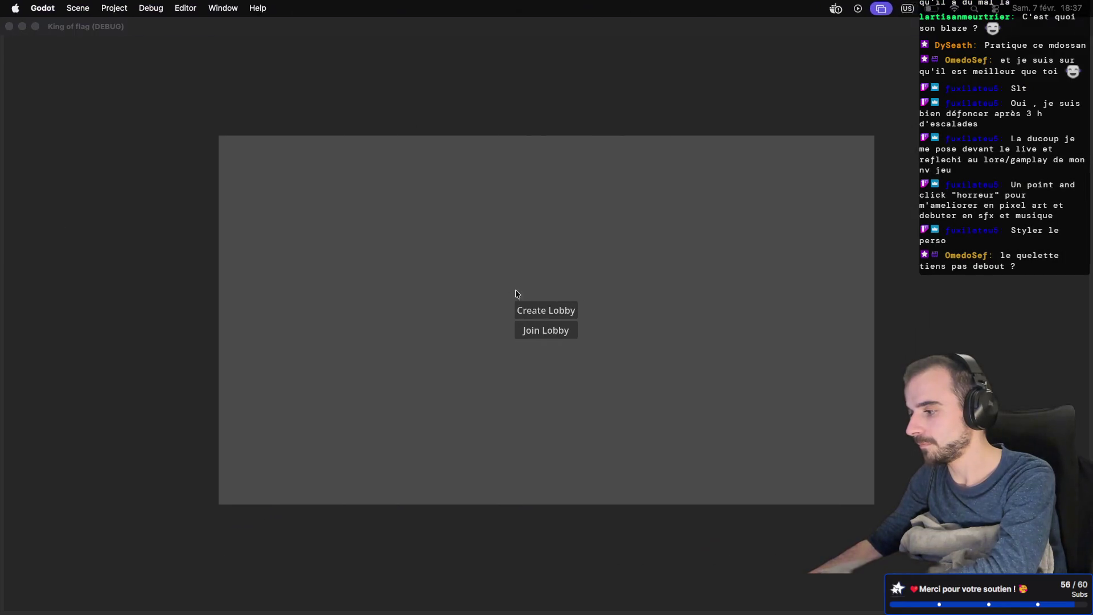
pyautogui.click(535, 306)
pyautogui.click(543, 336)
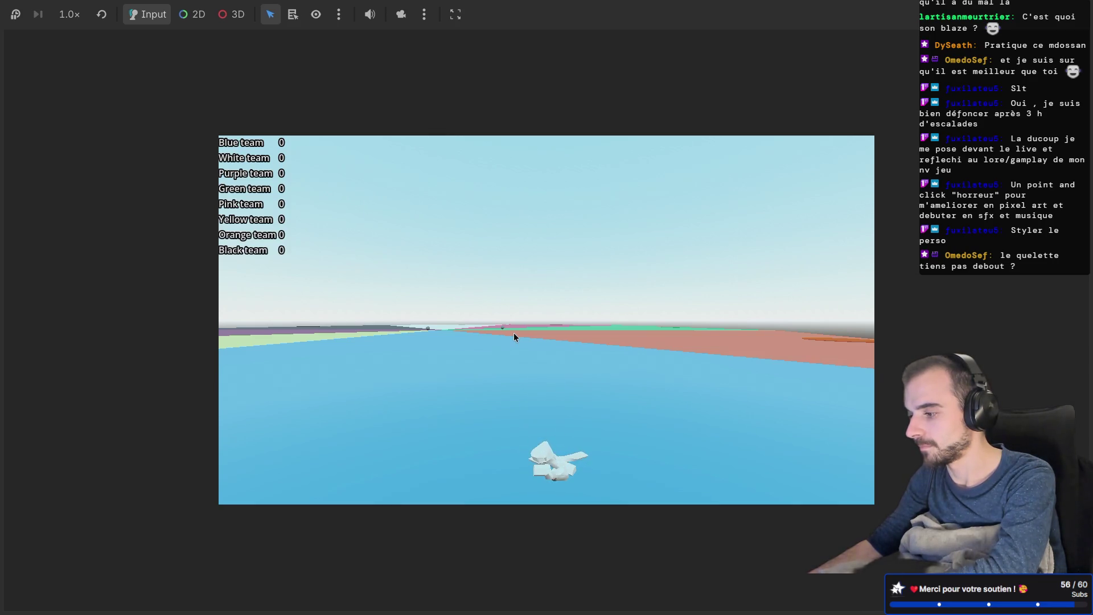
pyautogui.moveTo(312, 66)
pyautogui.press('F8')
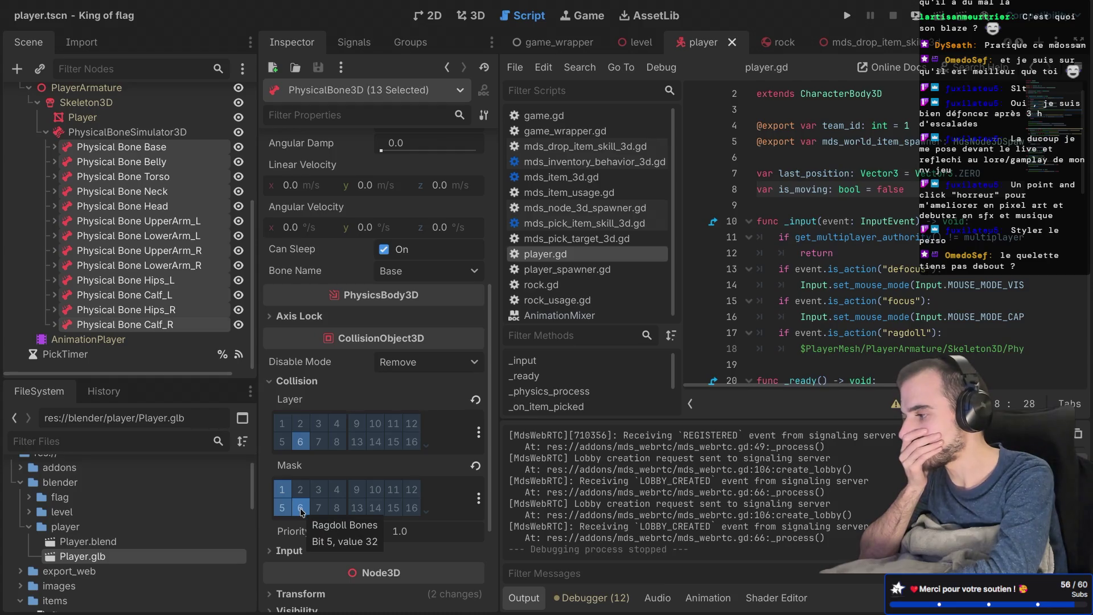
# Step: Select all 13 physical bones from Physical Bone Base down to Calf_R
pyautogui.click(158, 148)
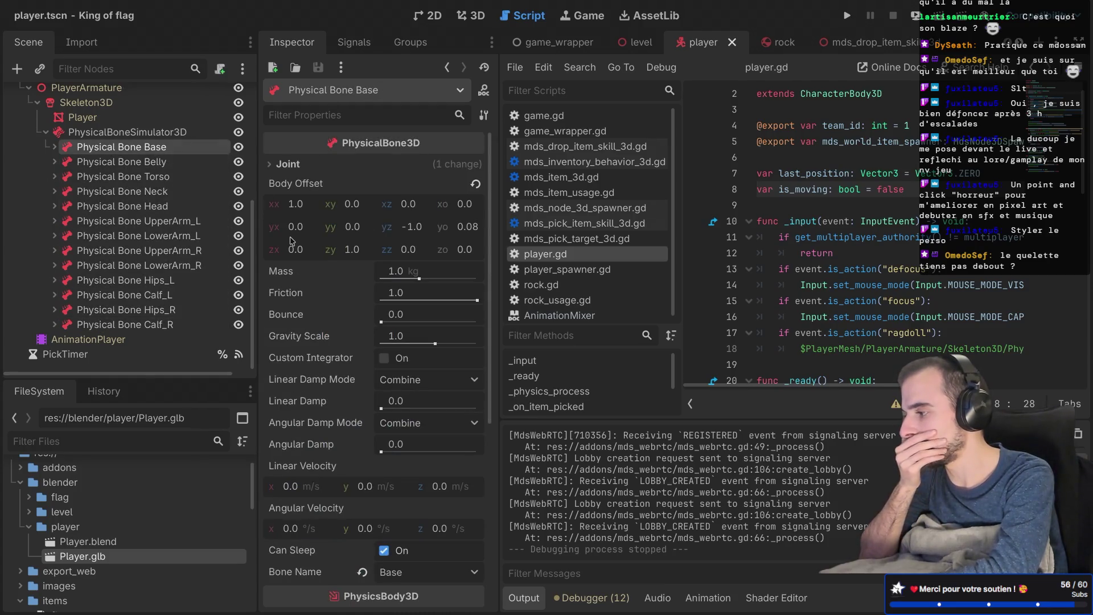
pyautogui.click(279, 164)
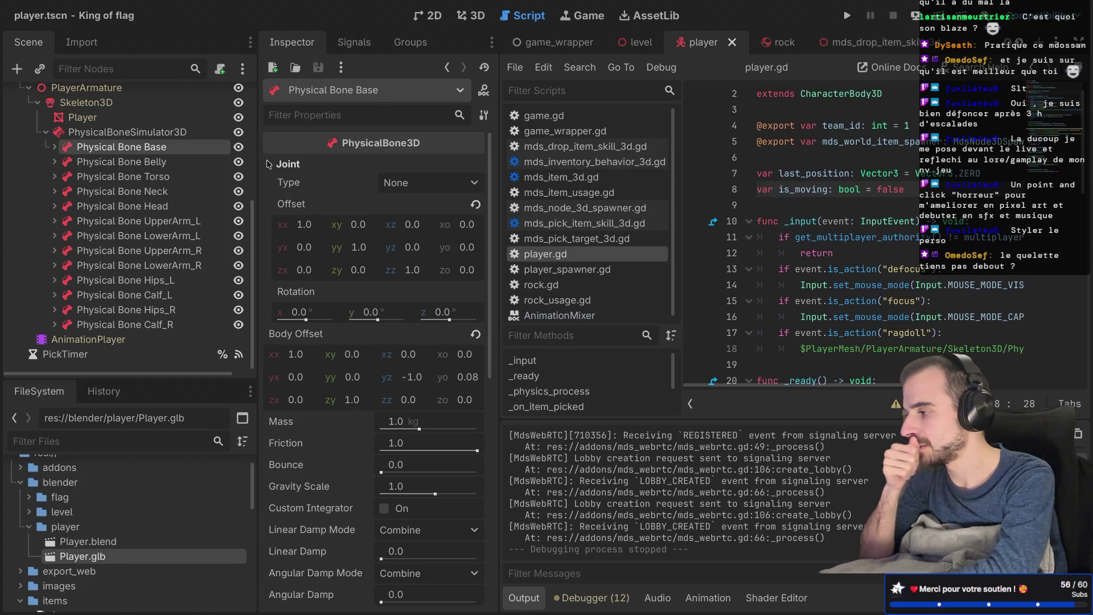
pyautogui.click(269, 164)
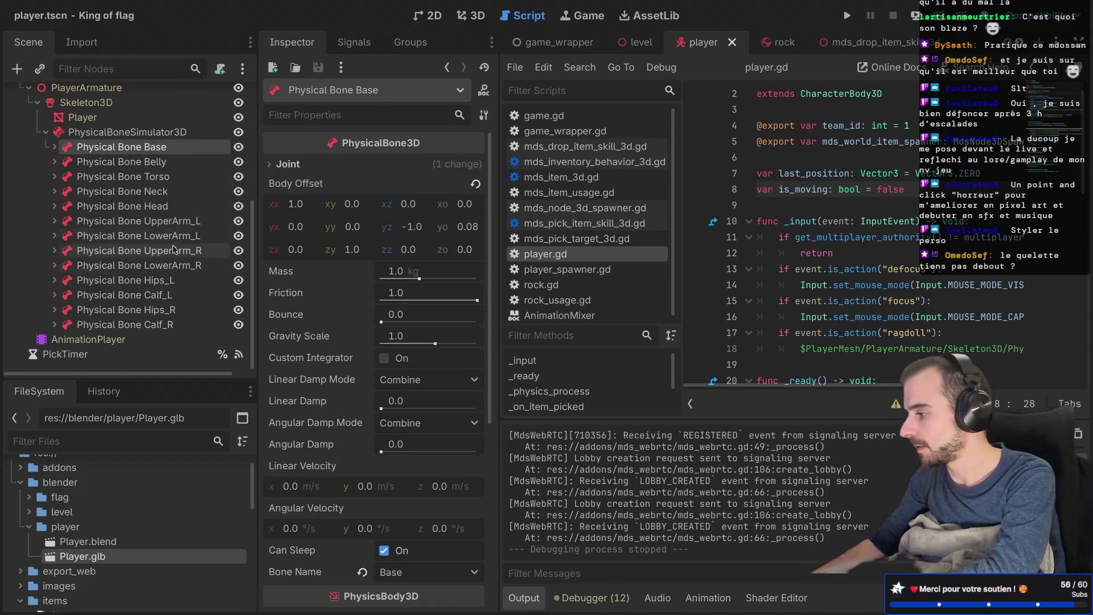
pyautogui.keyDown('shift'); pyautogui.click(159, 323); pyautogui.keyUp('shift')
pyautogui.rightClick(160, 323)
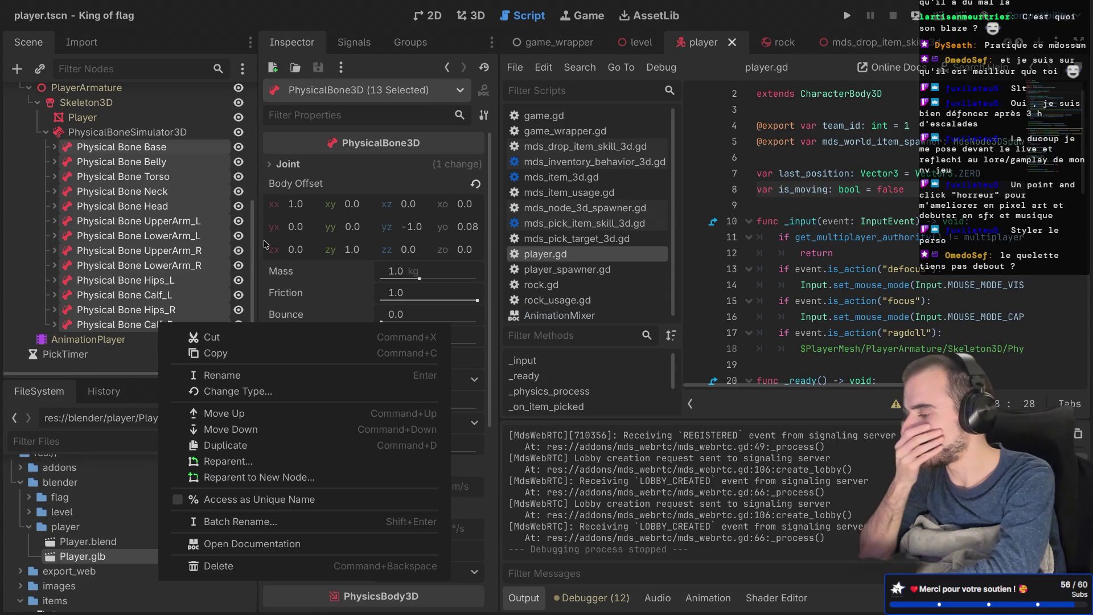
pyautogui.click(369, 152)
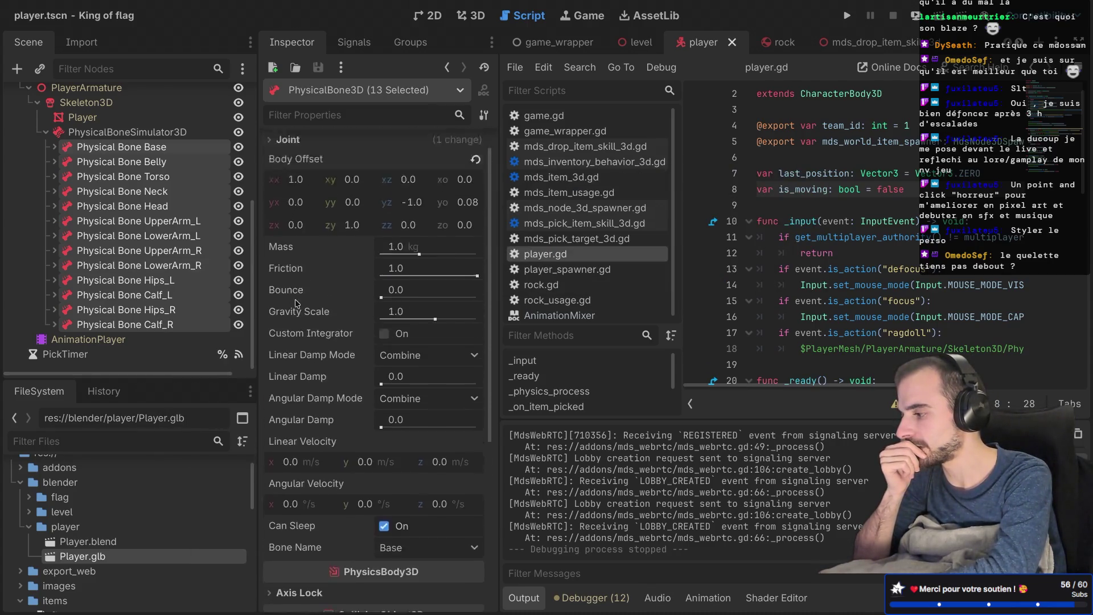
# Step: Set the bones' Joint Type to 6DOFJoint in the Inspector
pyautogui.click(274, 164)
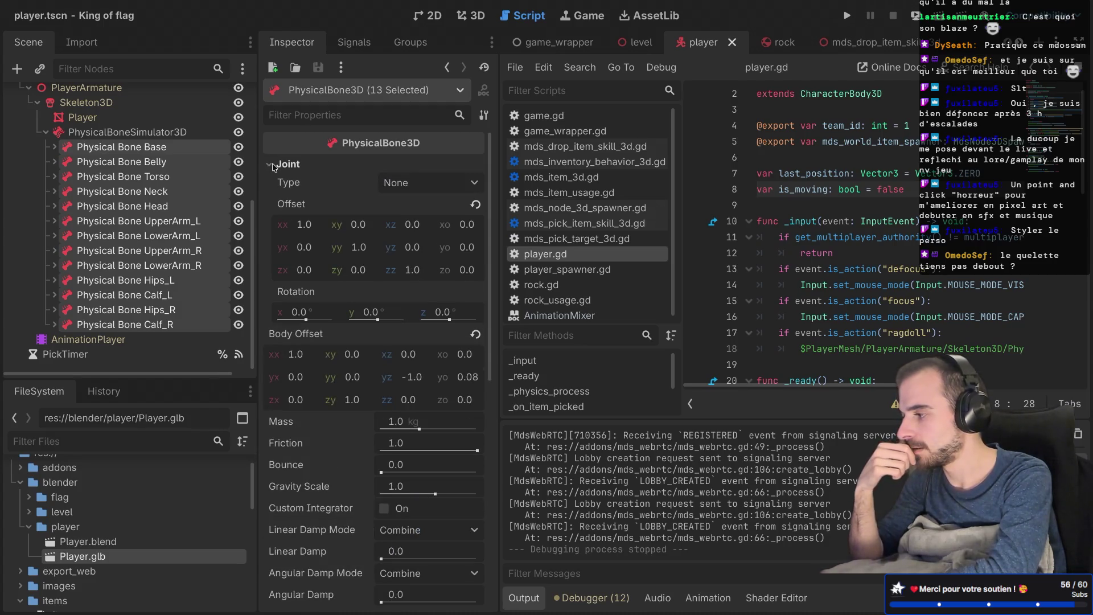
pyautogui.scroll(-5, 311, 323)
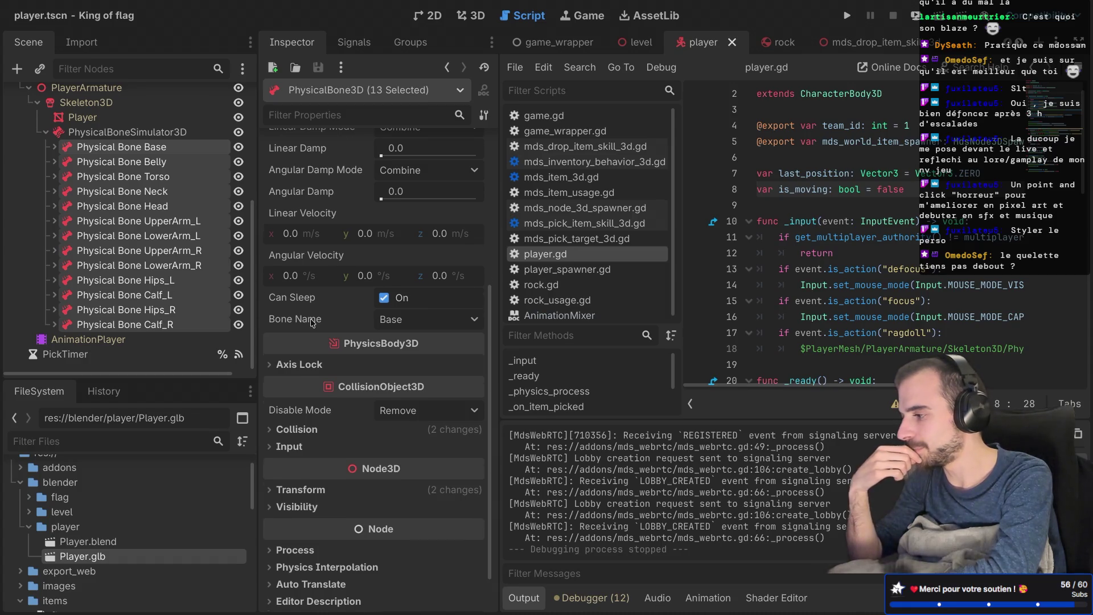
pyautogui.scroll(3, 311, 323)
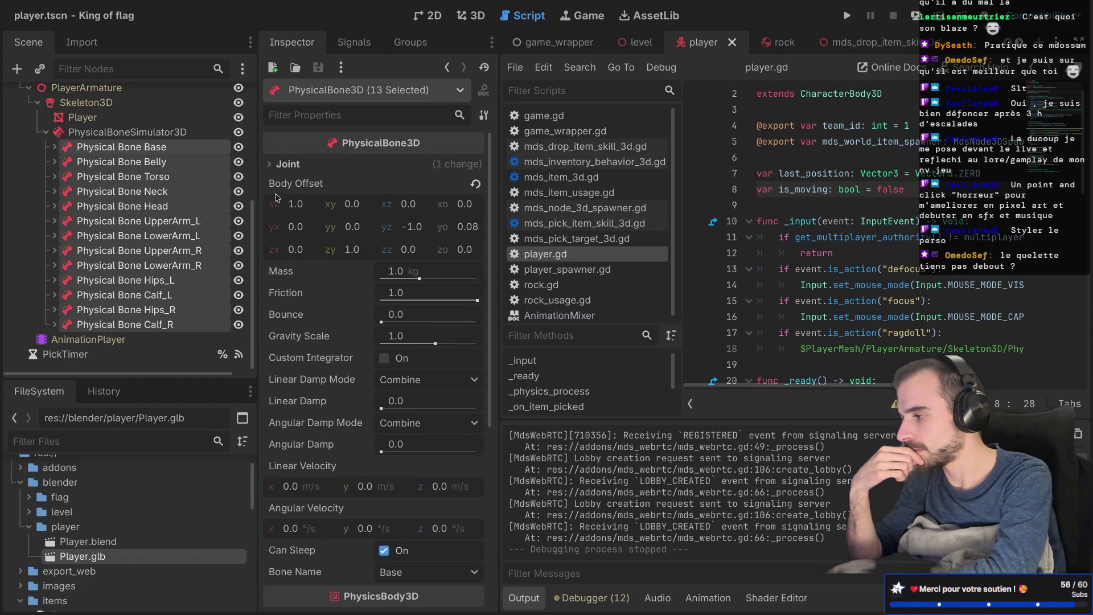
pyautogui.click(271, 164)
pyautogui.click(401, 182)
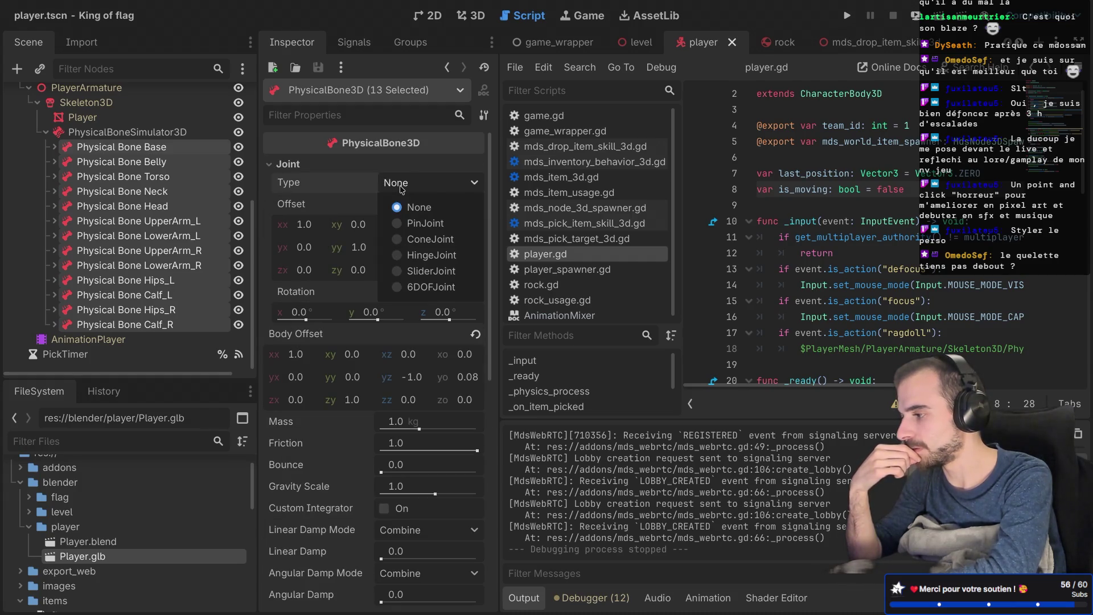
pyautogui.click(392, 288)
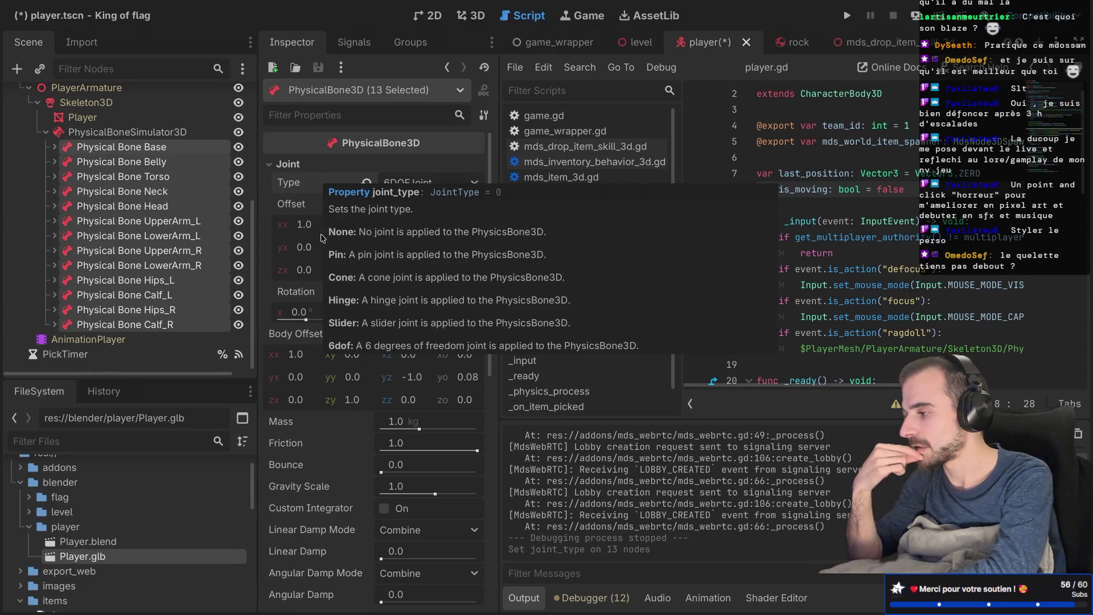
pyautogui.scroll(-5, 393, 248)
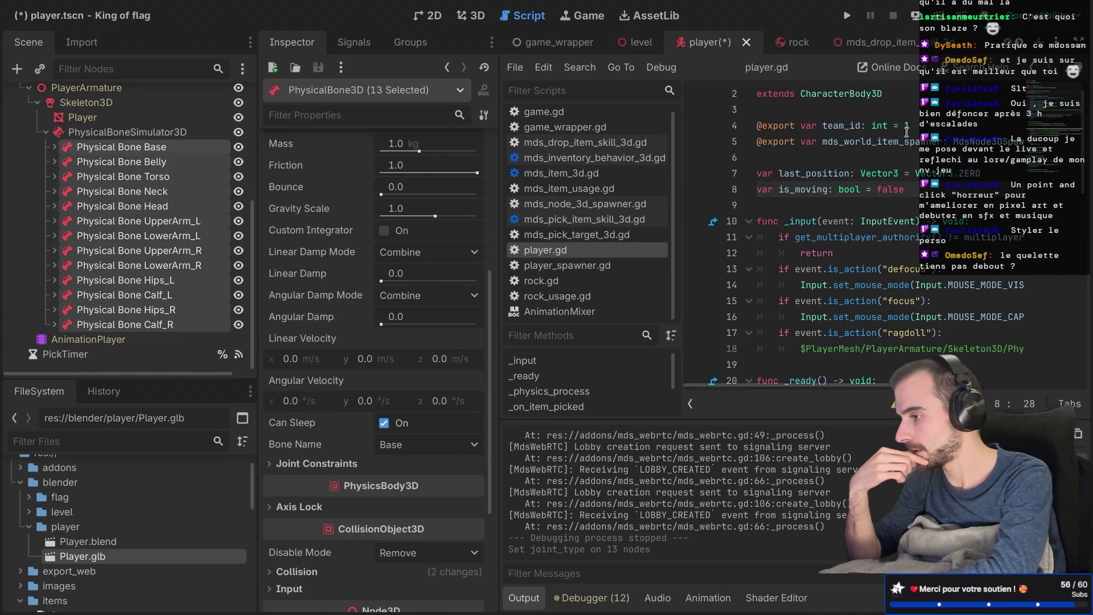
pyautogui.hscroll(3, 853, 228)
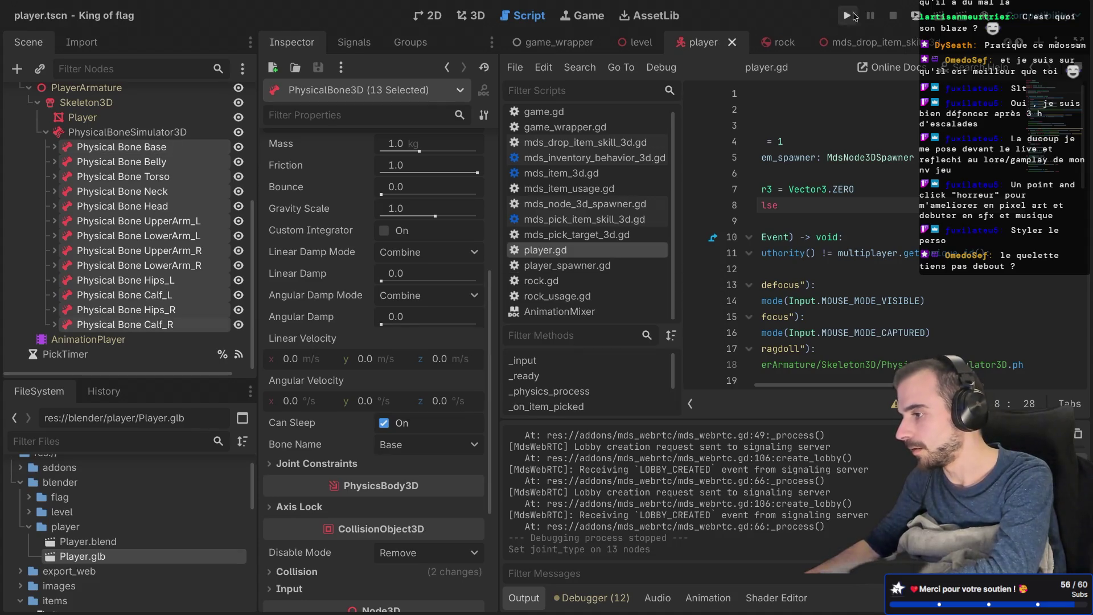
# Step: Run the game, create a lobby and start a match, turning the camera to view the ragdoll
pyautogui.click(847, 16)
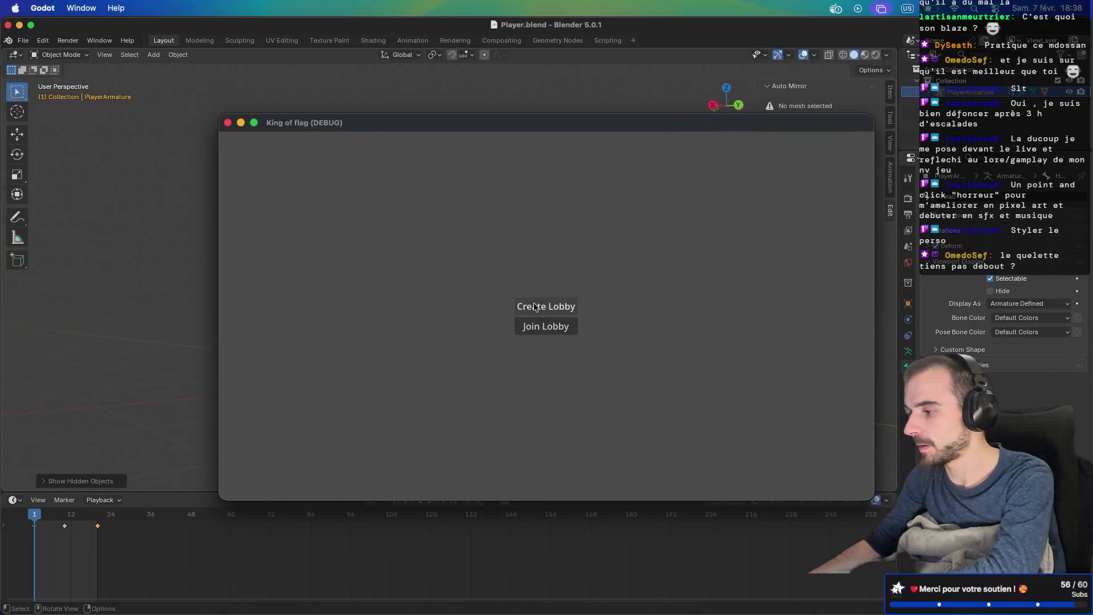
pyautogui.click(540, 306)
pyautogui.click(538, 329)
pyautogui.moveTo(538, 329); pyautogui.dragTo(507, 333)
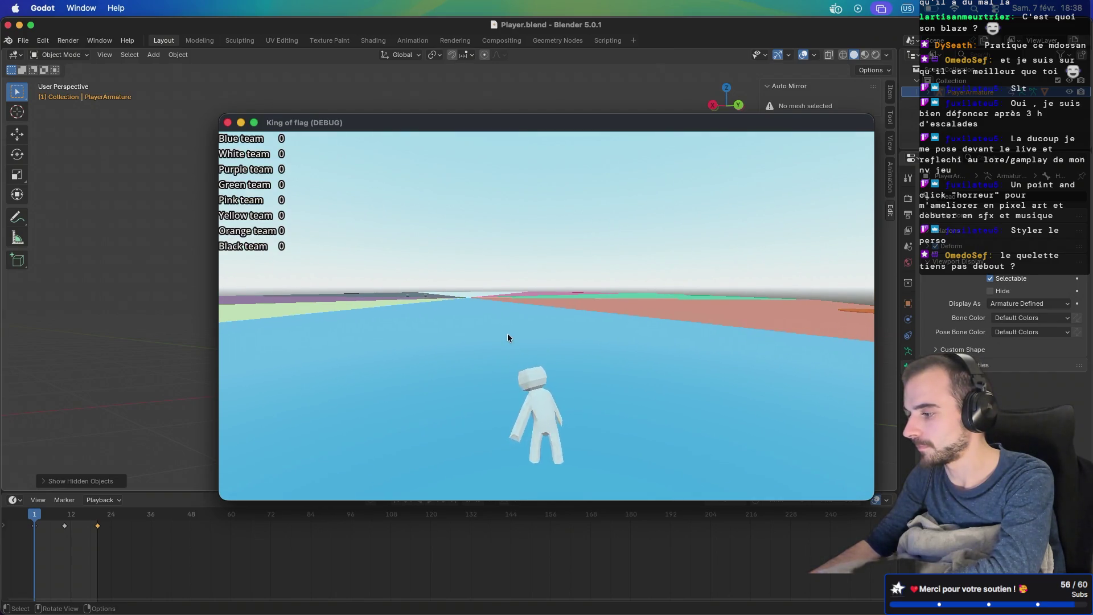
pyautogui.moveTo(507, 333)
pyautogui.mouseDown()
pyautogui.moveTo(459, 350)
pyautogui.moveTo(455, 339)
pyautogui.moveTo(462, 327)
pyautogui.moveTo(459, 342)
pyautogui.moveTo(544, 327)
pyautogui.moveTo(490, 356)
pyautogui.moveTo(411, 365)
pyautogui.moveTo(334, 355)
pyautogui.moveTo(334, 337)
pyautogui.moveTo(302, 345)
pyautogui.mouseUp()
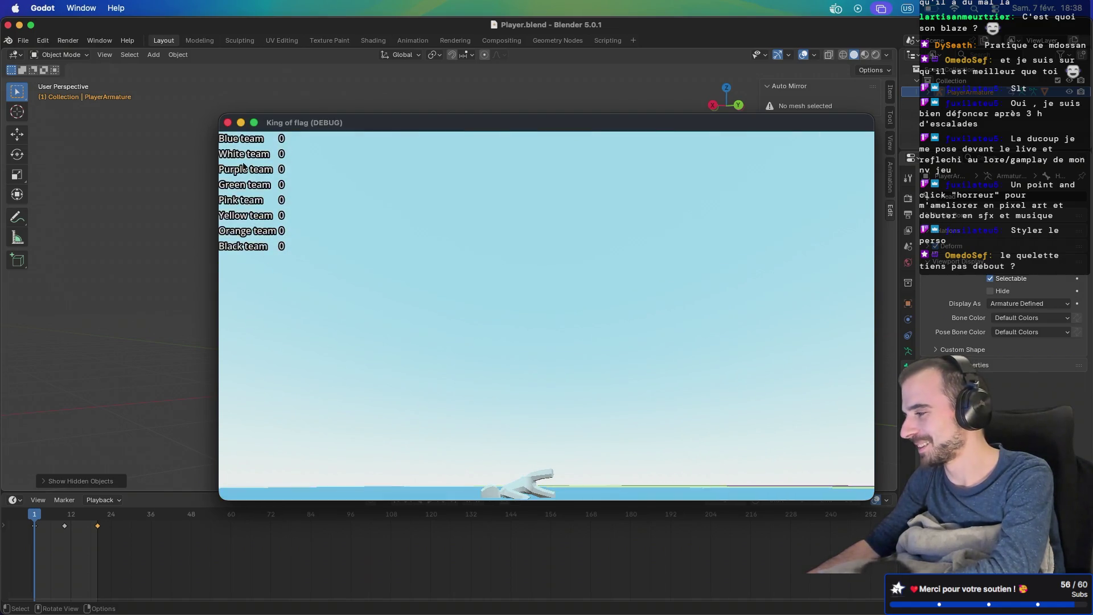
pyautogui.press('Escape')
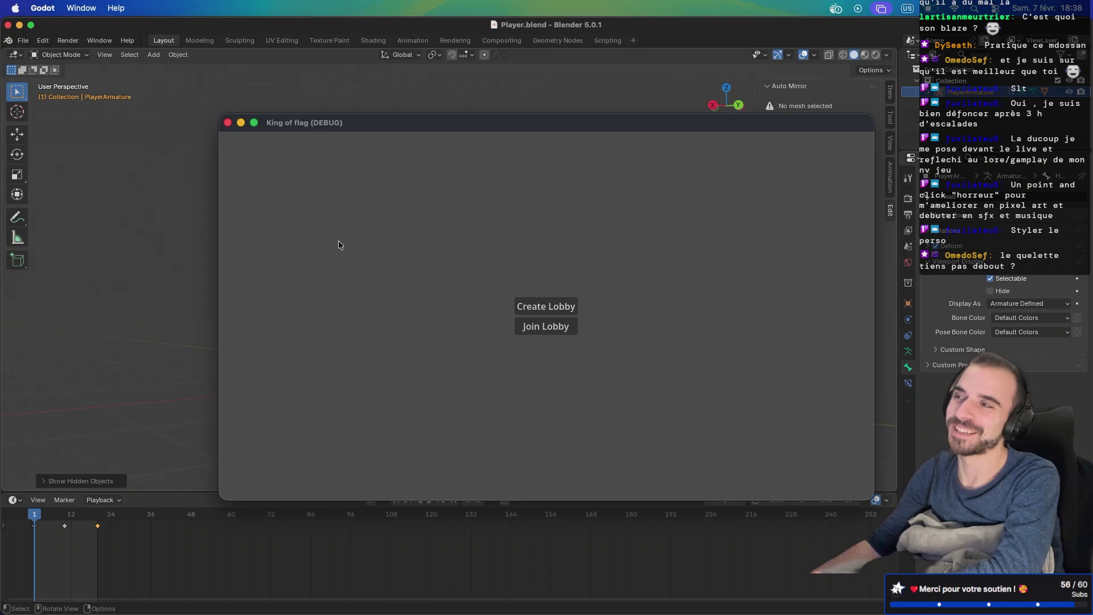
# Step: Start a second lobby match to watch the ragdoll, then close the game and return to Godot
pyautogui.click(543, 307)
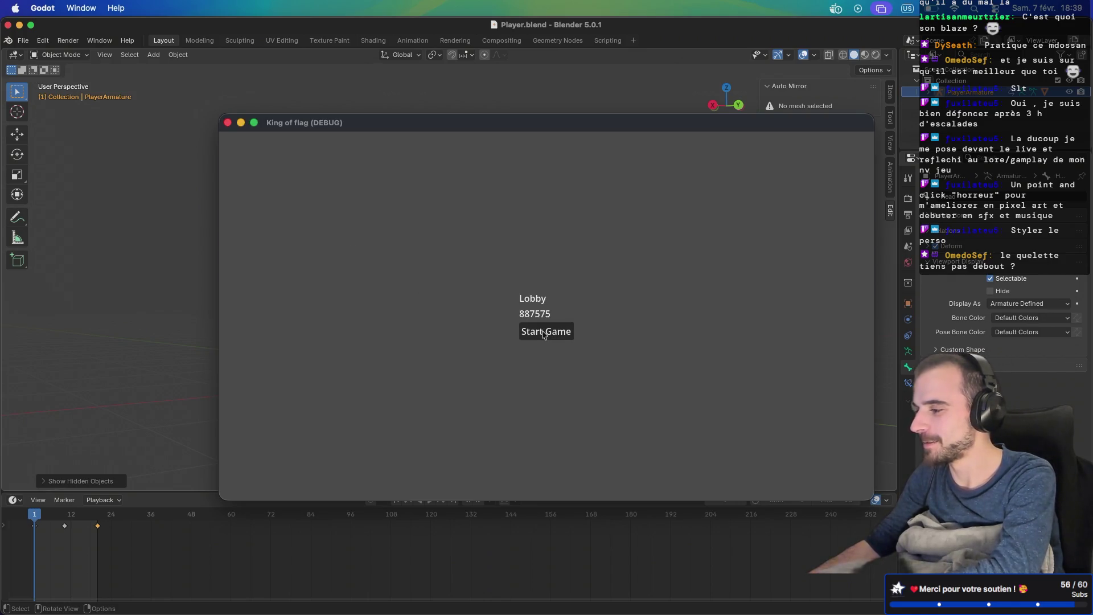
pyautogui.click(544, 332)
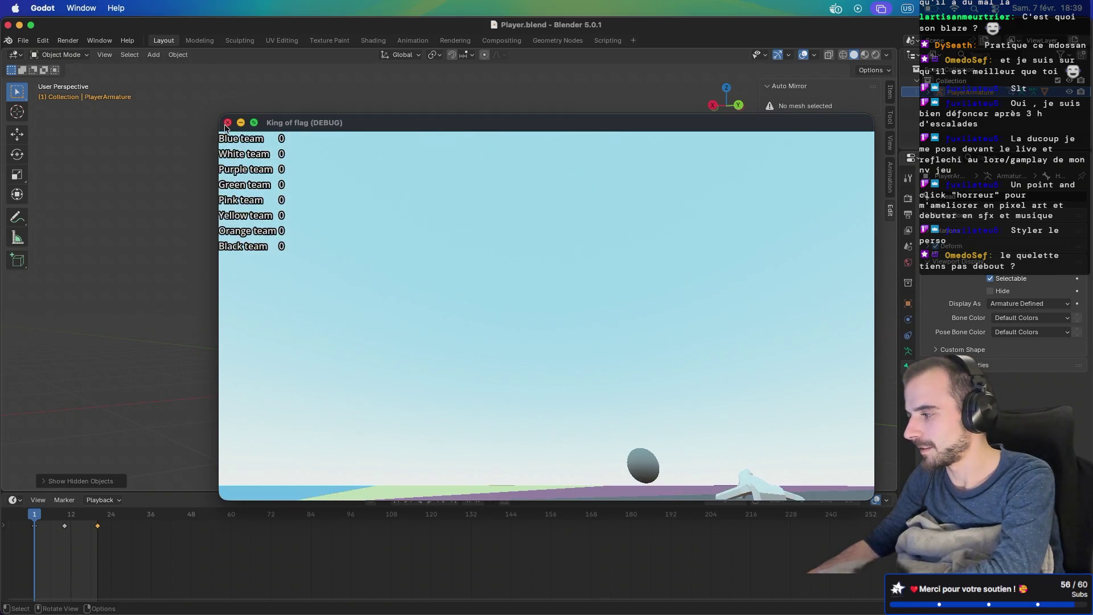
pyautogui.click(228, 123)
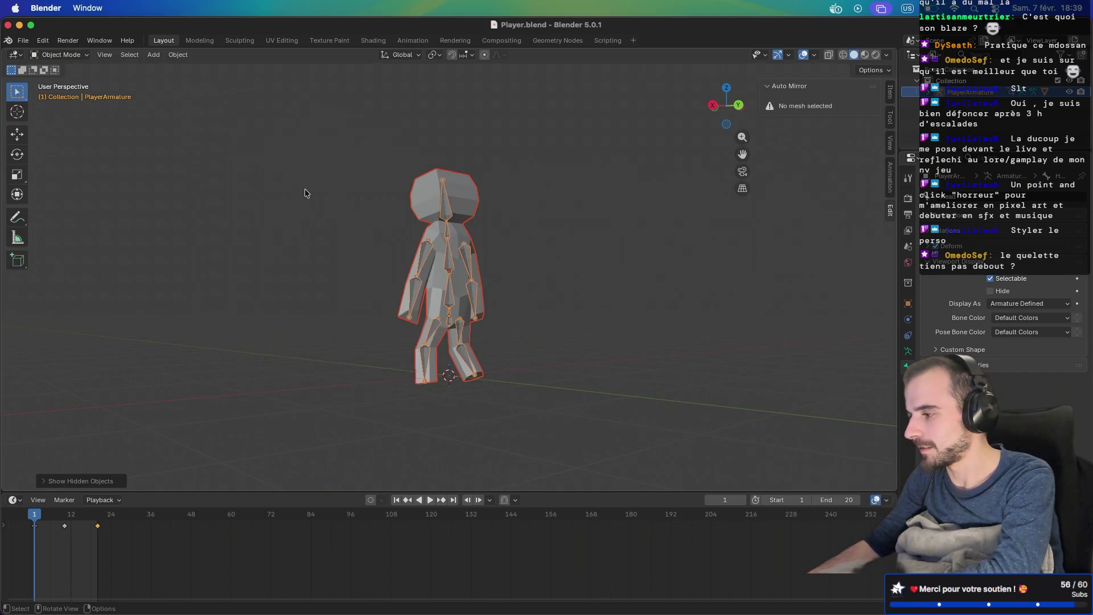
pyautogui.hotkey('ctrl', 'Right')
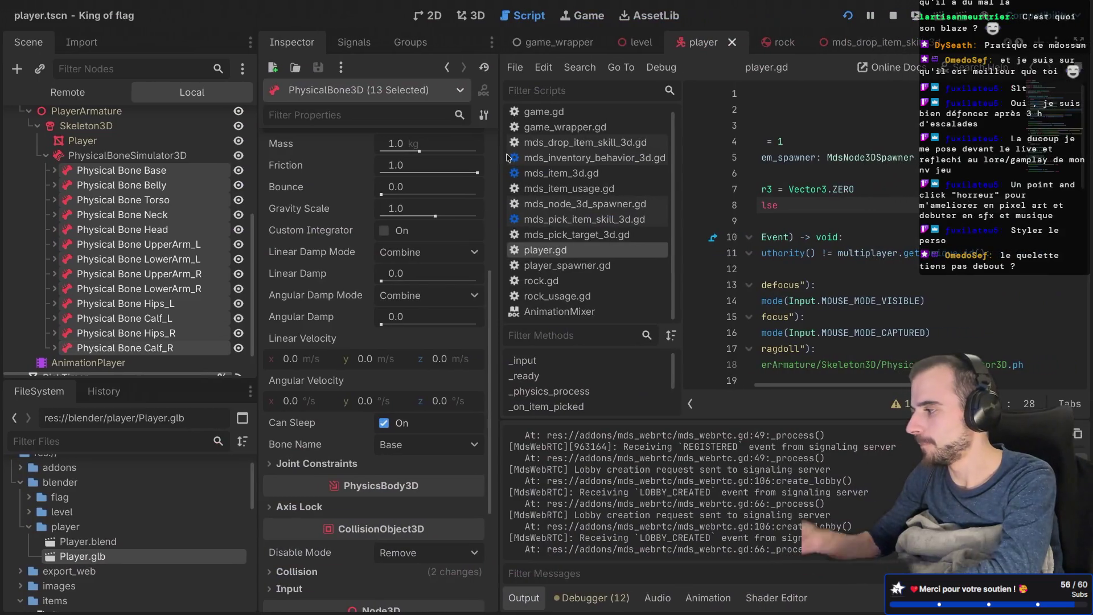
# Step: Collapse the PhysicalBoneSimulator3D list, go distraction-free, and start line 9 with 'va'
pyautogui.click(45, 156)
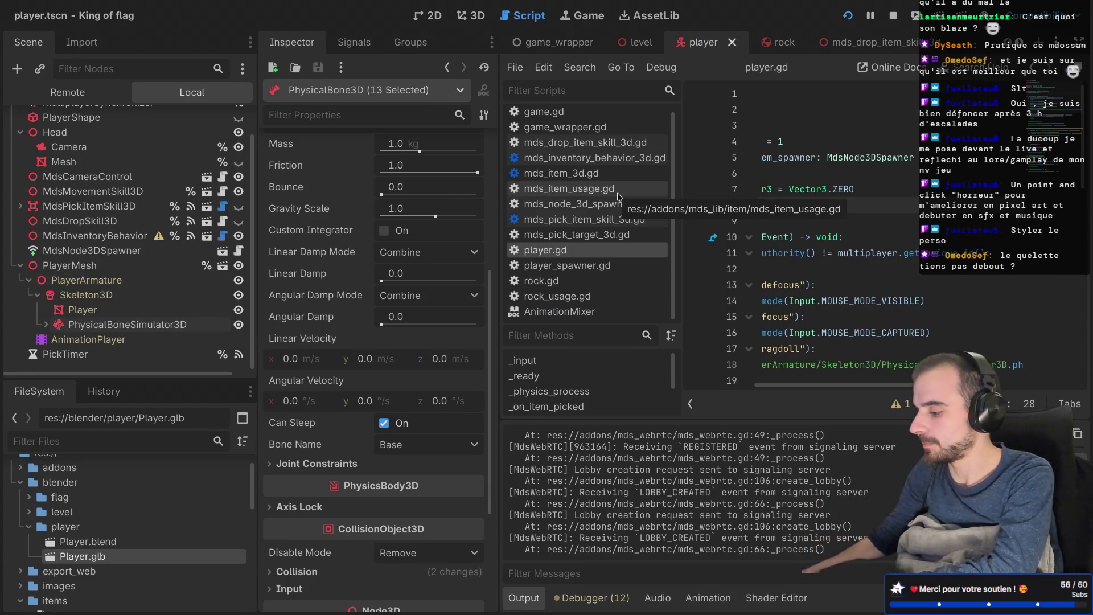
pyautogui.hotkey('ctrl', 'shift', 'F11')
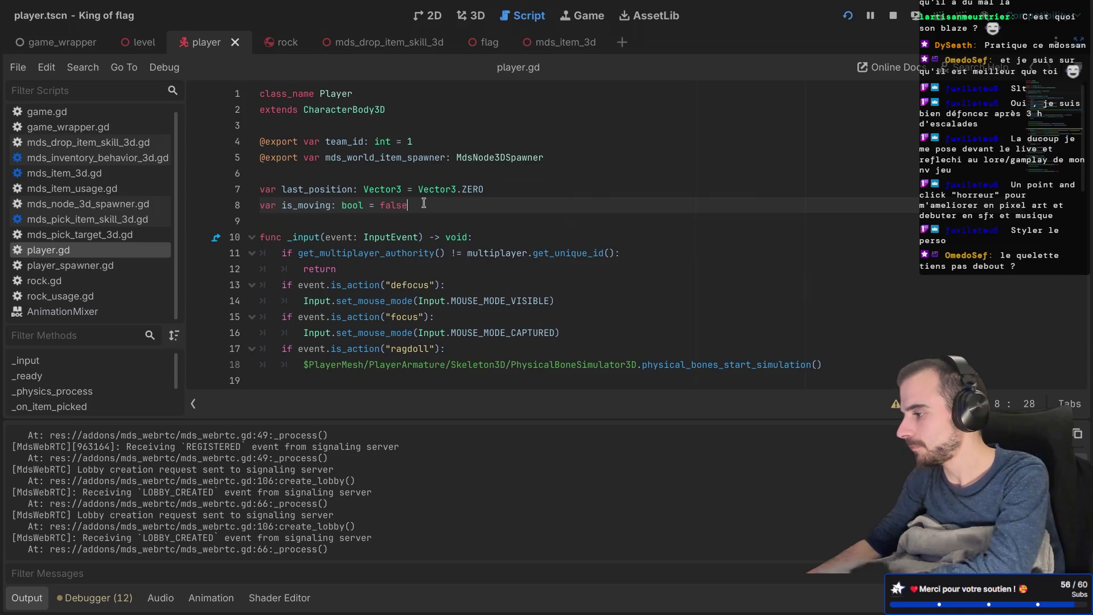
pyautogui.press('Return')
pyautogui.write('var is_in_')
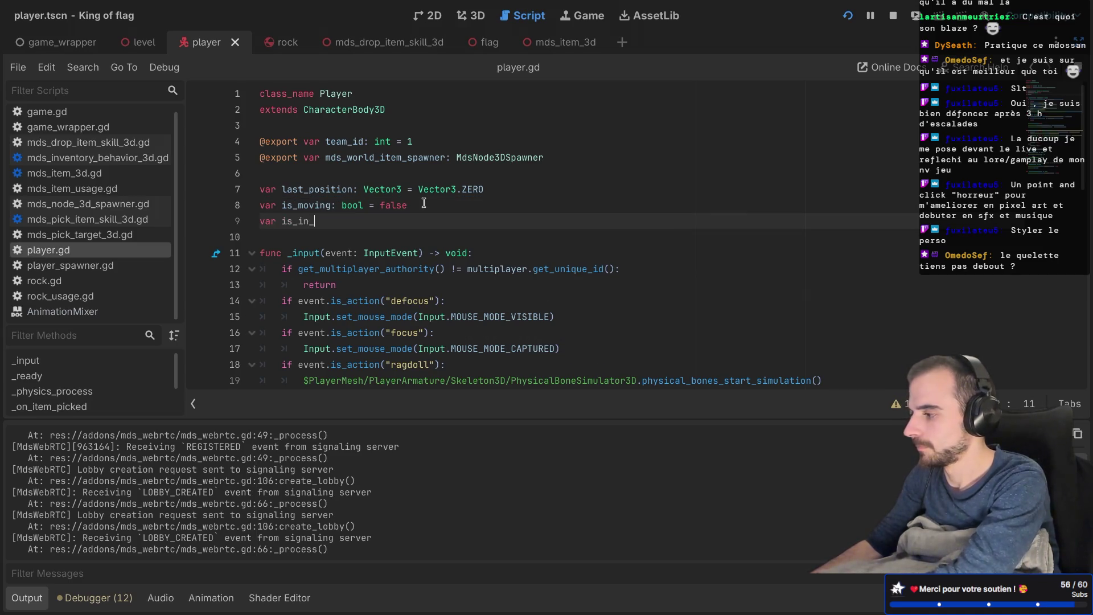